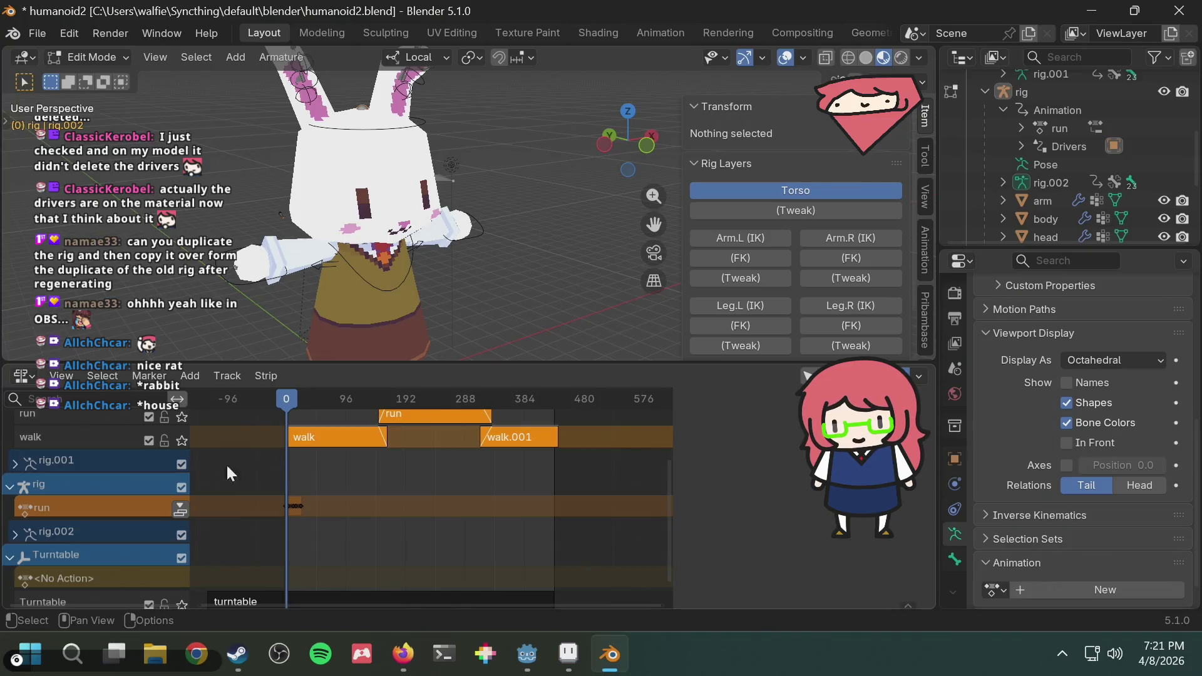
Select the rig's run action in the NLA and show its properties in the sidebar.
key("s")
key("Escape")
middle_click_drag(413, 467, 406, 515)
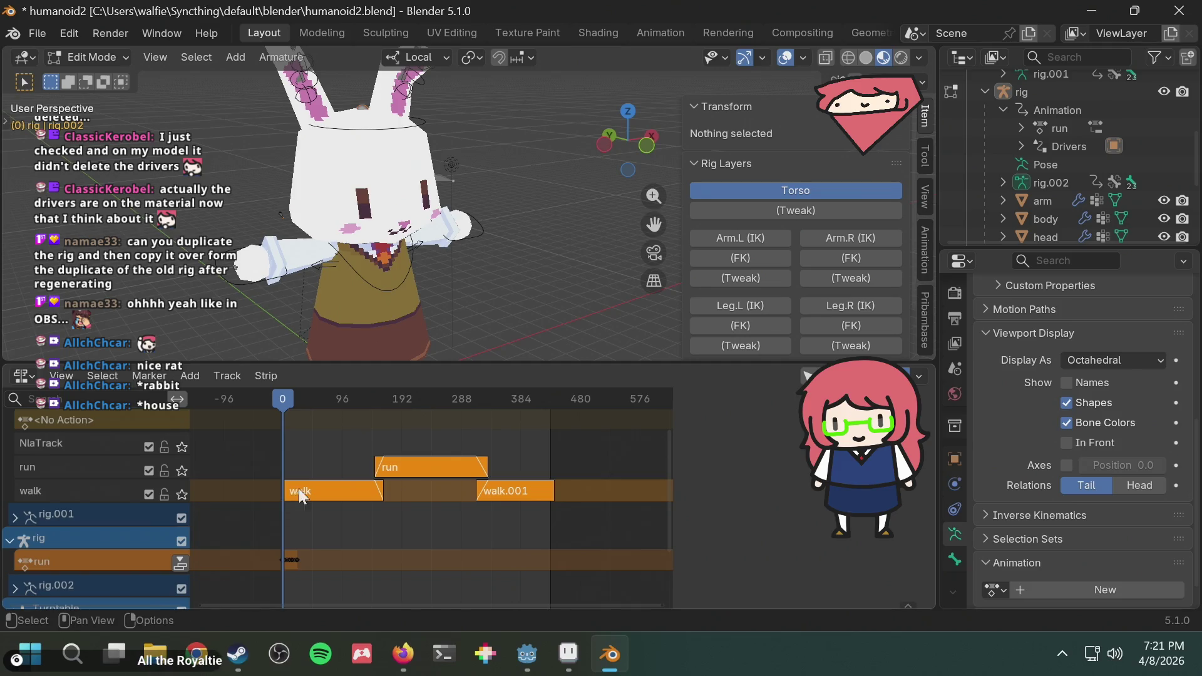
left_click(318, 524)
key("a")
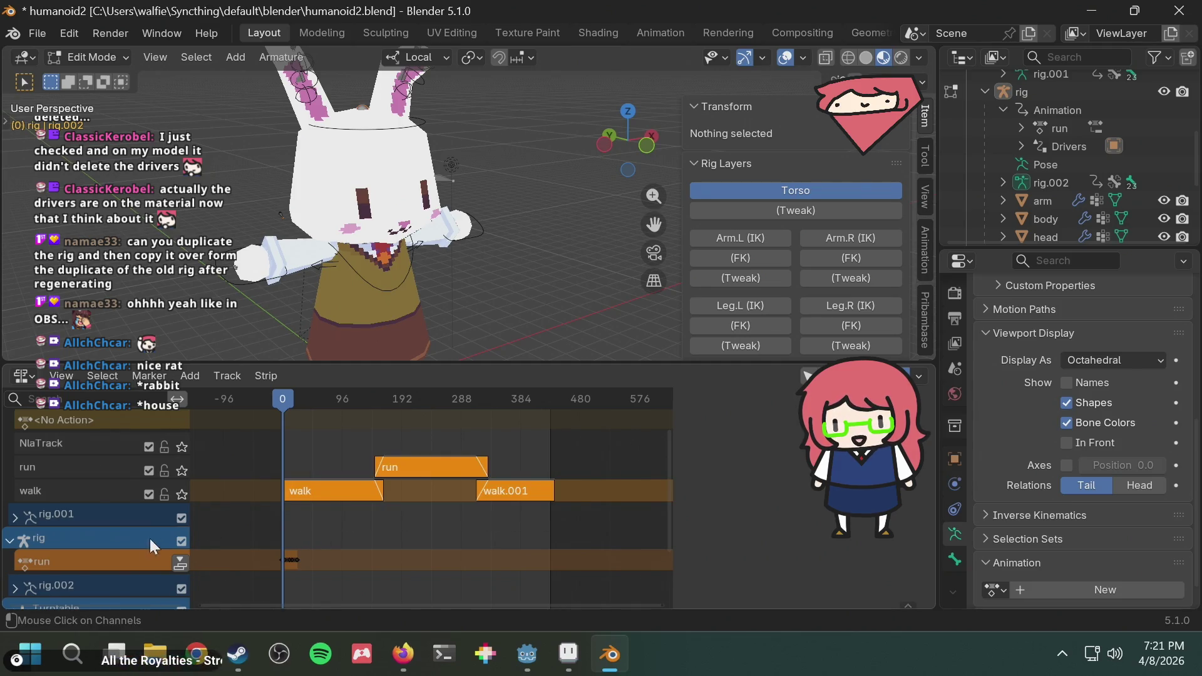
left_click(99, 555)
key("n")
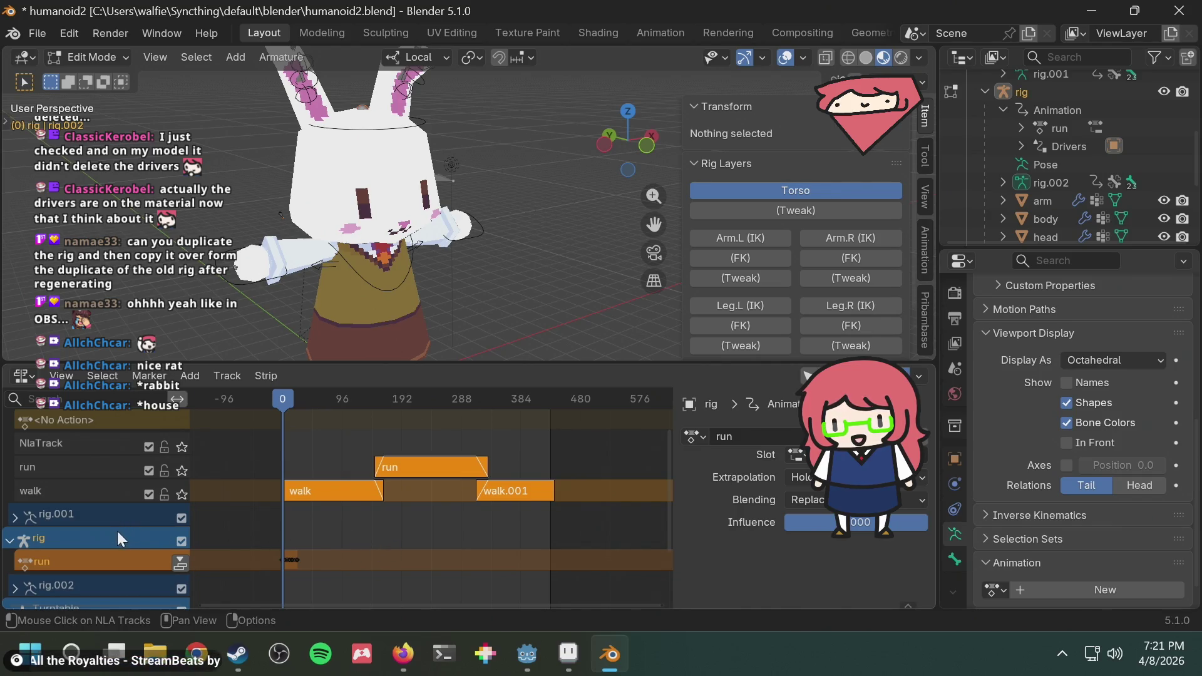
scroll(267, 485, "up", 2)
scroll(272, 485, "down", 1)
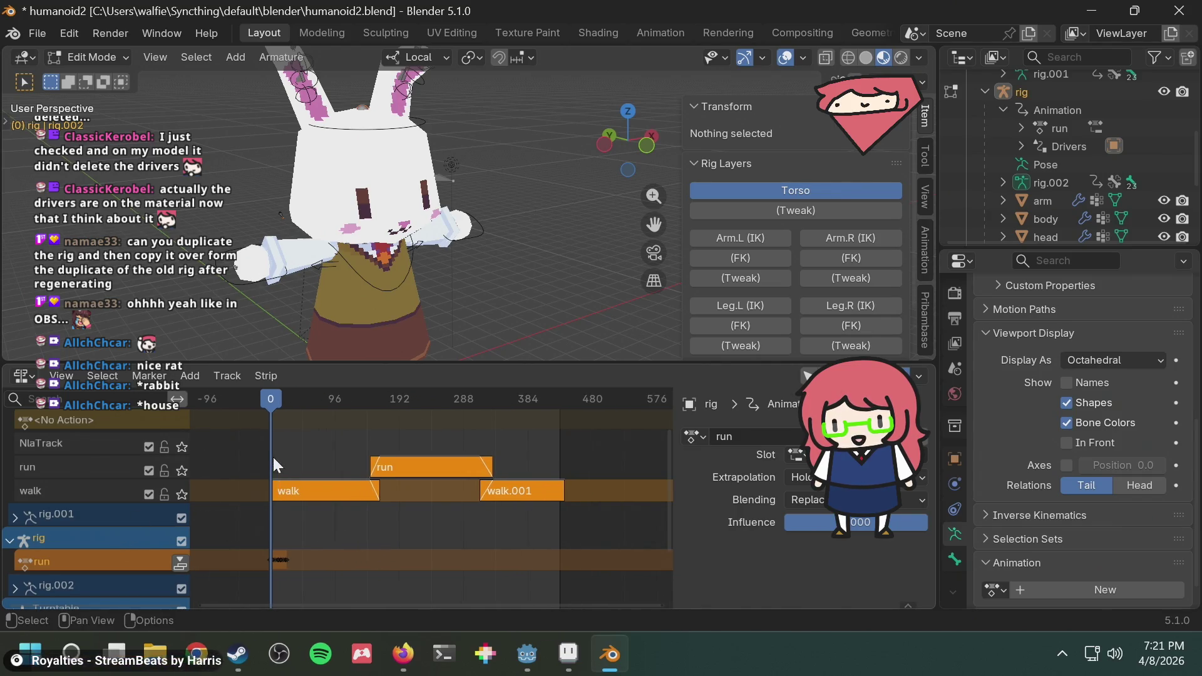
middle_click_drag(272, 463, 321, 502)
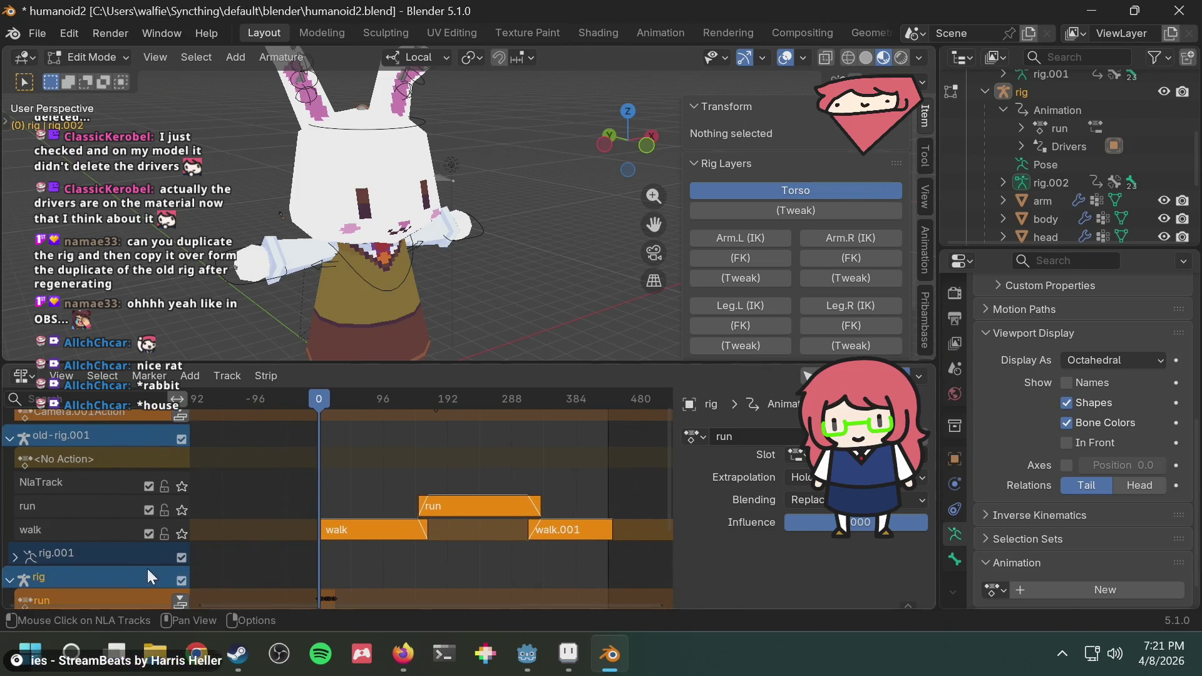
scroll(272, 540, "down", 3)
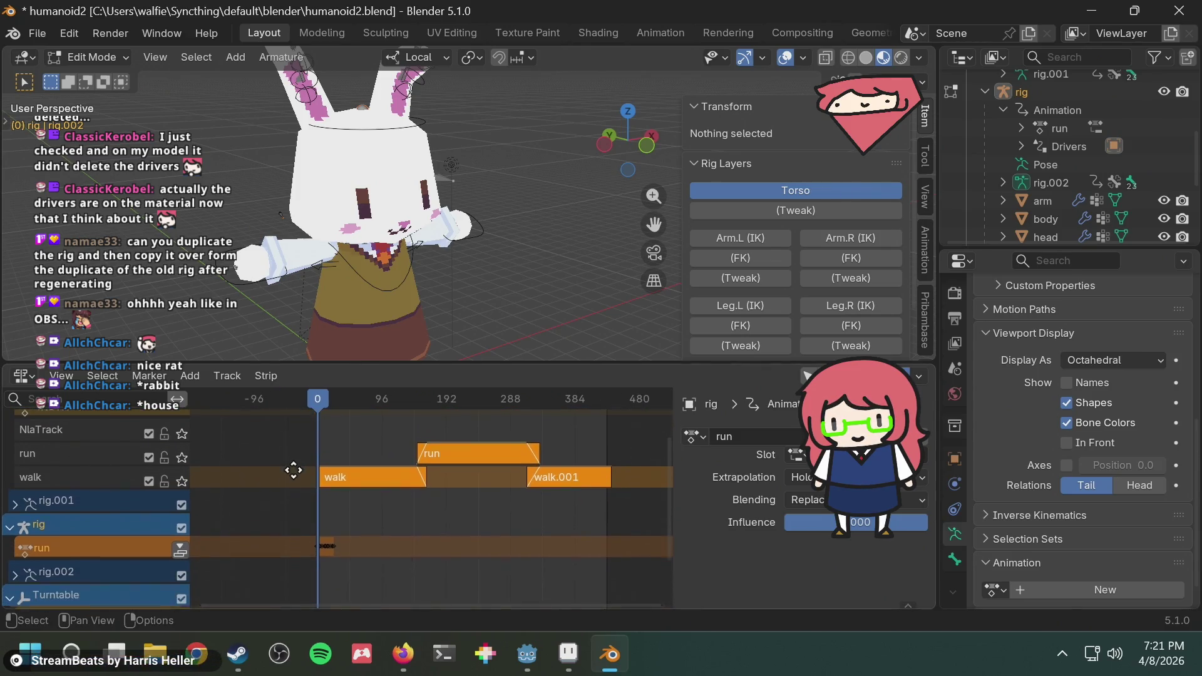
Push the run action down into a new NLA track and select the new short run strip.
left_click(177, 542)
left_click(110, 543)
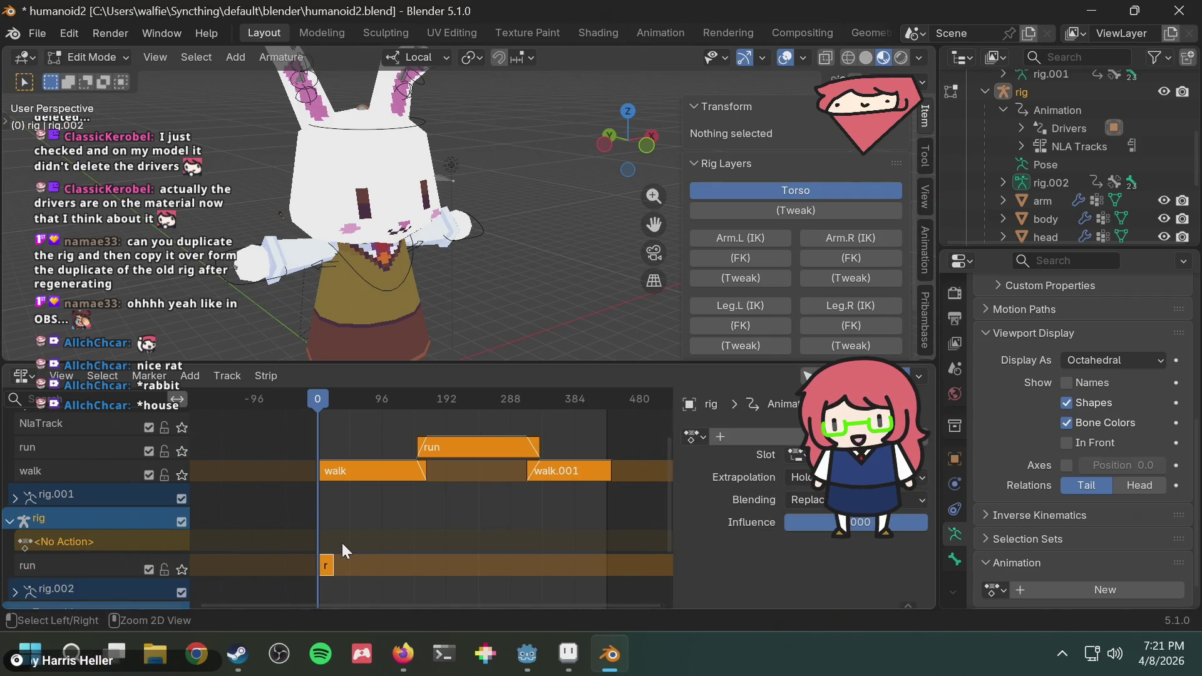
left_click_drag(341, 504, 587, 437)
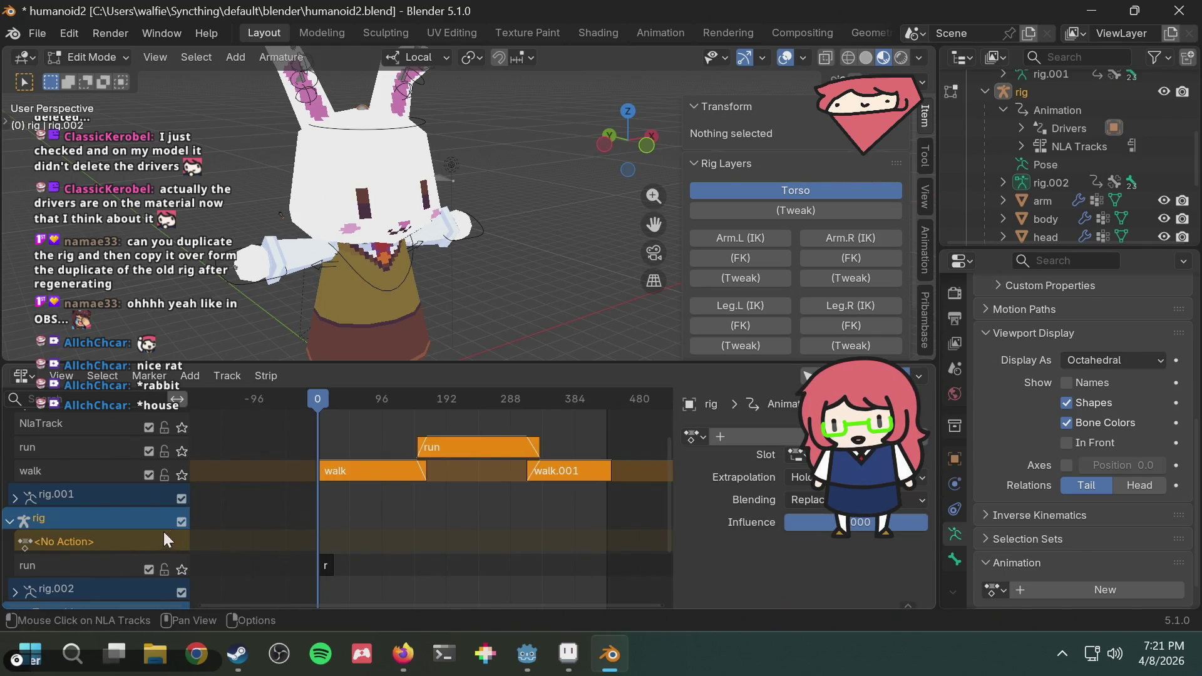
left_click(371, 474)
left_click(366, 452)
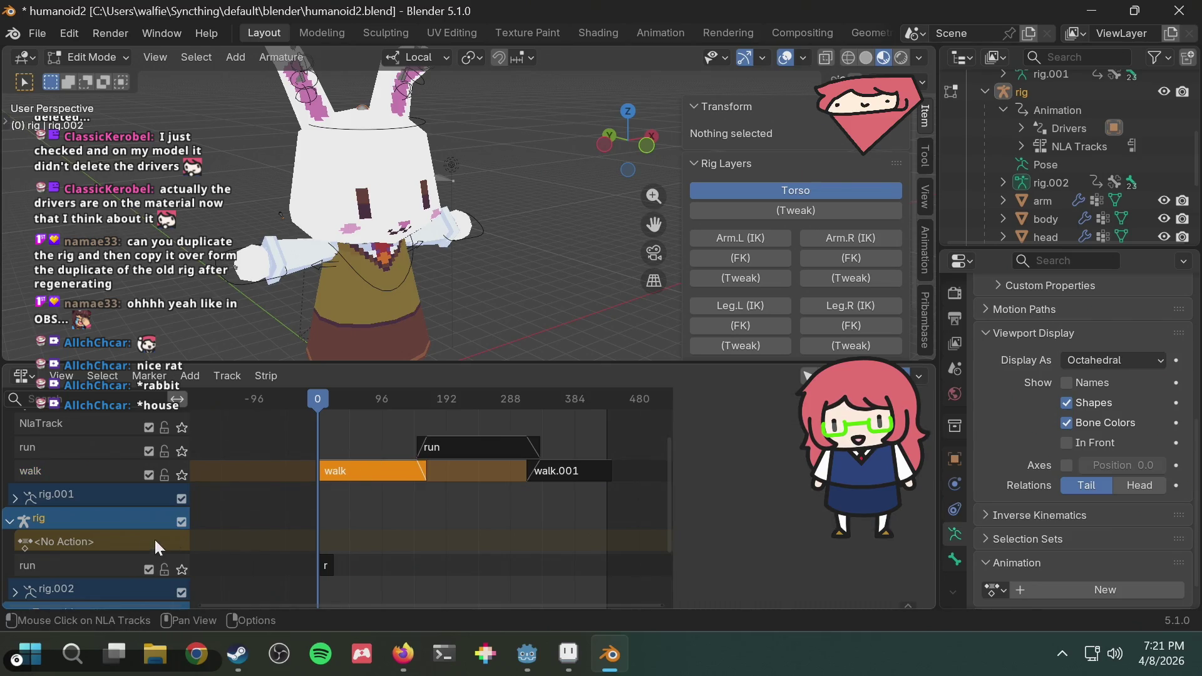
left_click(82, 546)
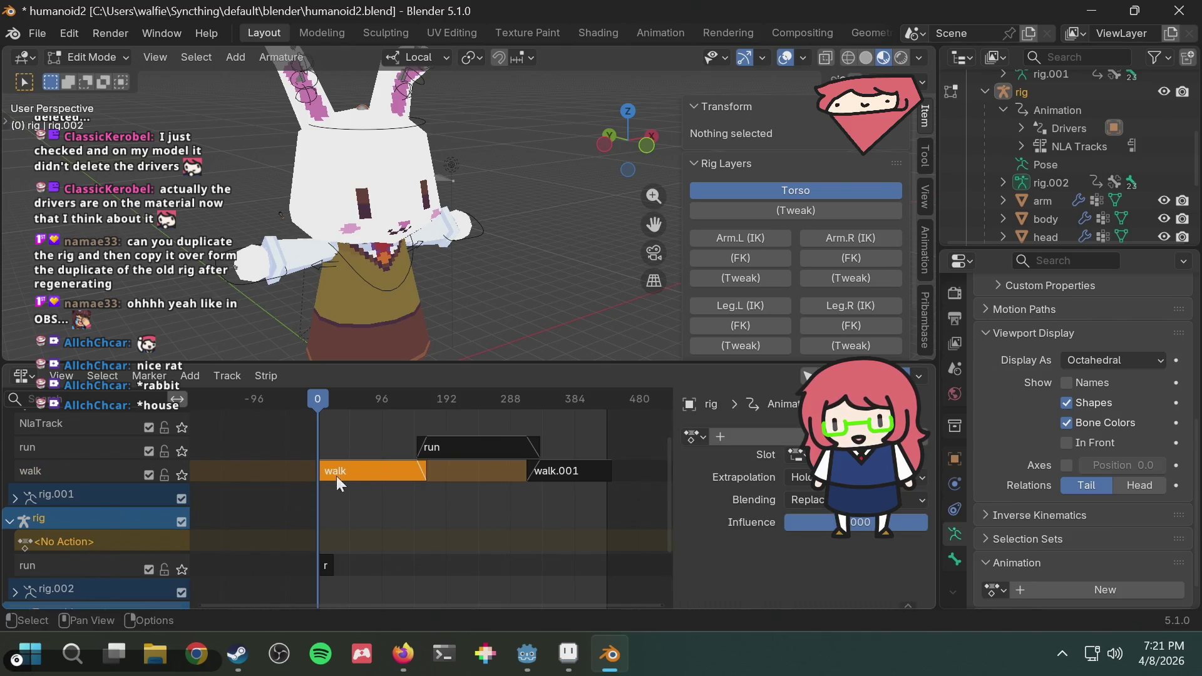
left_click(326, 561)
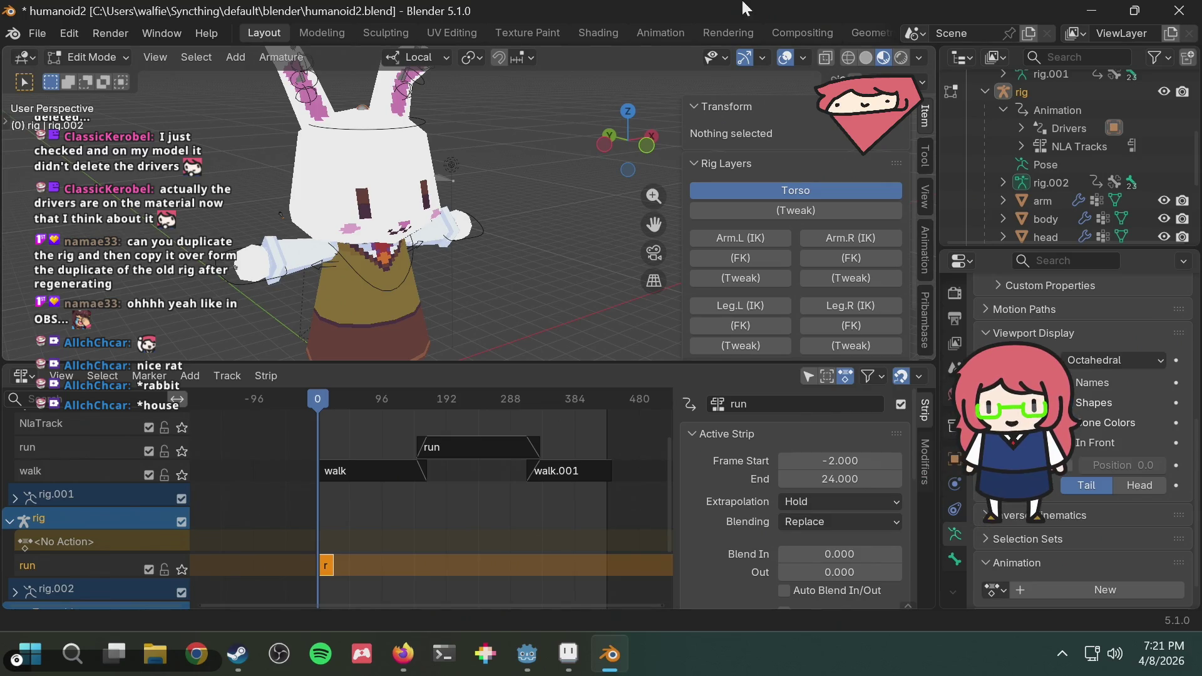
Check the frame ranges of the walk, walk.001, run and short run strips in the Strip sidebar.
left_click(374, 467)
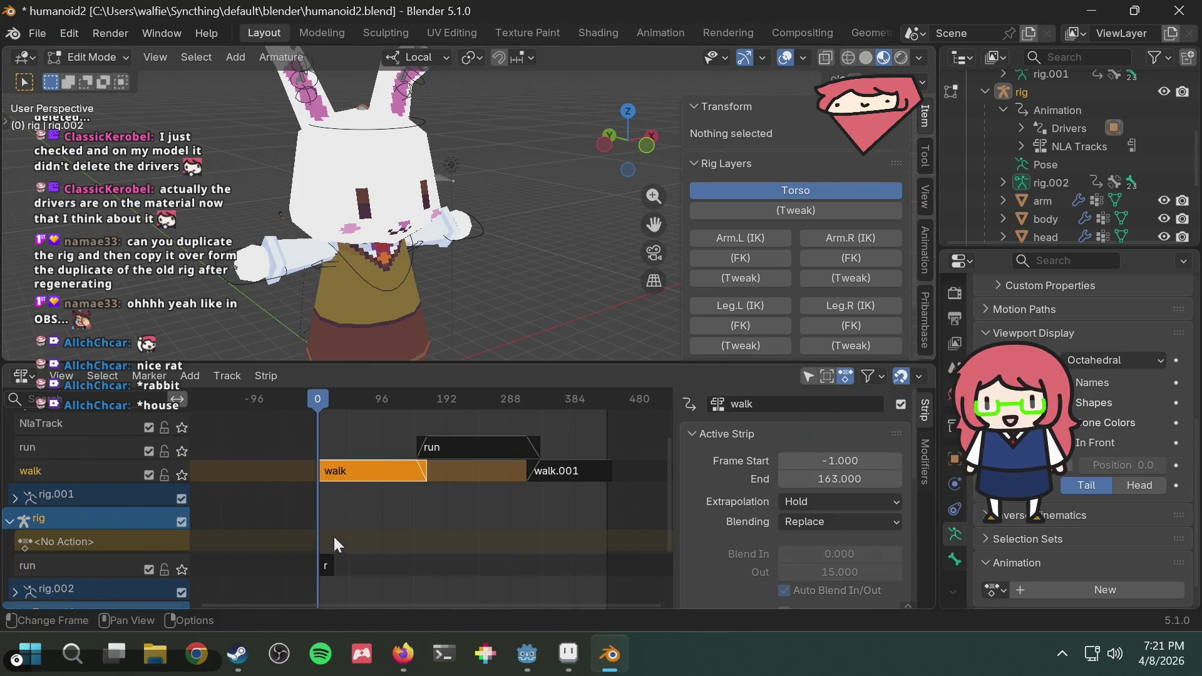
left_click(325, 563)
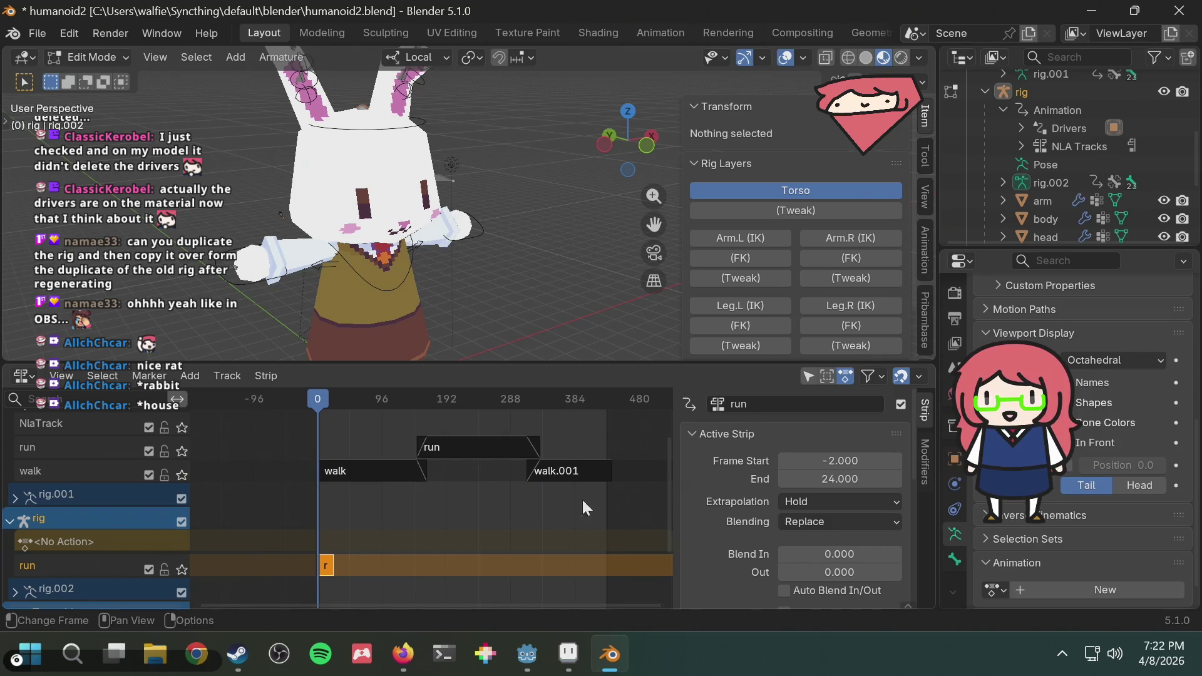
left_click(414, 474)
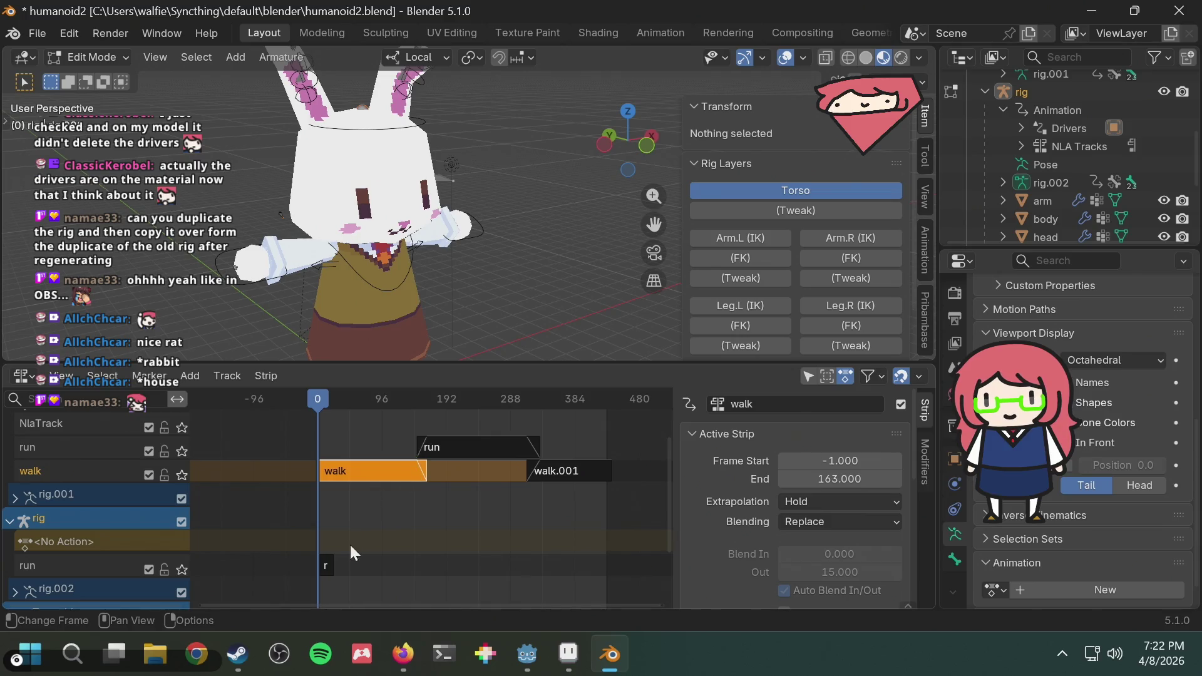
left_click(326, 564)
left_click(432, 449)
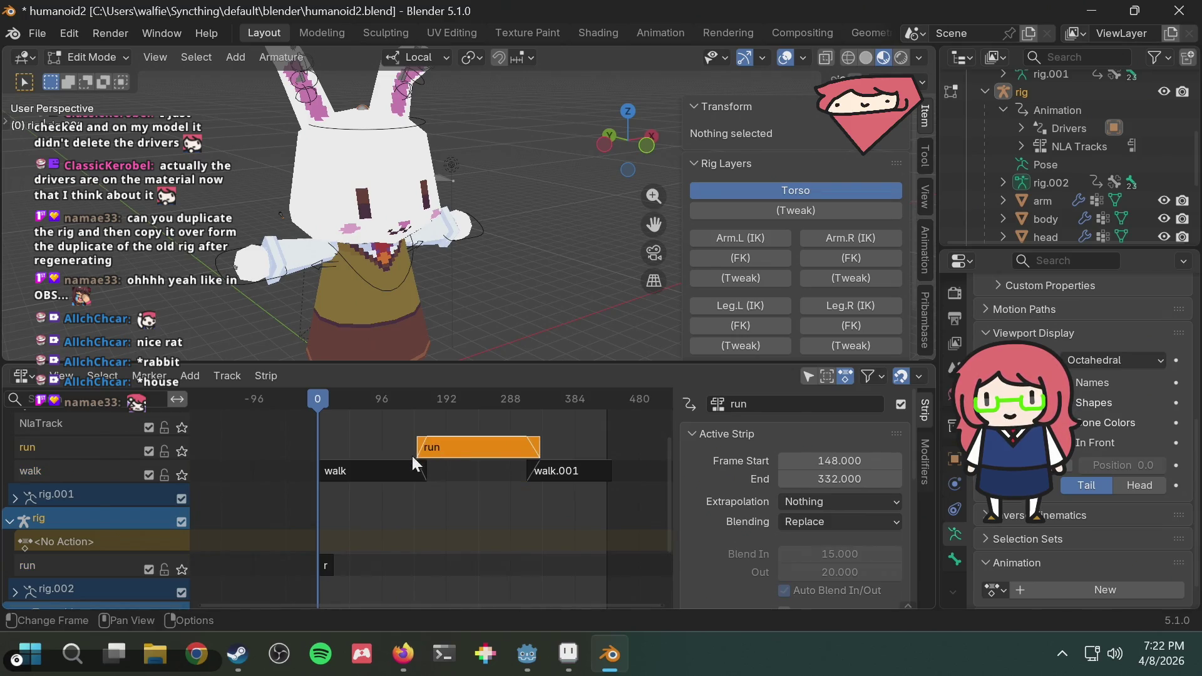
left_click(545, 470)
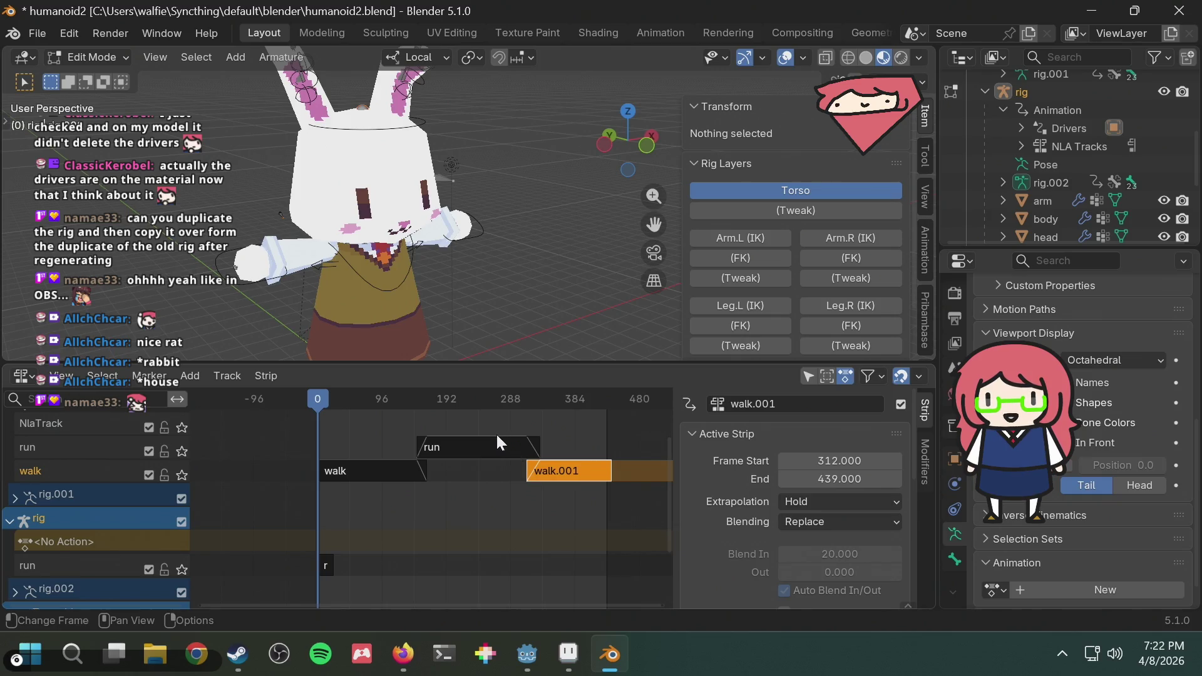
left_click(497, 437)
left_click(381, 468)
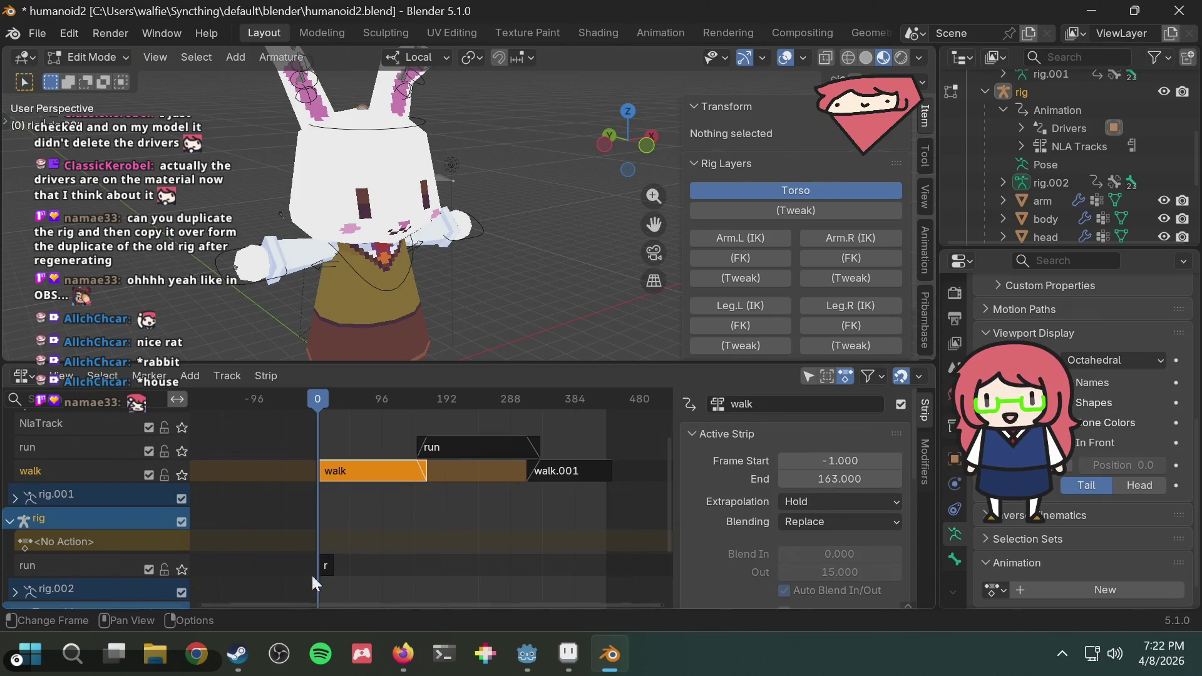
left_click(325, 565)
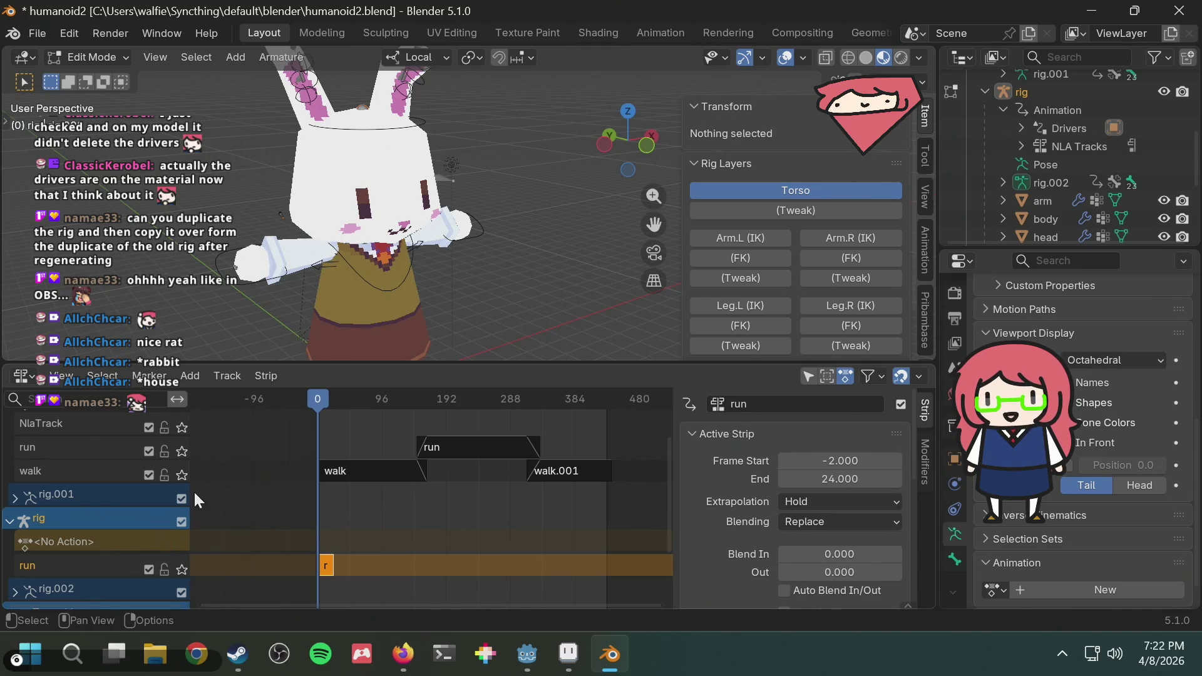
Bring up the walk strip's context menu, then switch to a new Firefox tab.
left_click(349, 471)
right_click(350, 466)
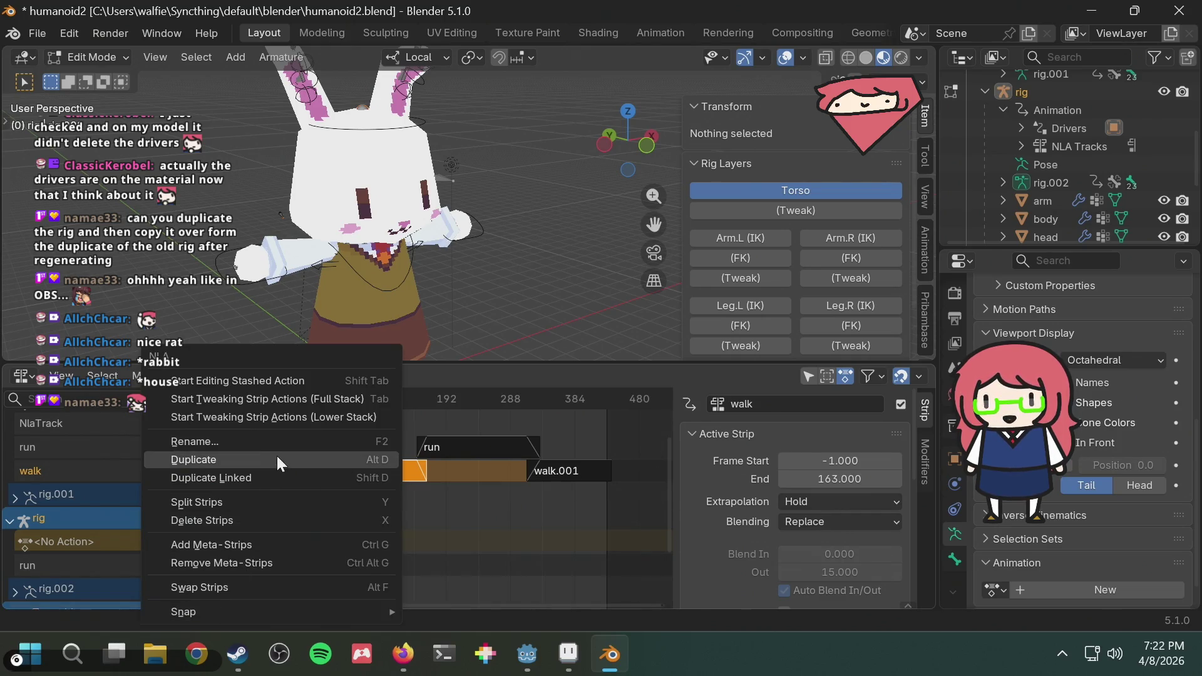
key("alt+Tab")
left_click(605, 31)
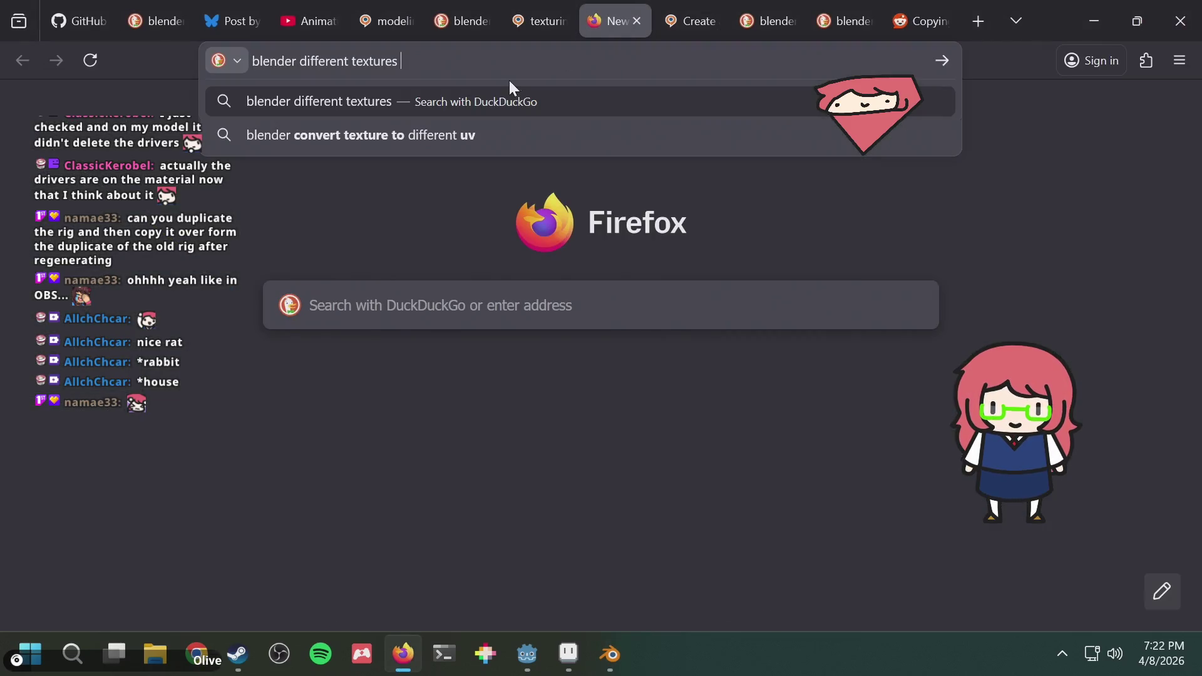
Run a DuckDuckGo search on copying NLA tracks between objects in Blender.
key("ctrl+BackSpace")
key("ctrl+BackSpace")
type("copy")
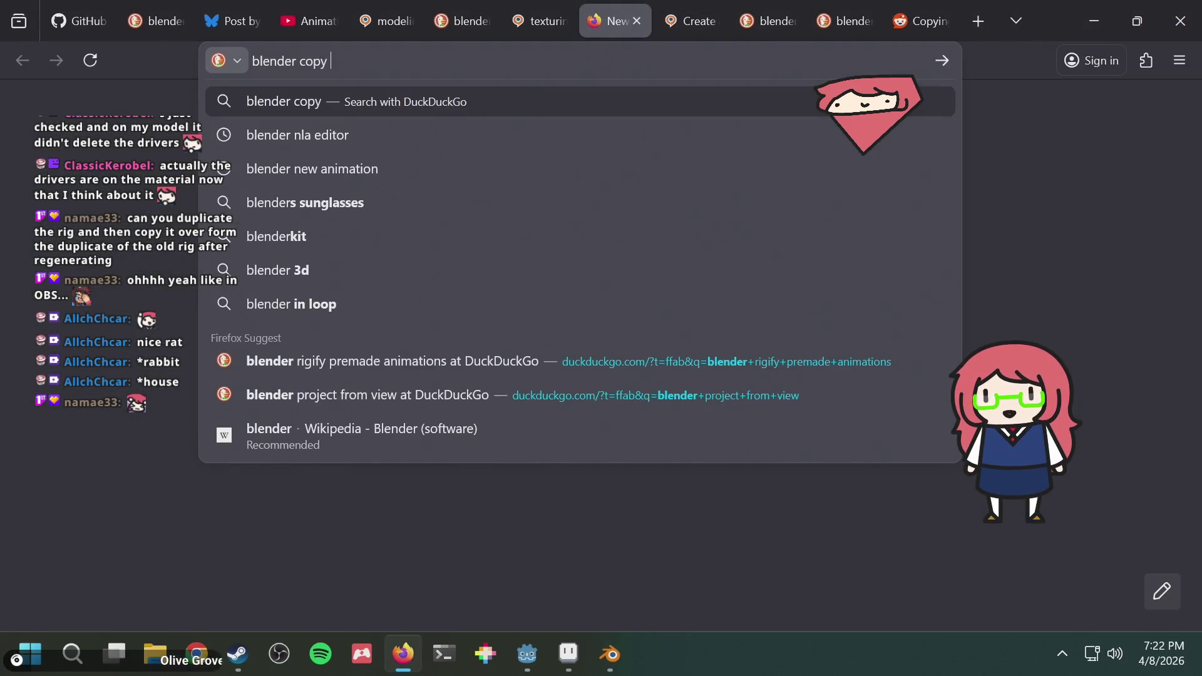
type(" nla")
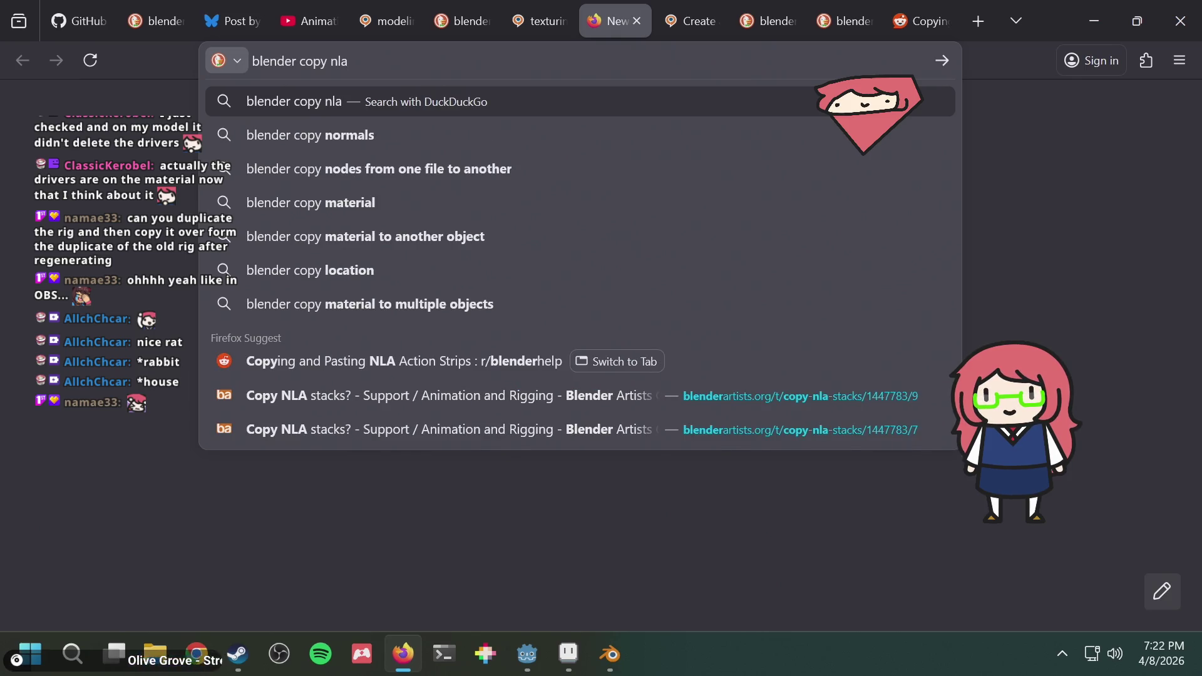
key("alt+Tab")
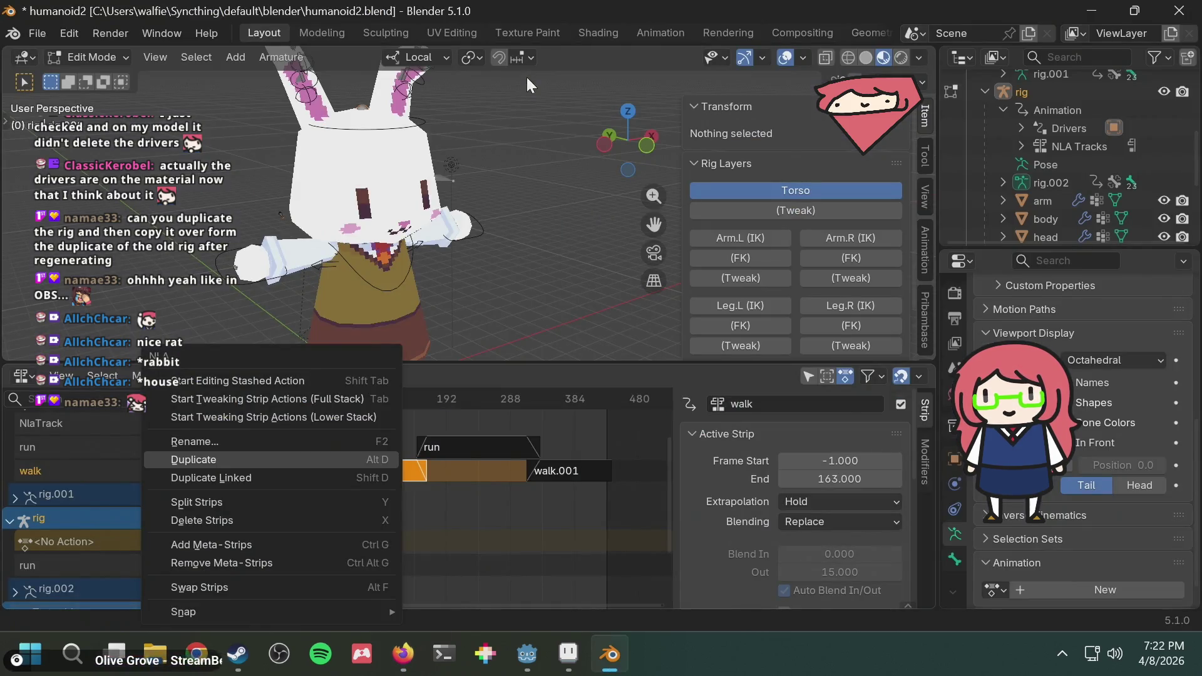
key("alt+Tab")
key("alt+Tab")
key("alt+Tab")
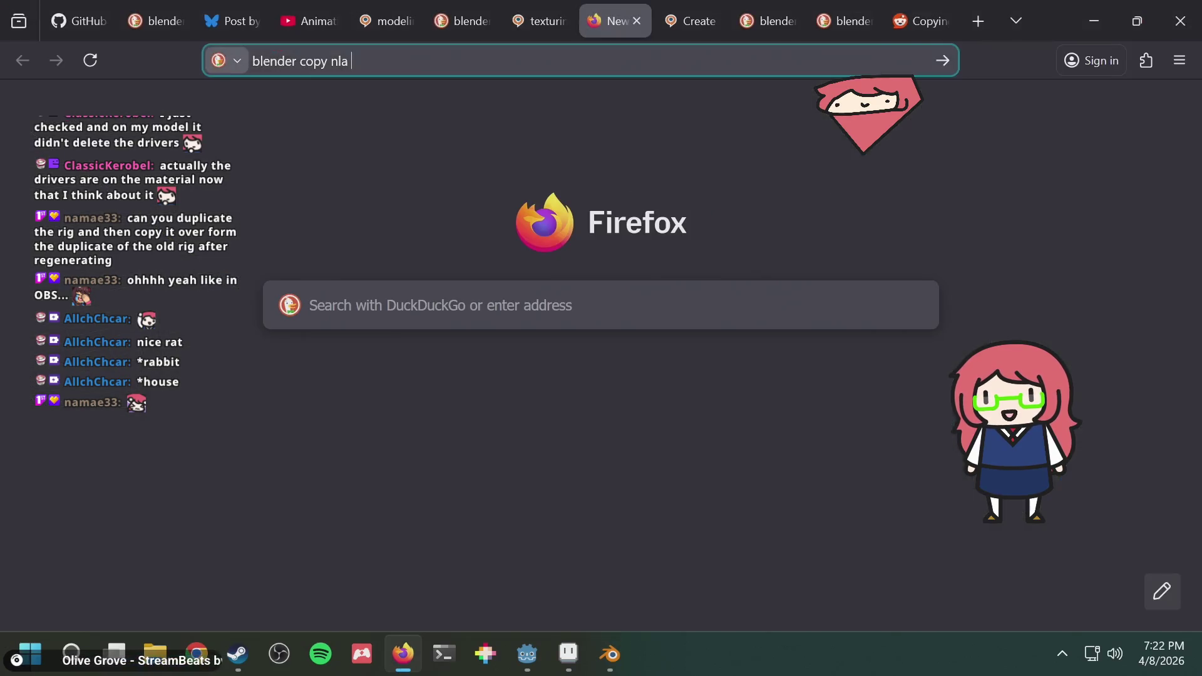
type("tracks betw")
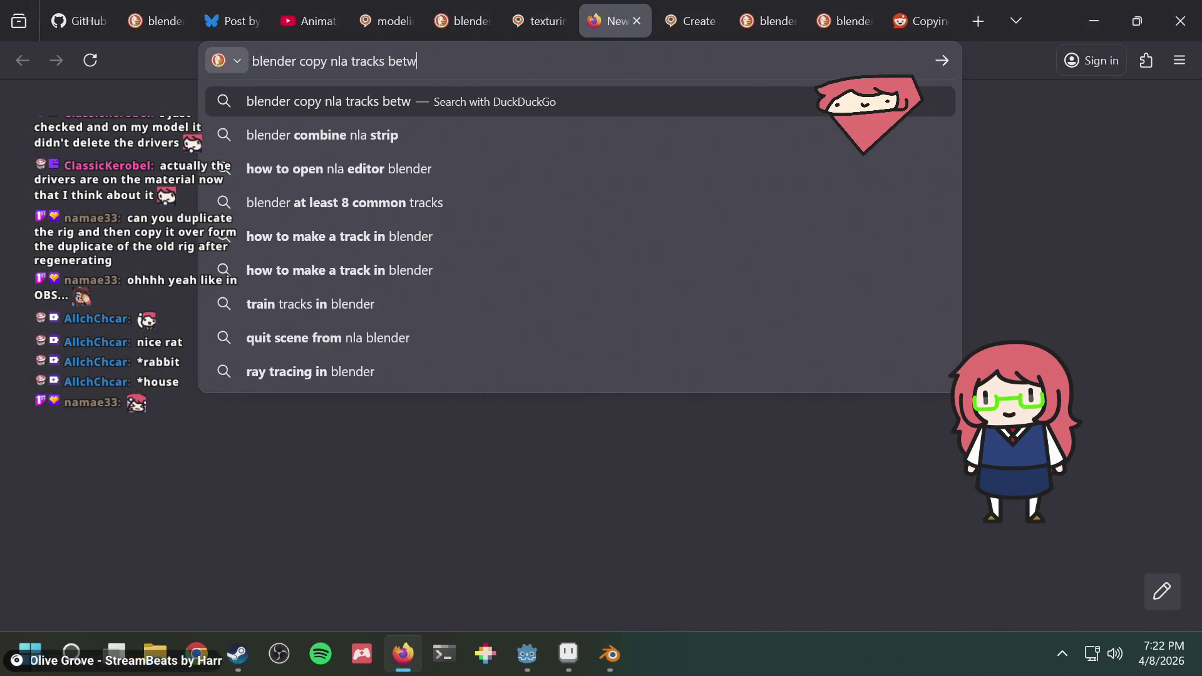
type("een objects")
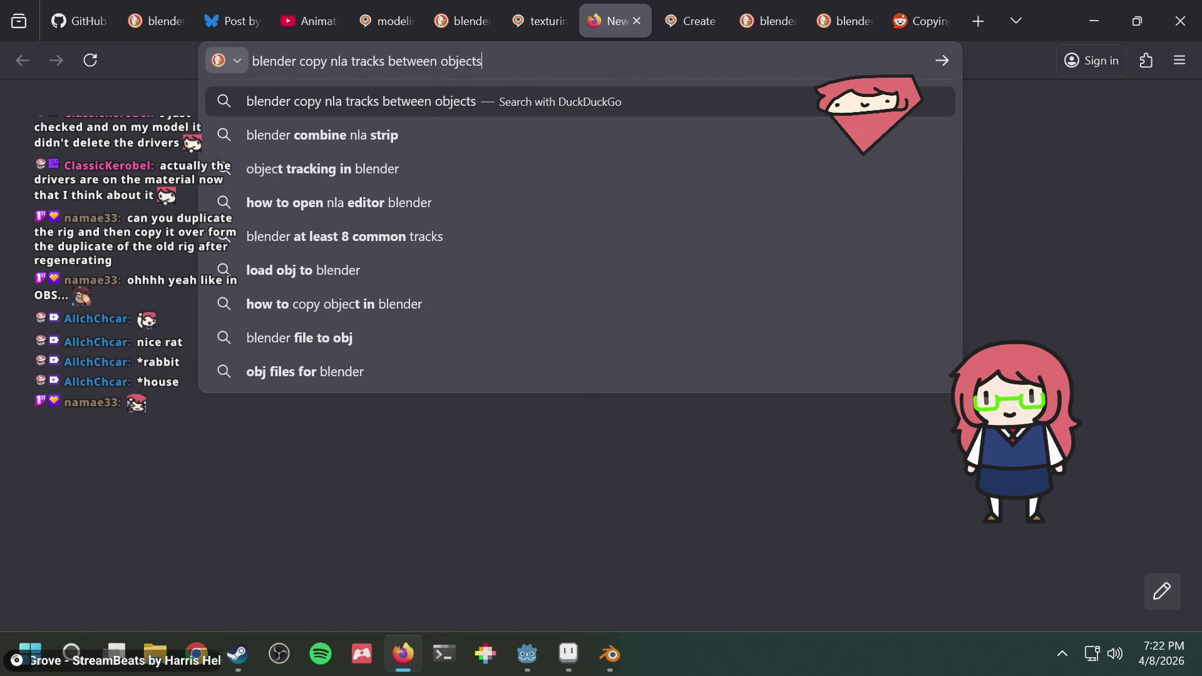
key("Return")
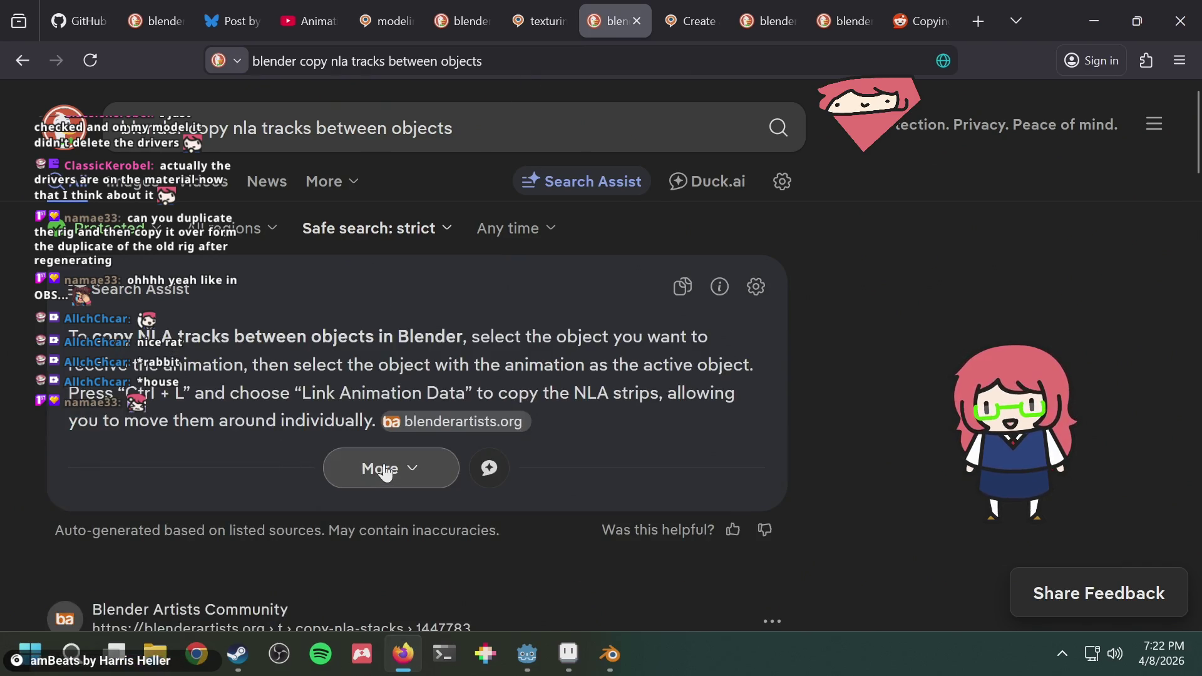
scroll(381, 466, "down", 2)
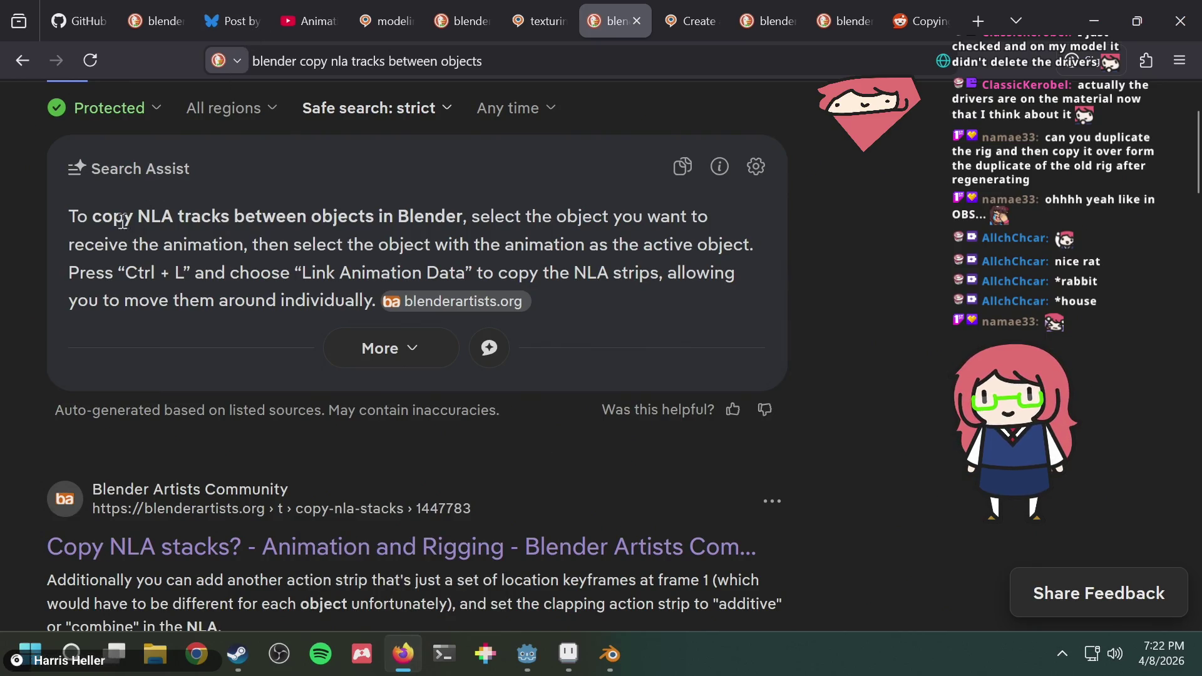
Read the Search Assist answer about Ctrl+L Link Animation Data and return to Blender.
left_click_drag(104, 215, 233, 217)
left_click(282, 211)
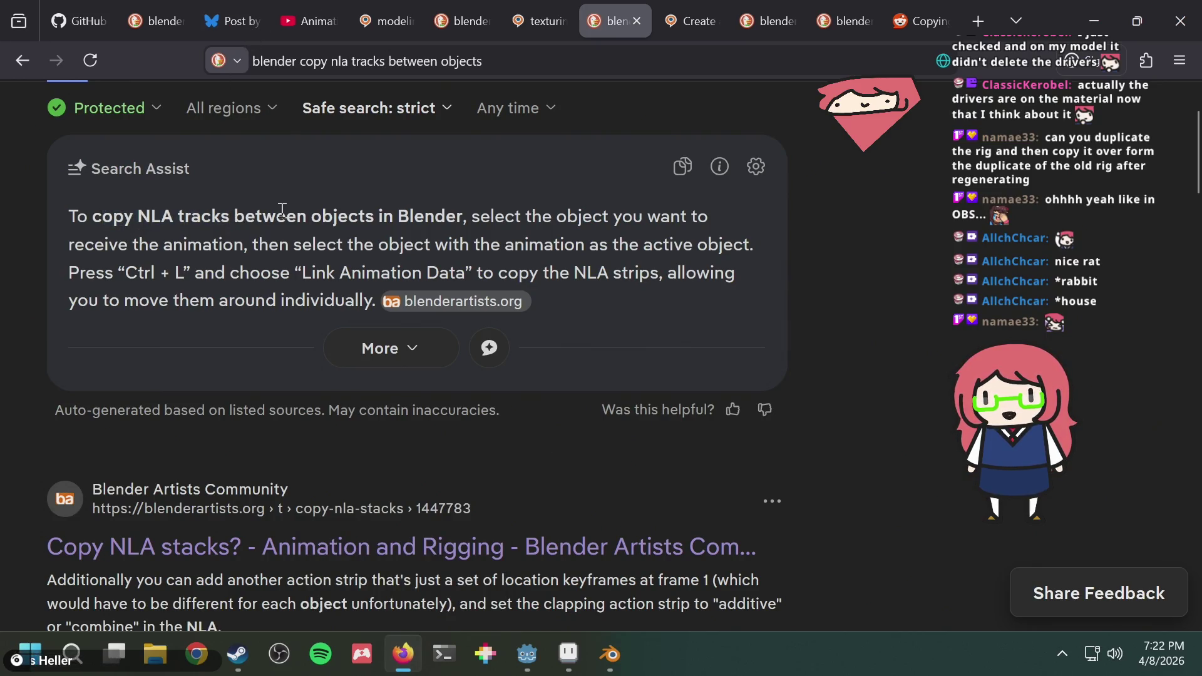
left_click_drag(294, 243, 419, 239)
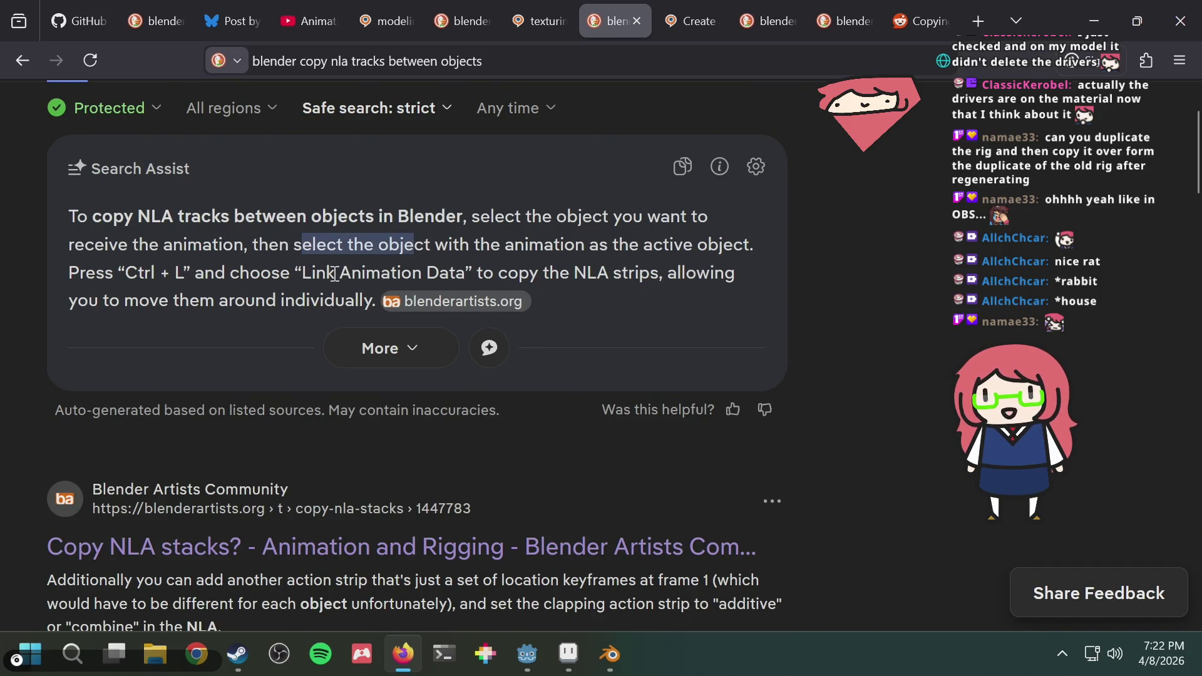
key("alt+Tab")
key("alt+Tab")
key("alt+Tab")
key("Escape")
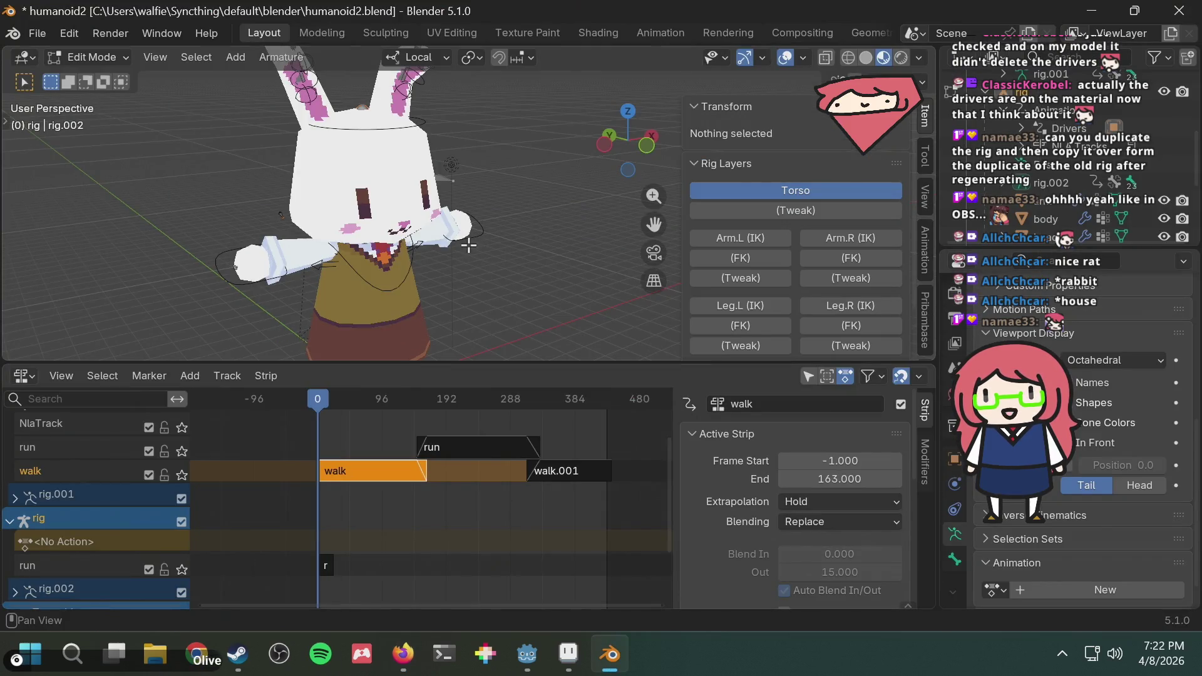
key("alt+Tab")
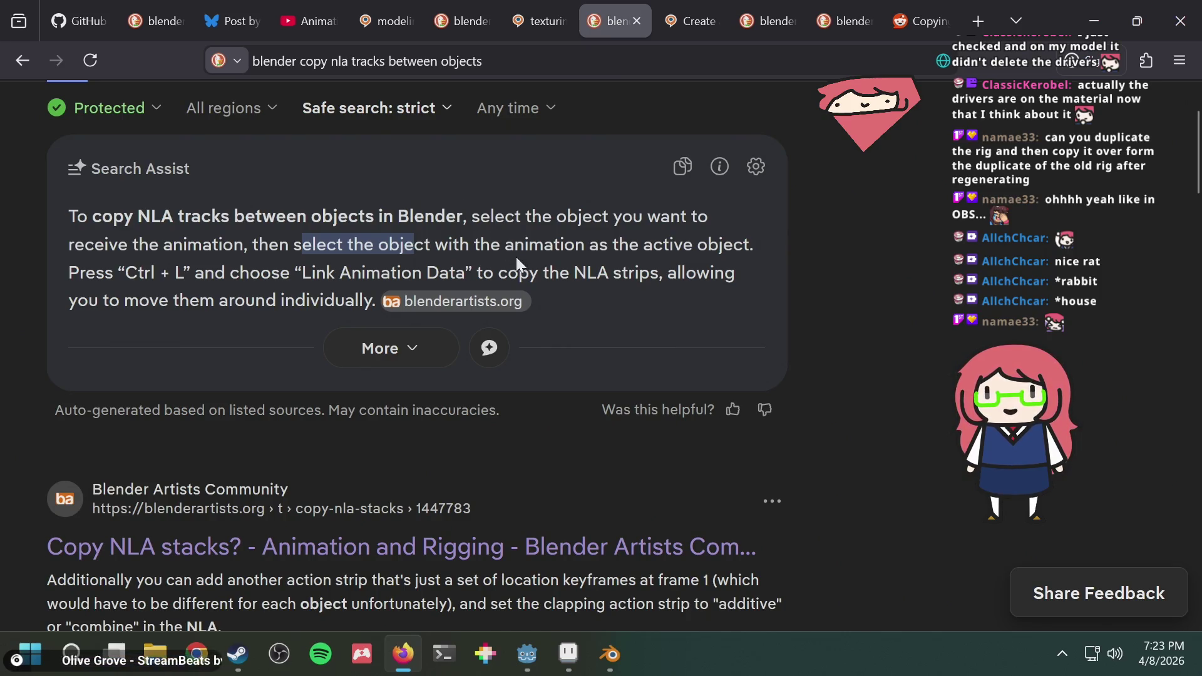
left_click(560, 264)
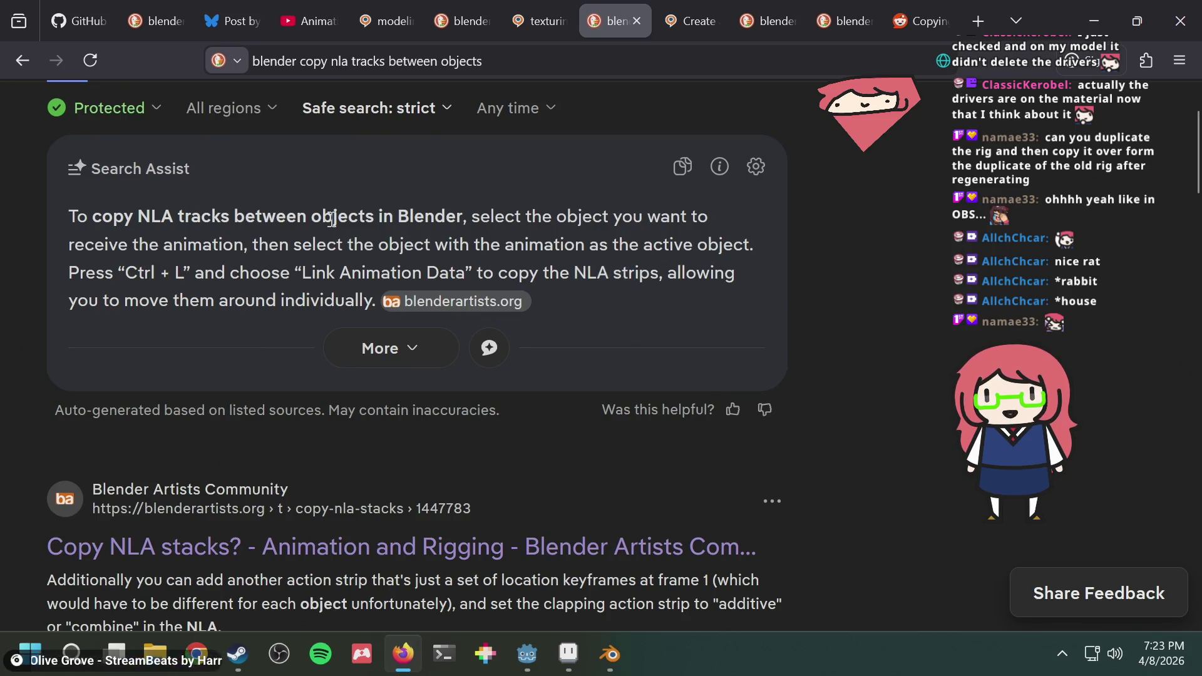
key("alt+Tab")
key("alt+Tab")
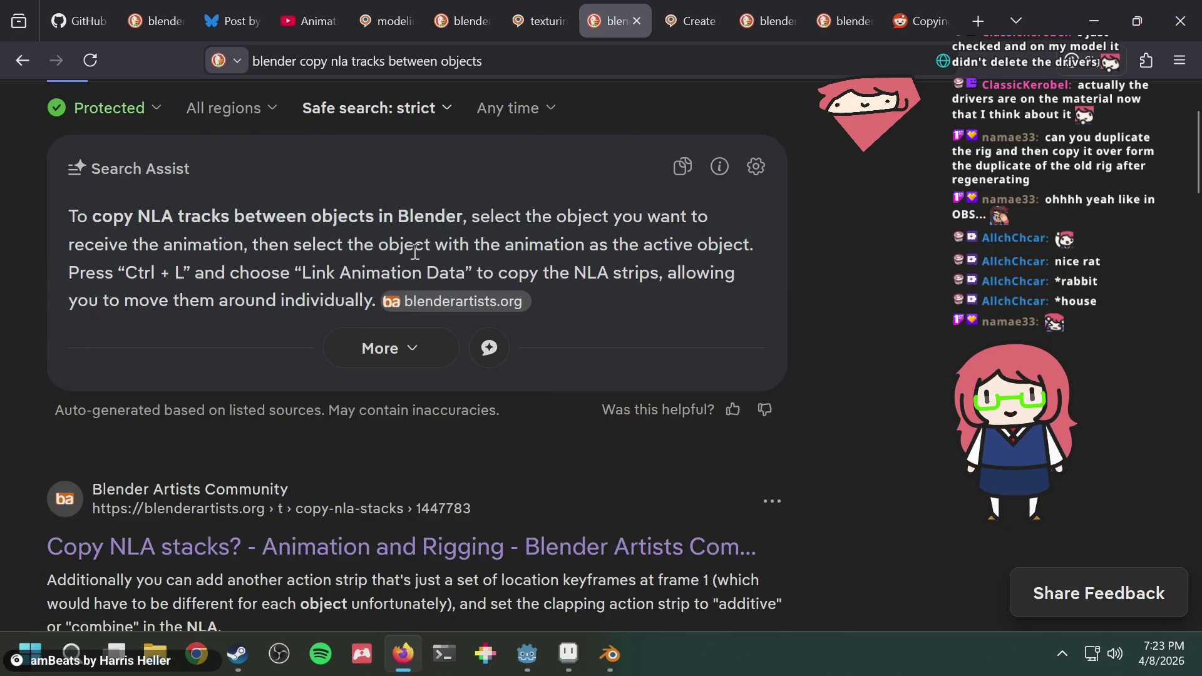
key("alt+Tab")
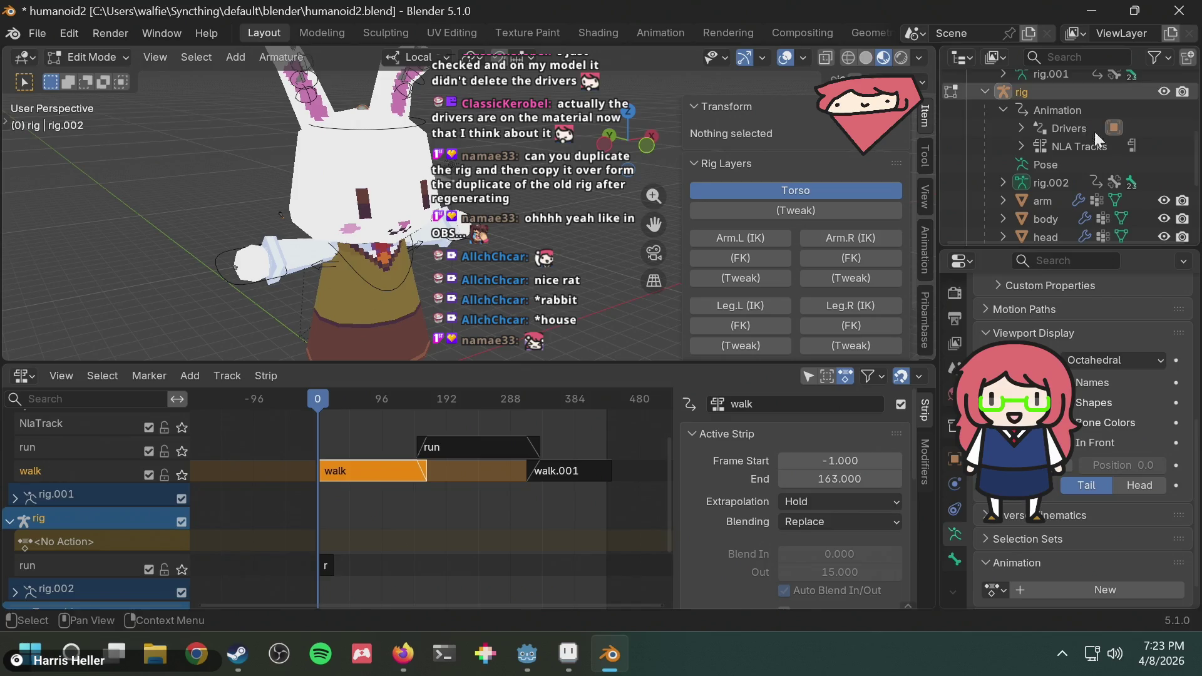
key("alt+Tab")
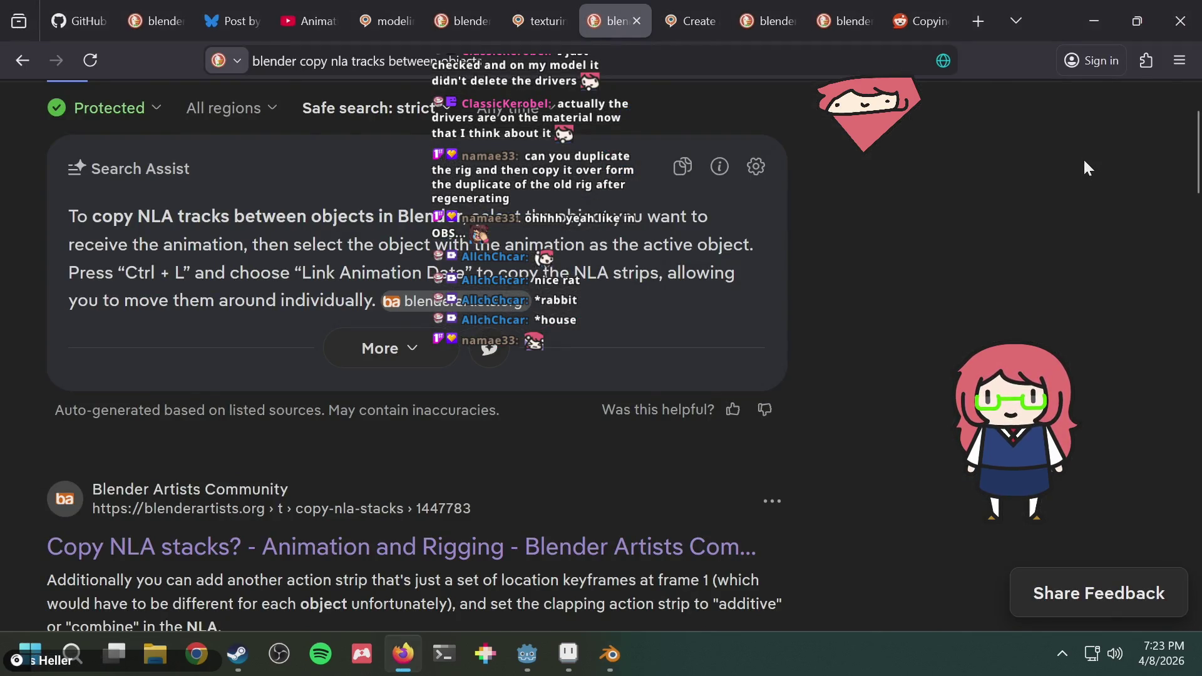
key("alt+Tab")
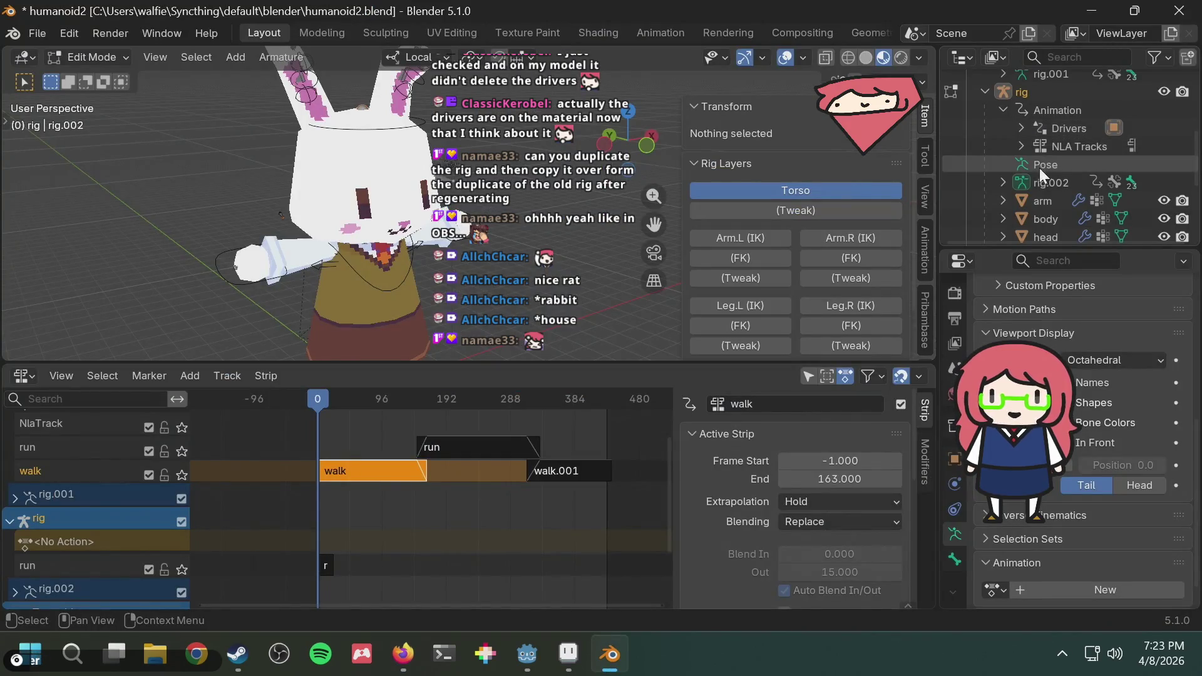
scroll(1058, 151, "up", 2)
Select the rig in the Outliner and cancel an F3 search for 'link'.
left_click(1049, 131)
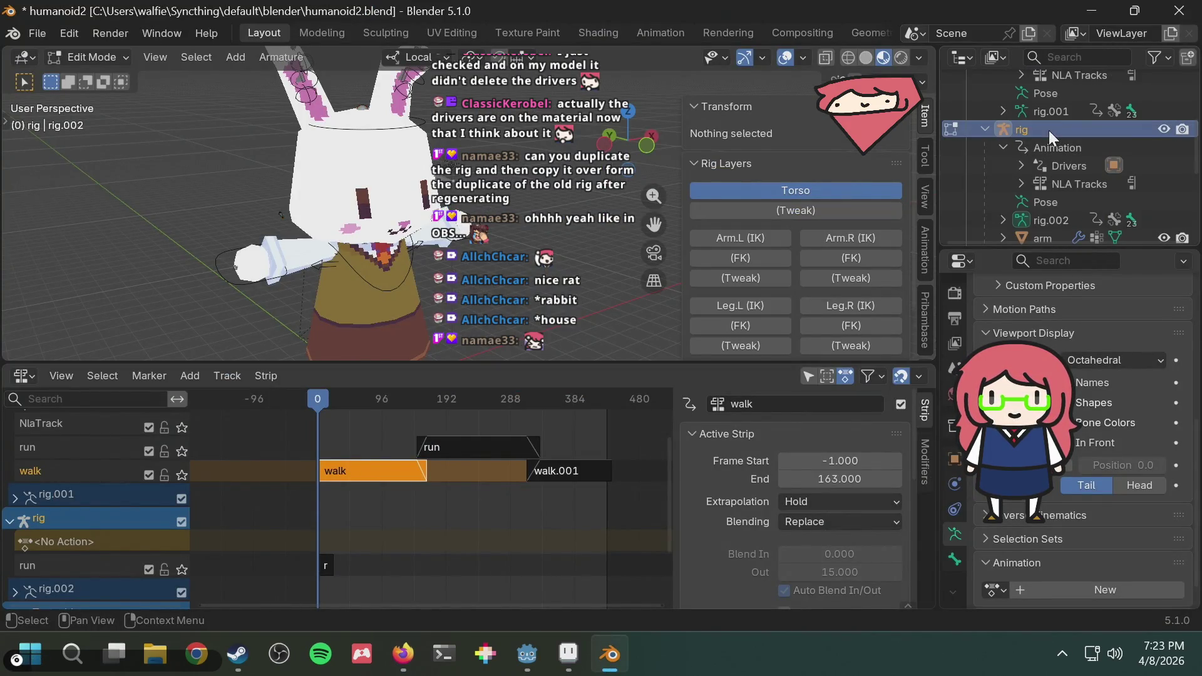
scroll(1063, 178, "up", 2)
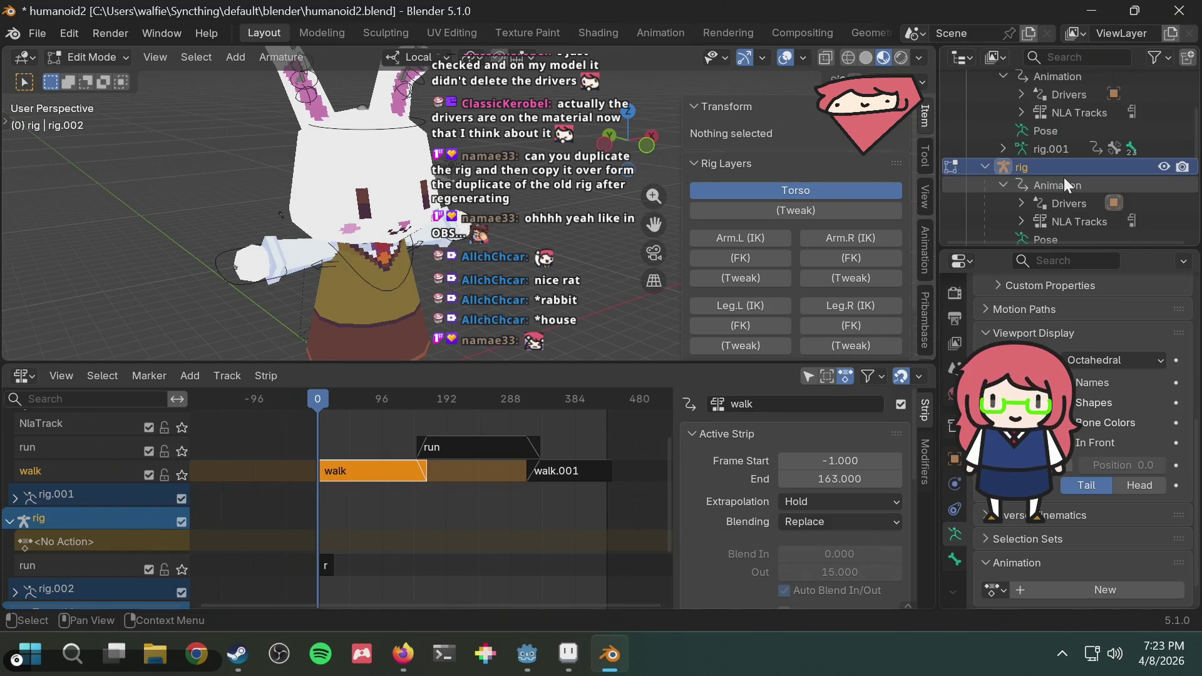
scroll(1063, 178, "up", 2)
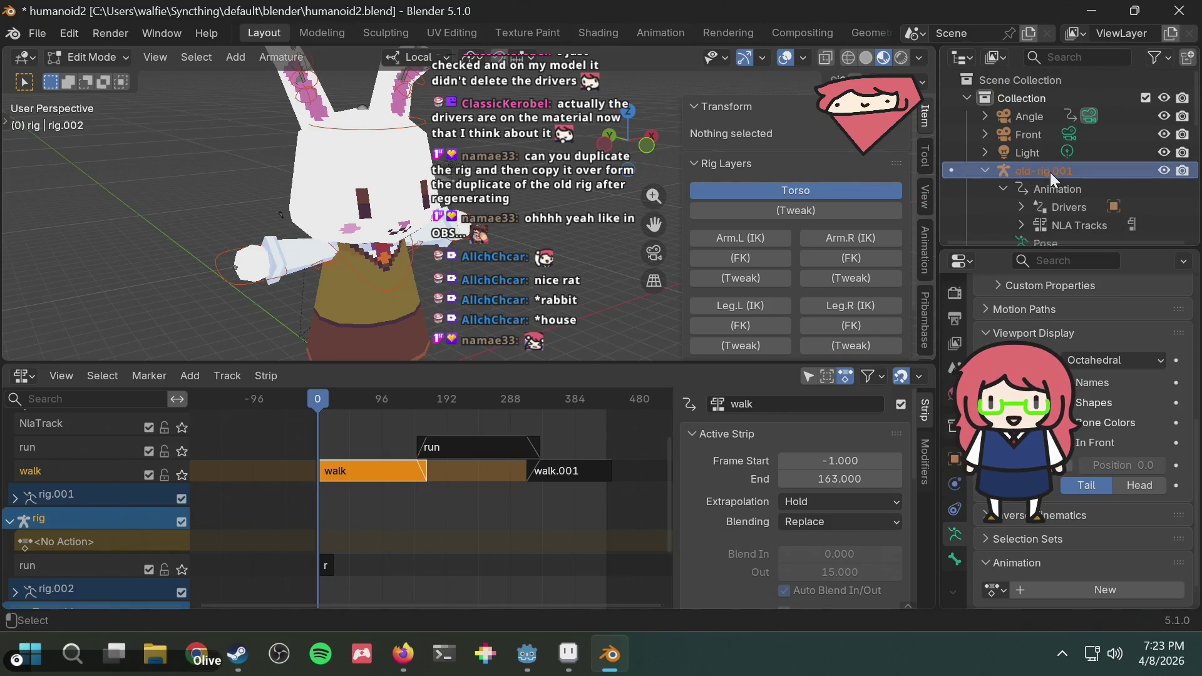
key("alt+Tab")
key("alt+Tab")
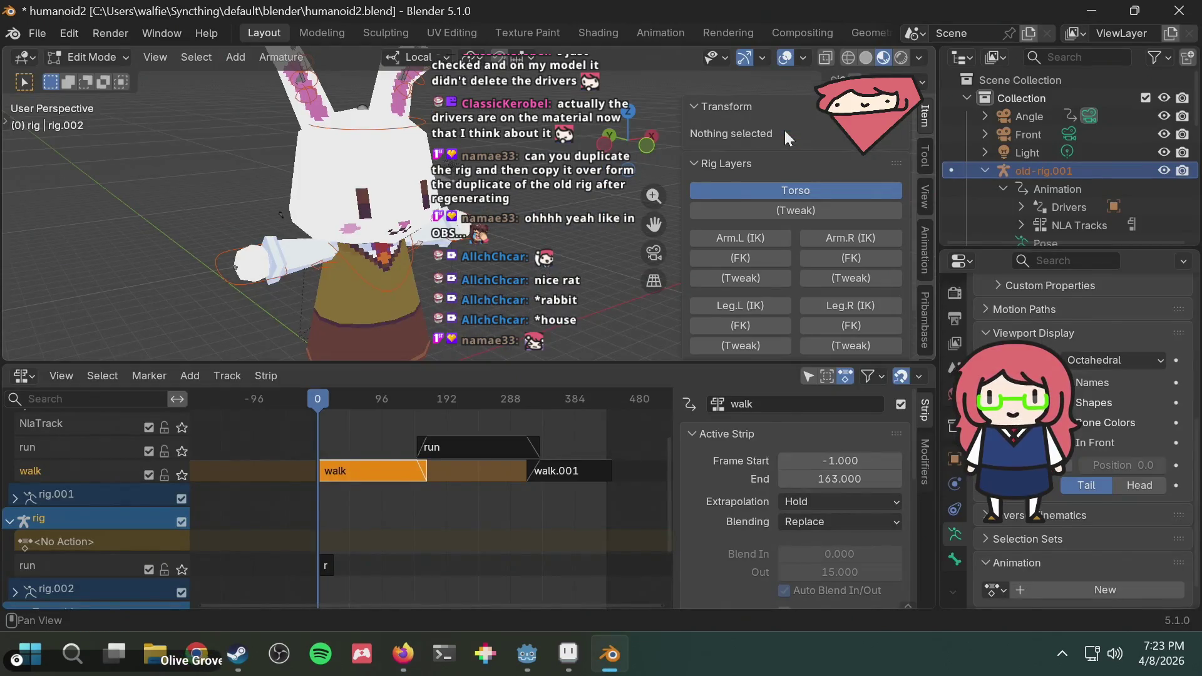
key("F3")
type("link")
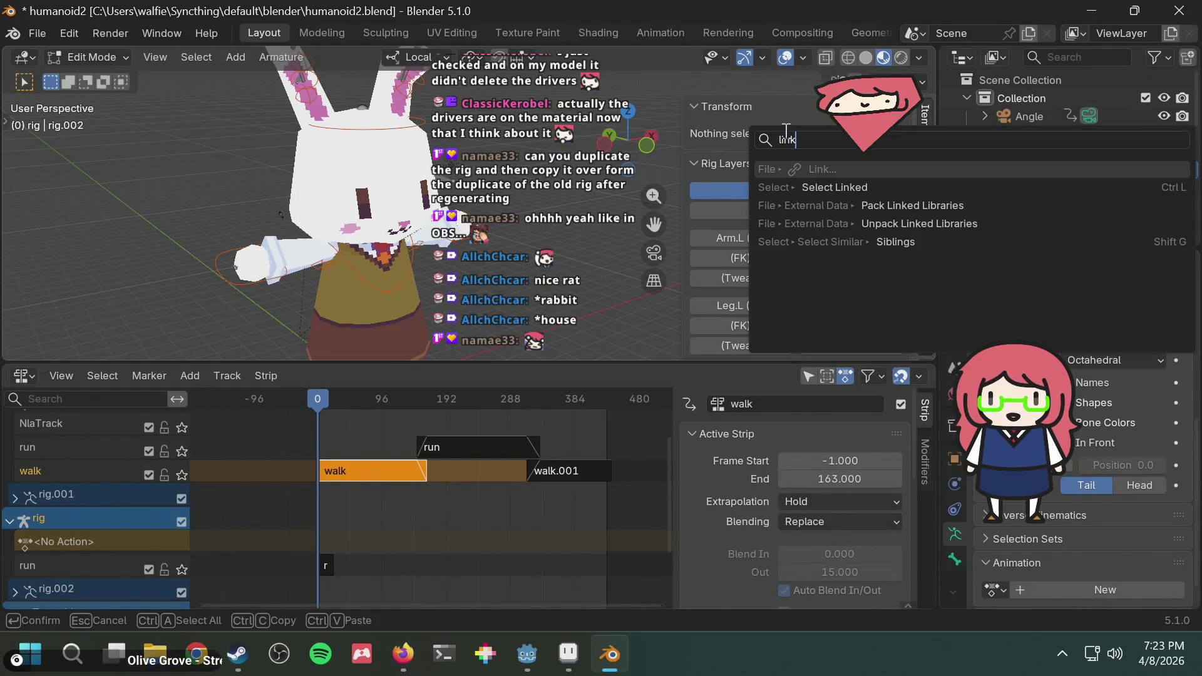
type(" ap")
key("Escape")
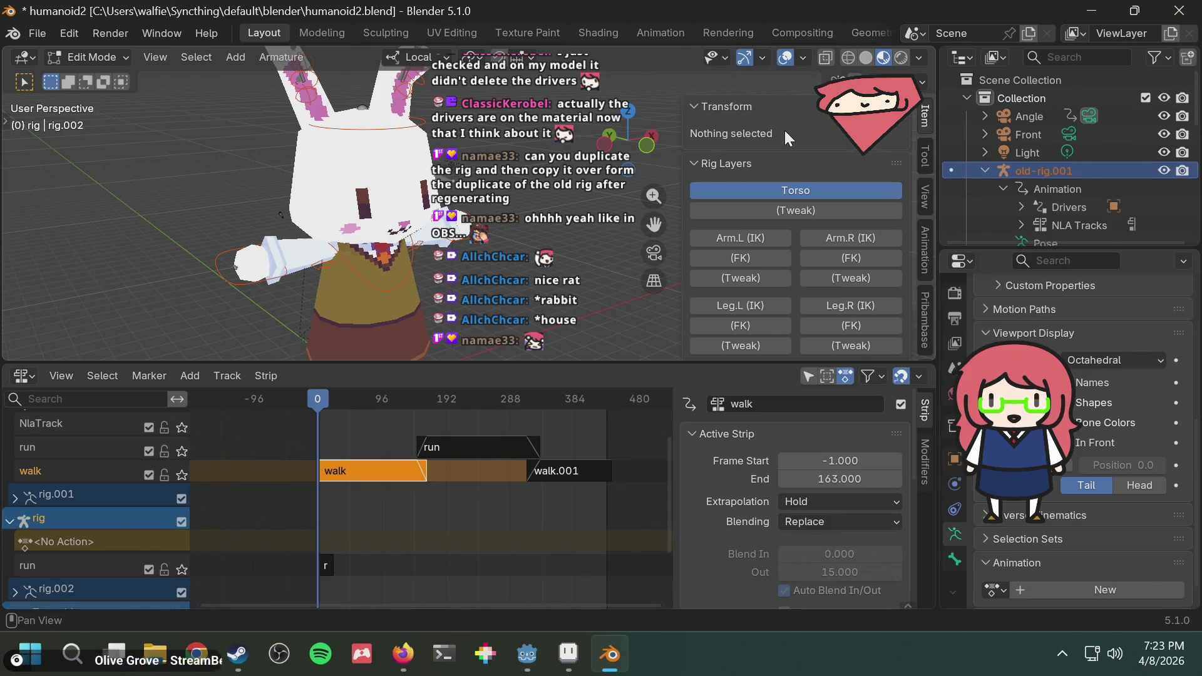
Try Ctrl+L to link animation, which only runs Select Linked All, undo it and recheck the answer.
key("alt+Tab")
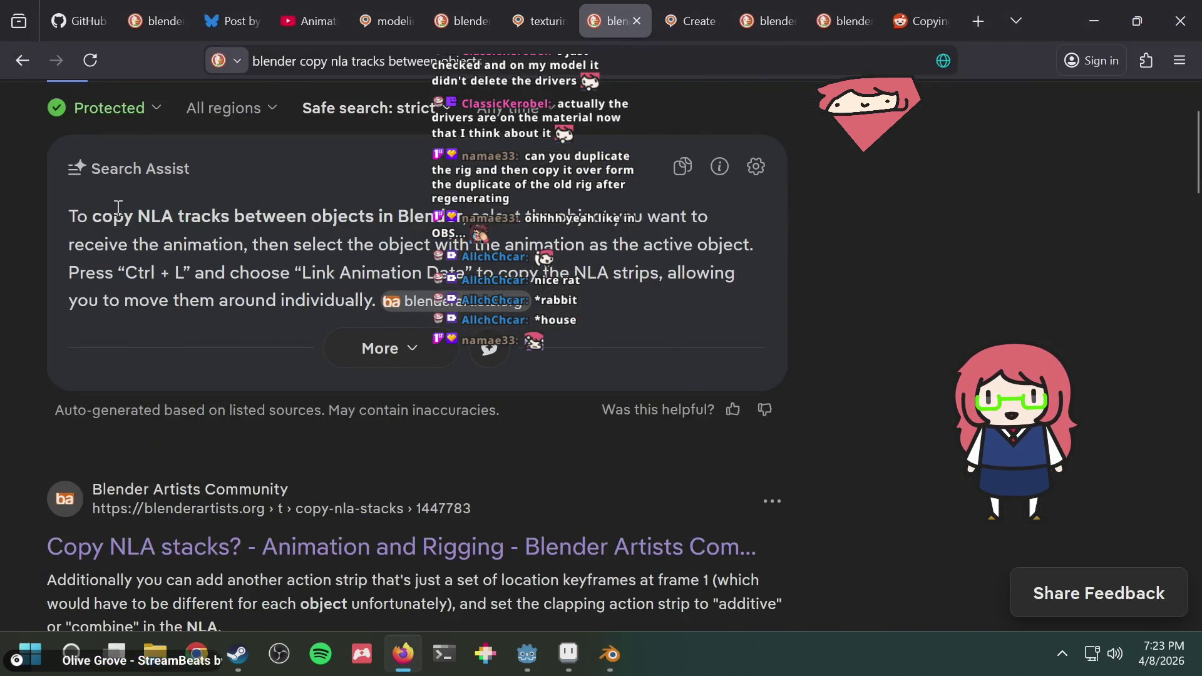
key("alt+Tab")
key("ctrl+l")
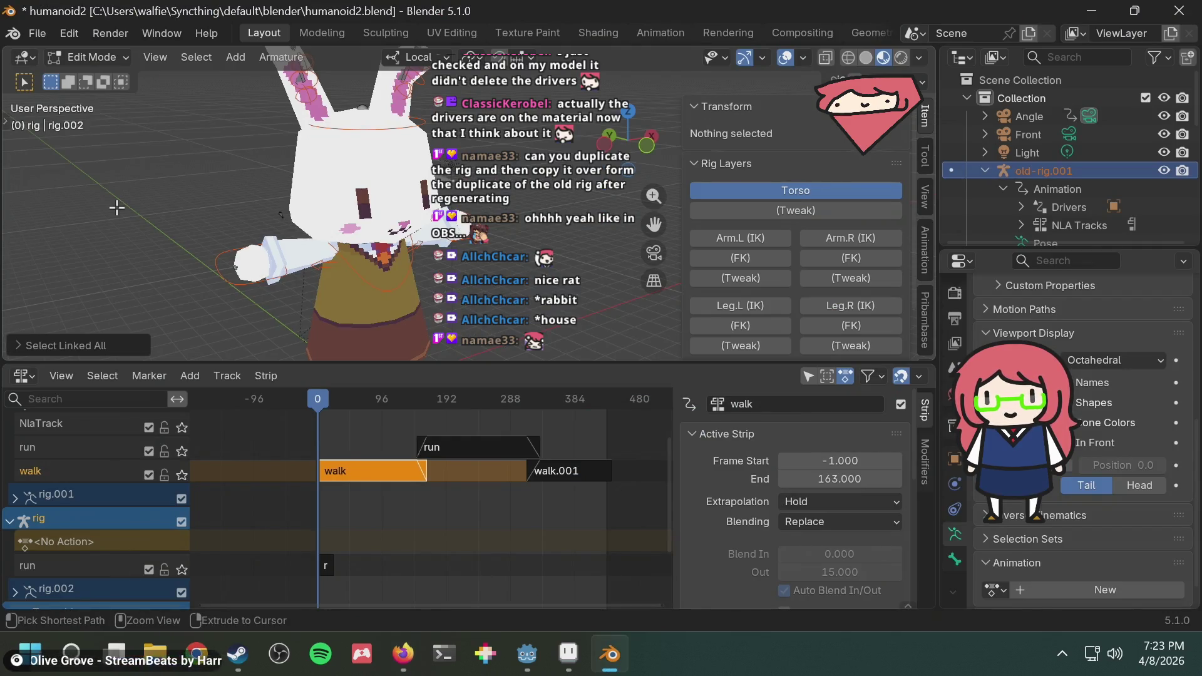
key("ctrl+z")
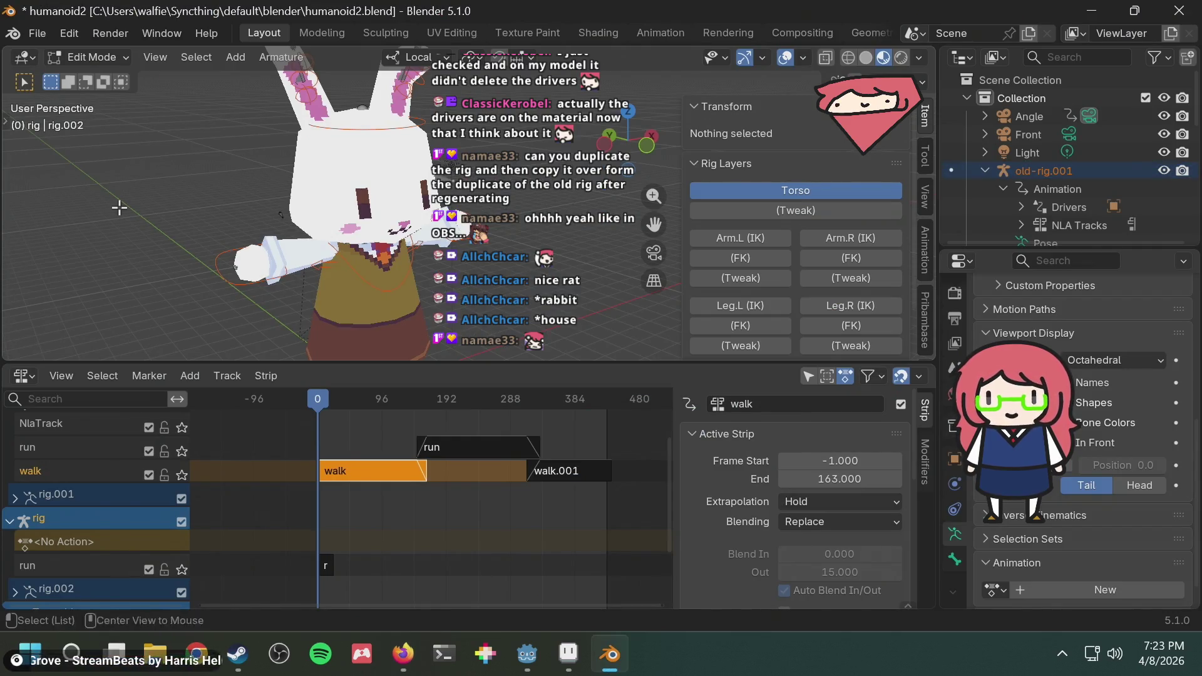
key("alt+Tab")
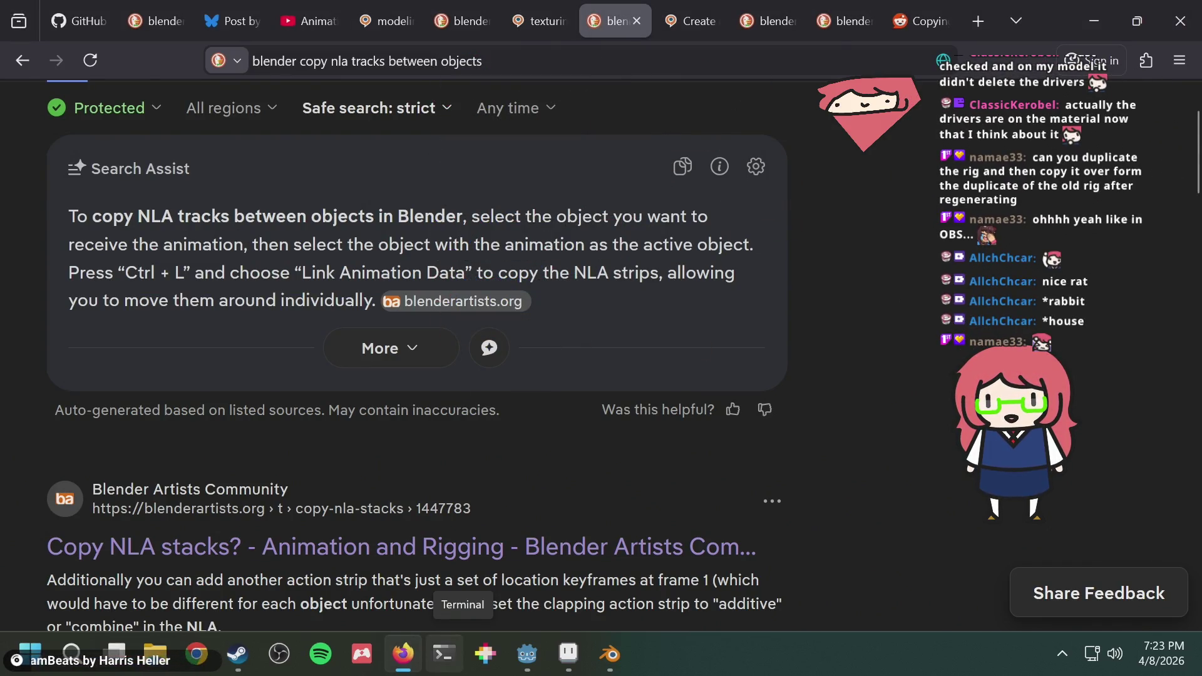
Read the Blender Artists 'Copy NLA stacks?' thread down to the Link animation Data step, then return to Blender.
middle_click(458, 300)
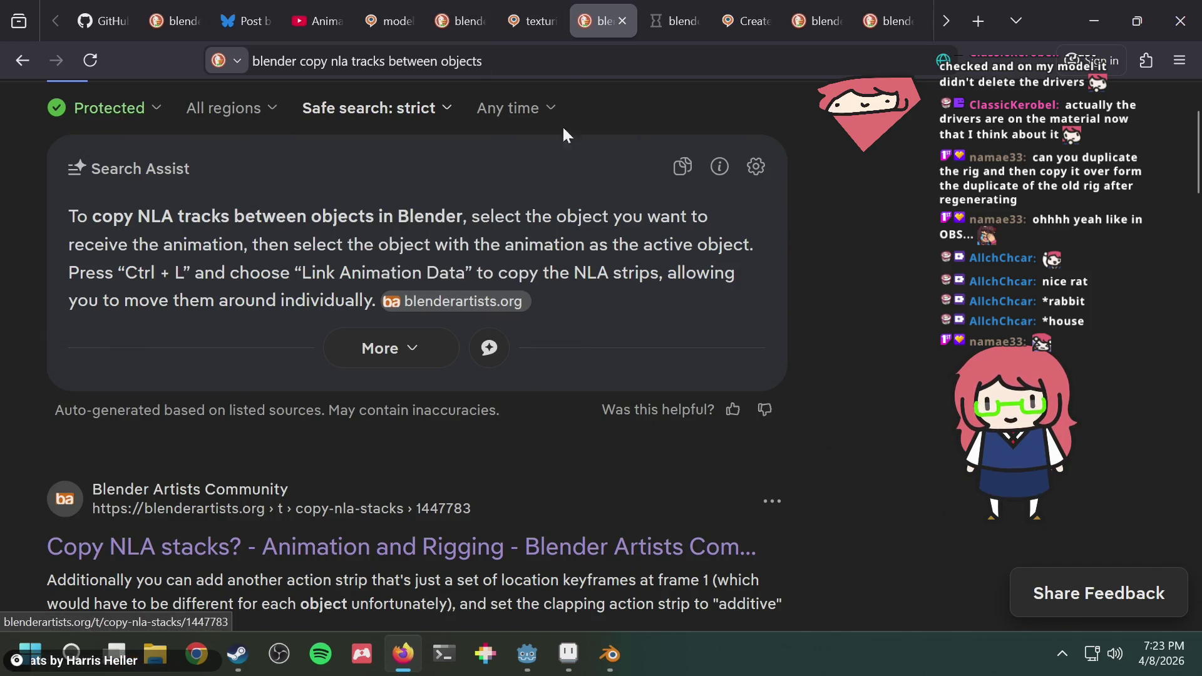
left_click(677, 21)
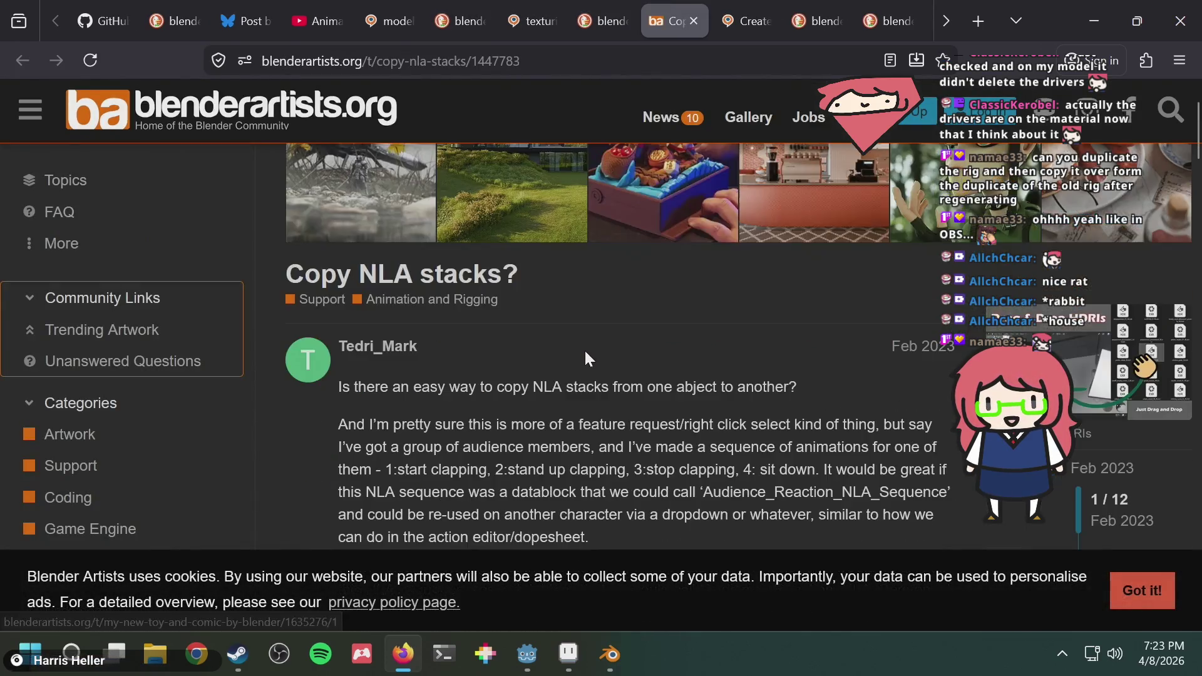
scroll(584, 357, "down", 2)
scroll(567, 372, "down", 2)
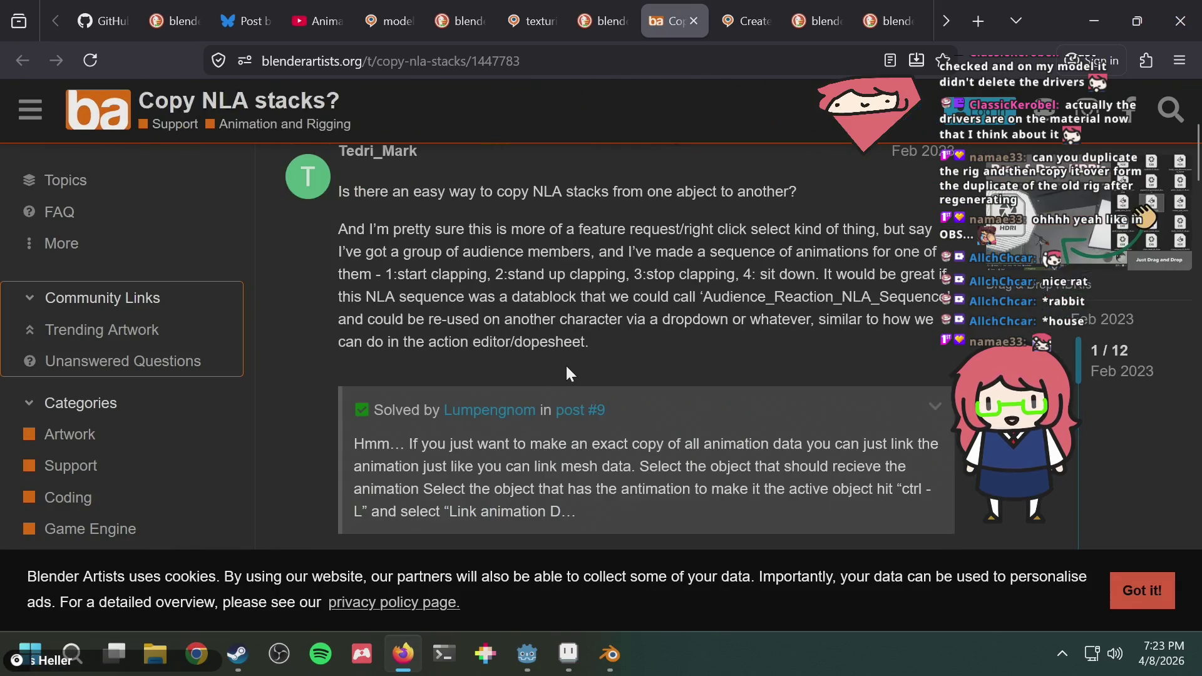
left_click_drag(507, 466, 590, 466)
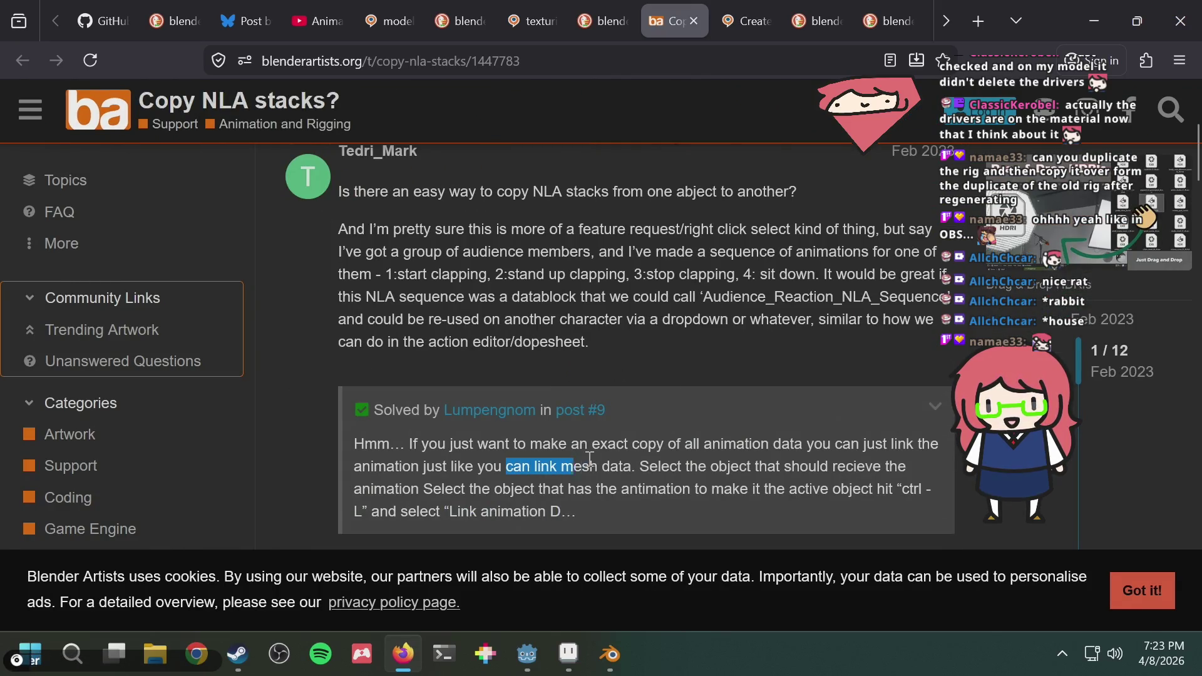
scroll(657, 442, "down", 5)
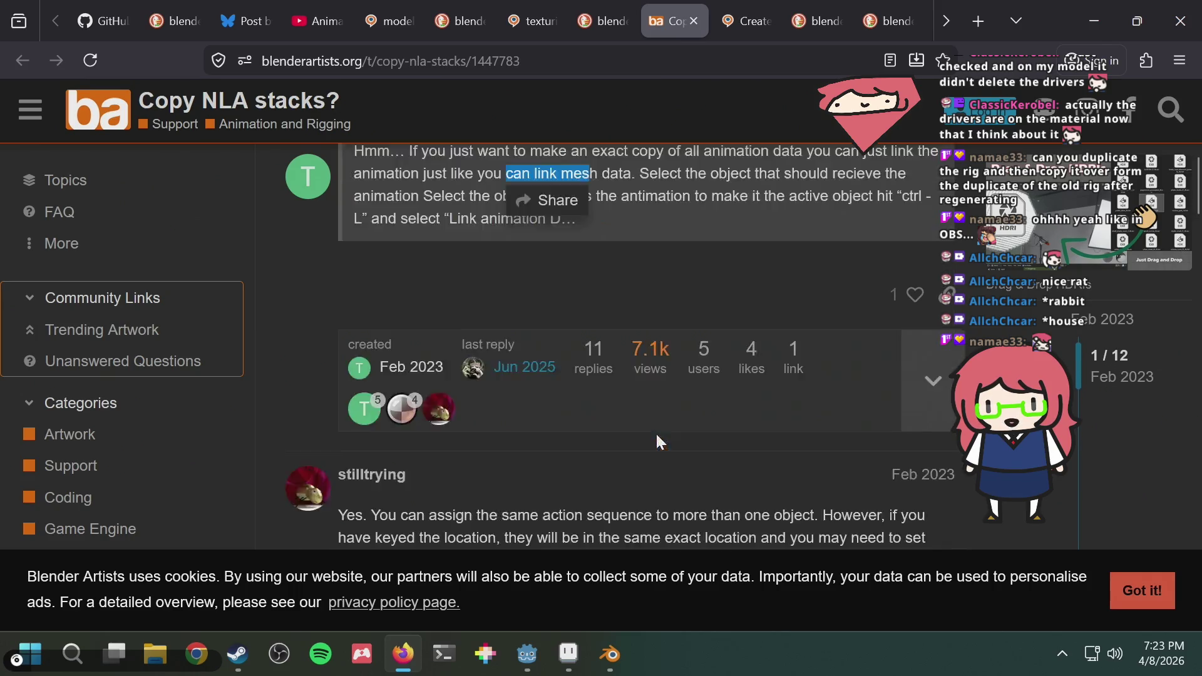
scroll(655, 432, "down", 4)
scroll(655, 418, "down", 2)
scroll(634, 418, "down", 5)
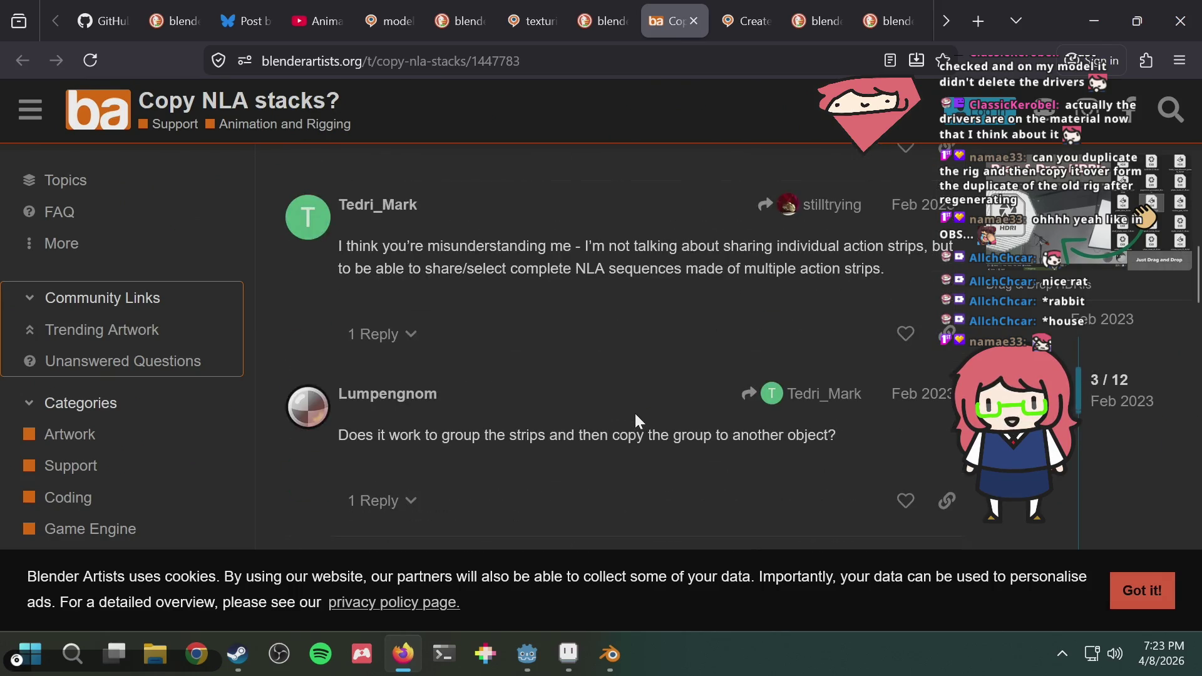
scroll(634, 407, "down", 4)
scroll(635, 406, "down", 3)
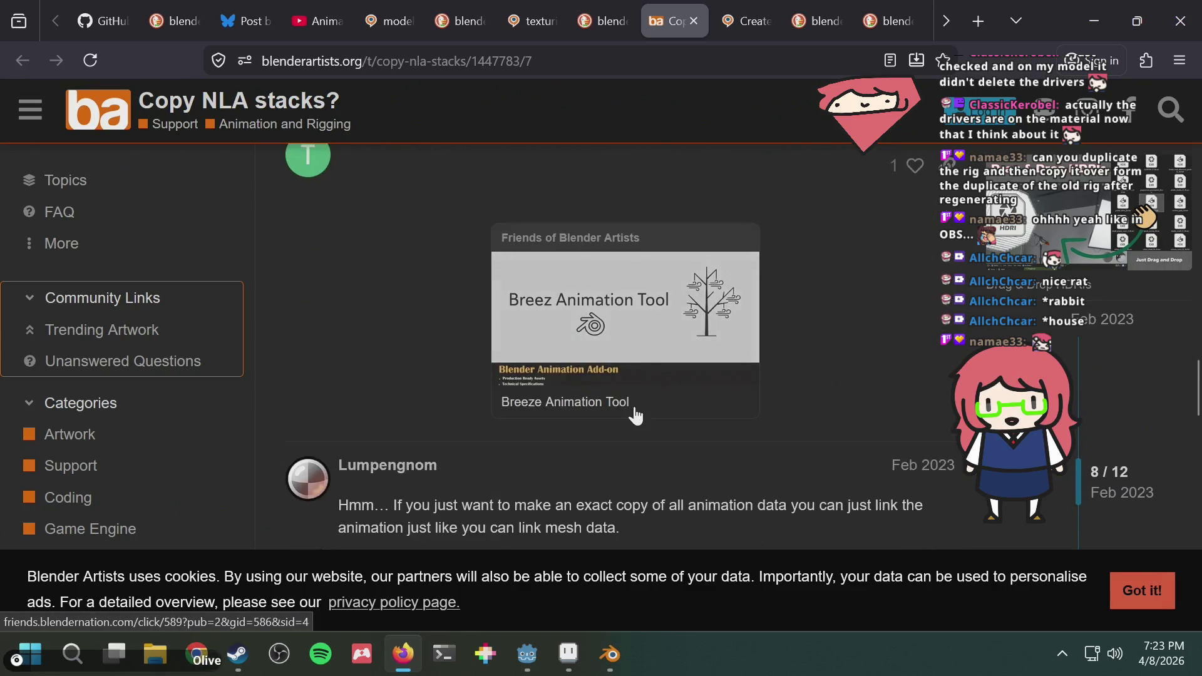
scroll(635, 408, "down", 3)
scroll(633, 411, "down", 4)
scroll(633, 414, "up", 2)
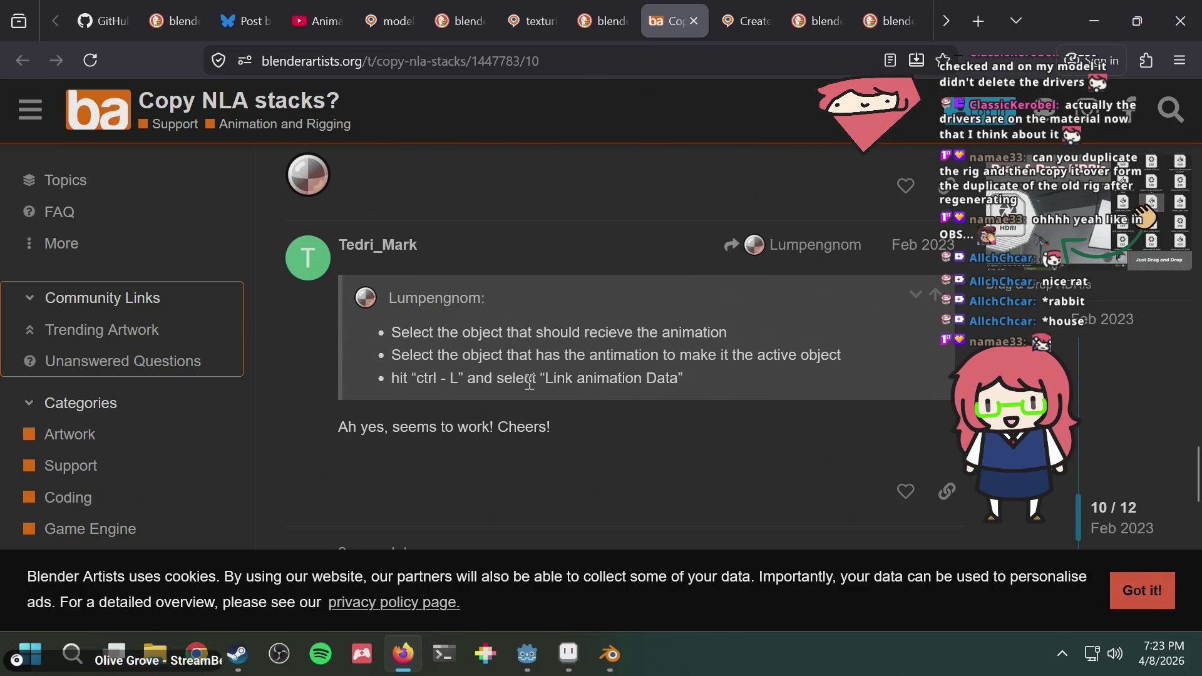
left_click_drag(530, 381, 655, 379)
key("alt+Tab")
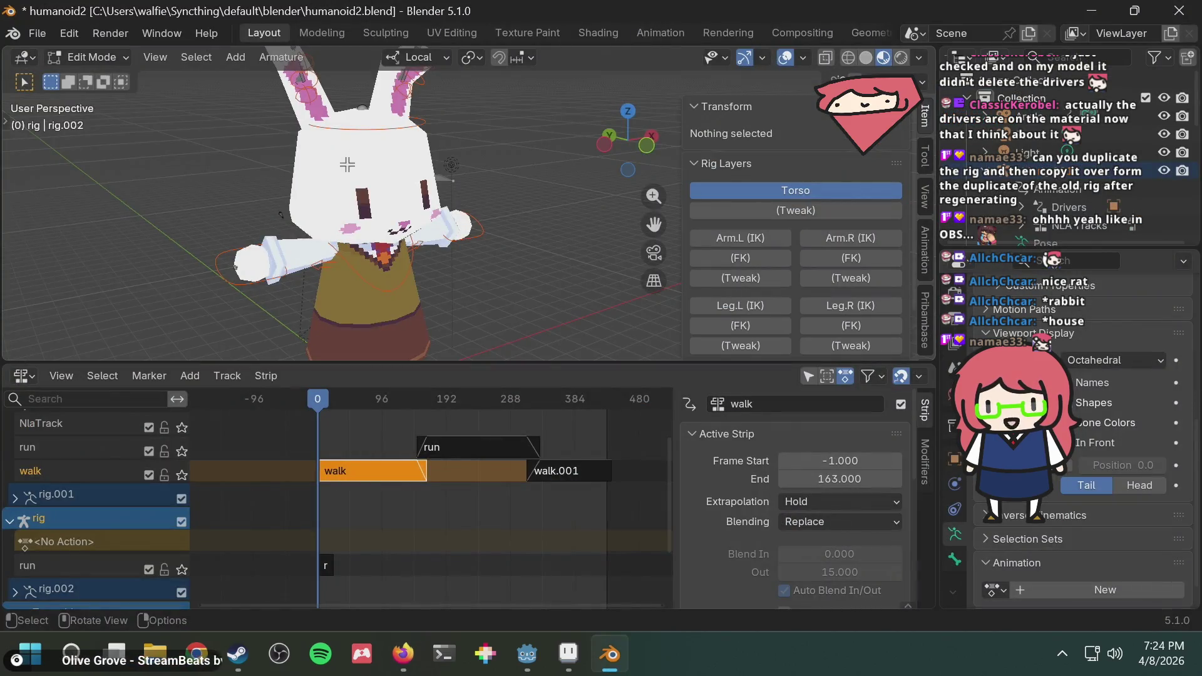
mouse_move(527, 653)
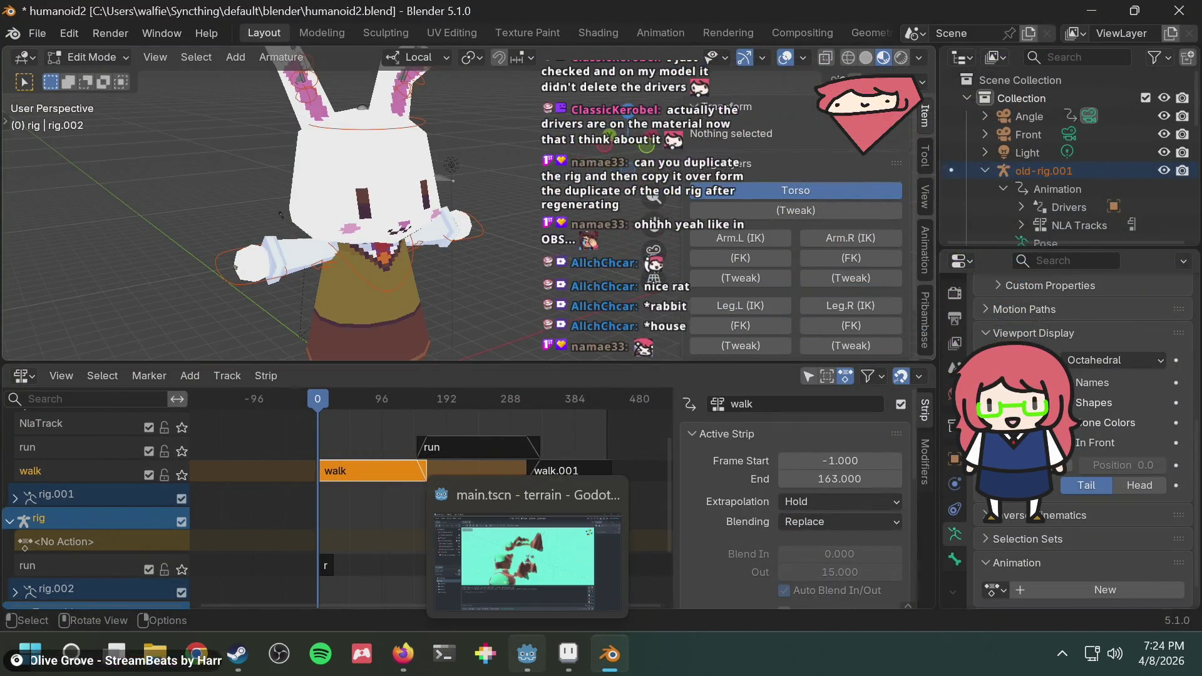
In Object Mode, select rig then old-rig.001 and run Link Animation Data from the F3 search.
left_click(83, 57)
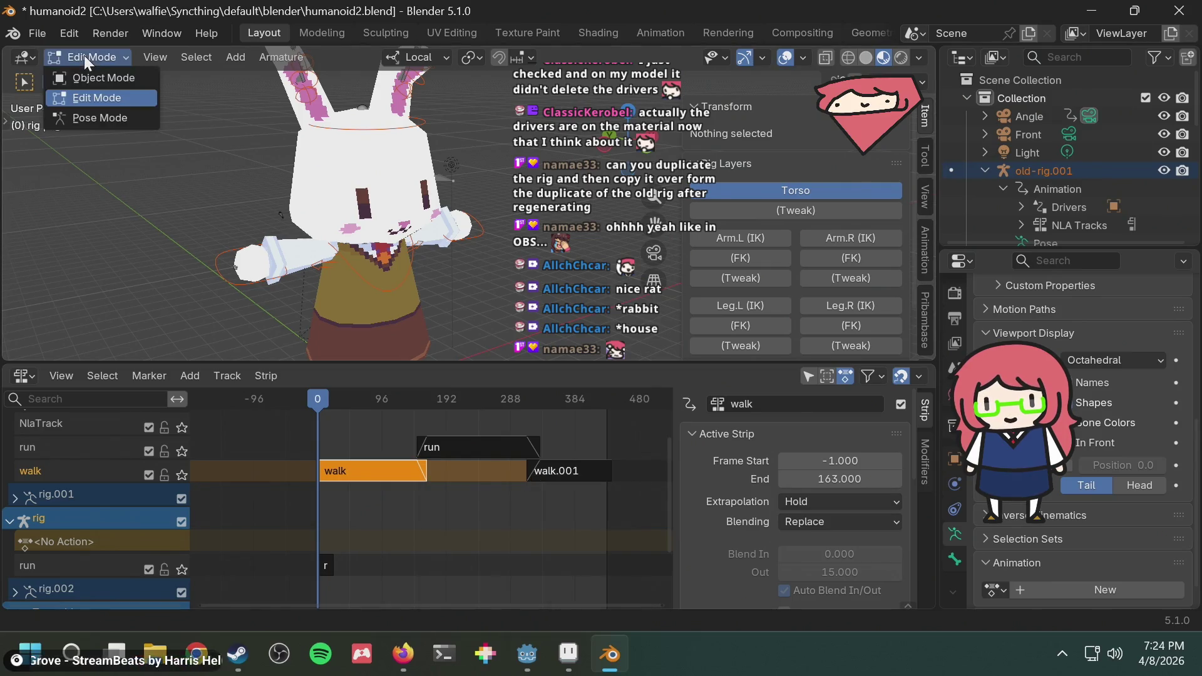
left_click(95, 76)
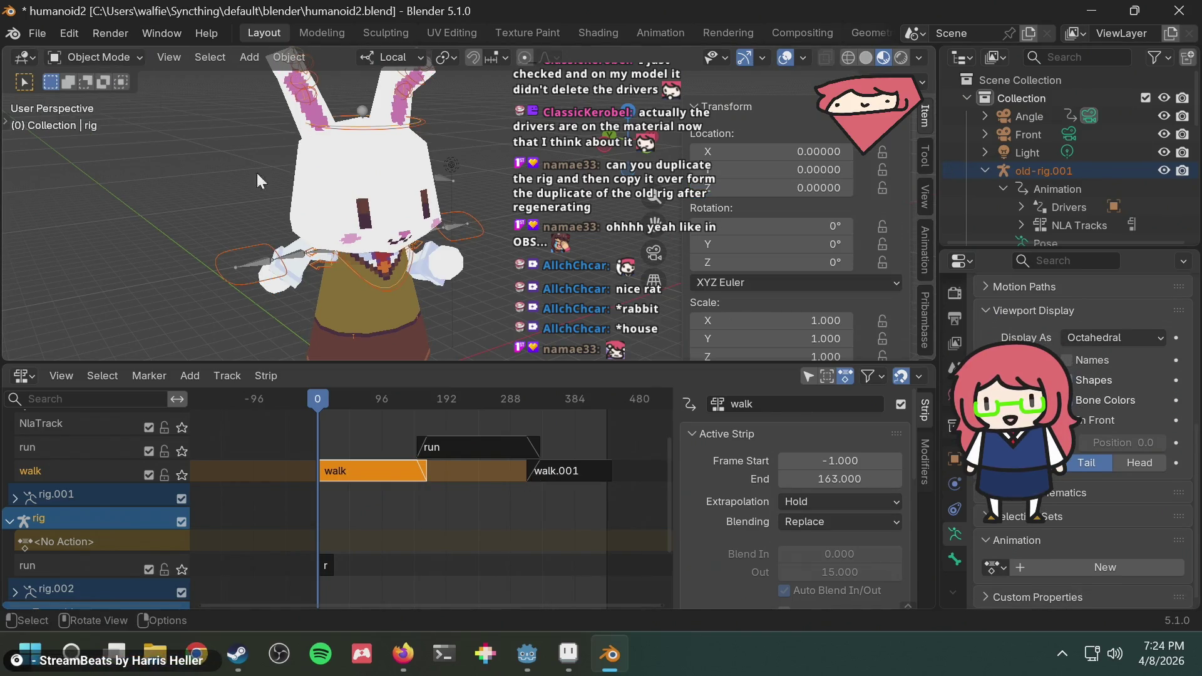
left_click(202, 184)
scroll(1102, 168, "down", 2)
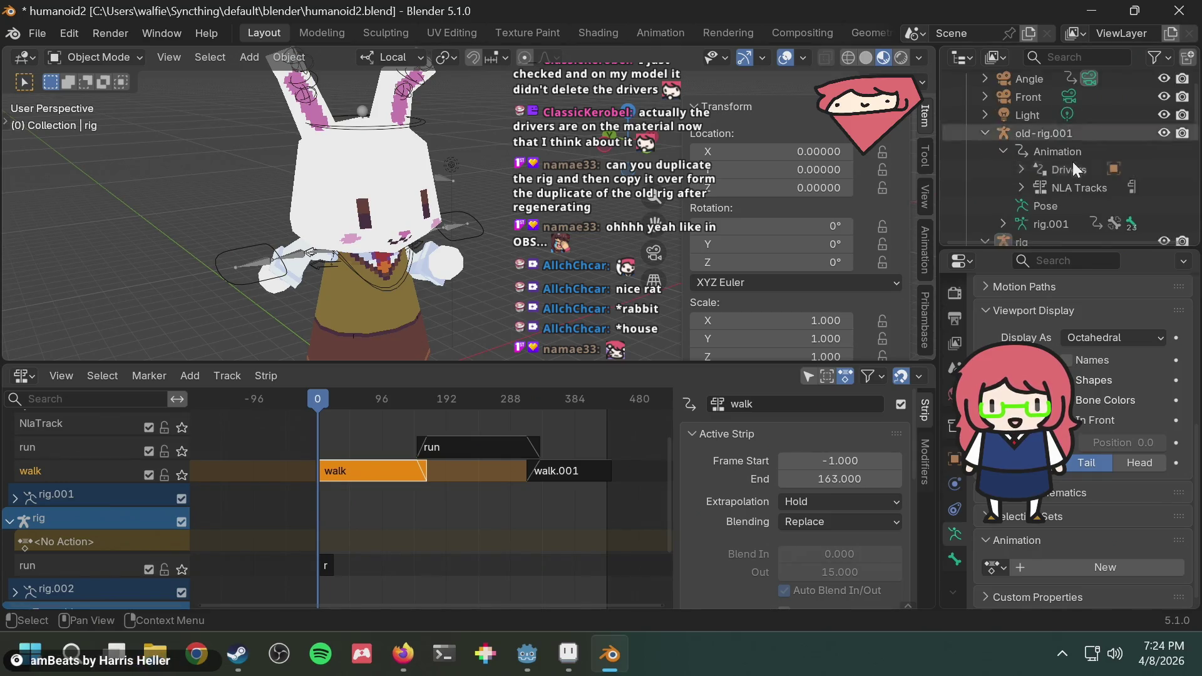
scroll(1072, 161, "down", 3)
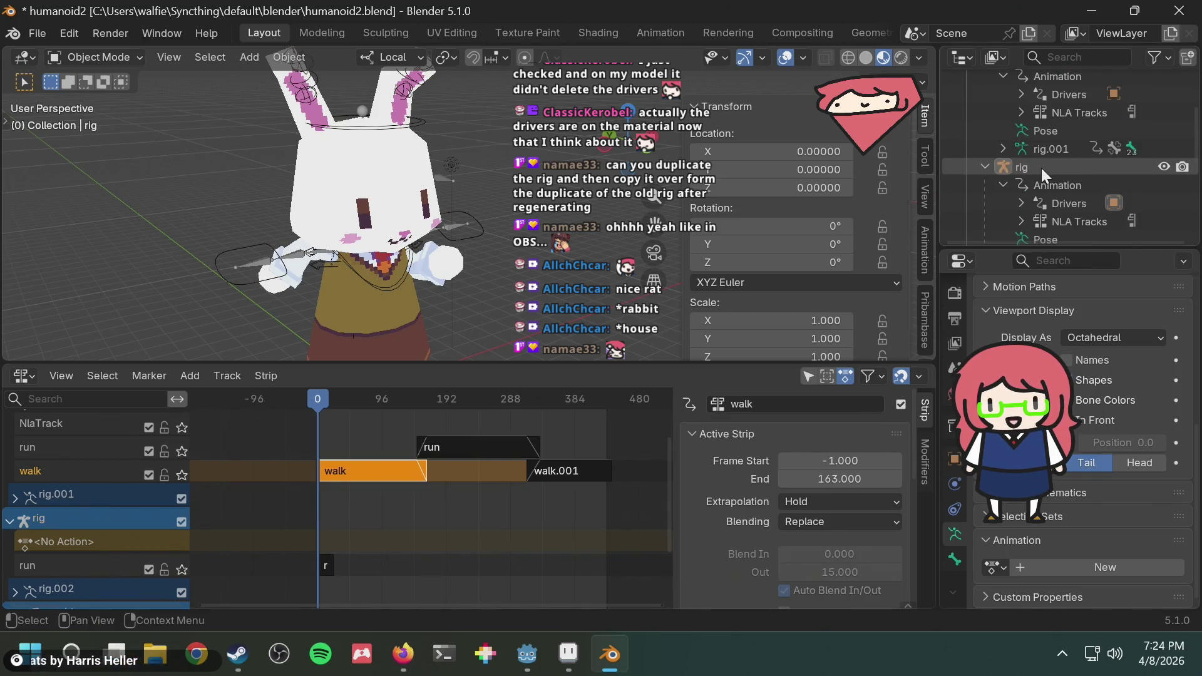
scroll(1041, 168, "up", 5)
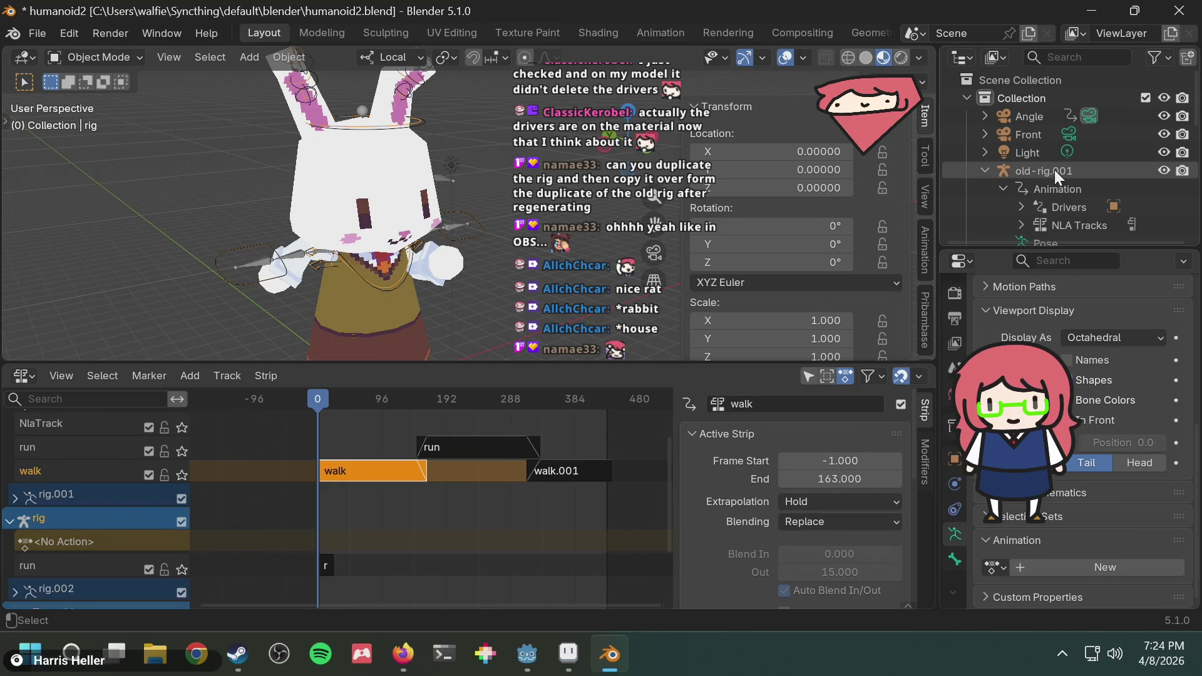
left_click(1054, 171)
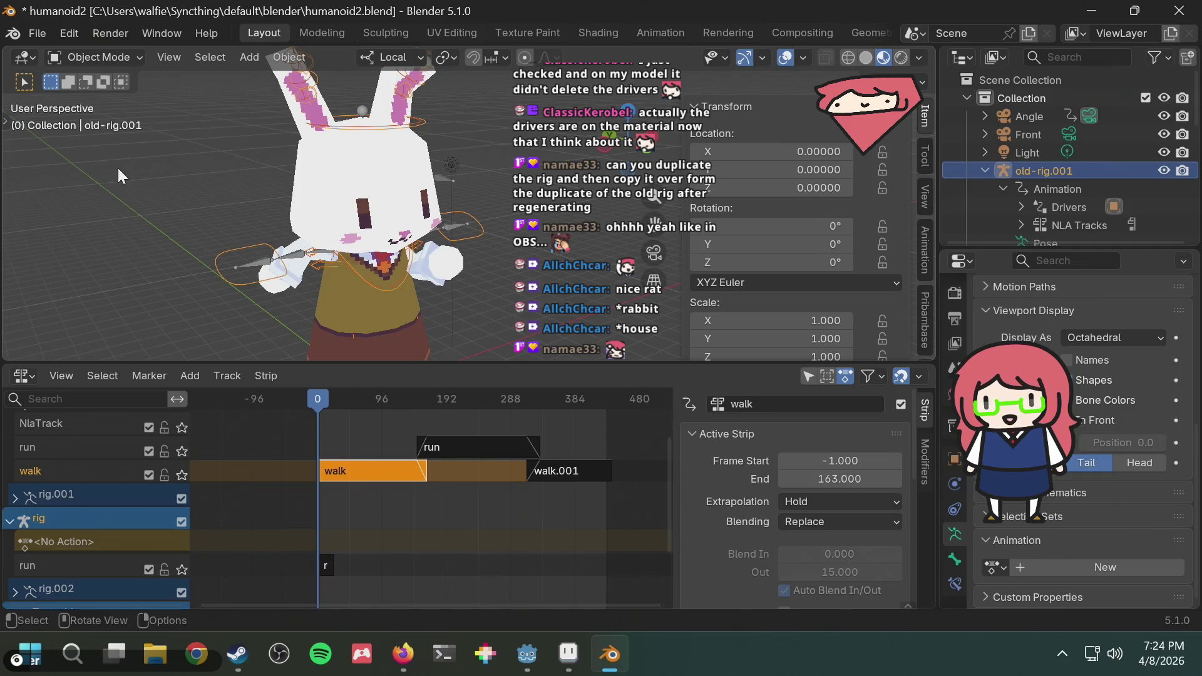
key("F3")
type("link anim")
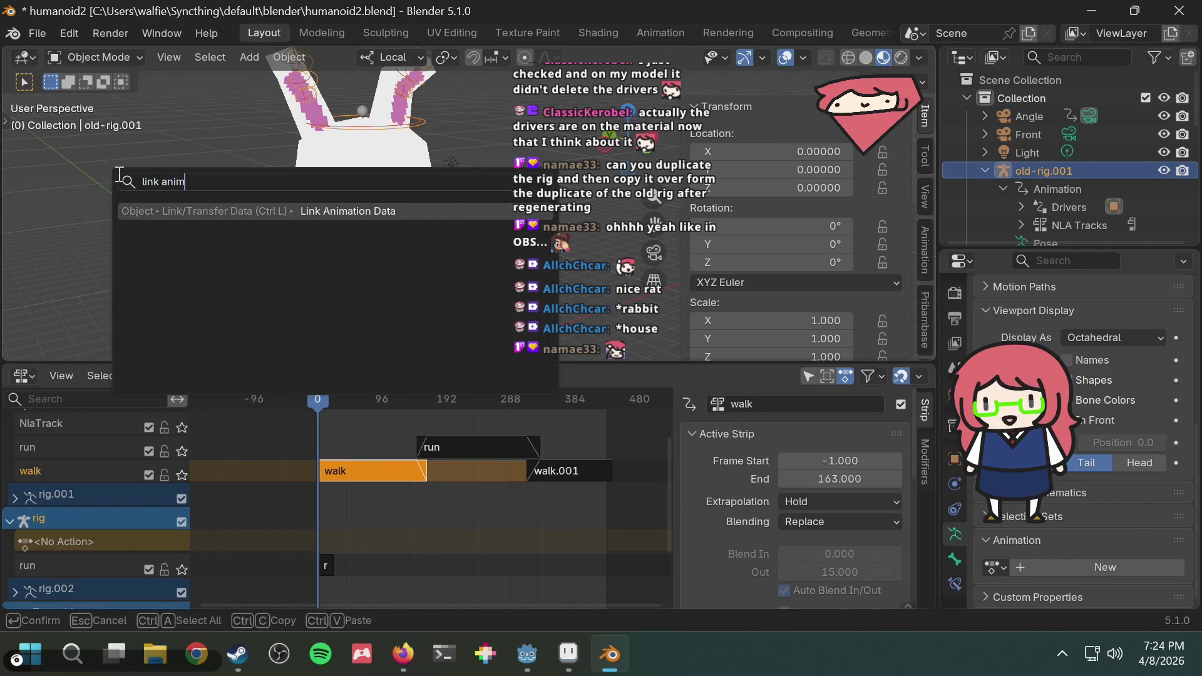
key("Return")
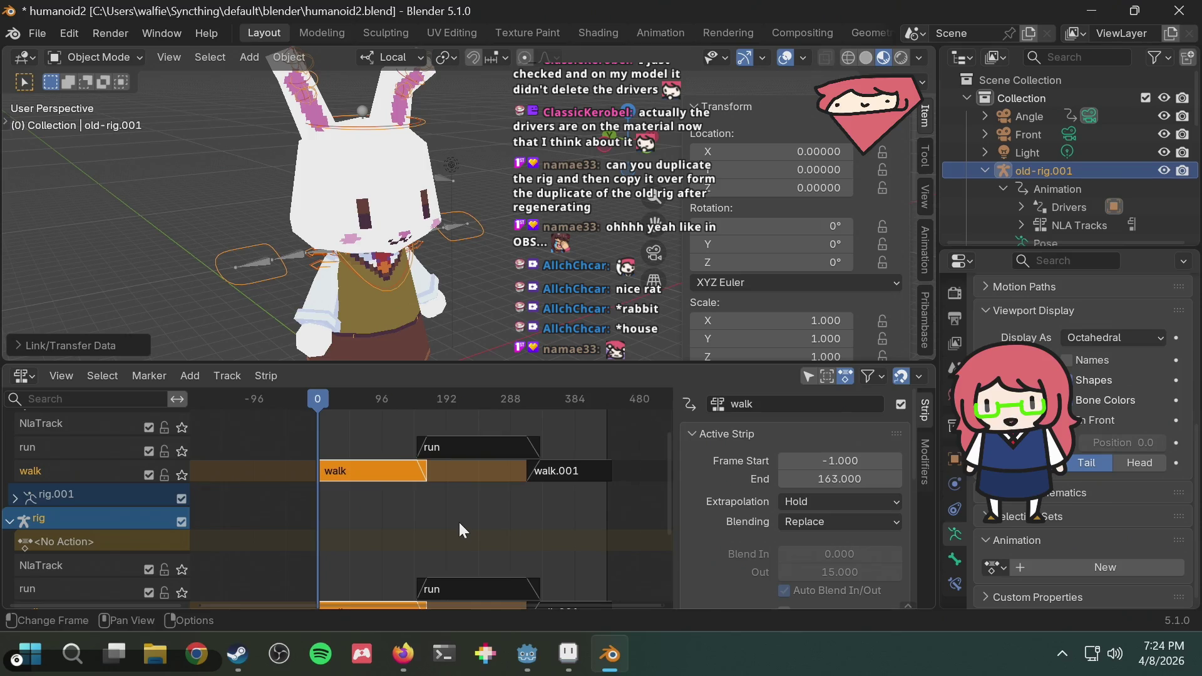
scroll(458, 520, "down", 2)
Trial-delete old-rig.001 and play the animation to test the rig's linked NLA tracks.
mouse_move(448, 523)
middle_mouse_down()
mouse_move(444, 460)
mouse_move(480, 562)
middle_mouse_up()
key("Delete")
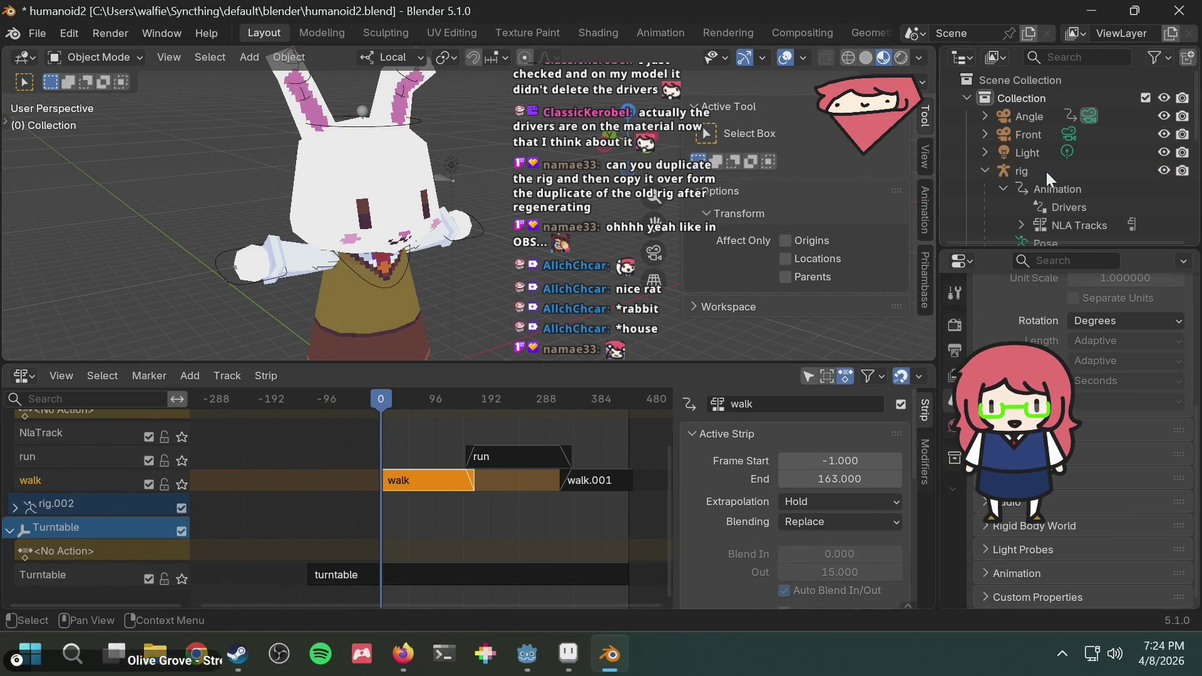
key("space")
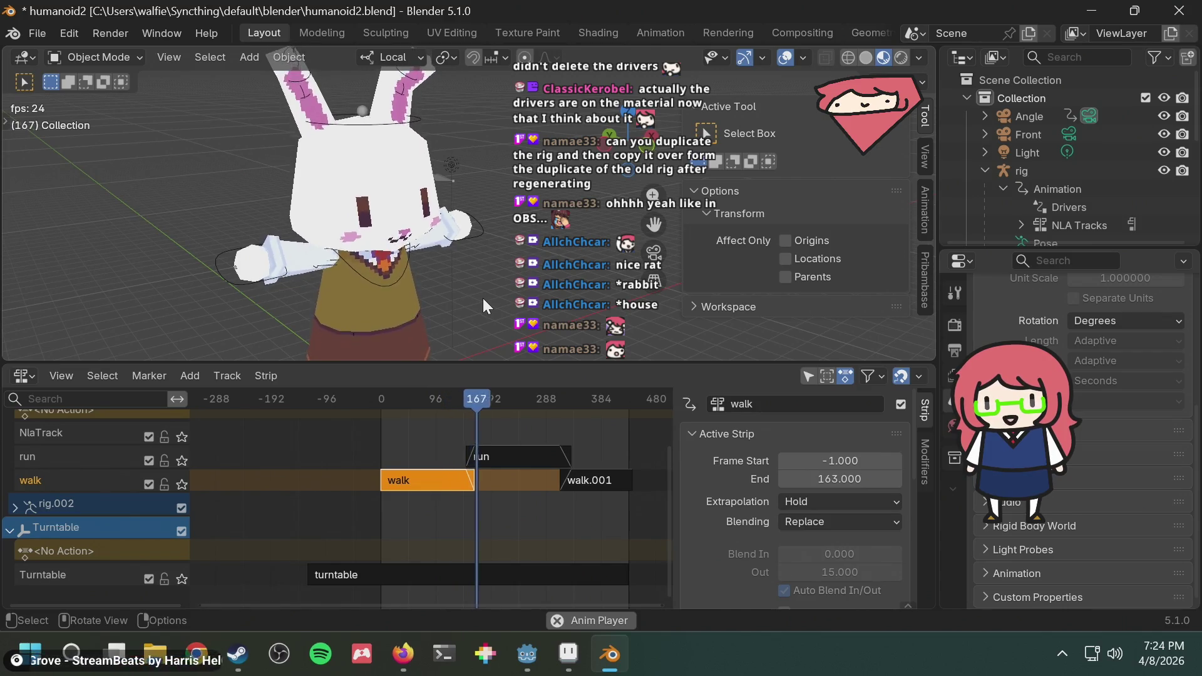
scroll(484, 295, "down", 1)
scroll(492, 281, "down", 3)
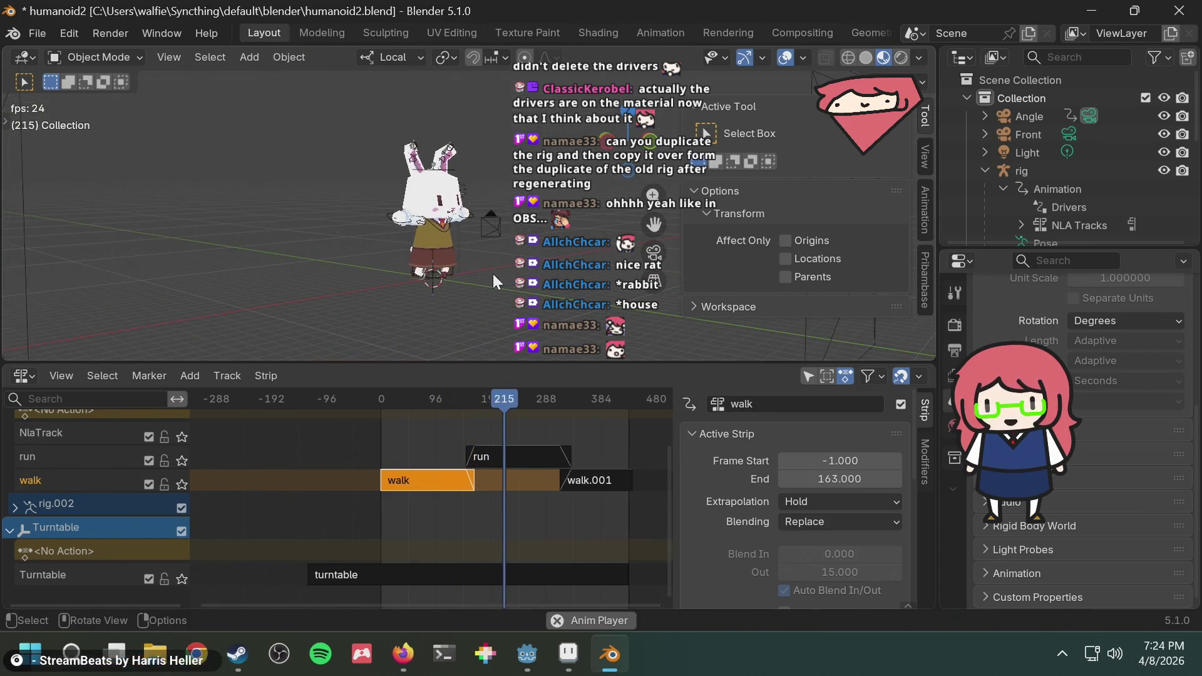
scroll(491, 274, "up", 2)
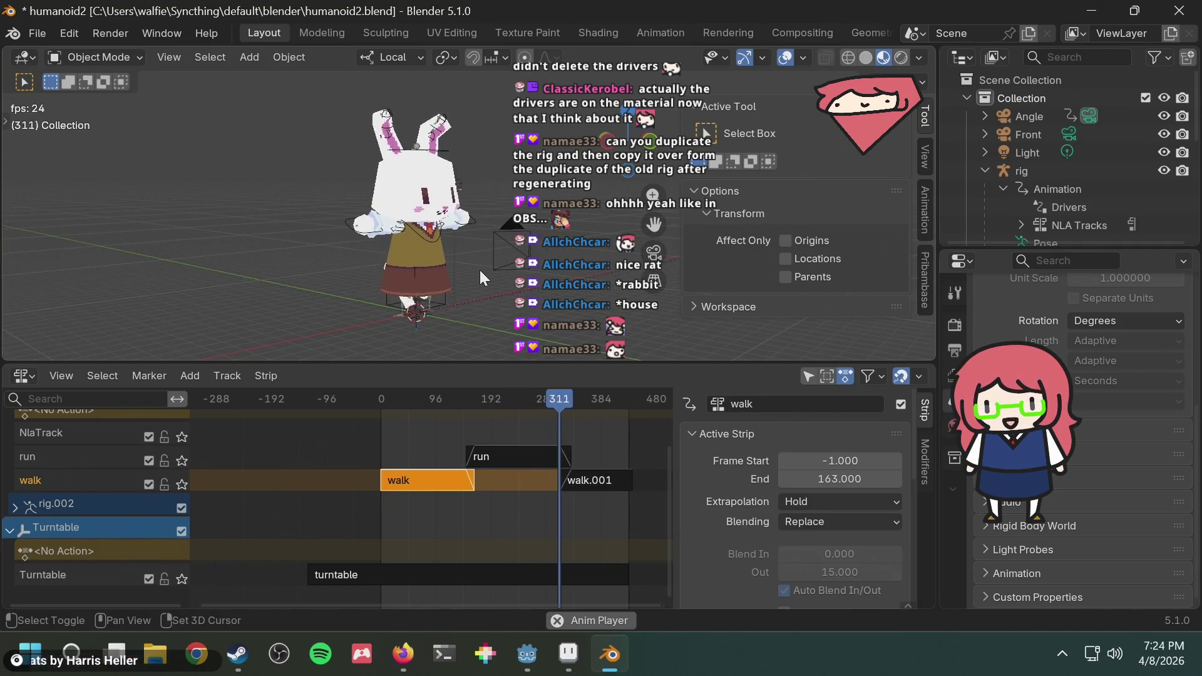
key("space")
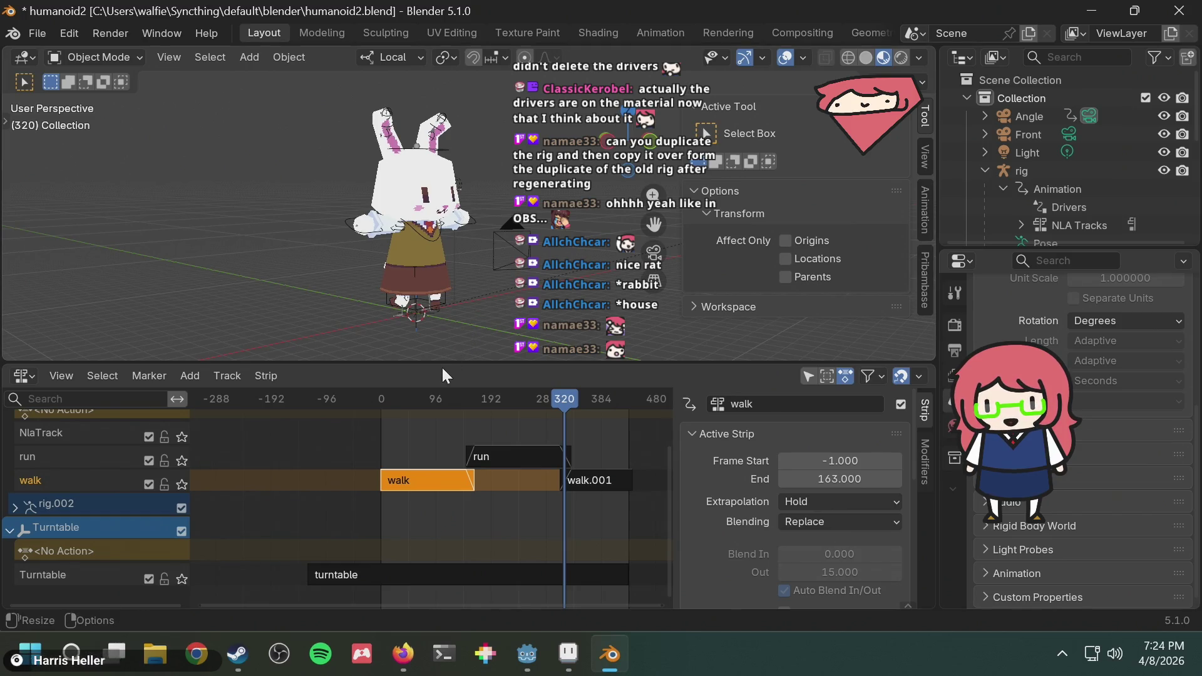
Restore old-rig.001, rewind to the first frame and play the animation again.
key("shift+Left")
key("ctrl+v")
key("space")
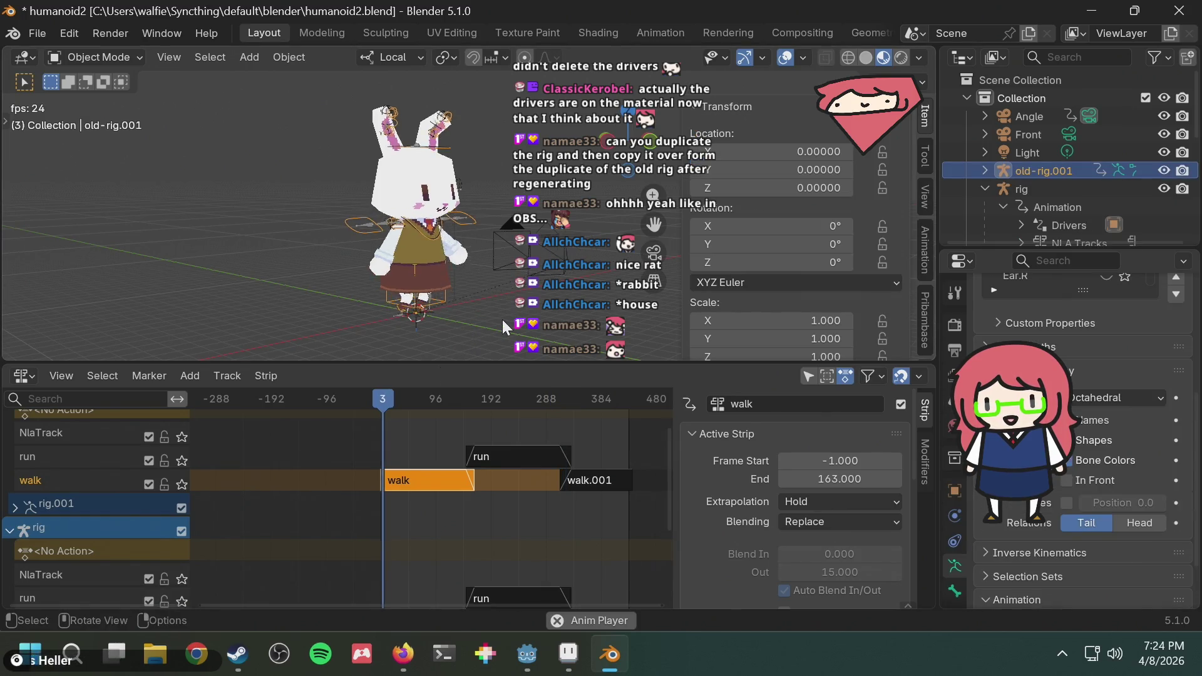
Stop playback, delete old-rig.001 for good and rewind the playhead to frame 0.
mouse_move(473, 469)
middle_mouse_down()
mouse_move(486, 543)
mouse_move(507, 405)
middle_mouse_up()
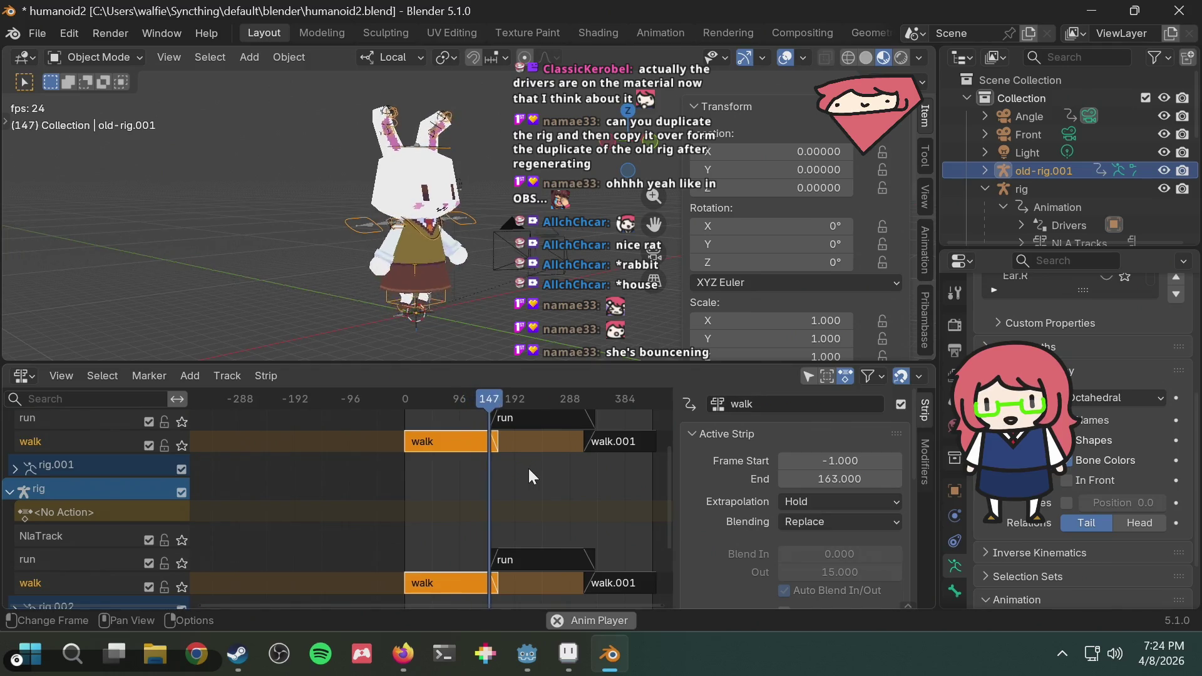
key("space")
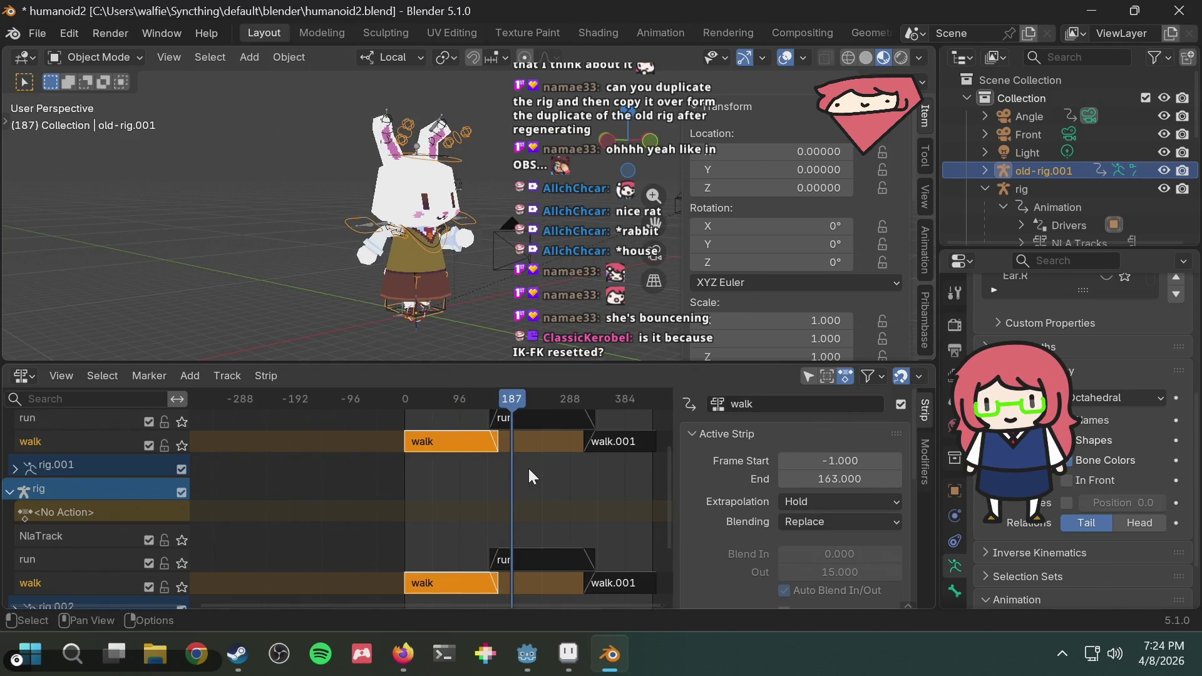
middle_click_drag(529, 467, 518, 489)
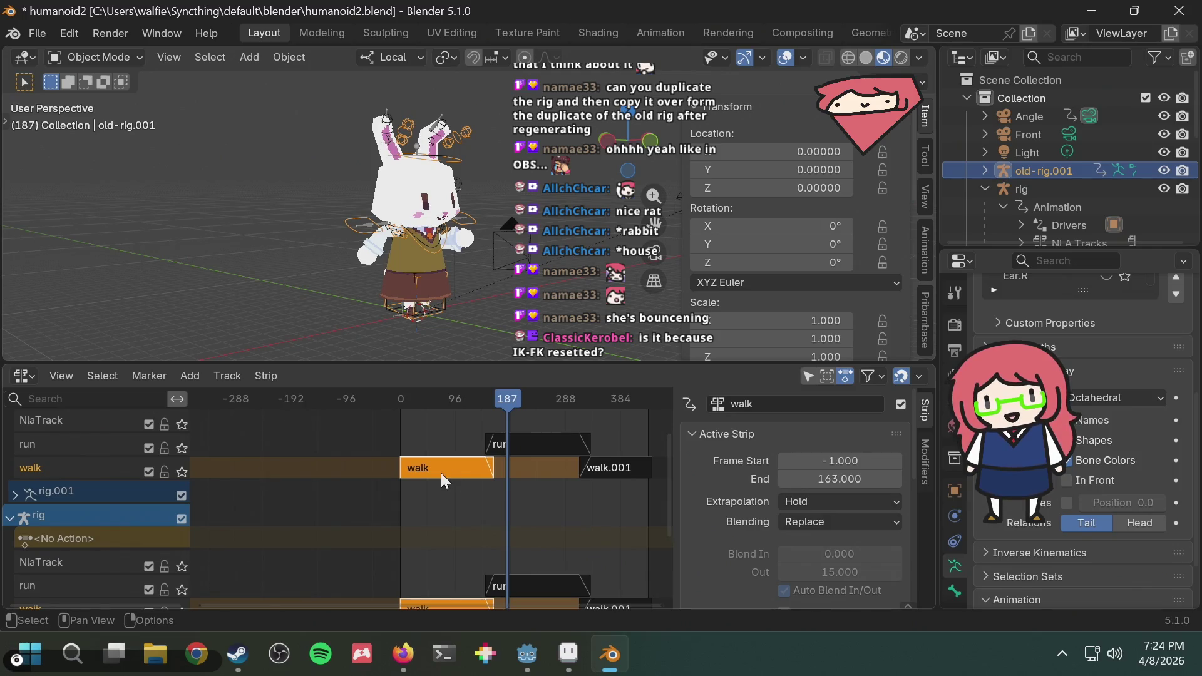
middle_click_drag(283, 498, 291, 533)
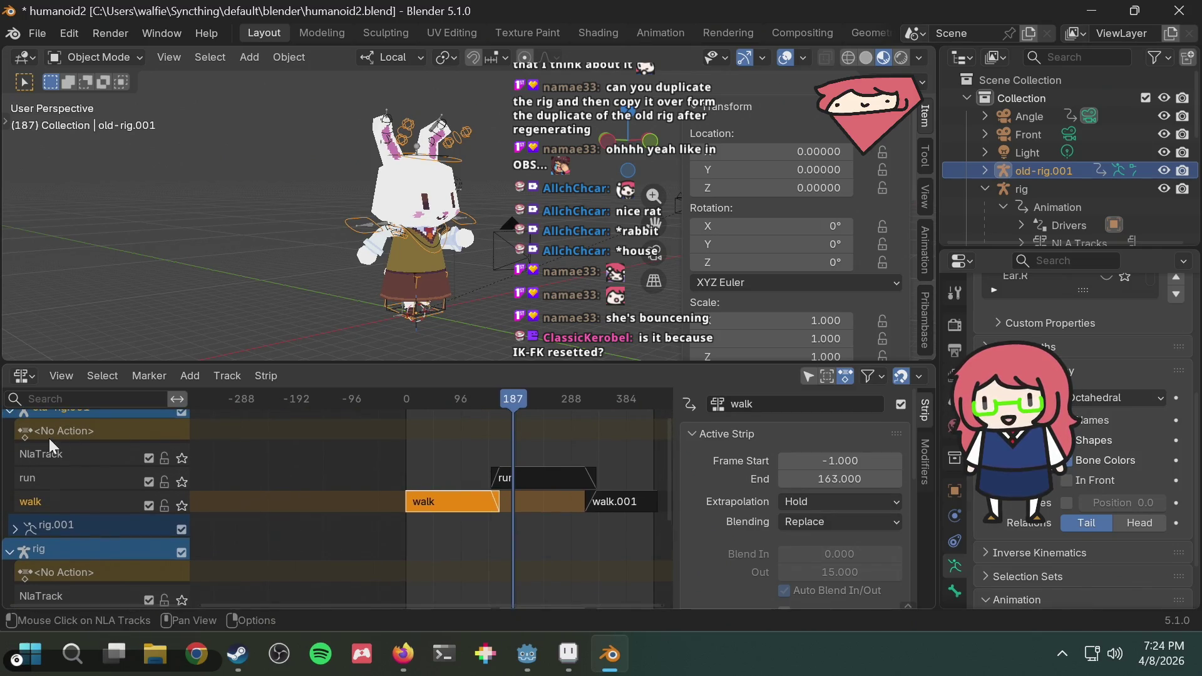
middle_click_drag(260, 437, 271, 455)
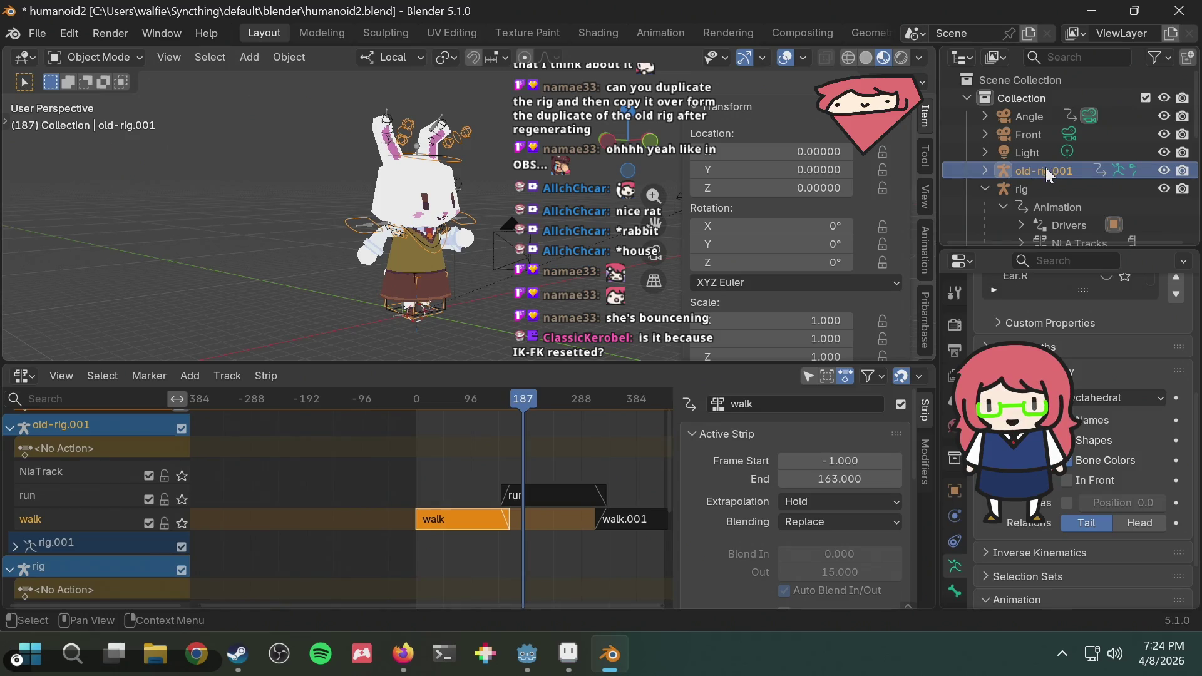
key("Delete")
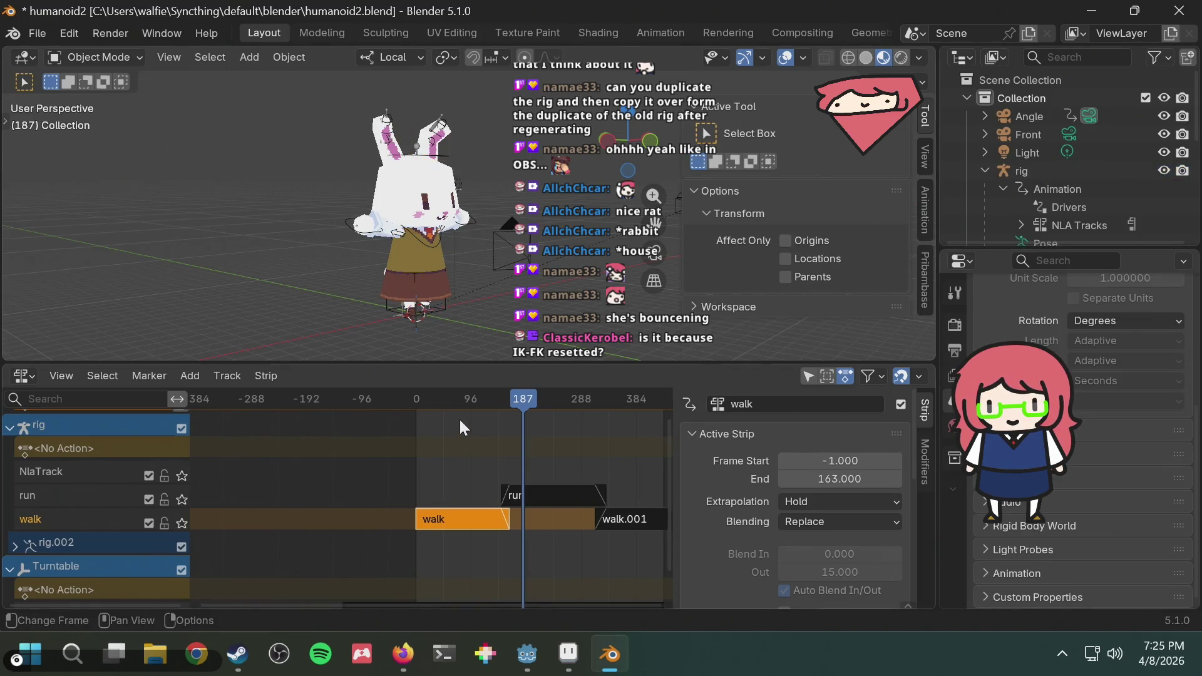
left_click_drag(457, 402, 416, 404)
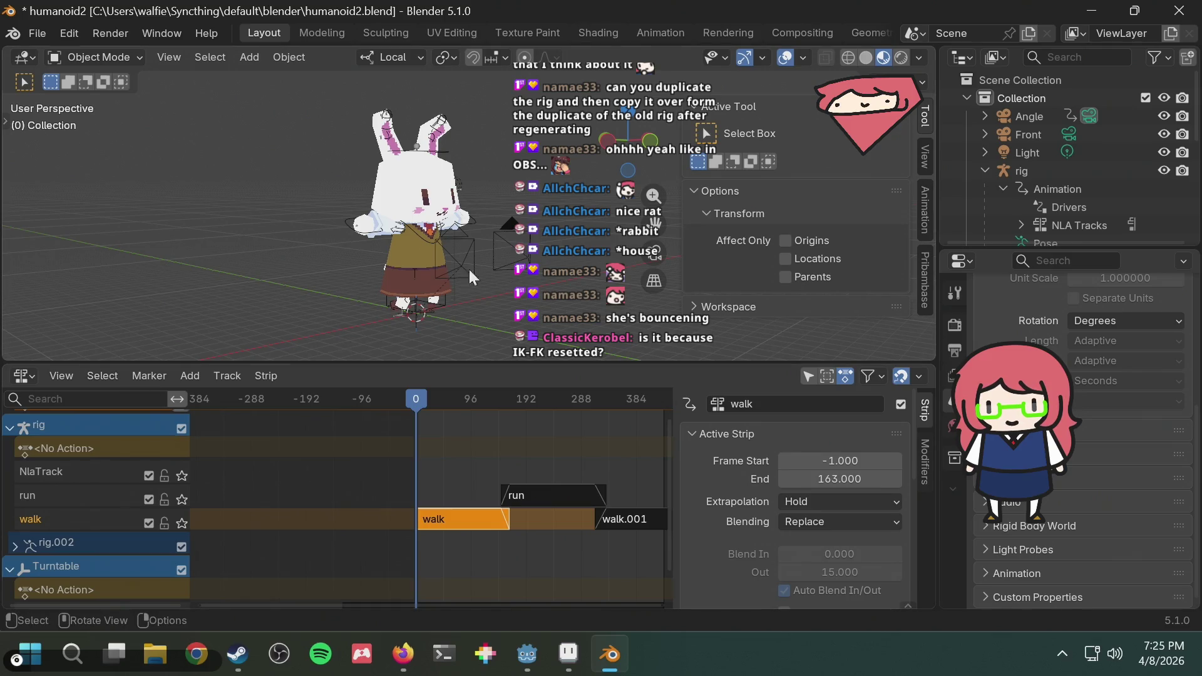
View rig's strip-time curves in the Graph Editor, then switch the lower area to the Action Editor.
left_click(26, 377)
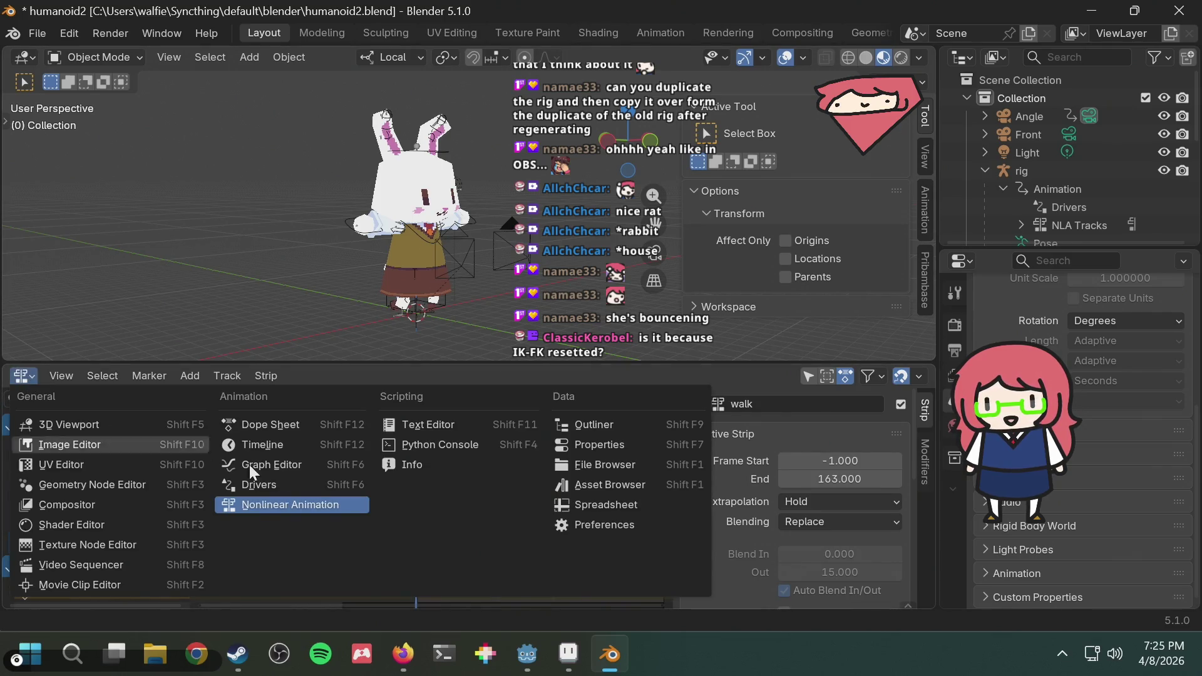
left_click(292, 462)
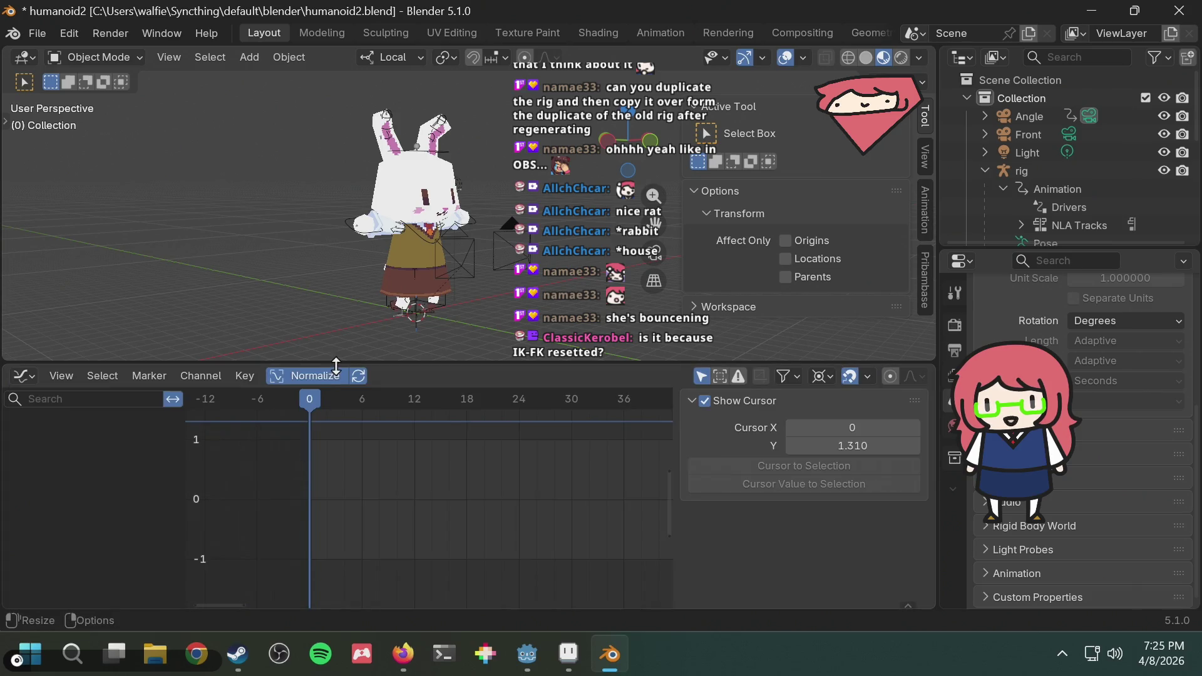
left_click(359, 231)
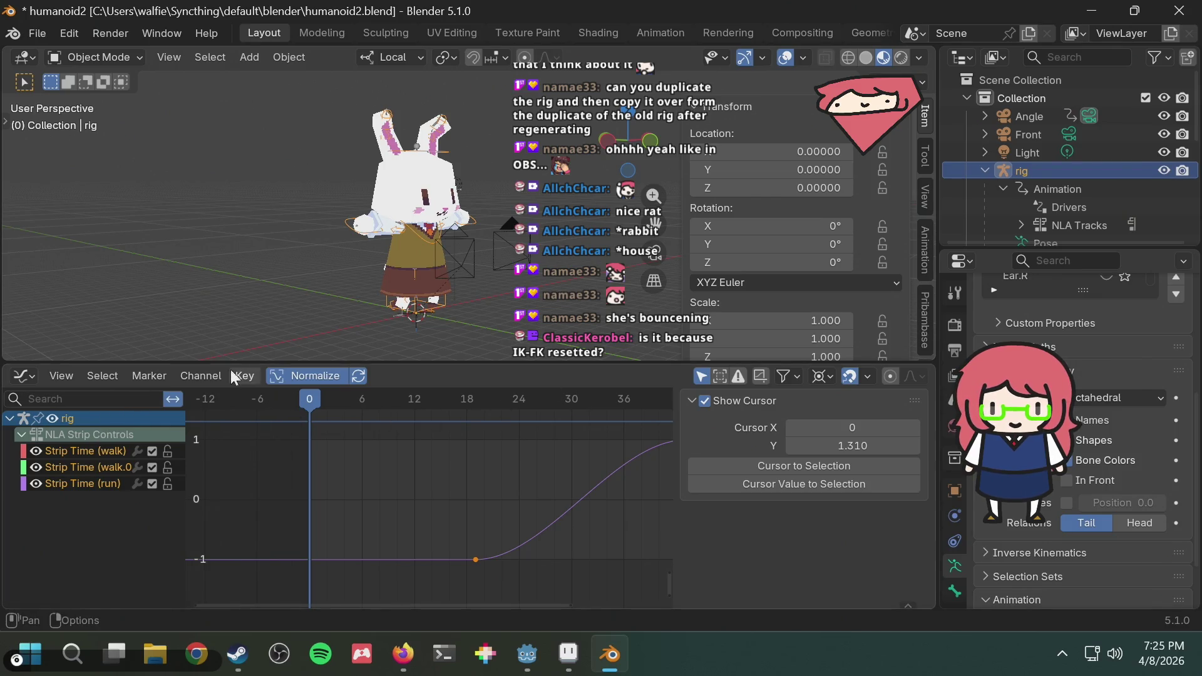
scroll(400, 252, "up", 2)
scroll(307, 249, "up", 2)
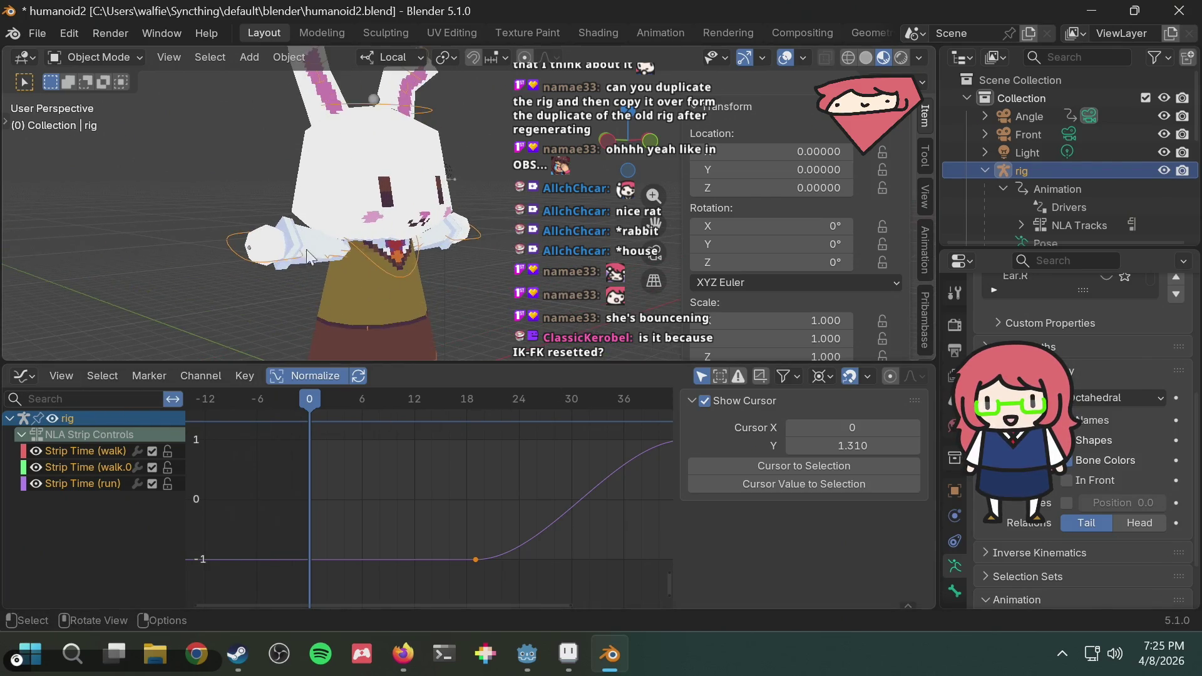
scroll(306, 249, "down", 2)
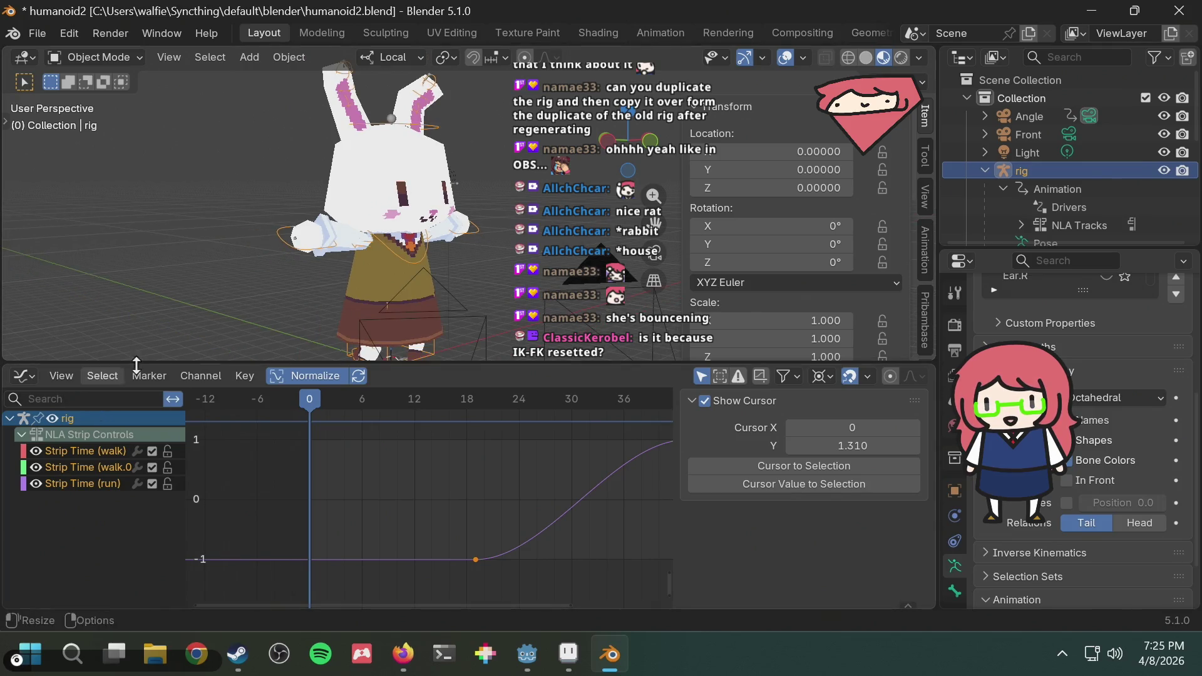
left_click(19, 376)
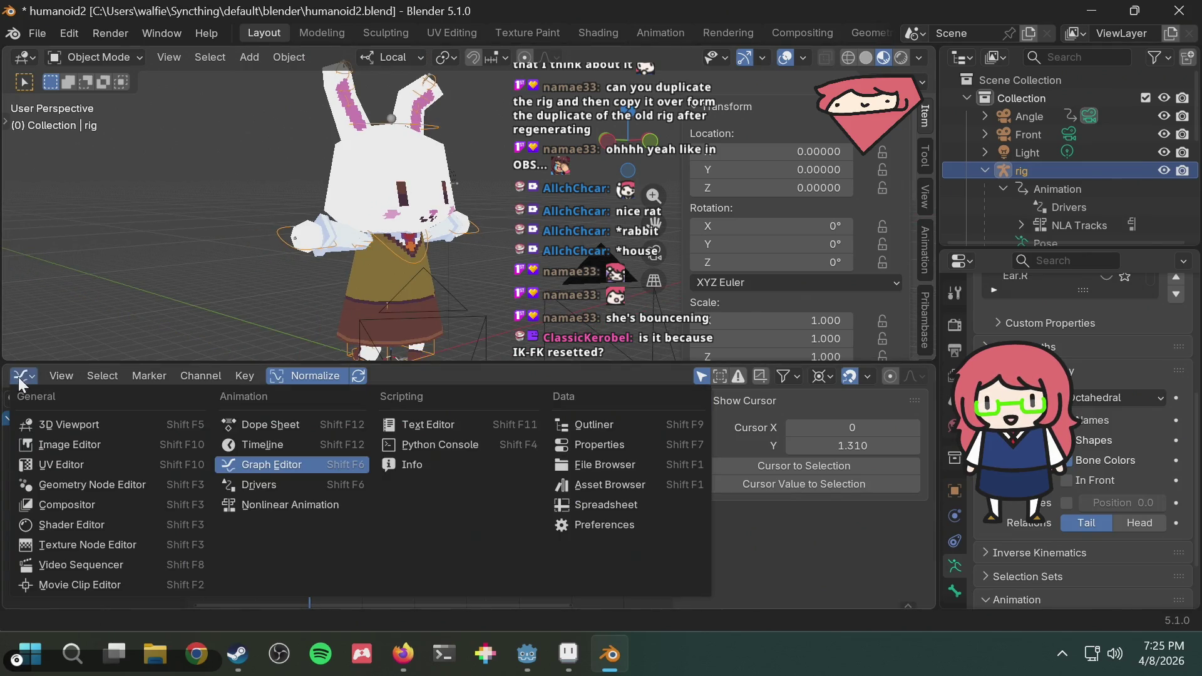
left_click(273, 425)
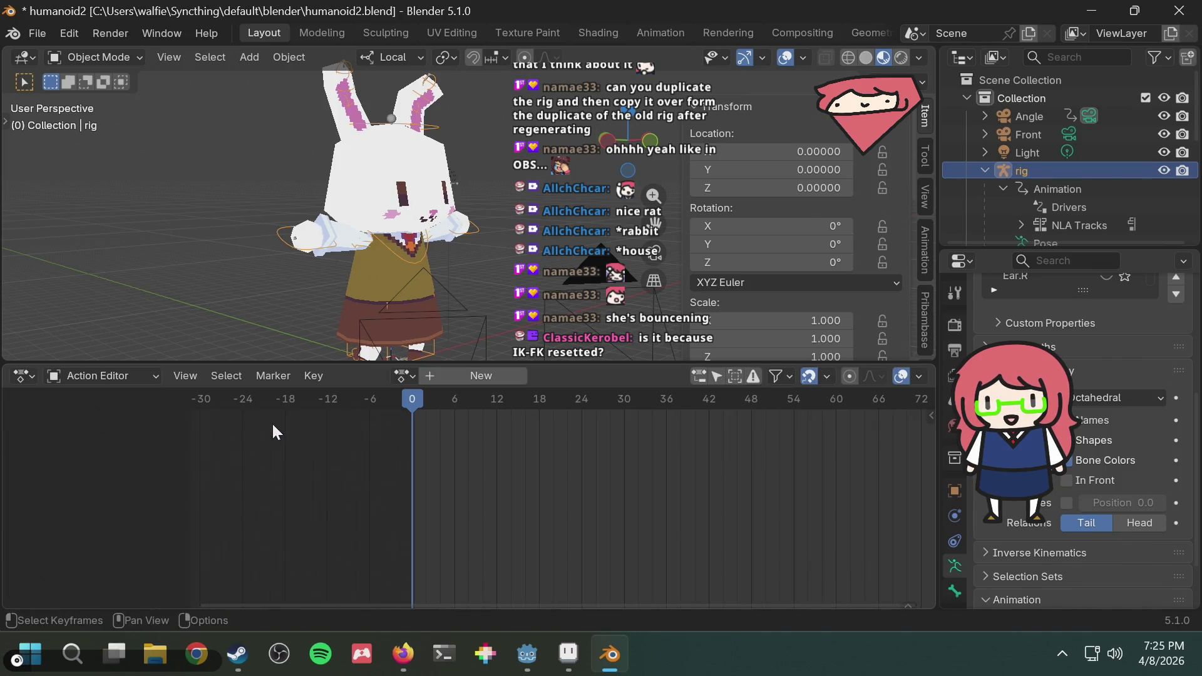
left_click(395, 373)
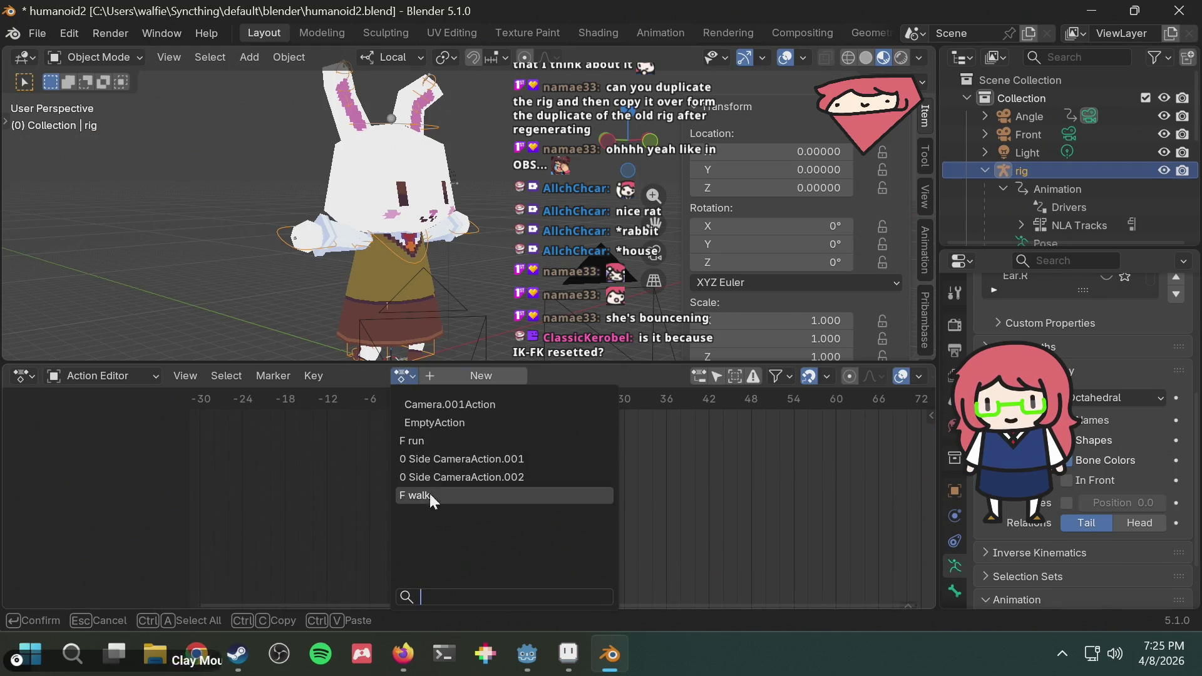
left_click(429, 493)
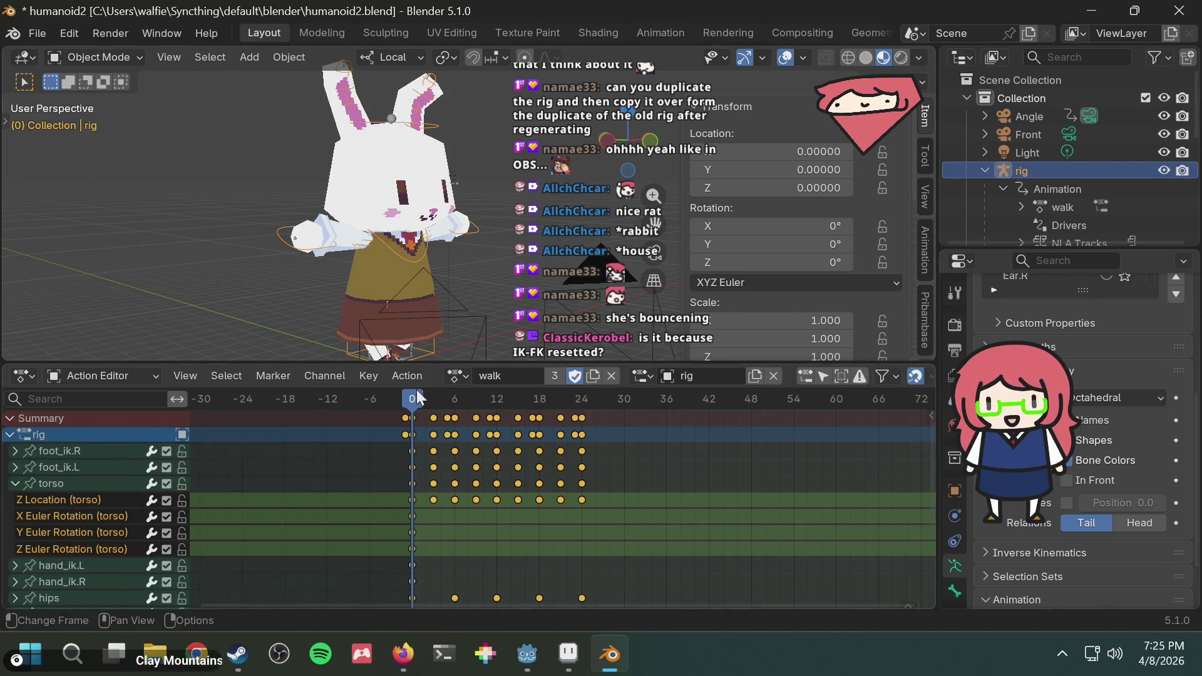
left_click_drag(416, 389, 401, 393)
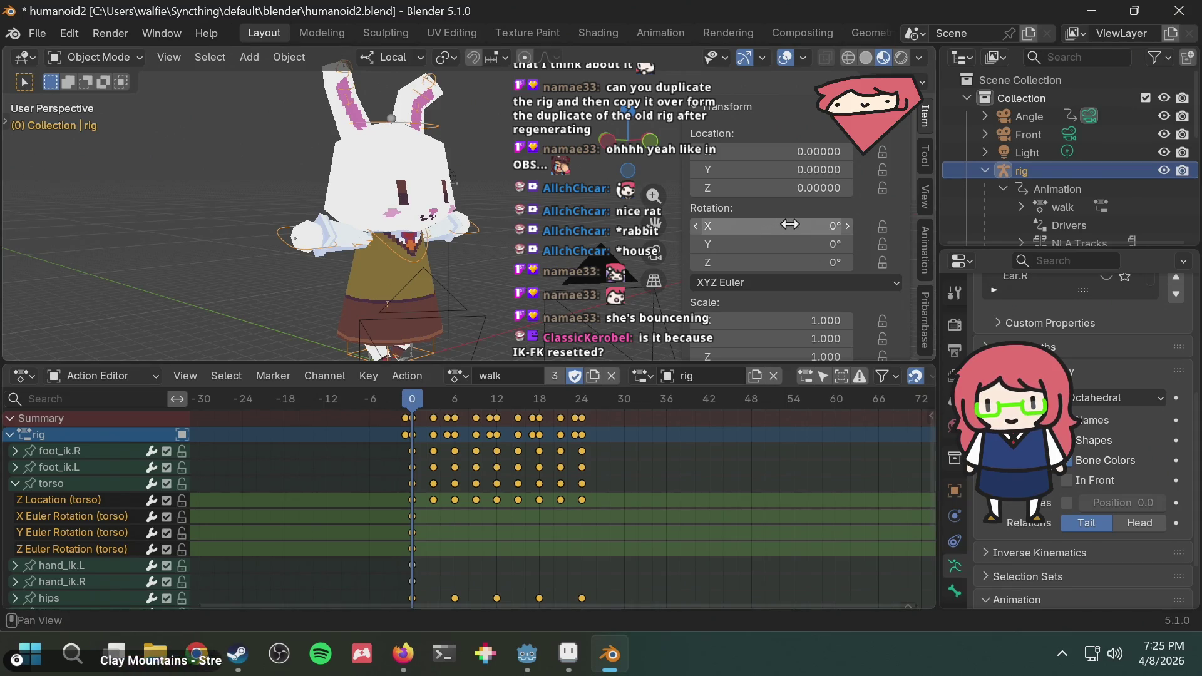
scroll(871, 257, "down", 2)
scroll(870, 257, "down", 1)
scroll(870, 256, "down", 2)
scroll(870, 256, "down", 1)
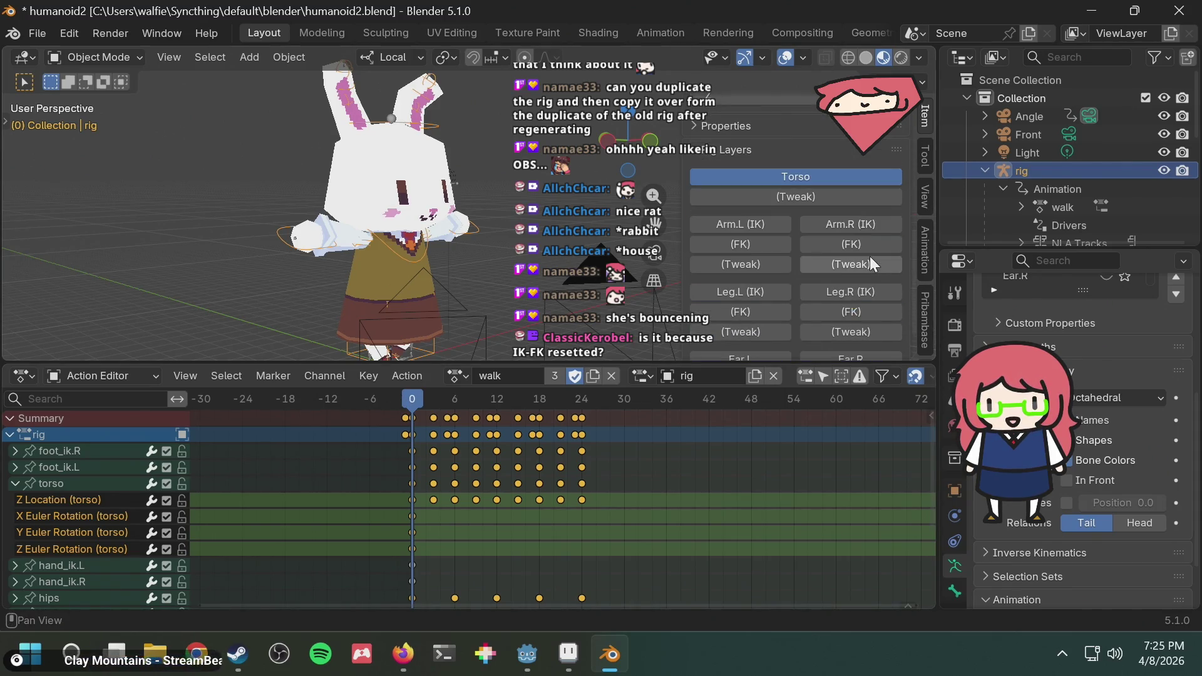
scroll(866, 256, "down", 1)
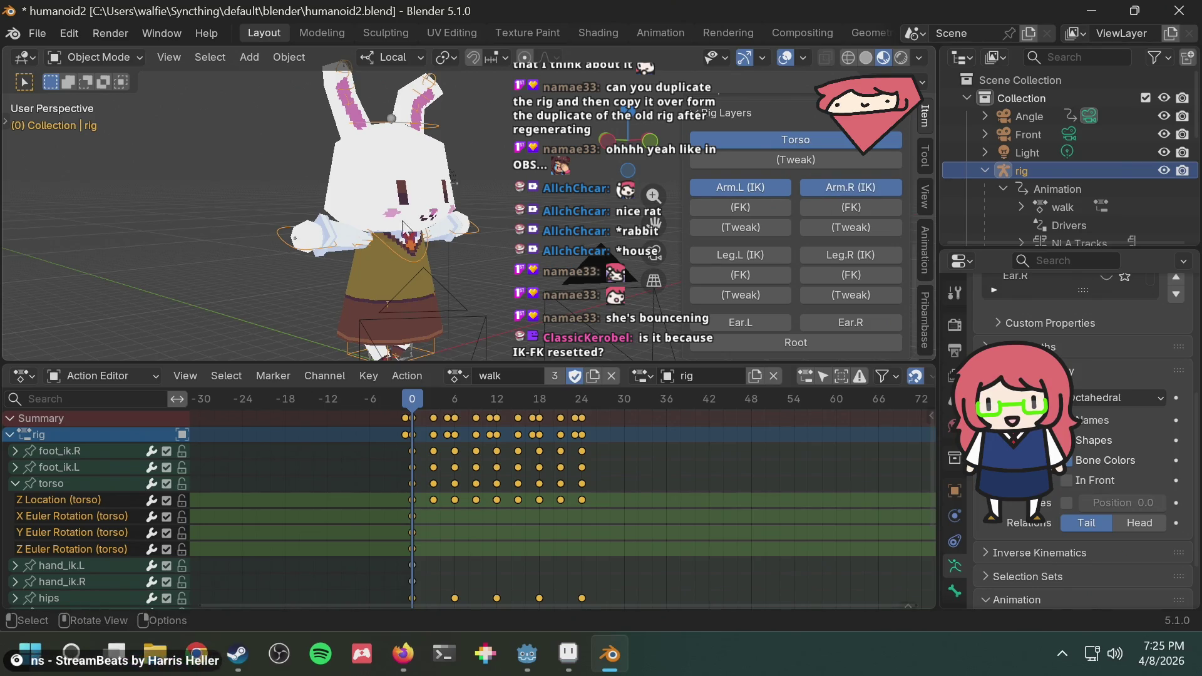
left_click(252, 275)
left_click(281, 235)
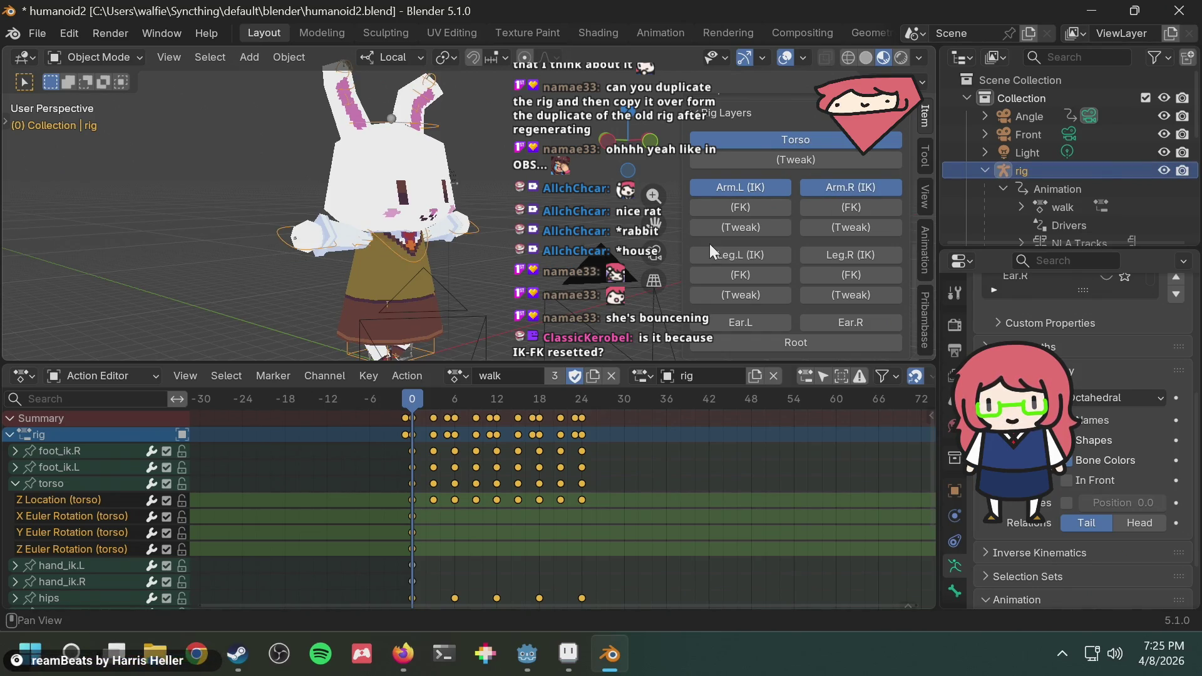
scroll(828, 238, "up", 2)
scroll(828, 237, "up", 4)
scroll(828, 237, "down", 5)
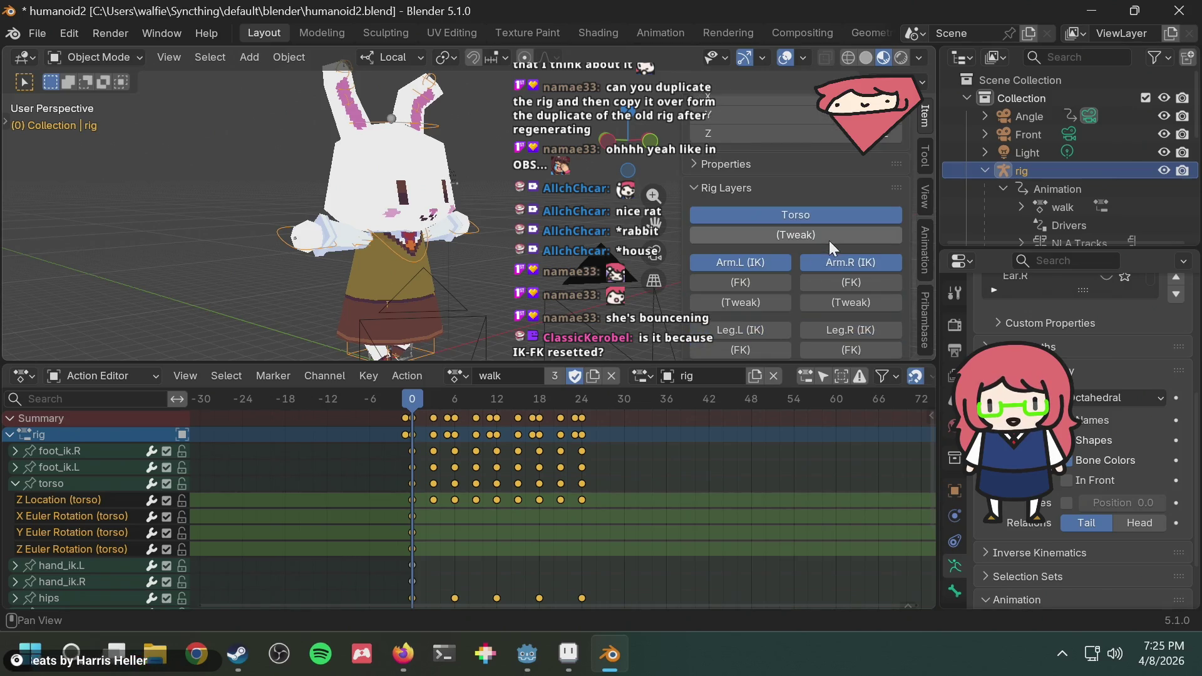
scroll(792, 263, "down", 2)
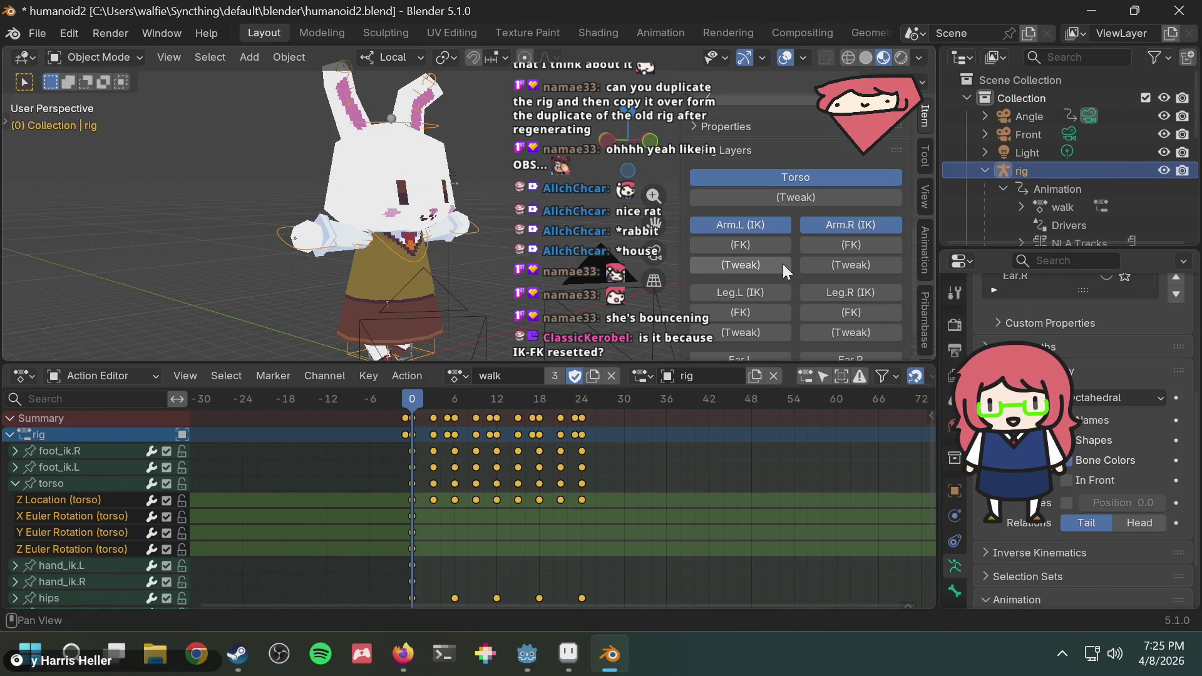
scroll(781, 264, "up", 4)
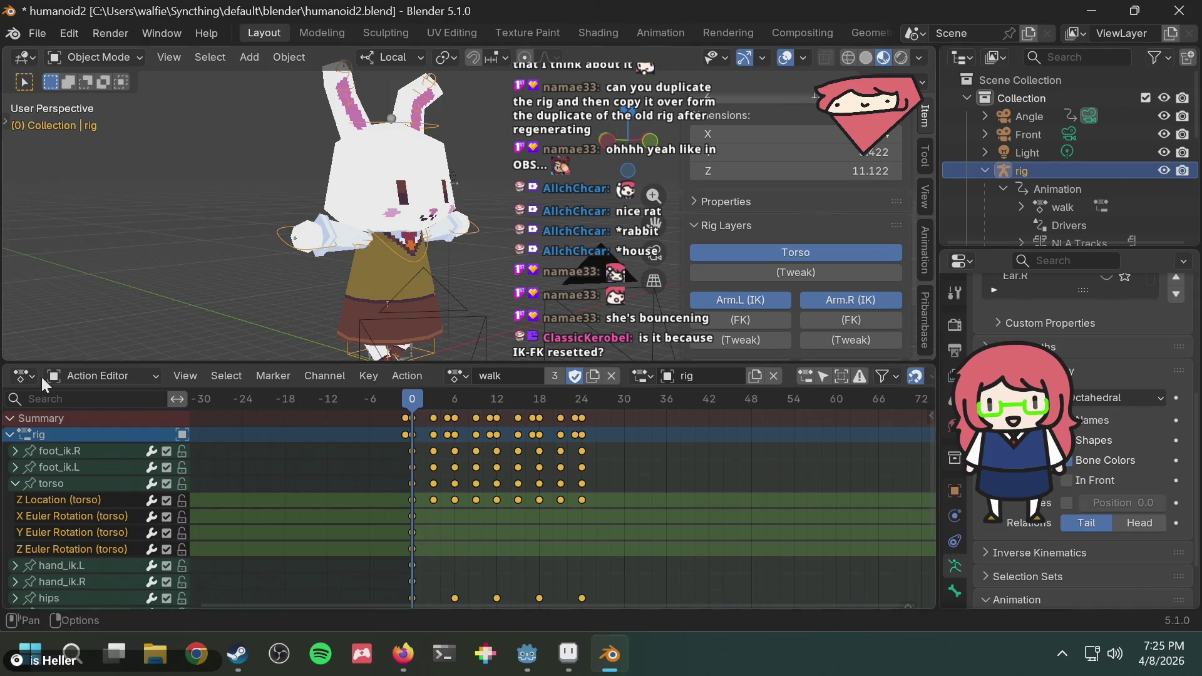
scroll(80, 537, "down", 4)
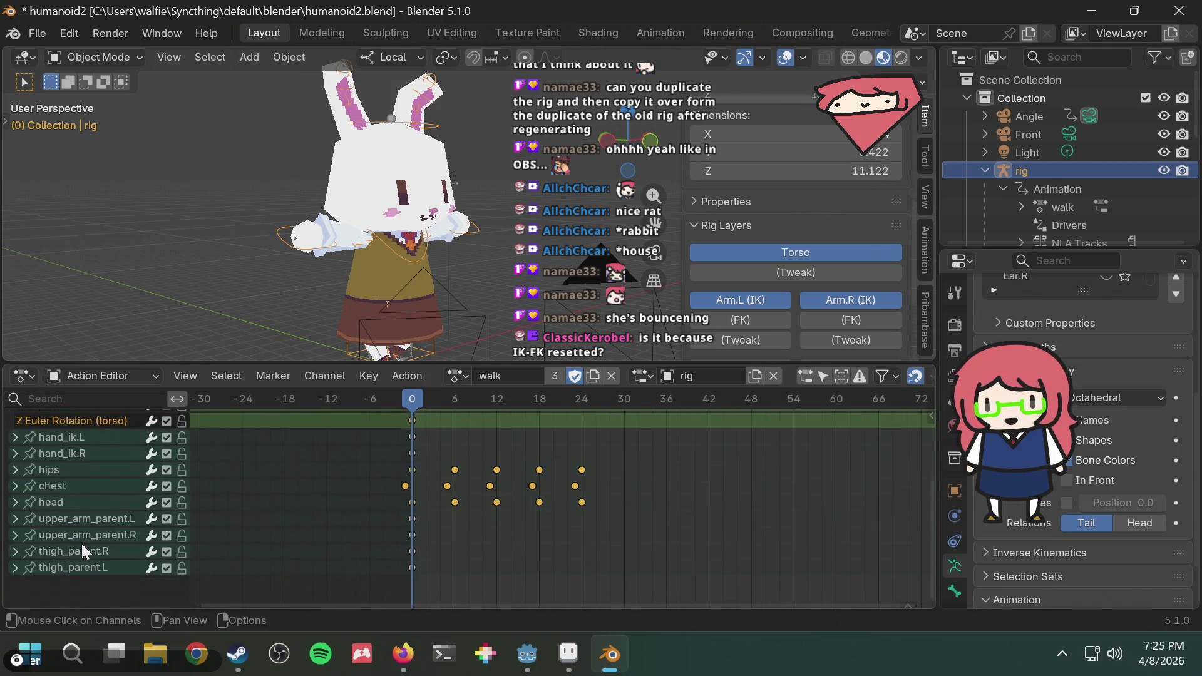
scroll(82, 543, "up", 4)
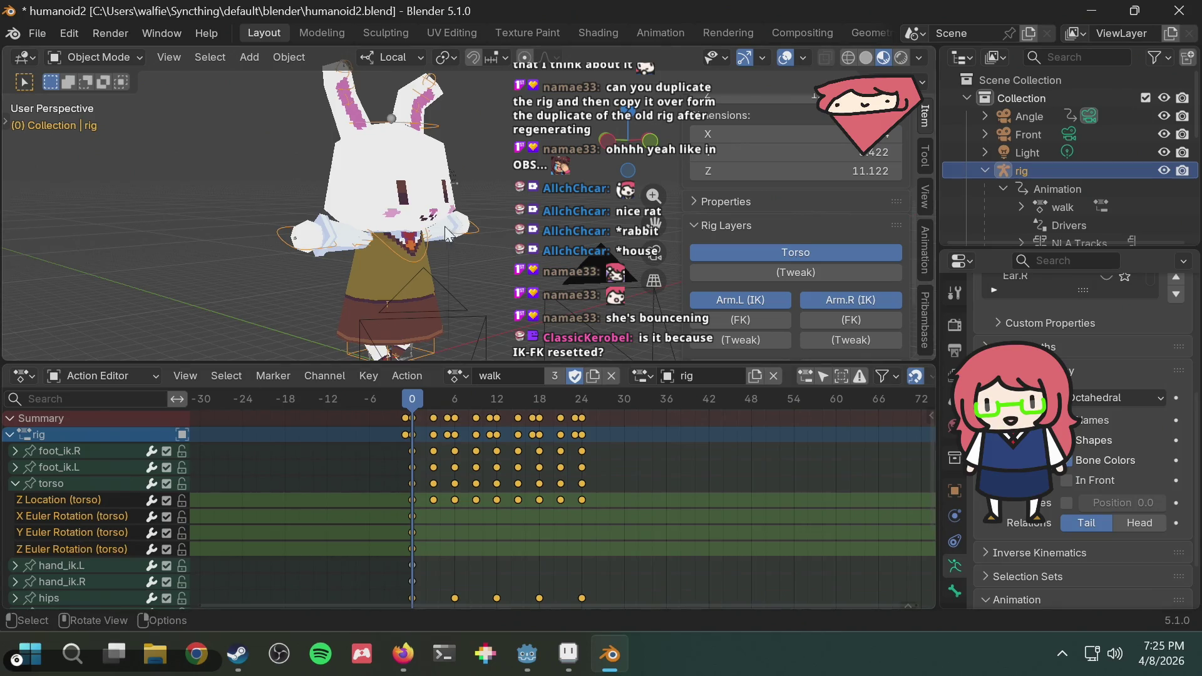
left_click(275, 262)
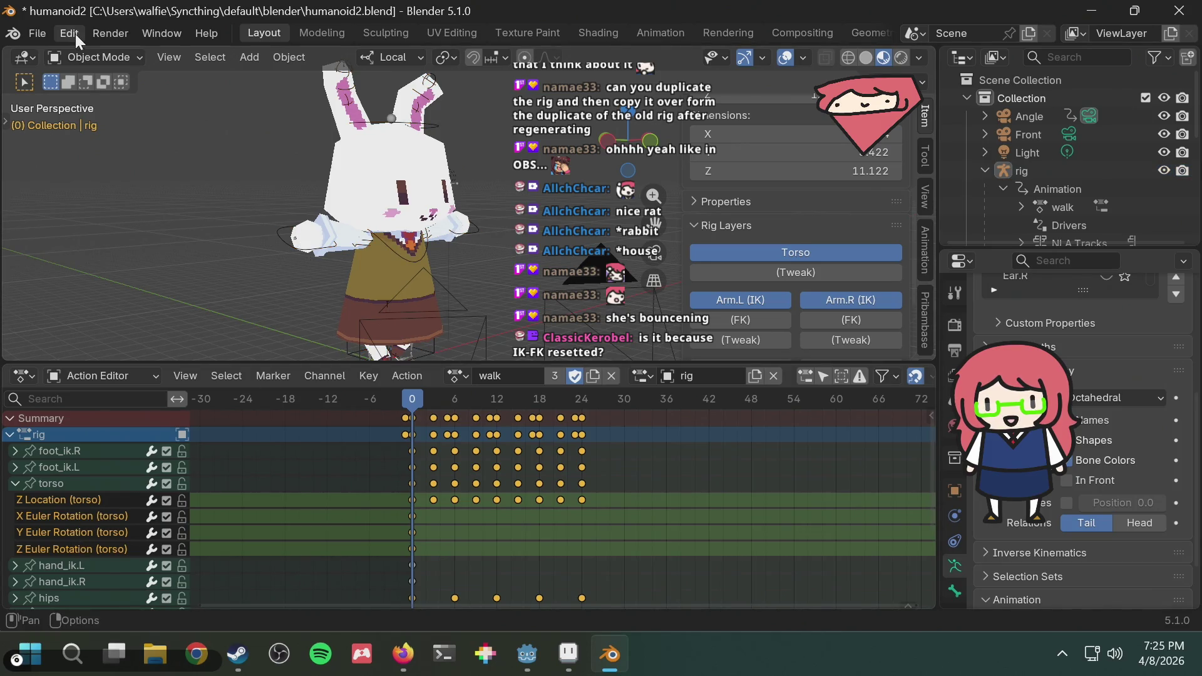
left_click(94, 57)
left_click(104, 117)
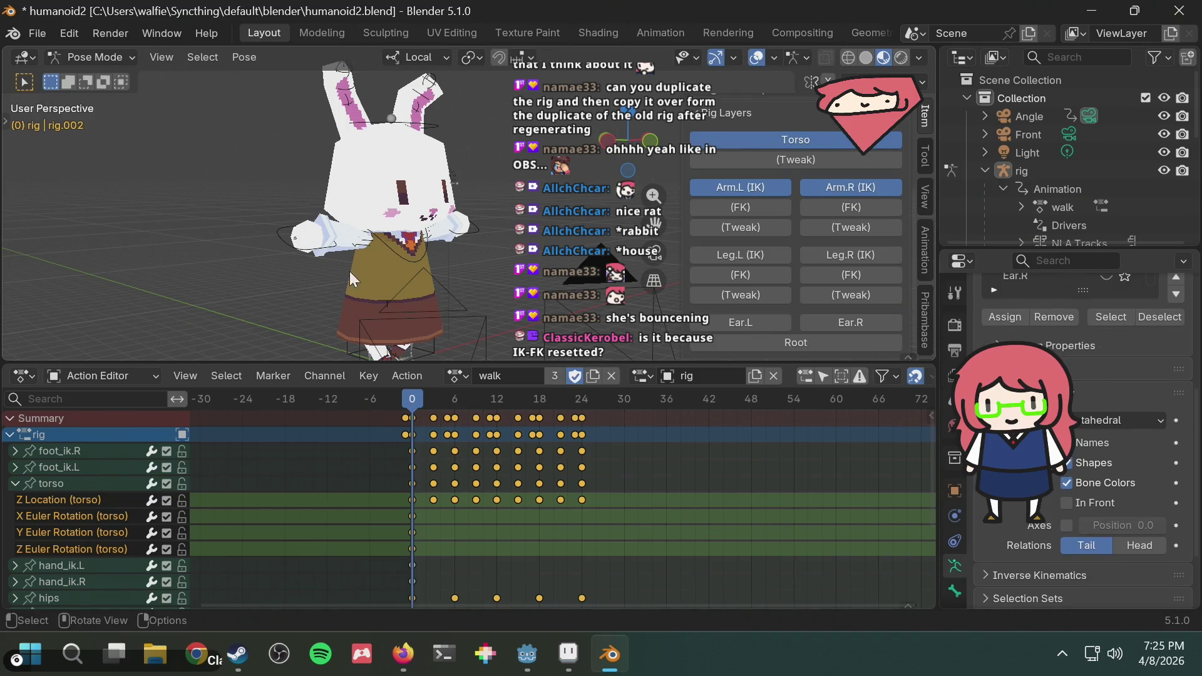
left_click(290, 240)
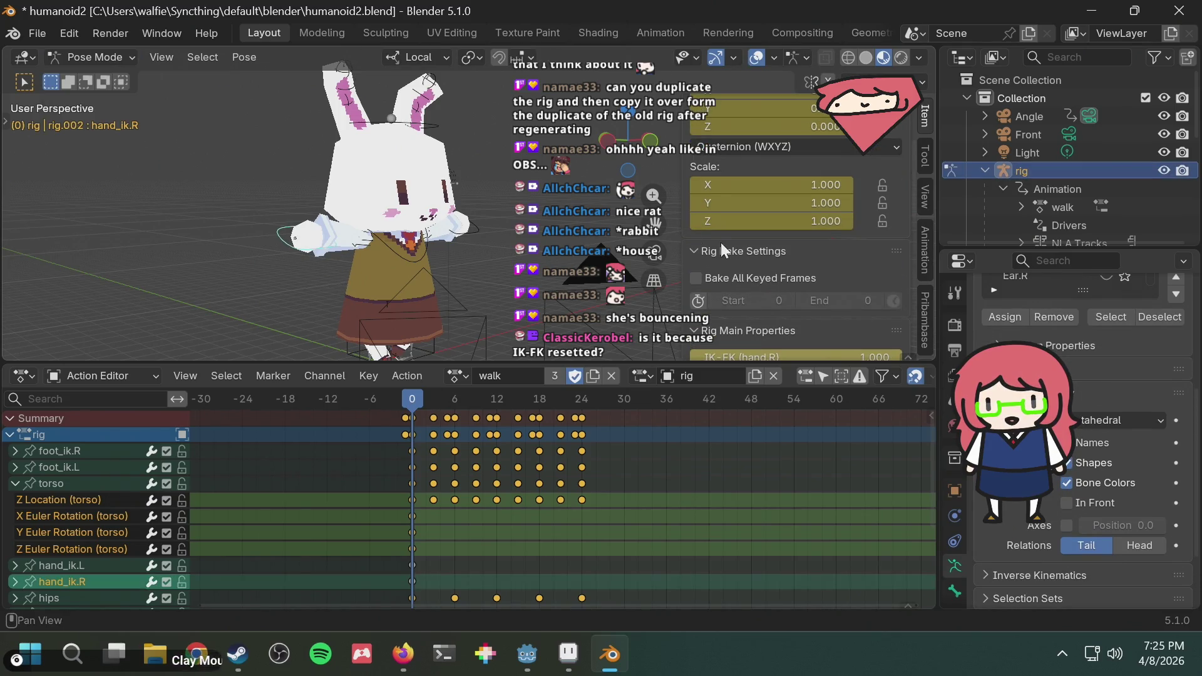
left_click(476, 224)
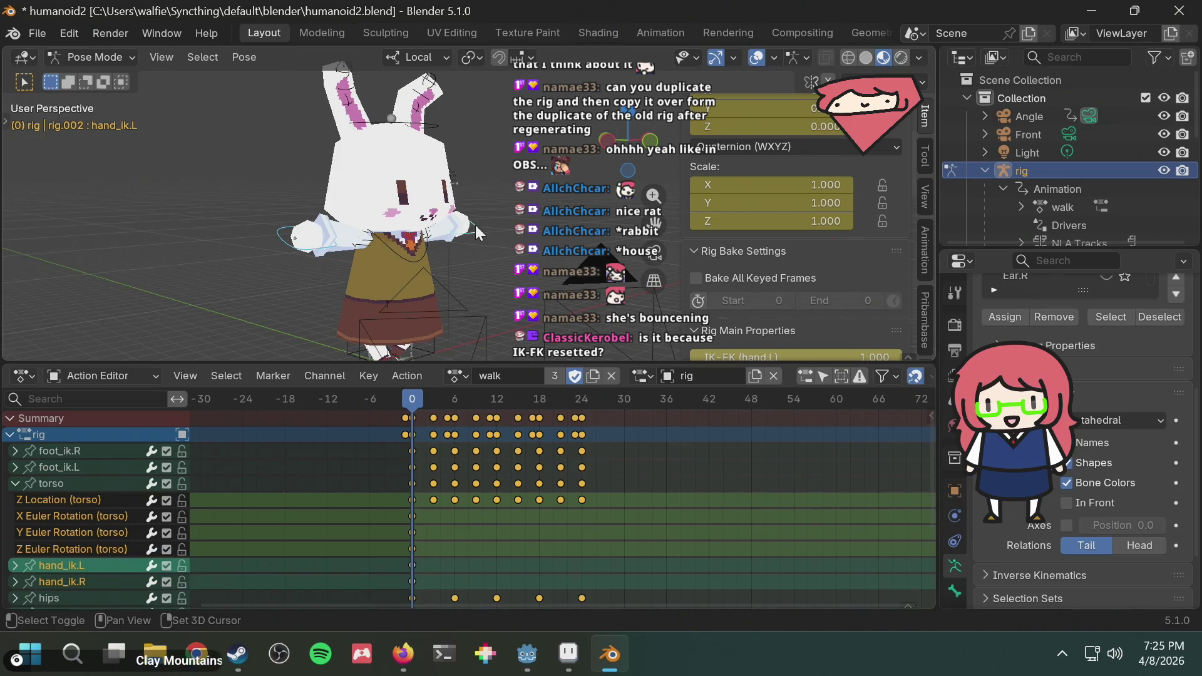
scroll(849, 248, "down", 2)
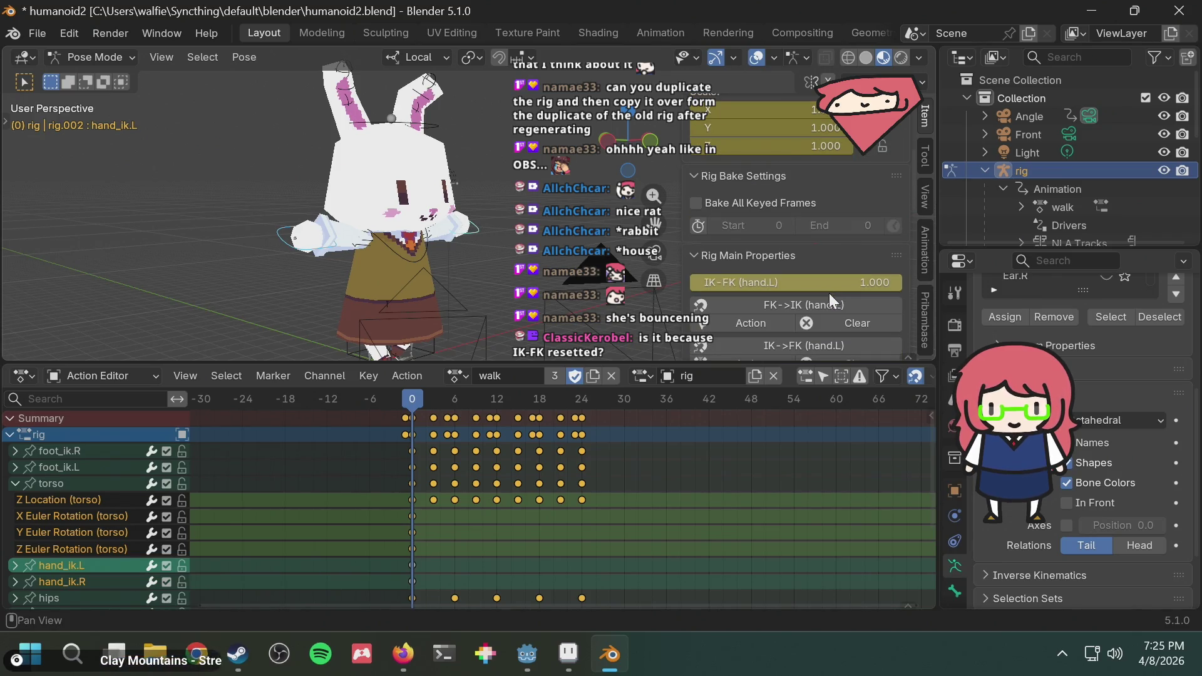
left_click_drag(822, 281, 902, 283)
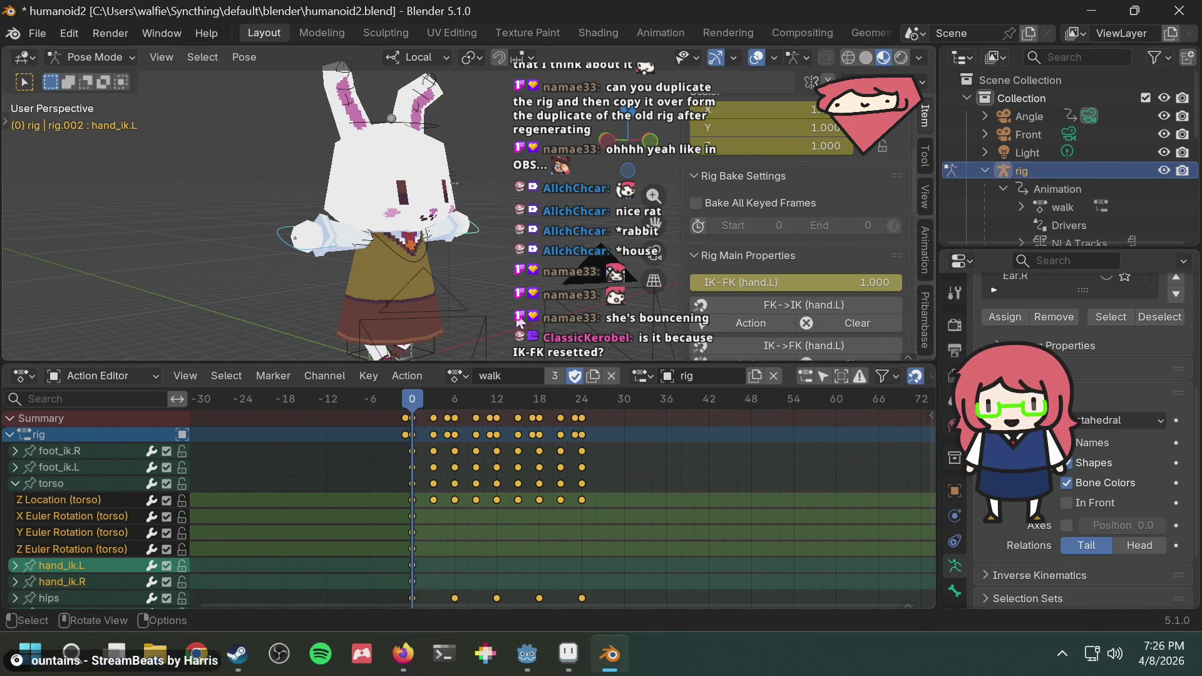
mouse_move(800, 280)
left_mouse_down()
mouse_move(747, 281)
mouse_move(902, 283)
left_mouse_up()
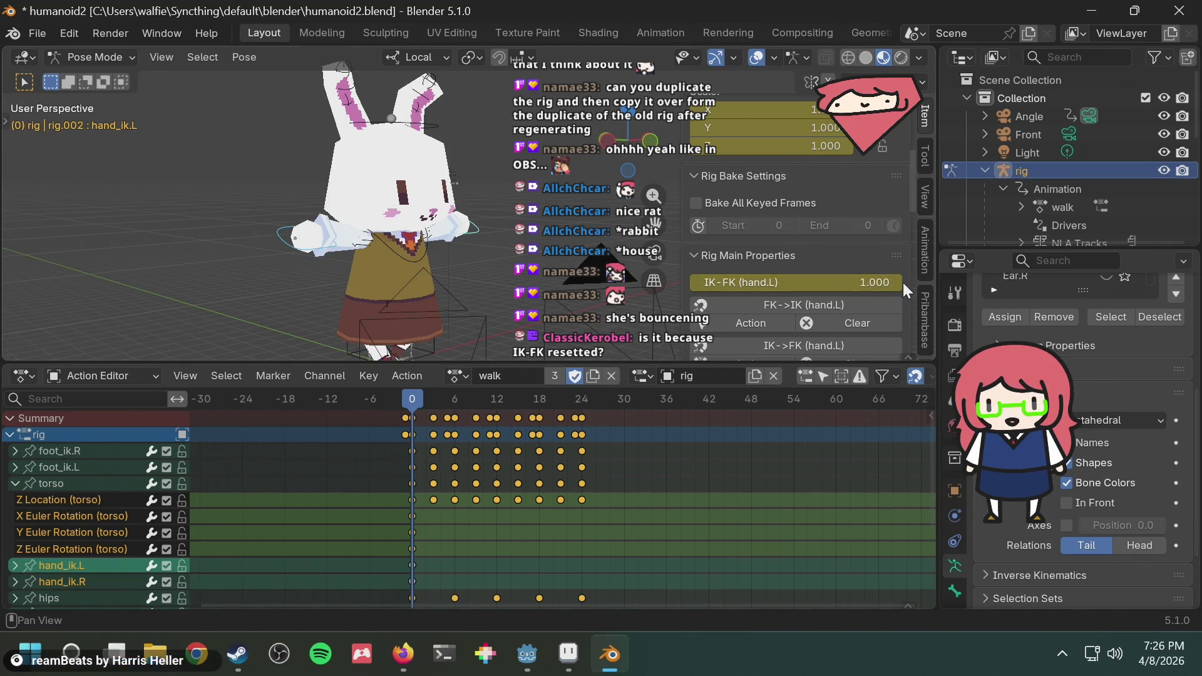
scroll(359, 513, "down", 2)
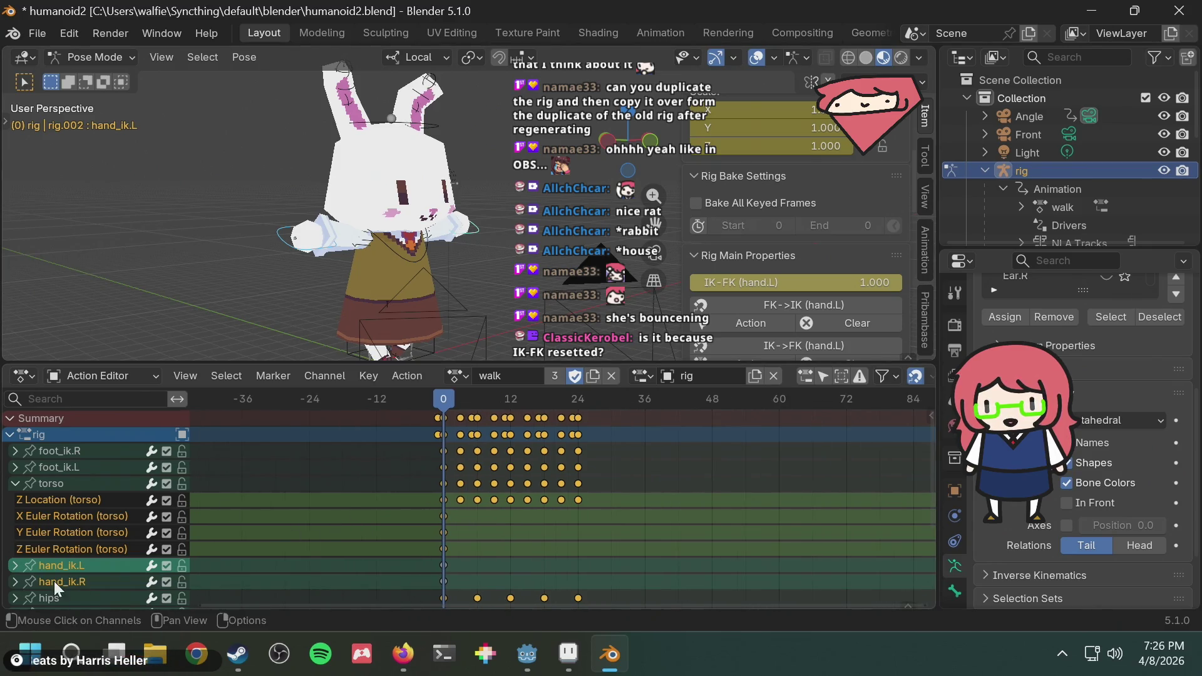
scroll(54, 582, "down", 2)
scroll(61, 561, "down", 3)
scroll(62, 556, "up", 5)
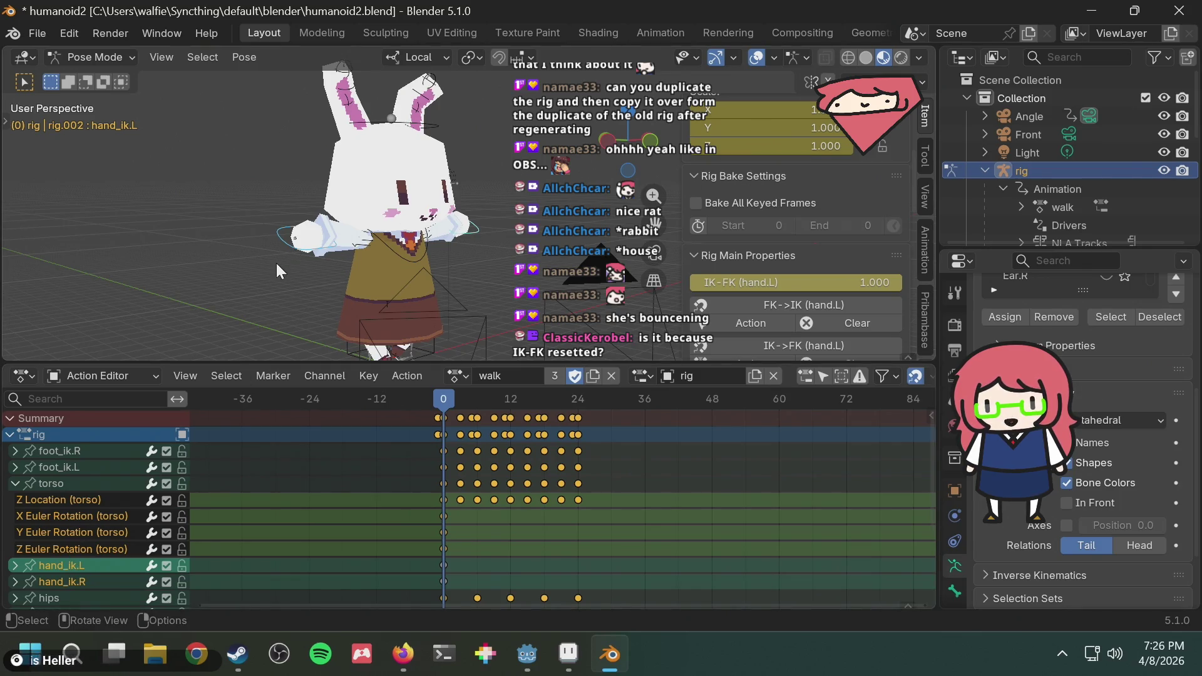
left_click(294, 239)
scroll(91, 512, "down", 2)
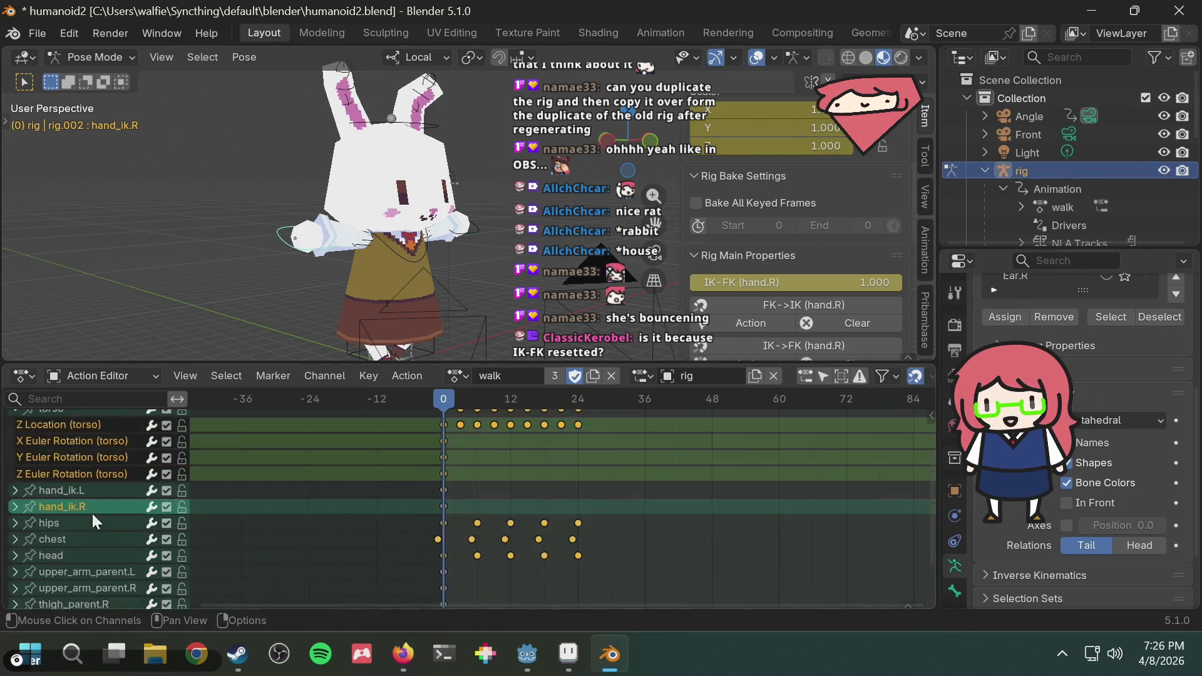
scroll(86, 521, "down", 1)
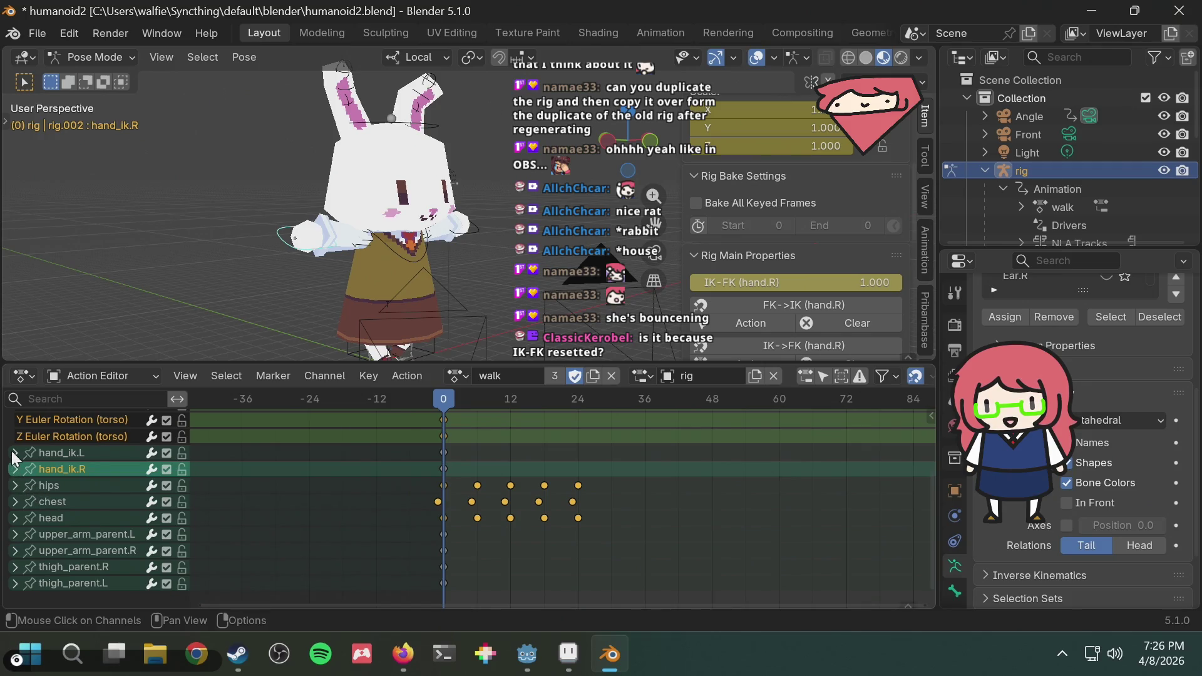
left_click(14, 454)
left_click(15, 454)
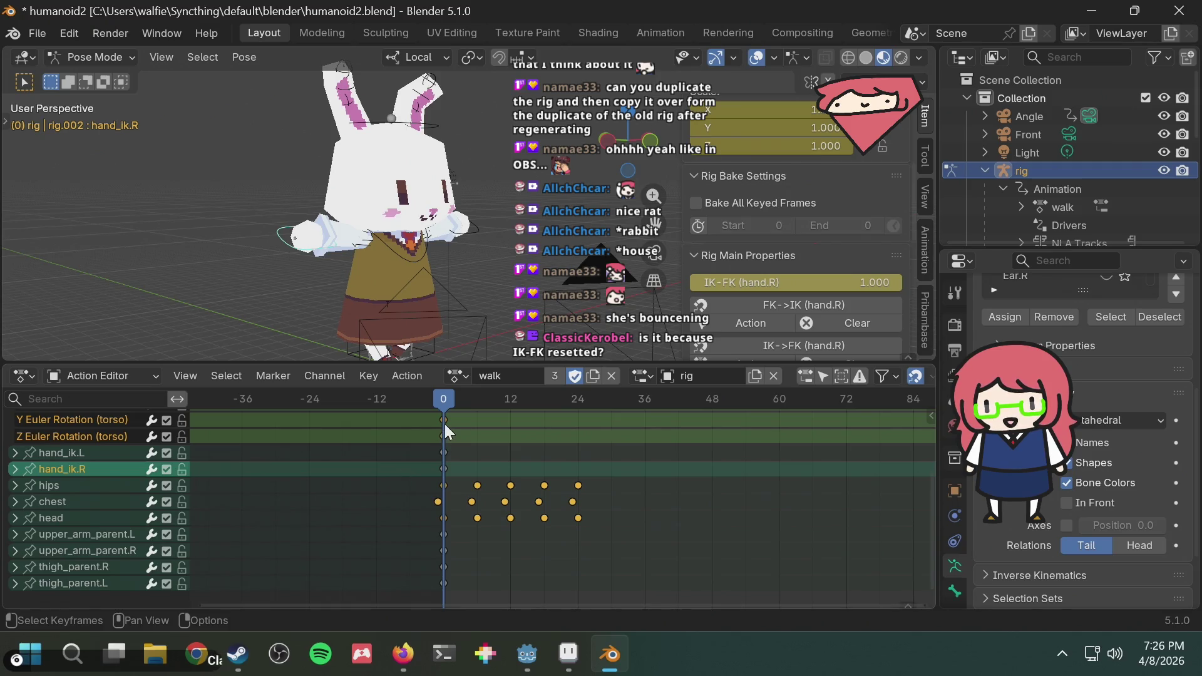
scroll(117, 498, "up", 3)
scroll(120, 492, "up", 2)
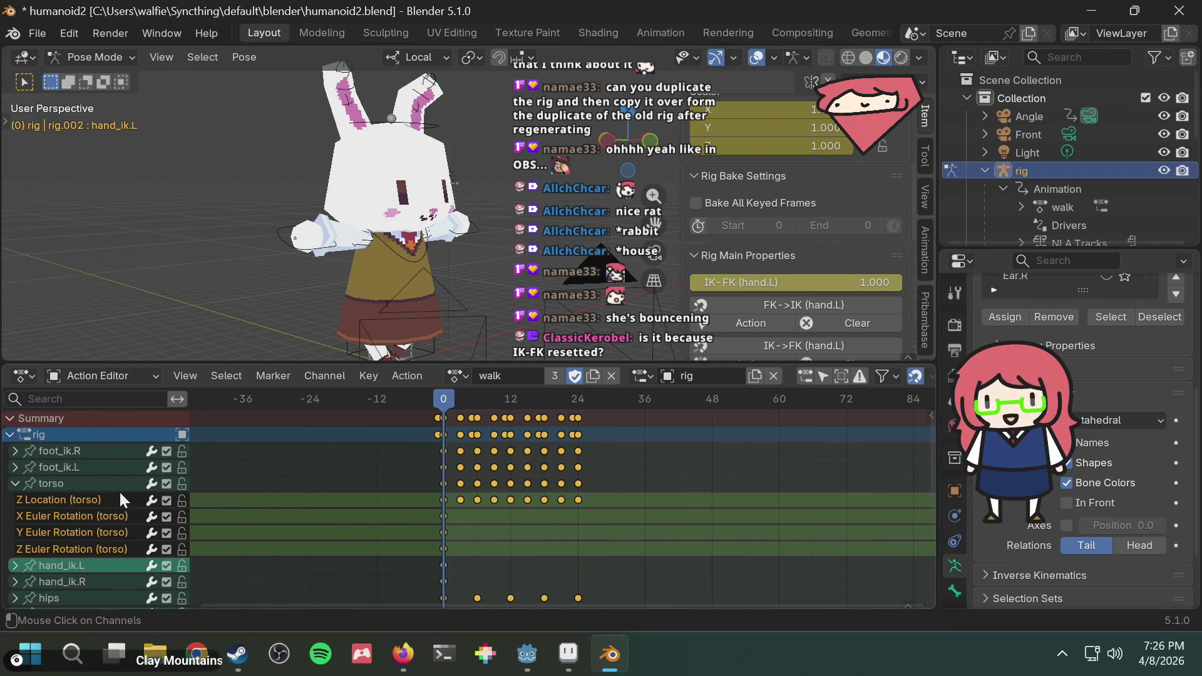
left_click(164, 440)
key("ctrl+Tab")
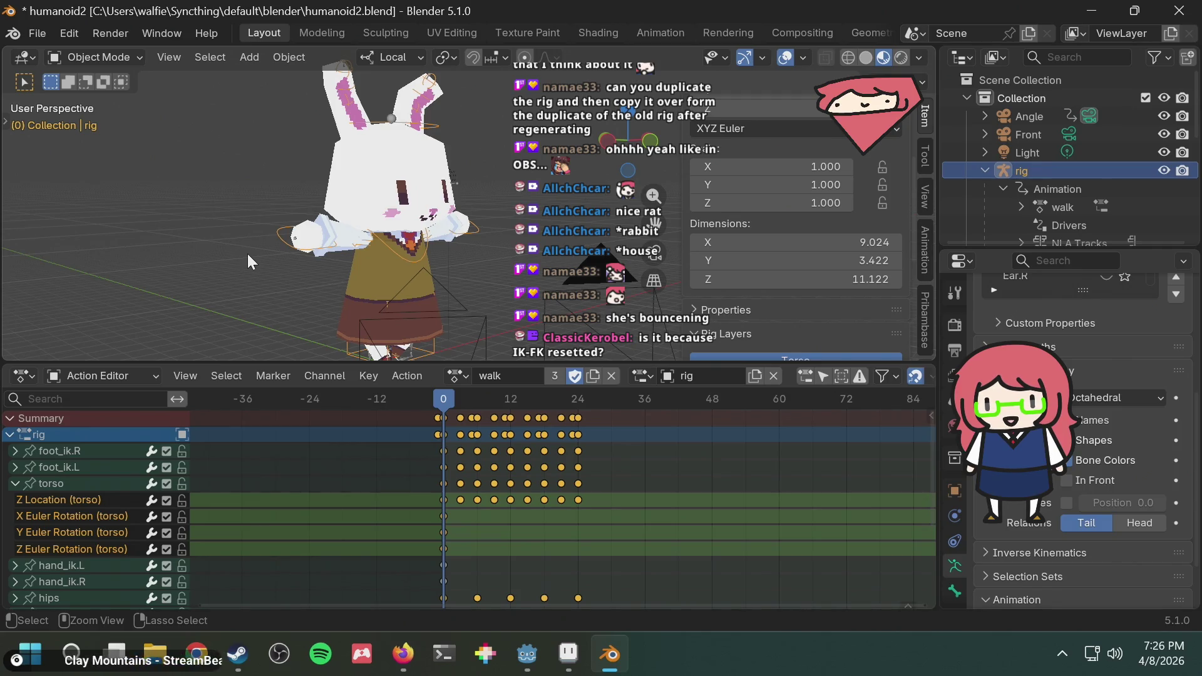
left_click(247, 254)
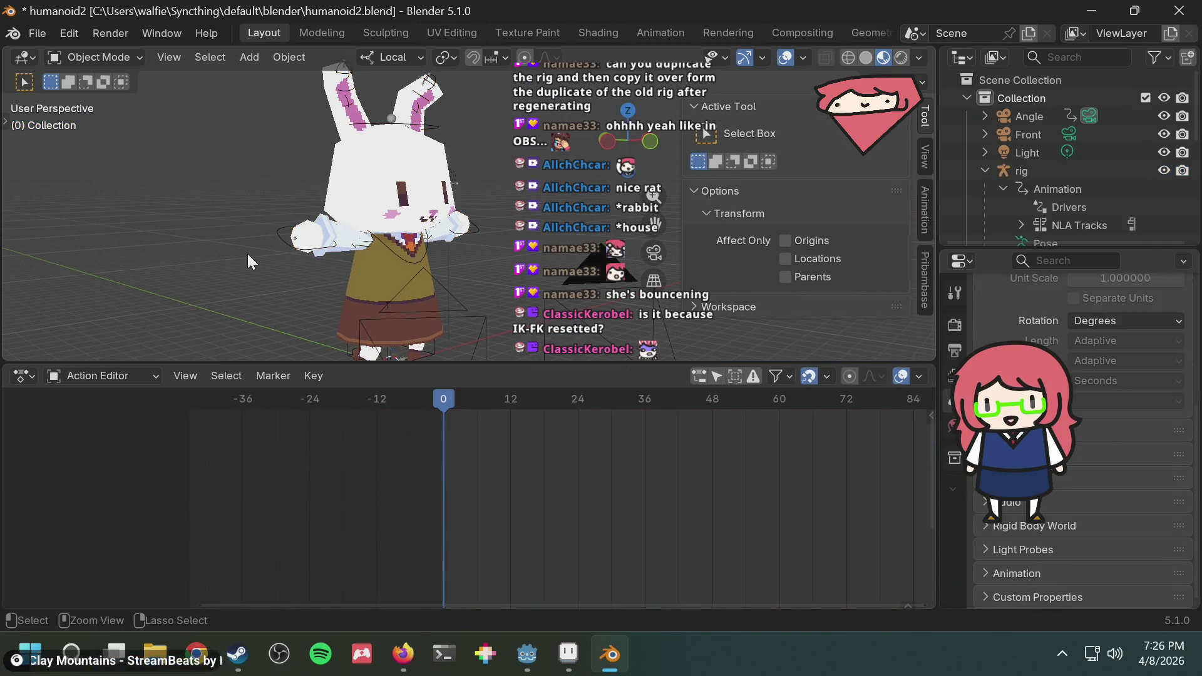
Select the arm mesh and play the rig's animation through, orbiting to watch the character.
key("shift+Right")
key("ctrl+v")
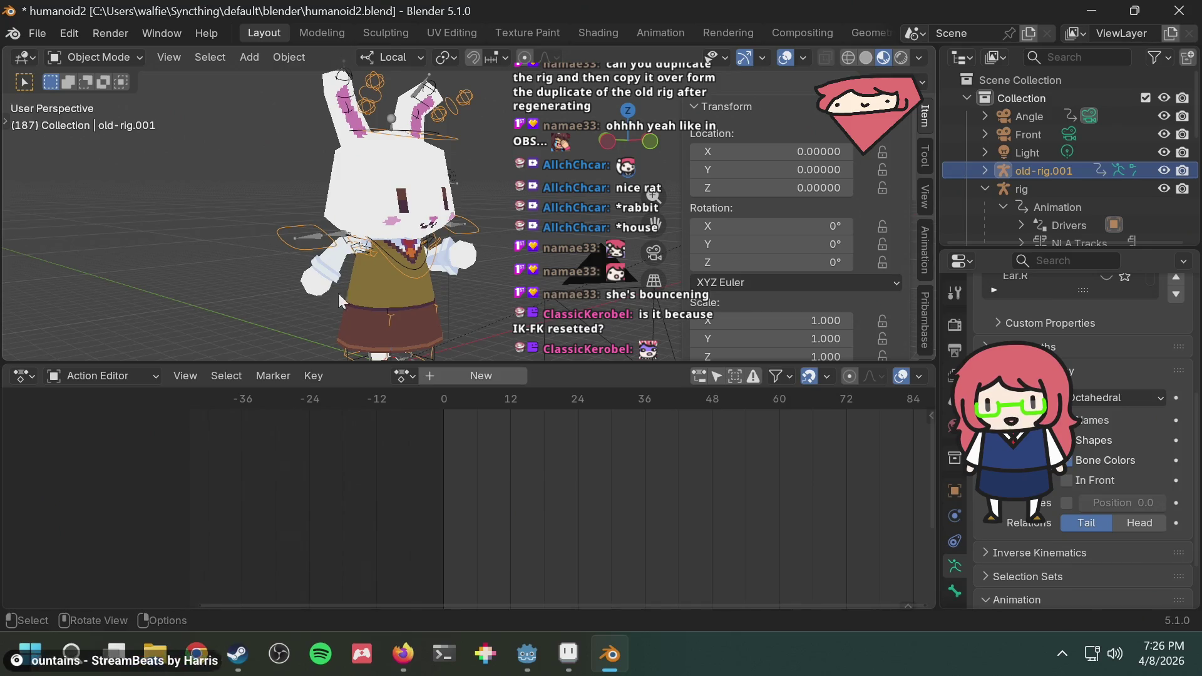
left_click(216, 263)
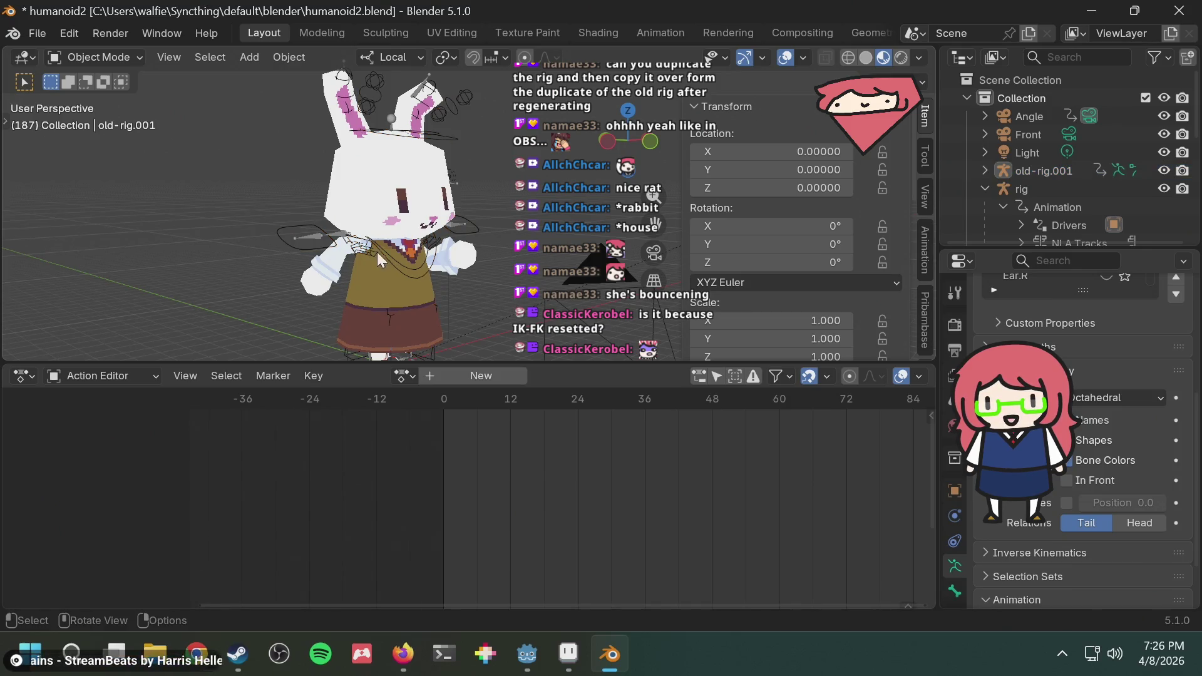
left_click(315, 282)
key("space")
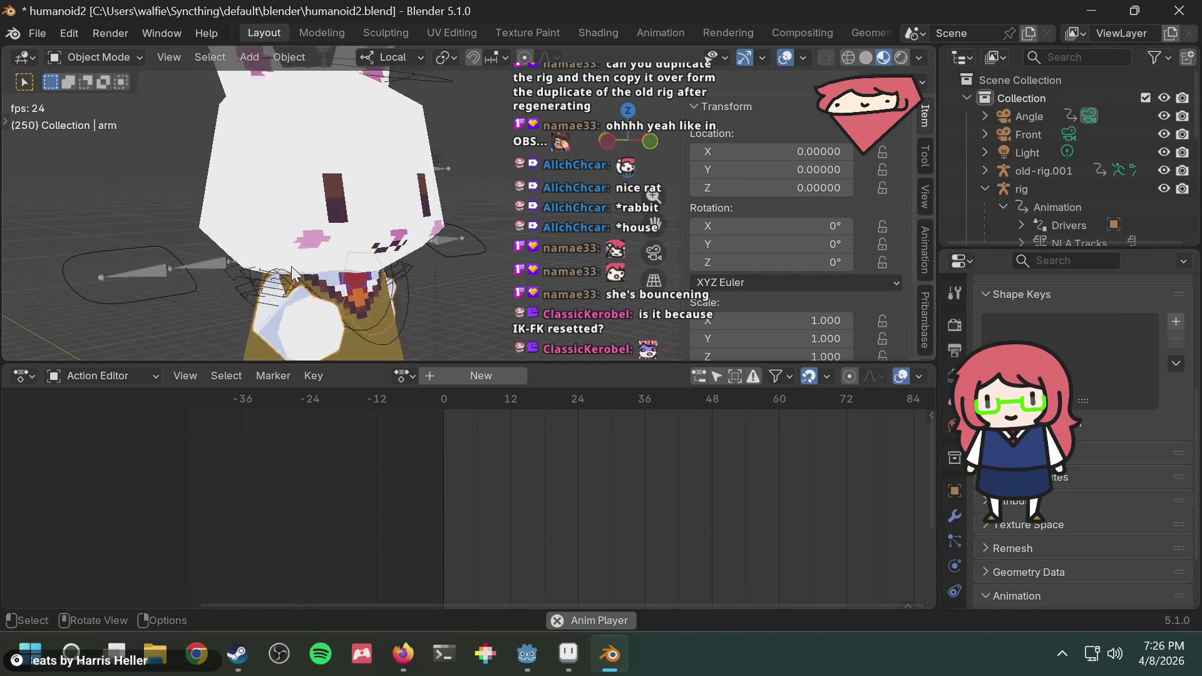
middle_click_drag(297, 257, 337, 254)
scroll(375, 259, "up", 3)
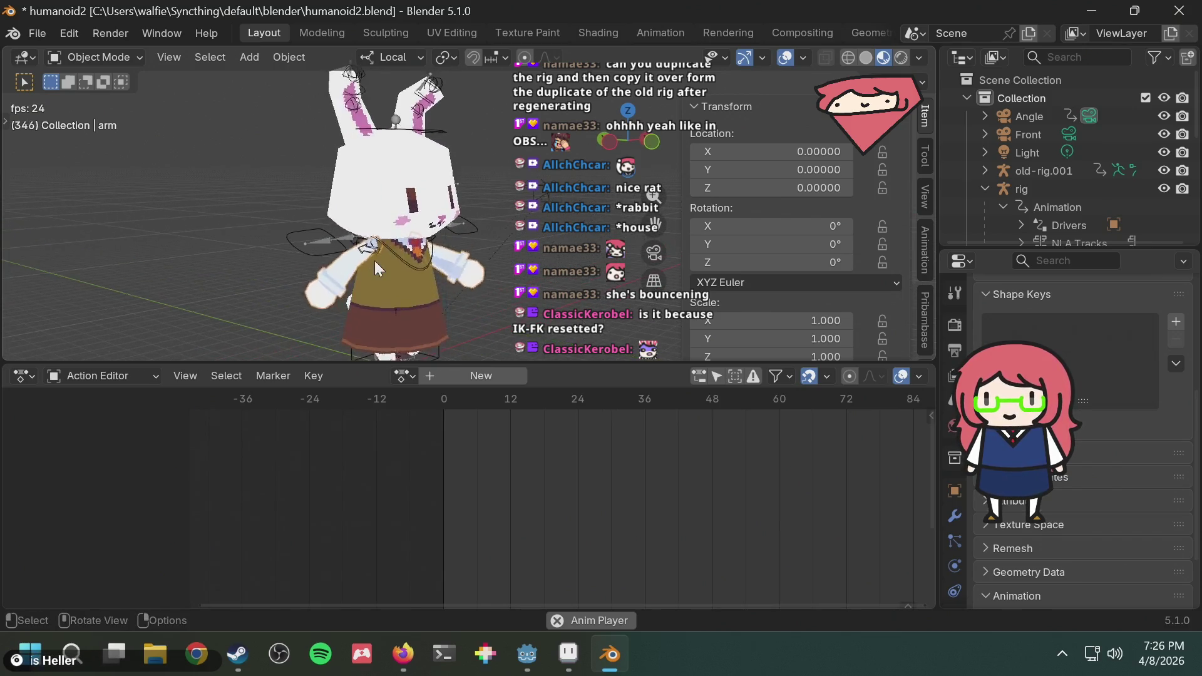
key("space")
Make rig the active object and open the interaction mode dropdown.
left_click(327, 254)
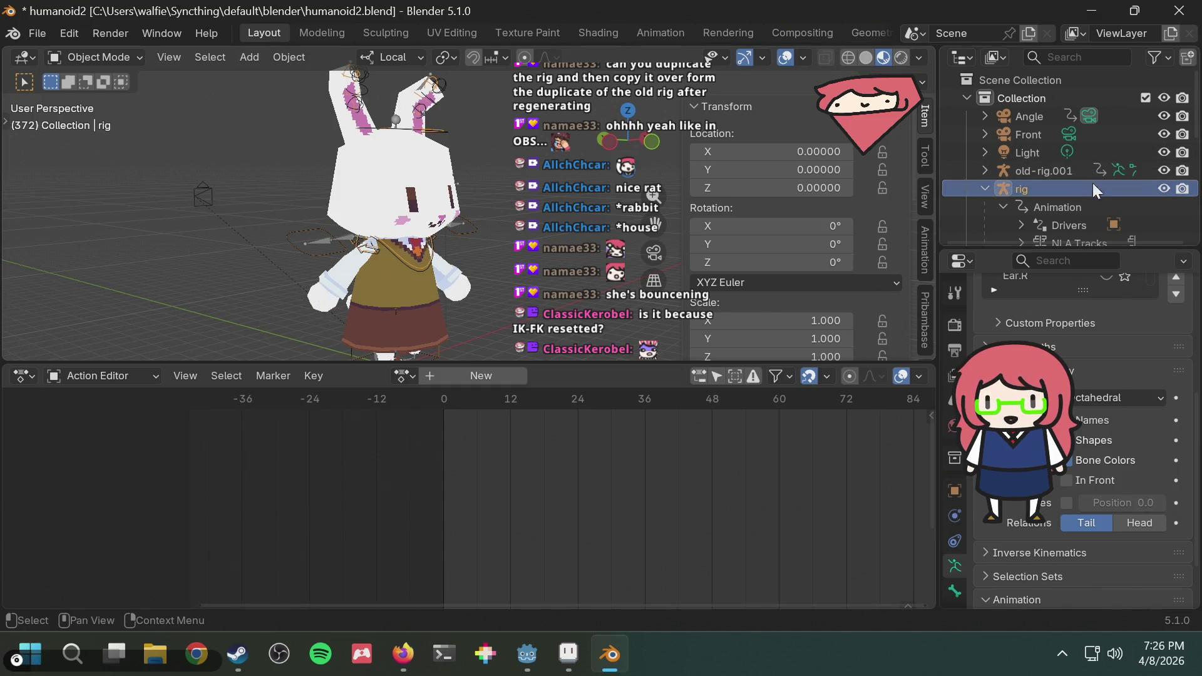
scroll(1092, 184, "down", 2)
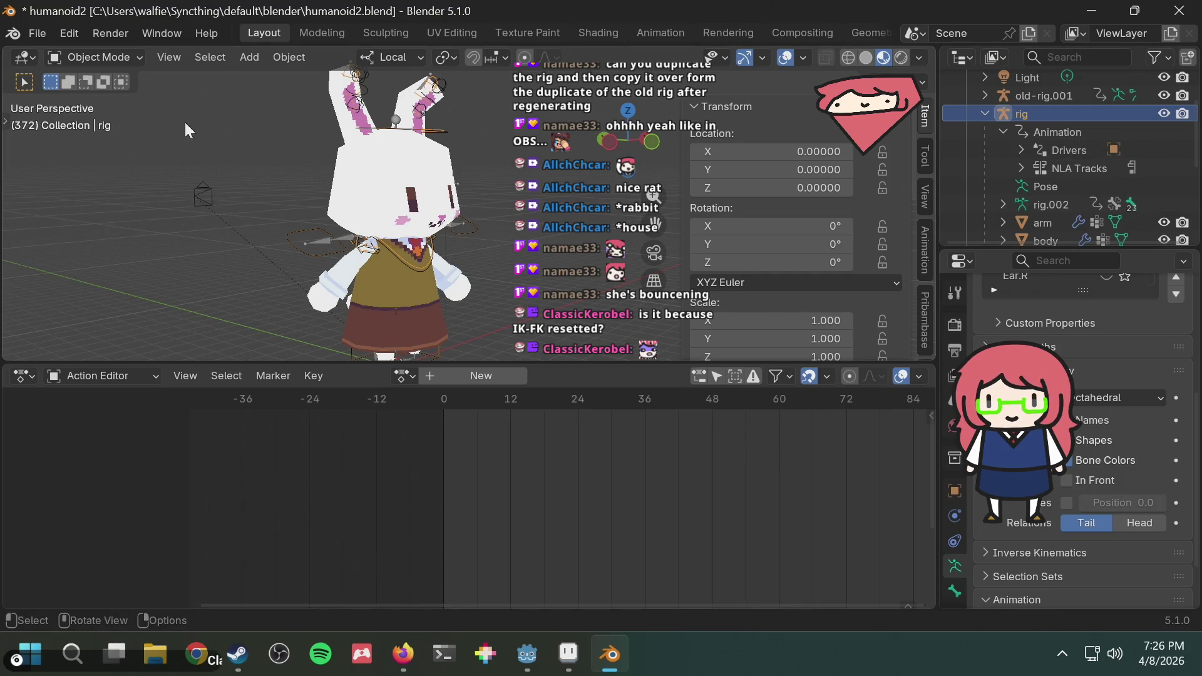
left_click(81, 54)
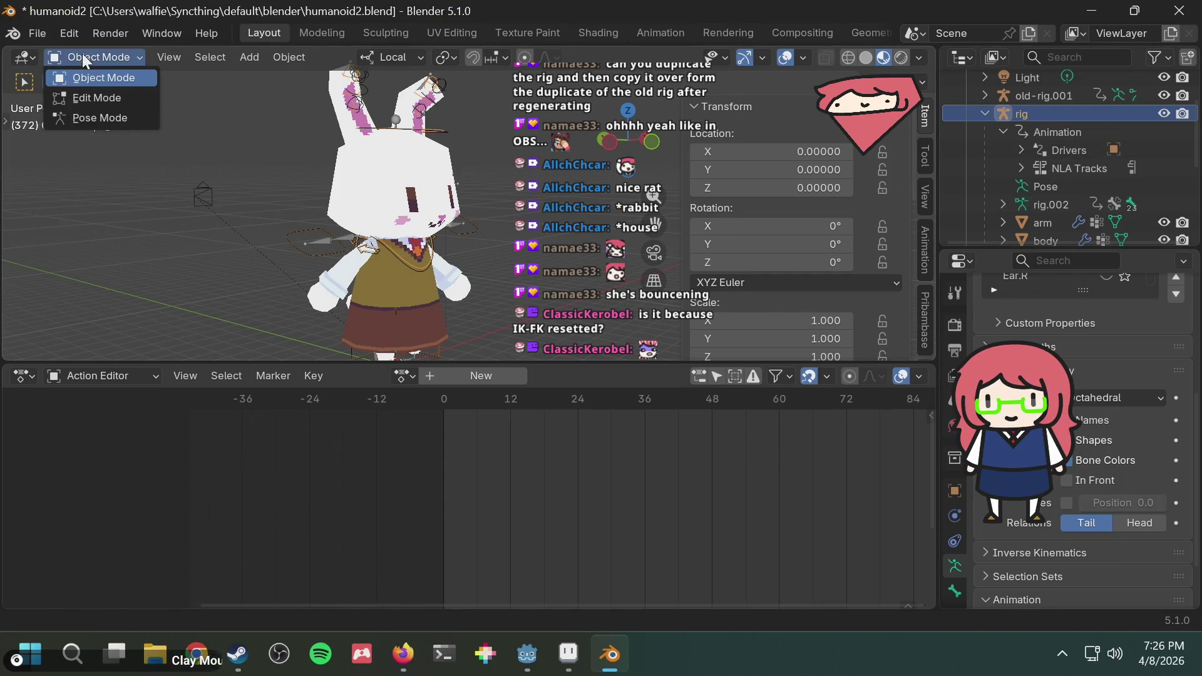
Put the rig in Pose Mode with hand_ik.R active and play the animation forward.
left_click(118, 116)
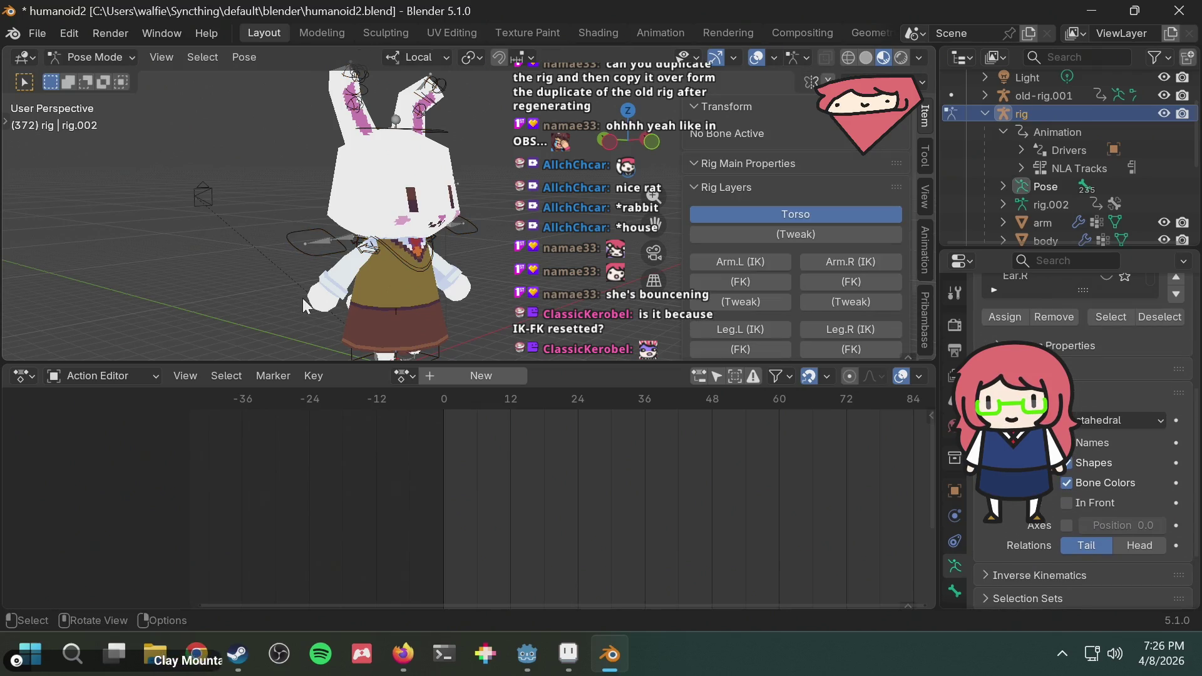
left_click(320, 249)
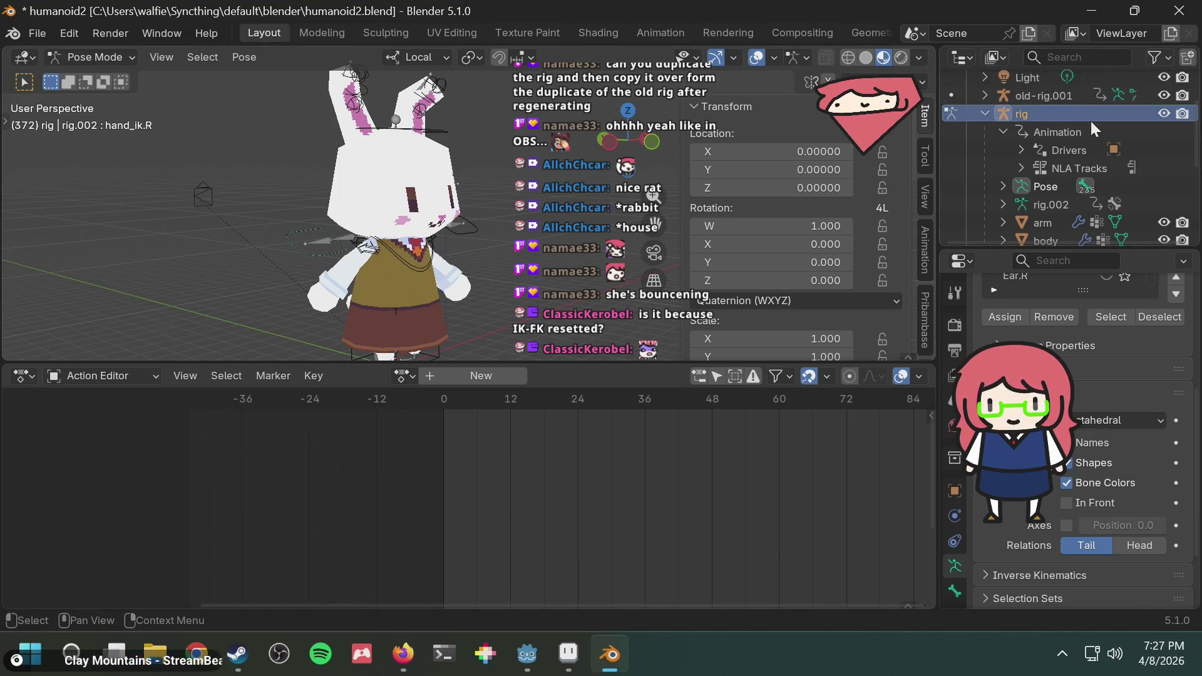
scroll(1070, 124, "up", 2)
left_click(1034, 129)
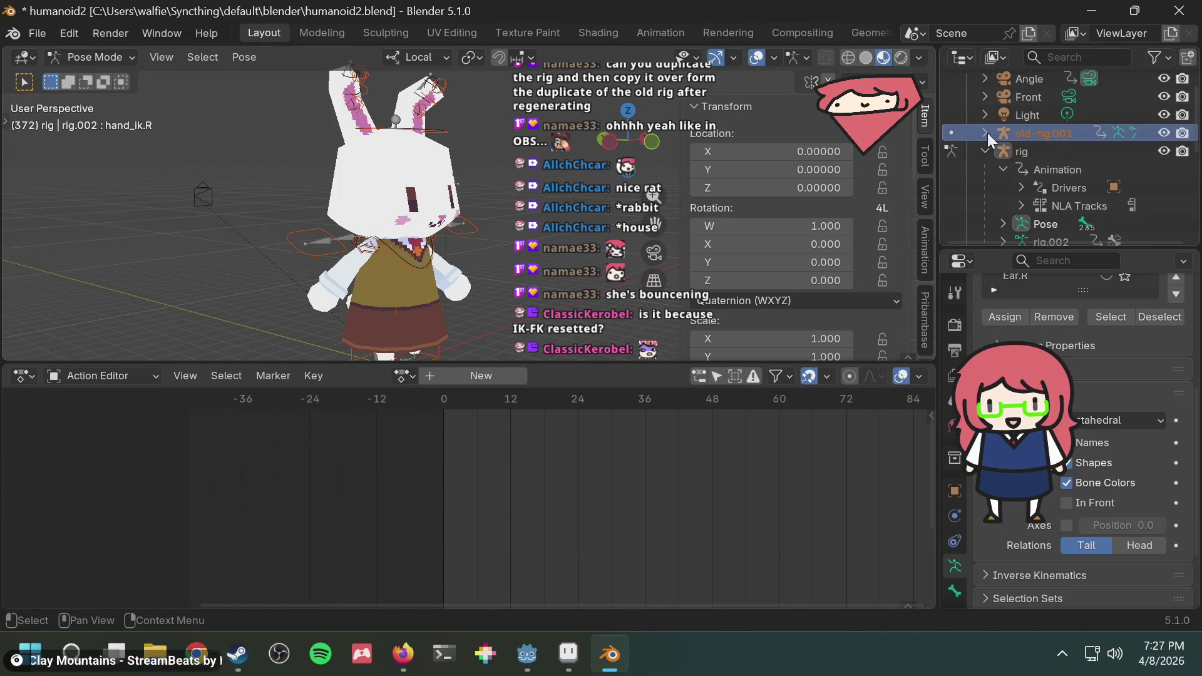
left_click(300, 230)
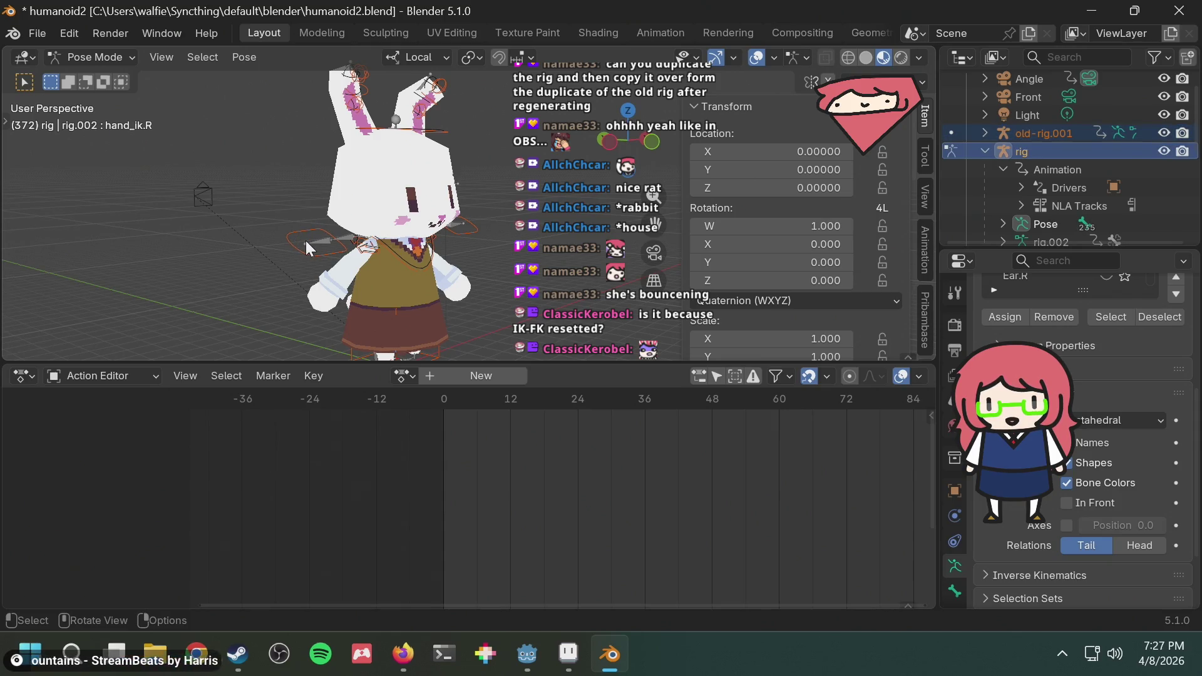
left_click(91, 376)
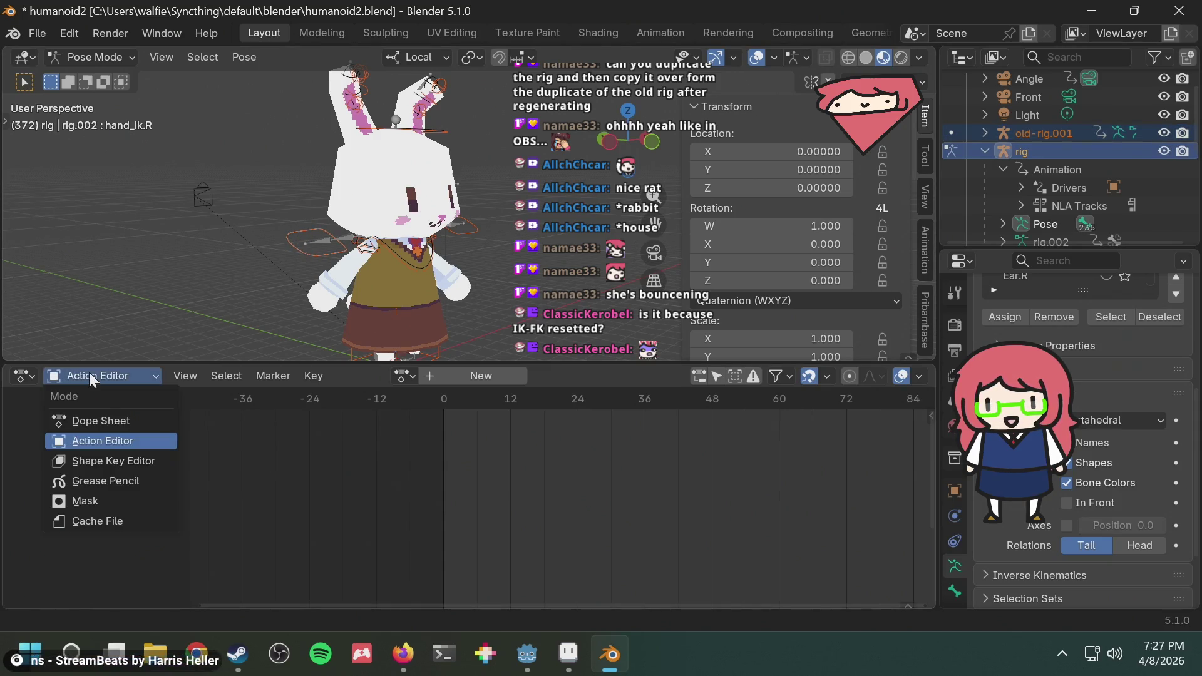
left_click(89, 371)
left_click(89, 372)
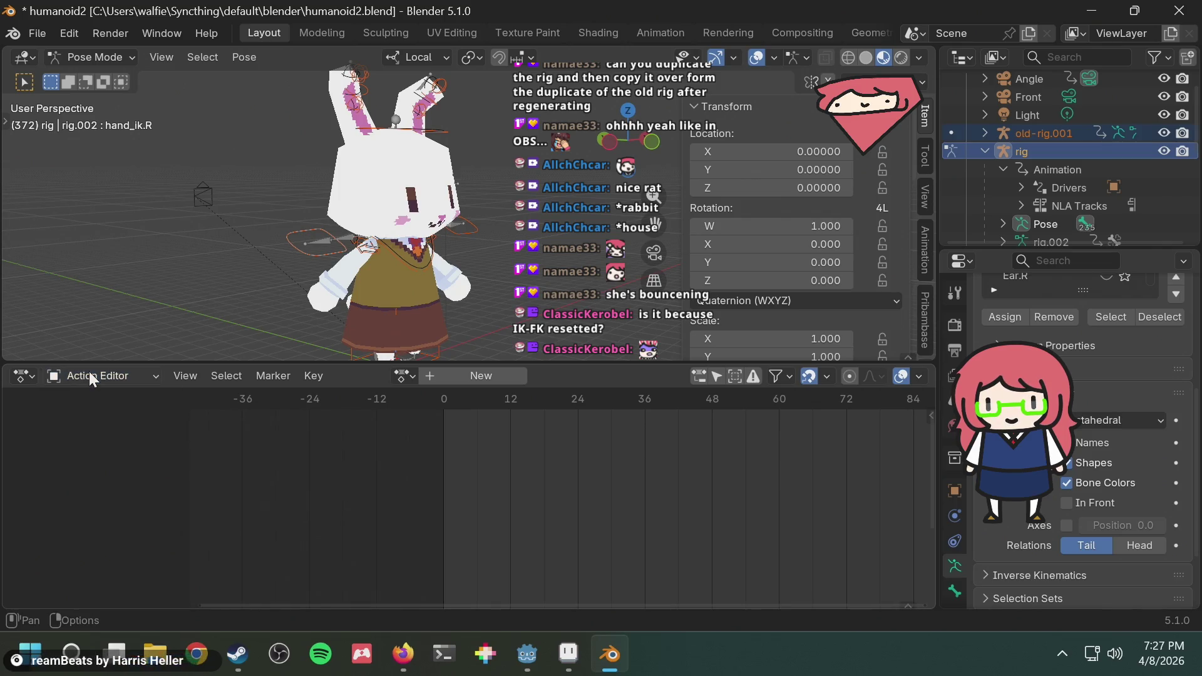
key("space")
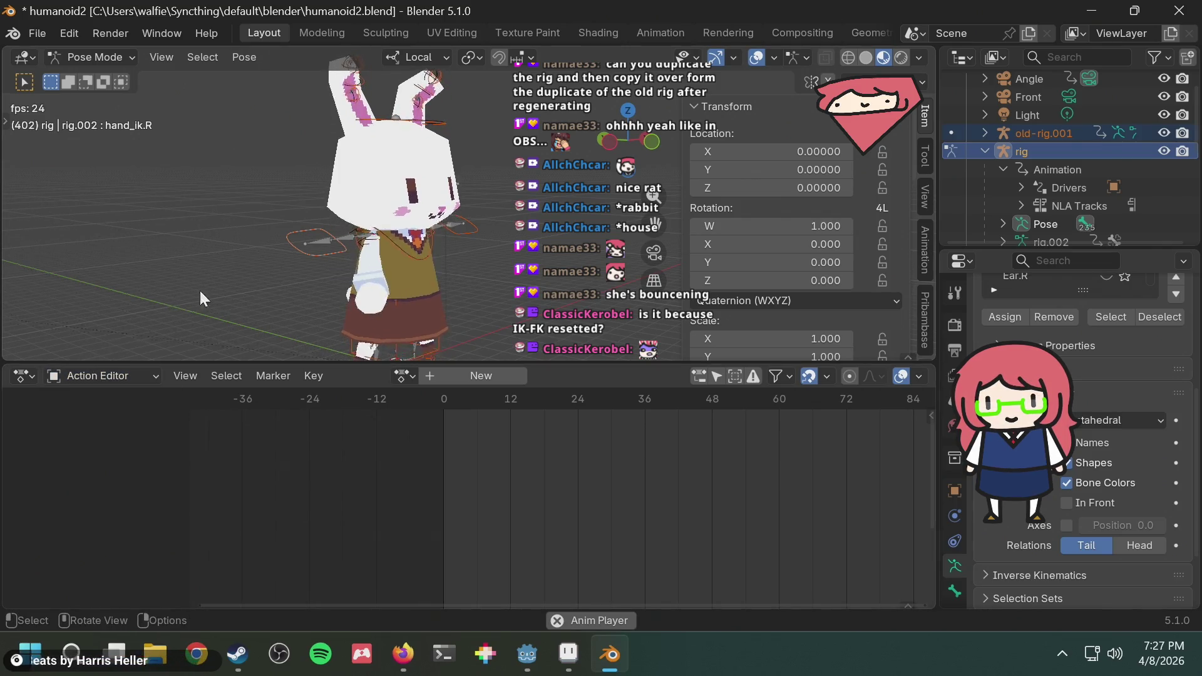
Select the torso and chest bones and bring up the lower area's editor-type list.
left_click(392, 313)
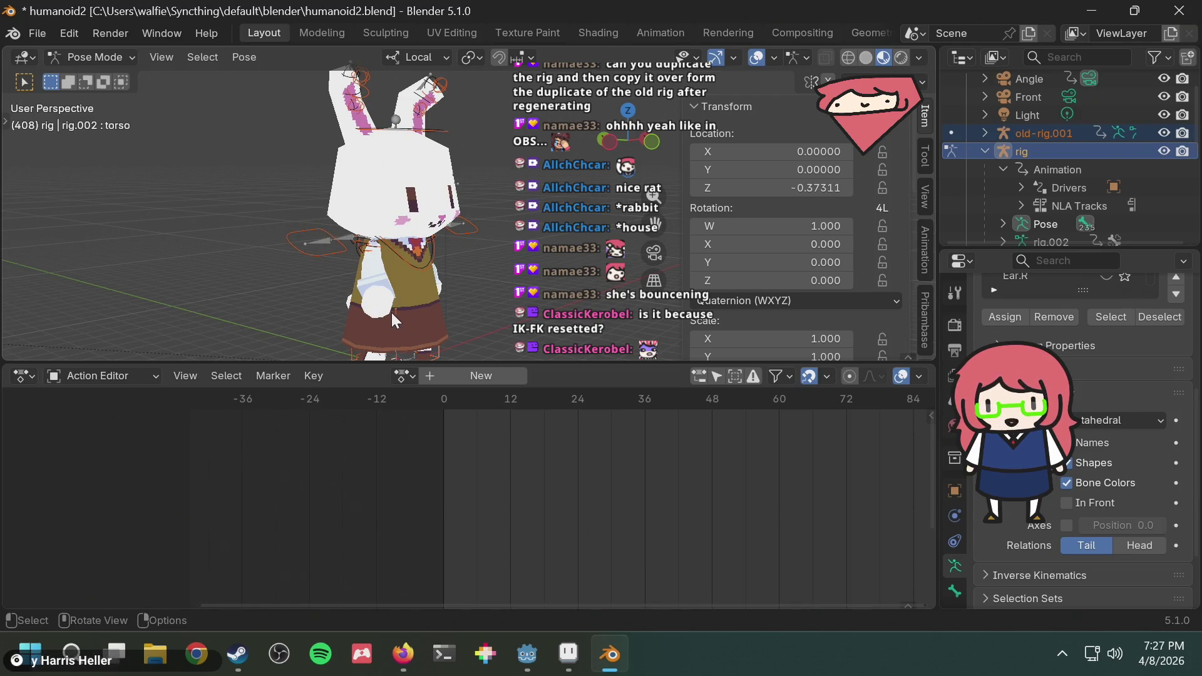
scroll(482, 264, "up", 2)
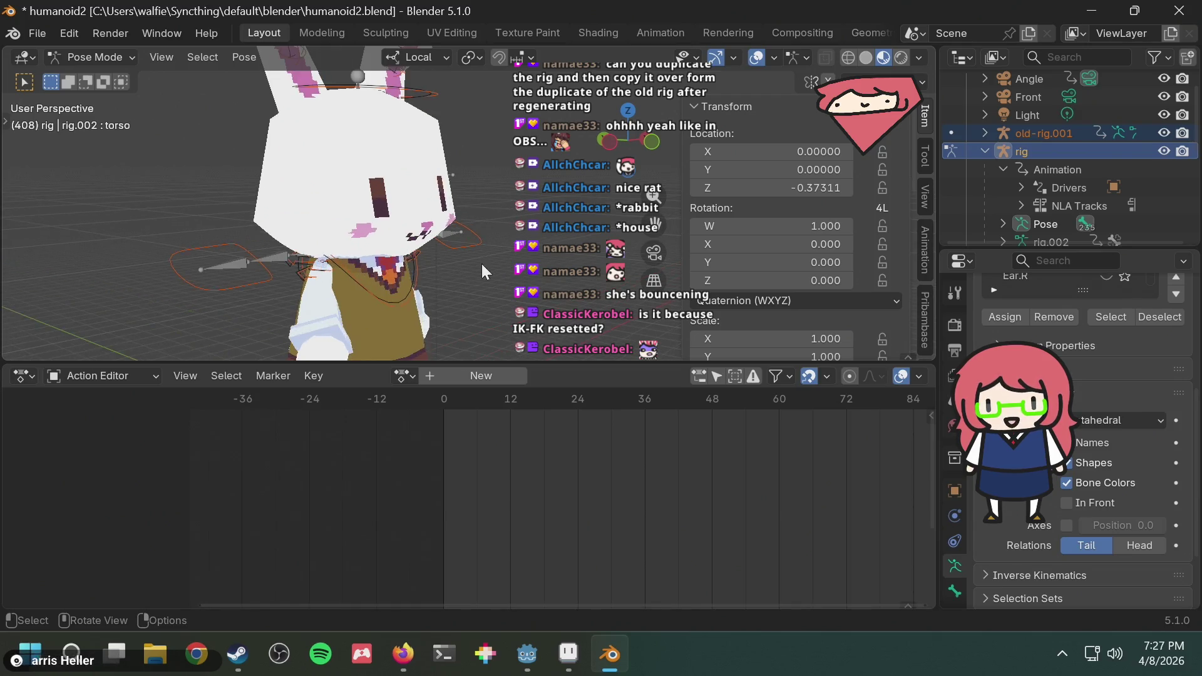
left_click(422, 271)
left_click(1163, 135)
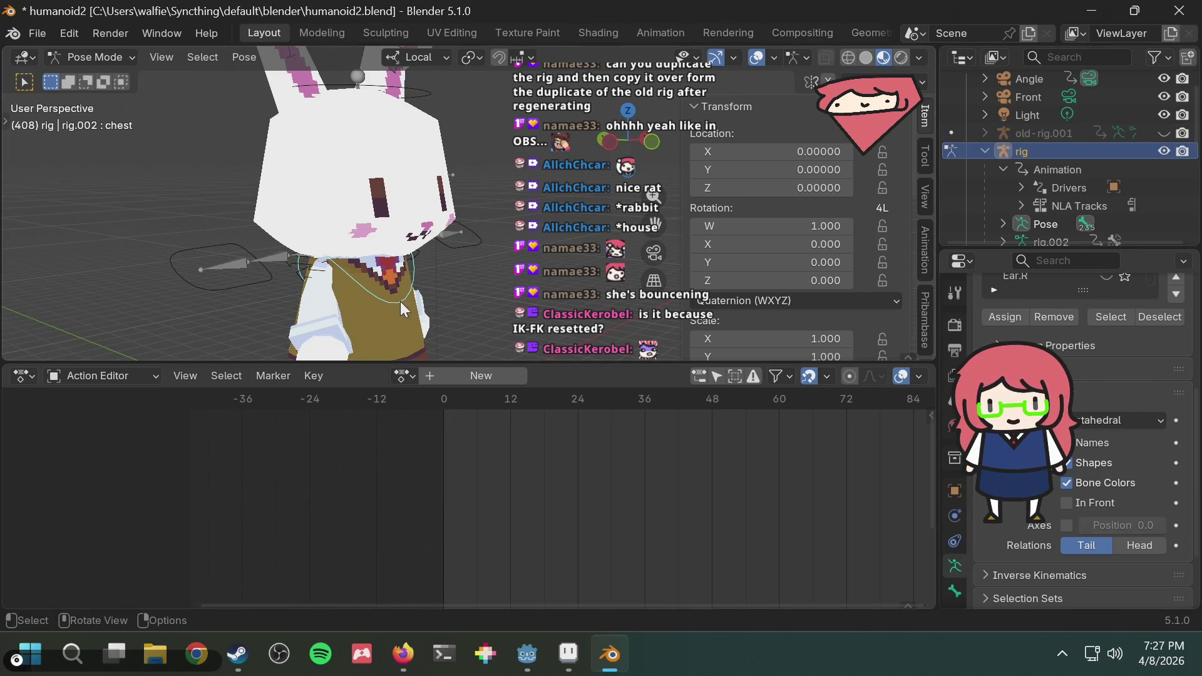
left_click(122, 377)
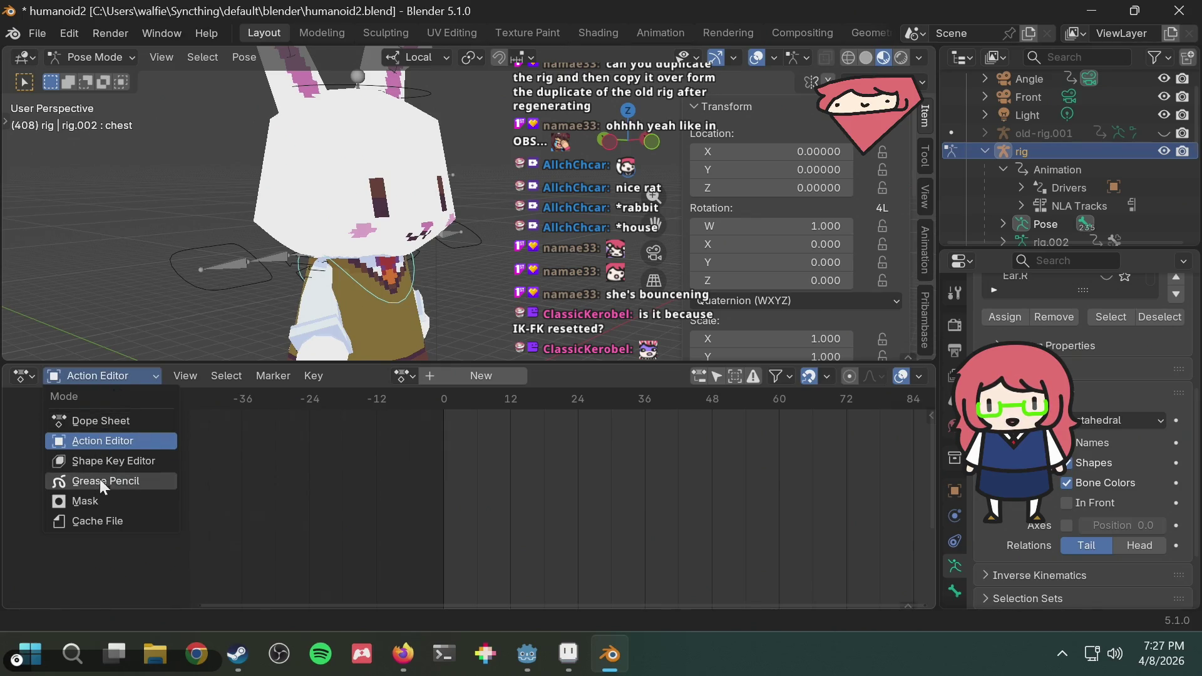
left_click(30, 372)
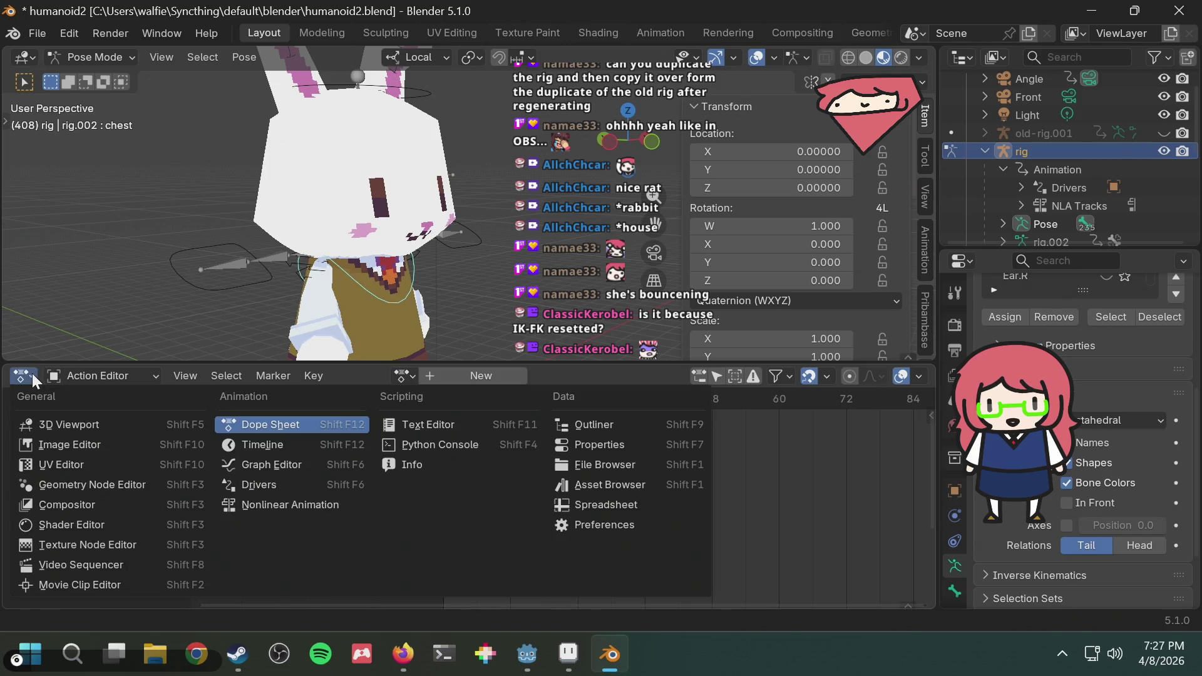
Switch the lower editor to the Graph Editor and back to the Dope Sheet.
left_click(290, 462)
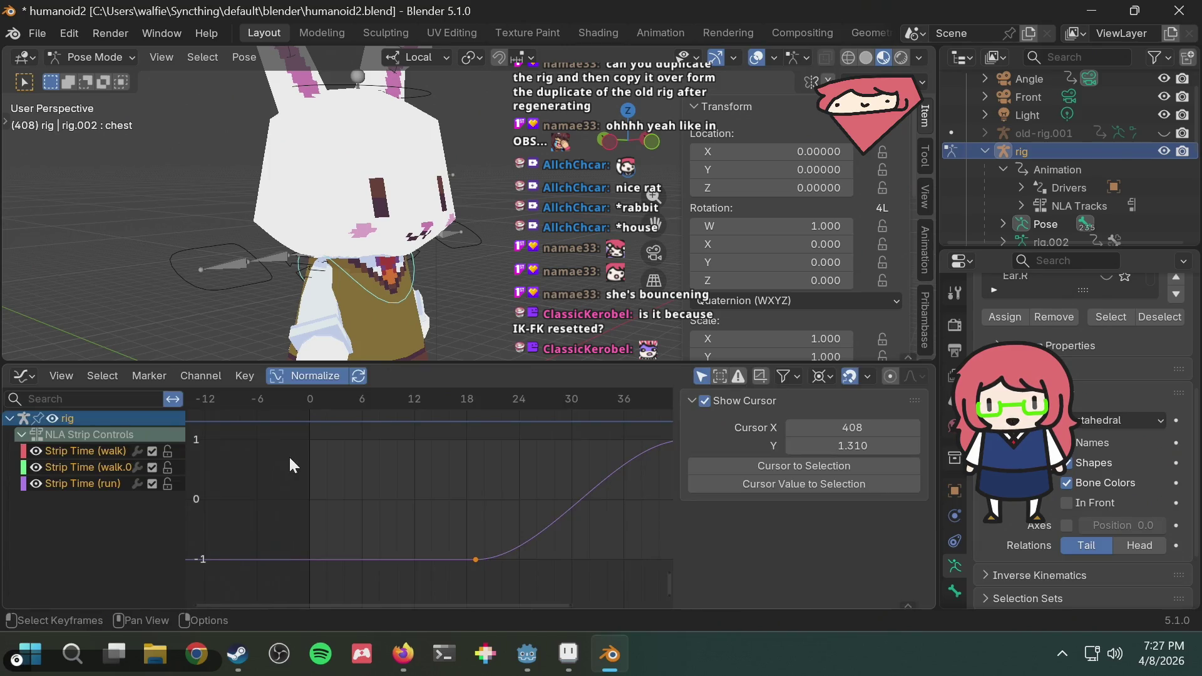
scroll(437, 287, "down", 2)
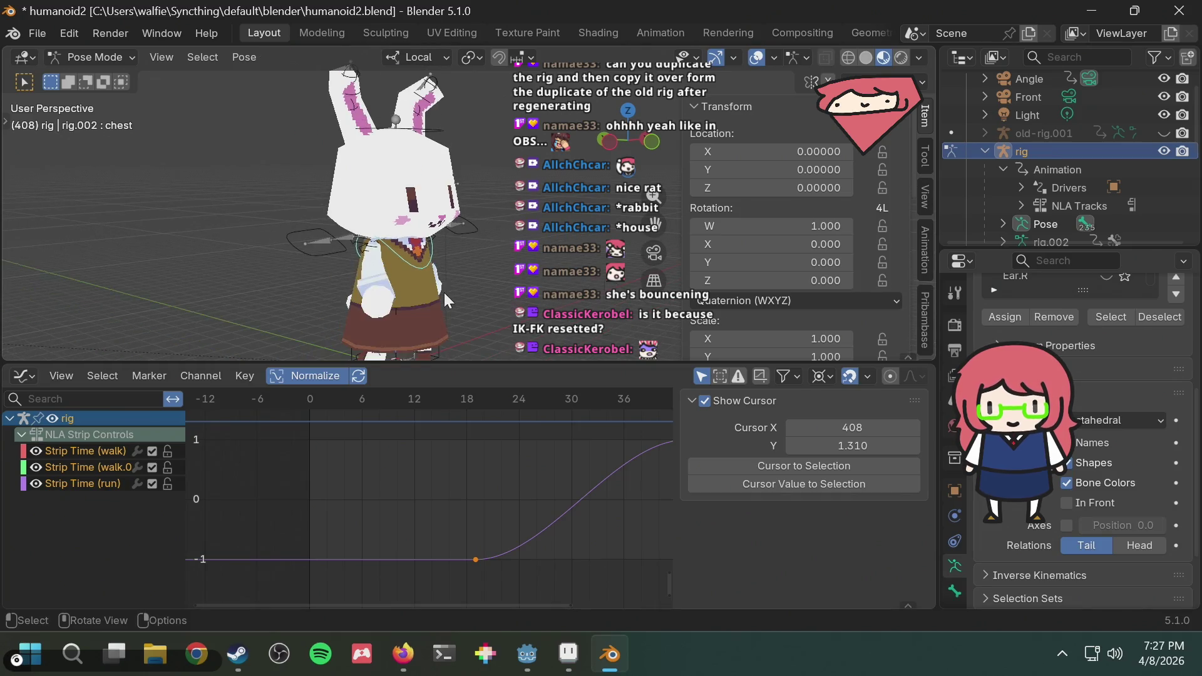
middle_click_drag(466, 290, 440, 282)
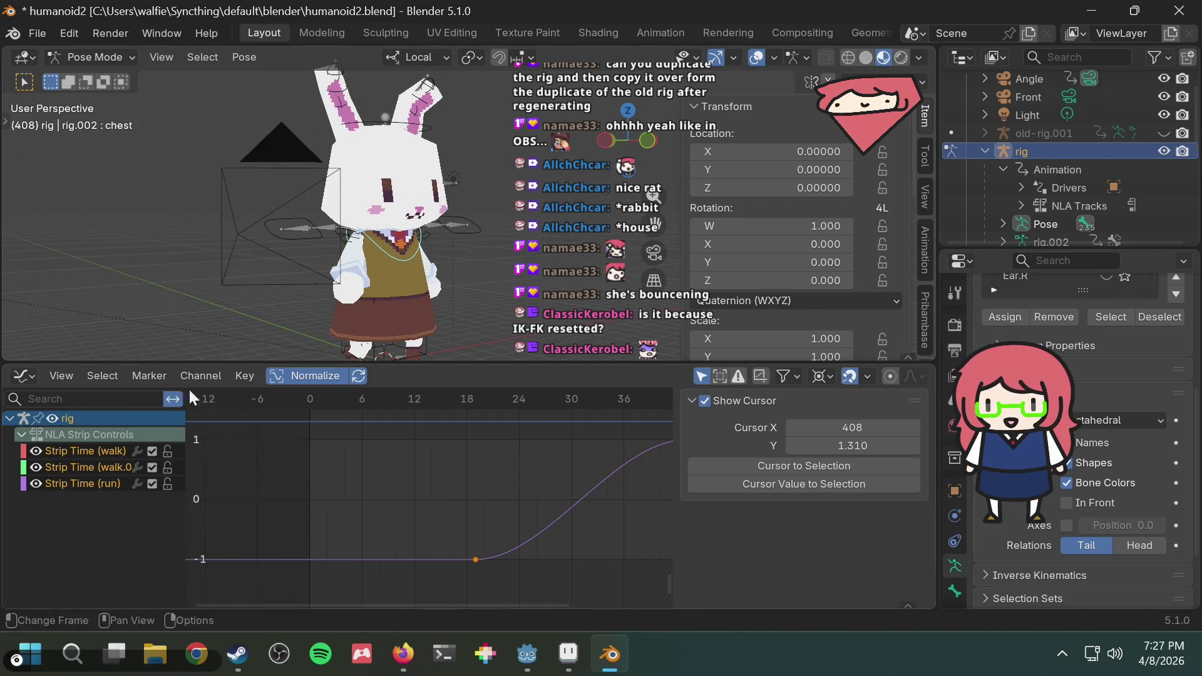
left_click(24, 377)
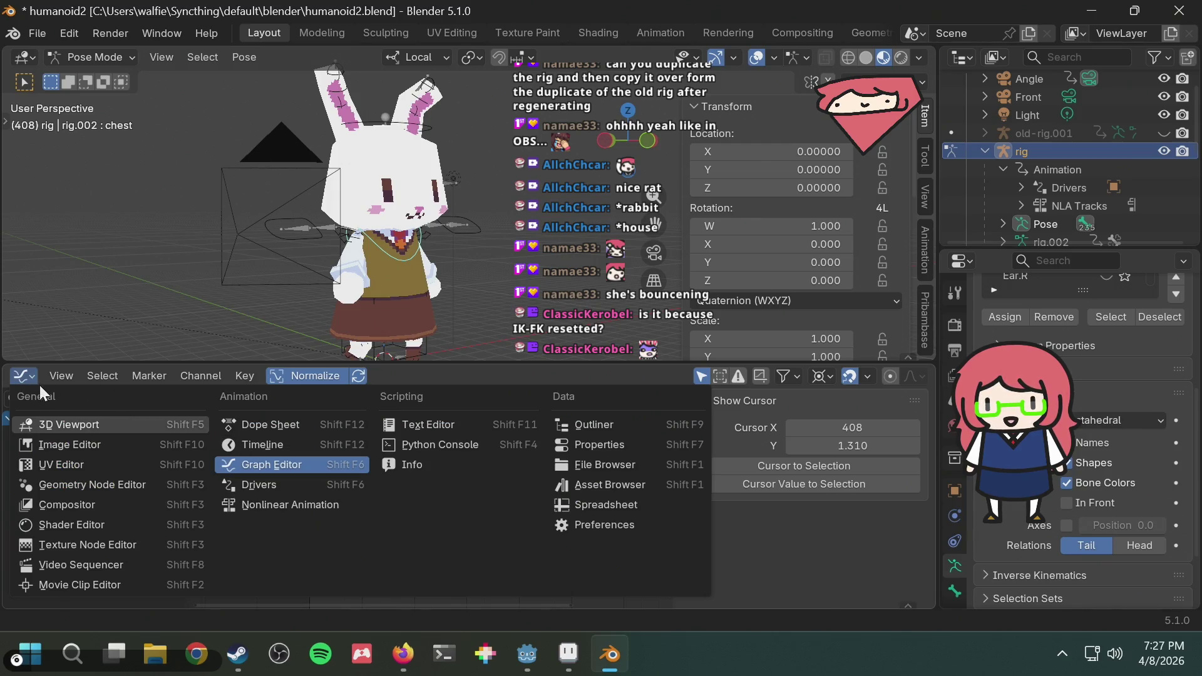
left_click(28, 380)
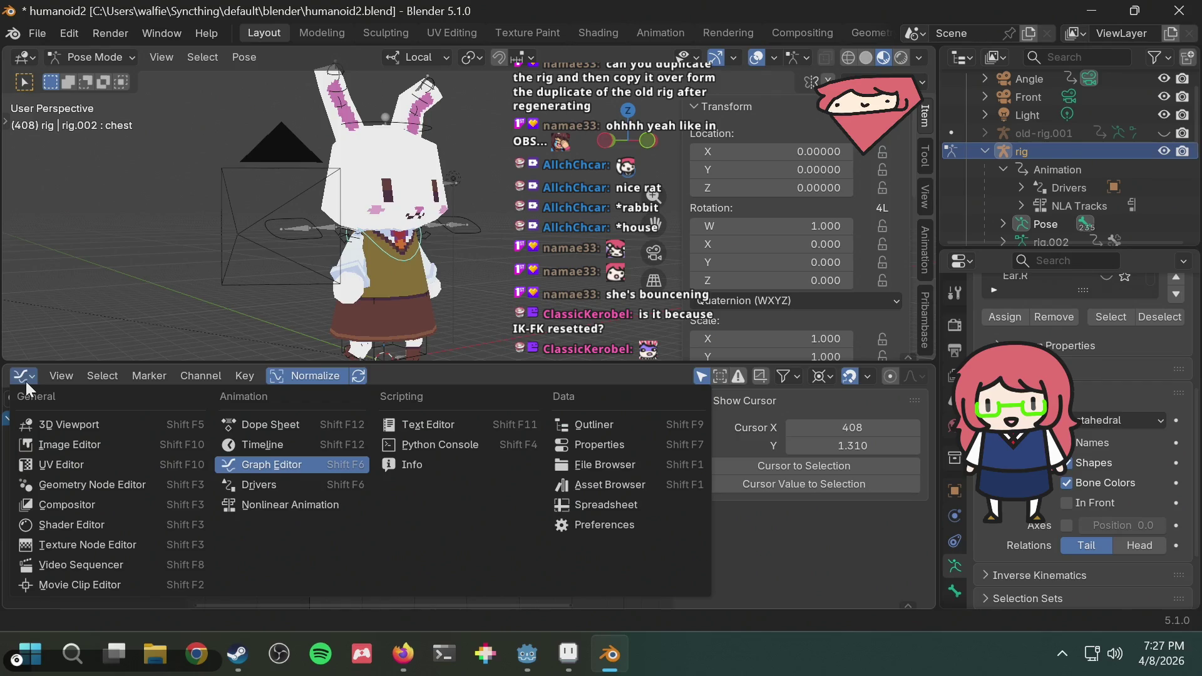
left_click(26, 381)
left_click(25, 380)
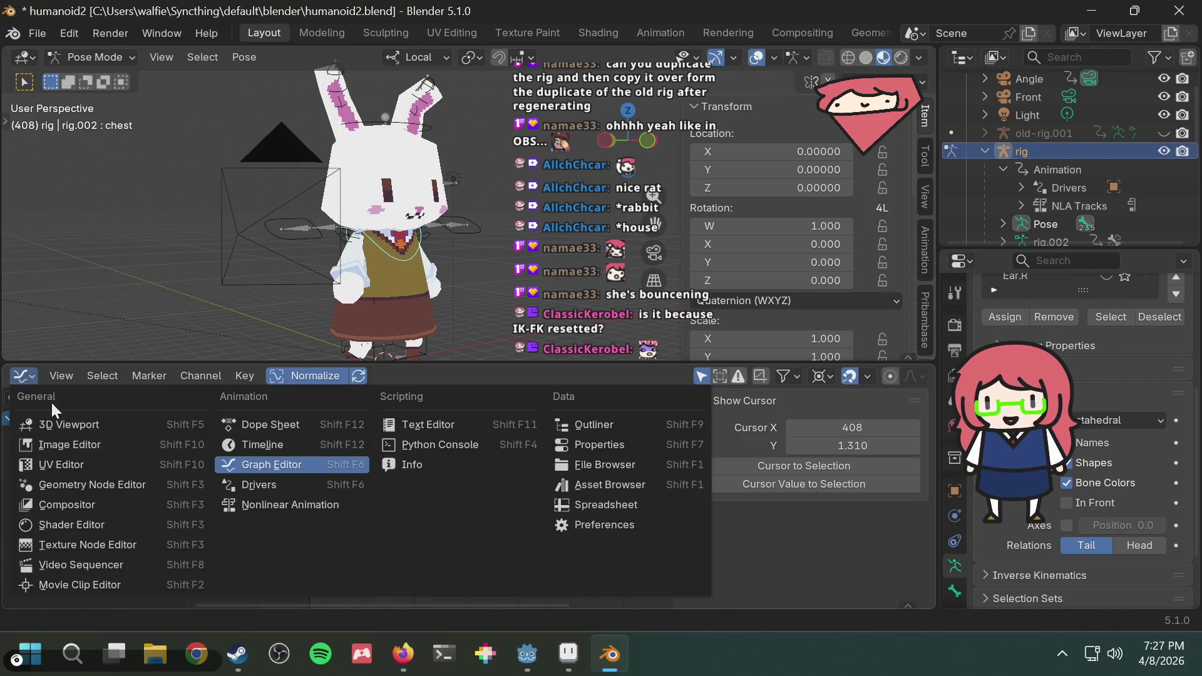
left_click(316, 427)
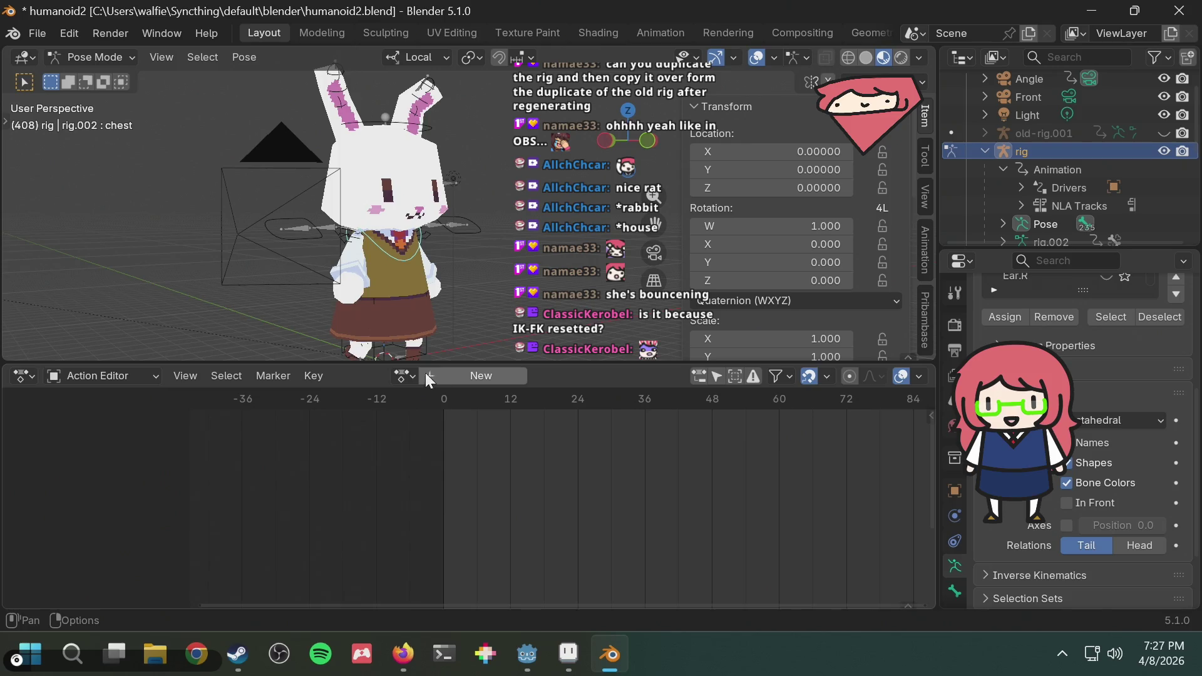
Assign the walk action to the rig, scrub to frame 11 and expand hand_ik.L's channels.
left_click(403, 375)
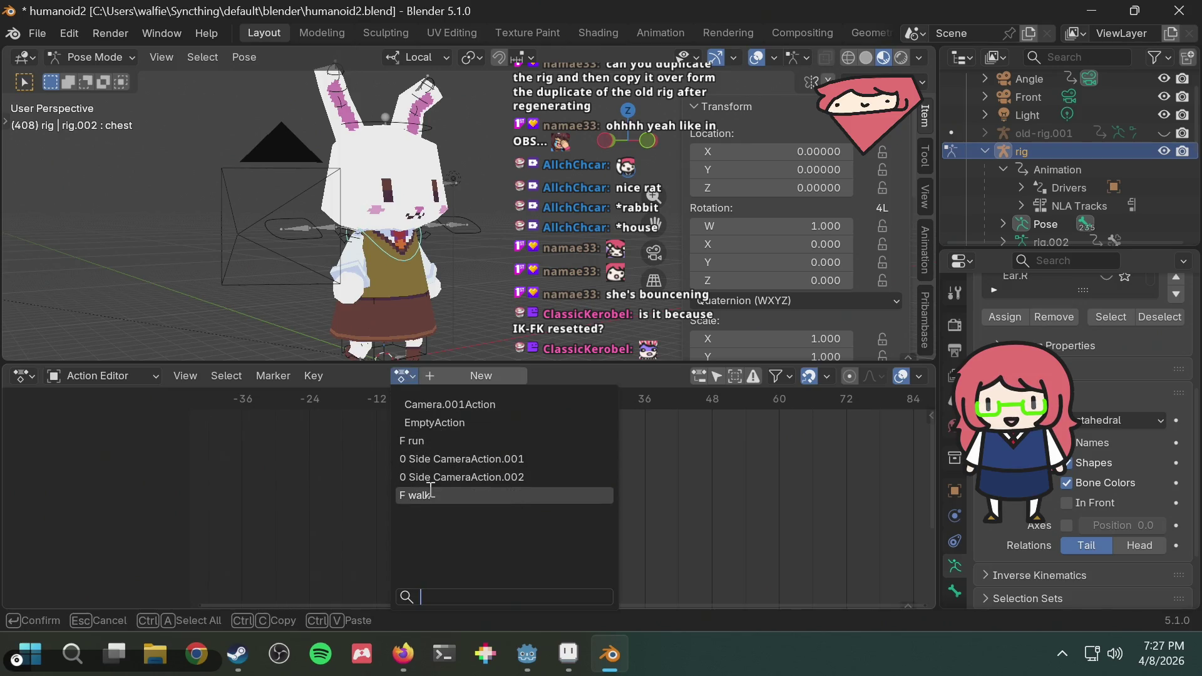
left_click(429, 493)
left_click_drag(452, 398, 508, 398)
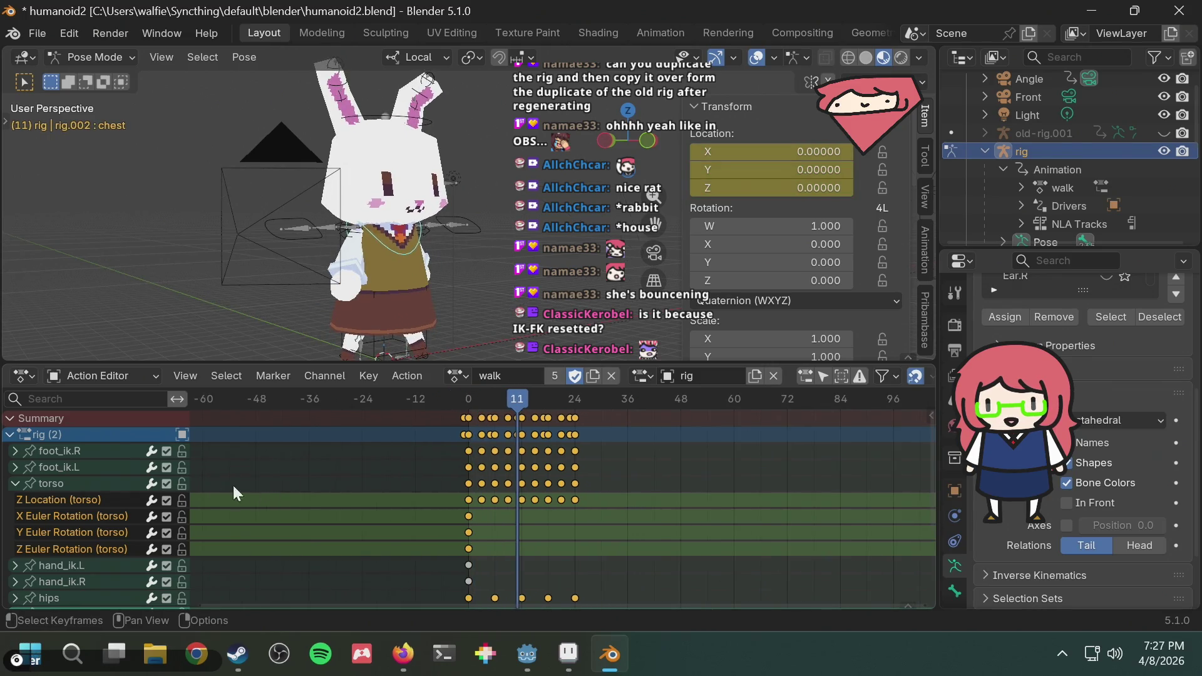
scroll(233, 485, "down", 5)
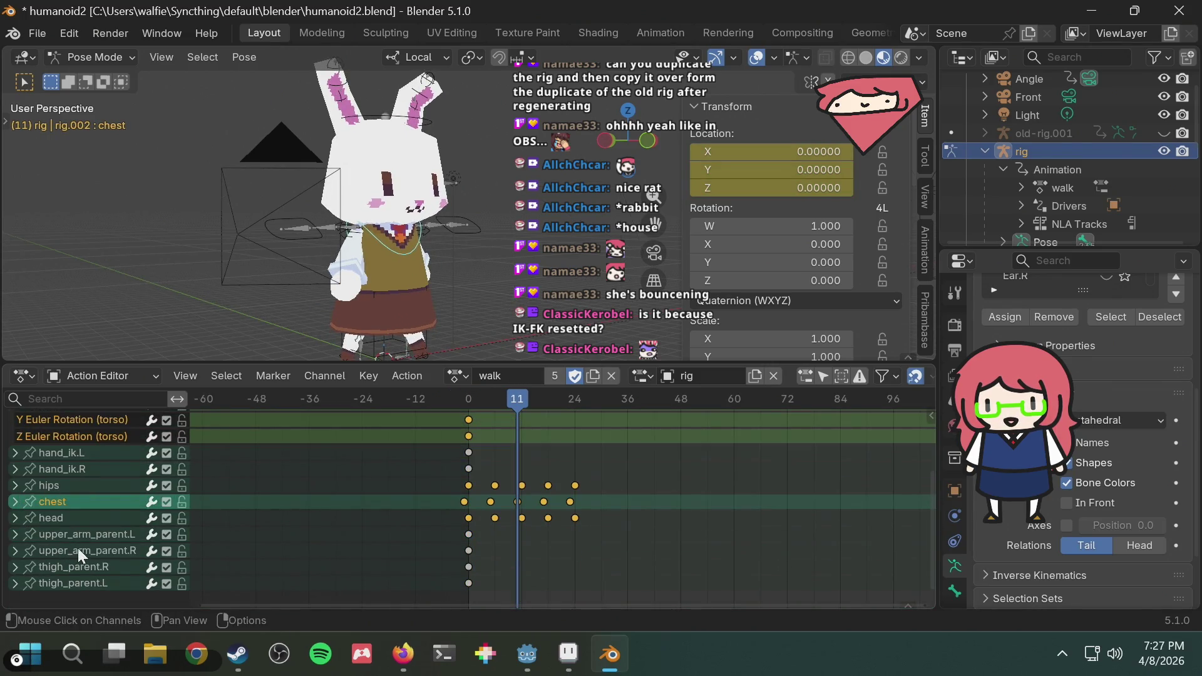
scroll(24, 510, "up", 2)
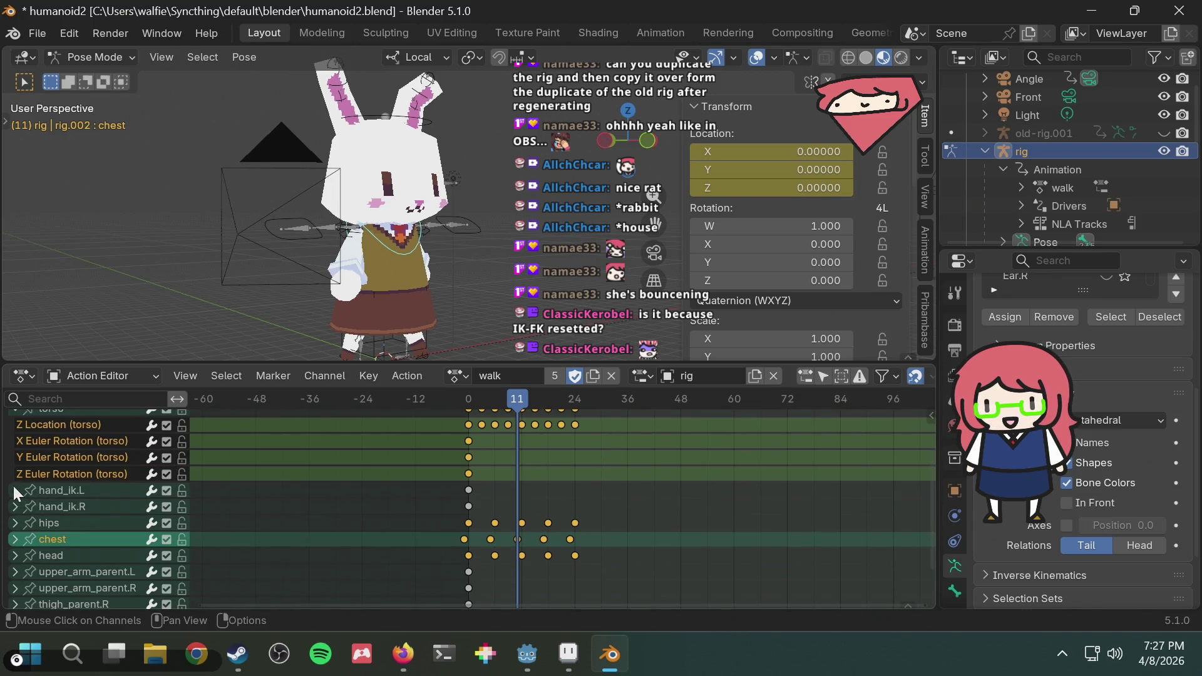
left_click(16, 490)
scroll(126, 506, "down", 5)
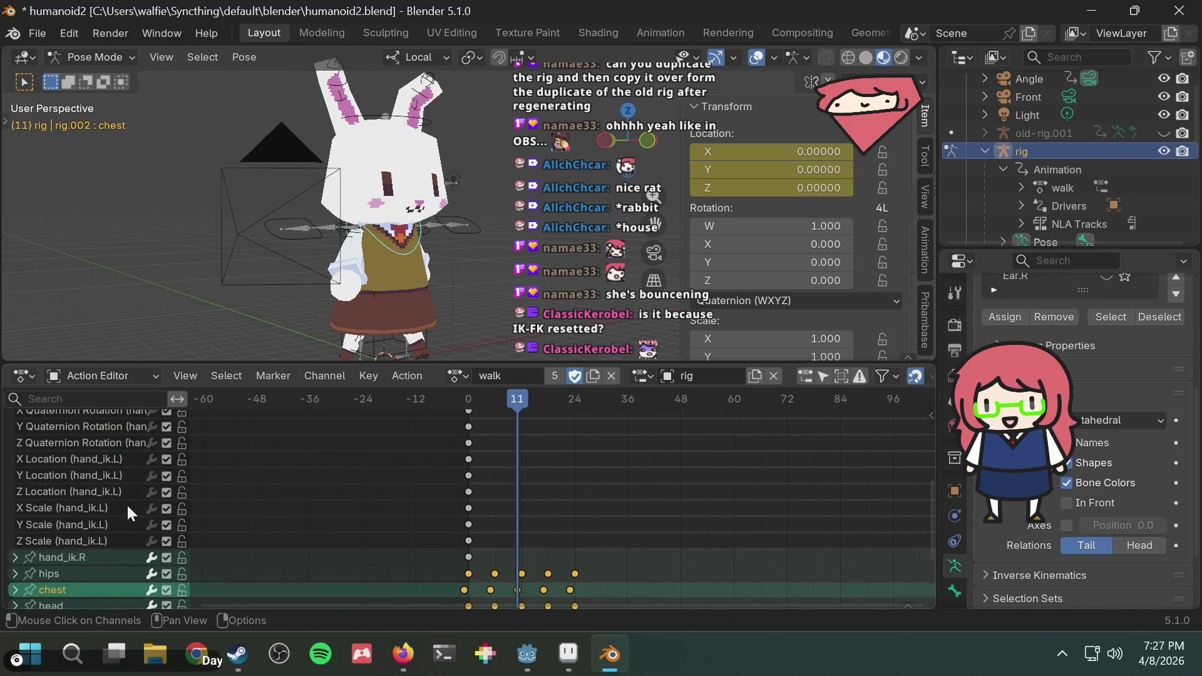
scroll(126, 503, "up", 2)
scroll(127, 502, "up", 2)
Return to frame 0 and inspect hand_ik.L, which holds only a frame-0 key.
left_click(15, 453)
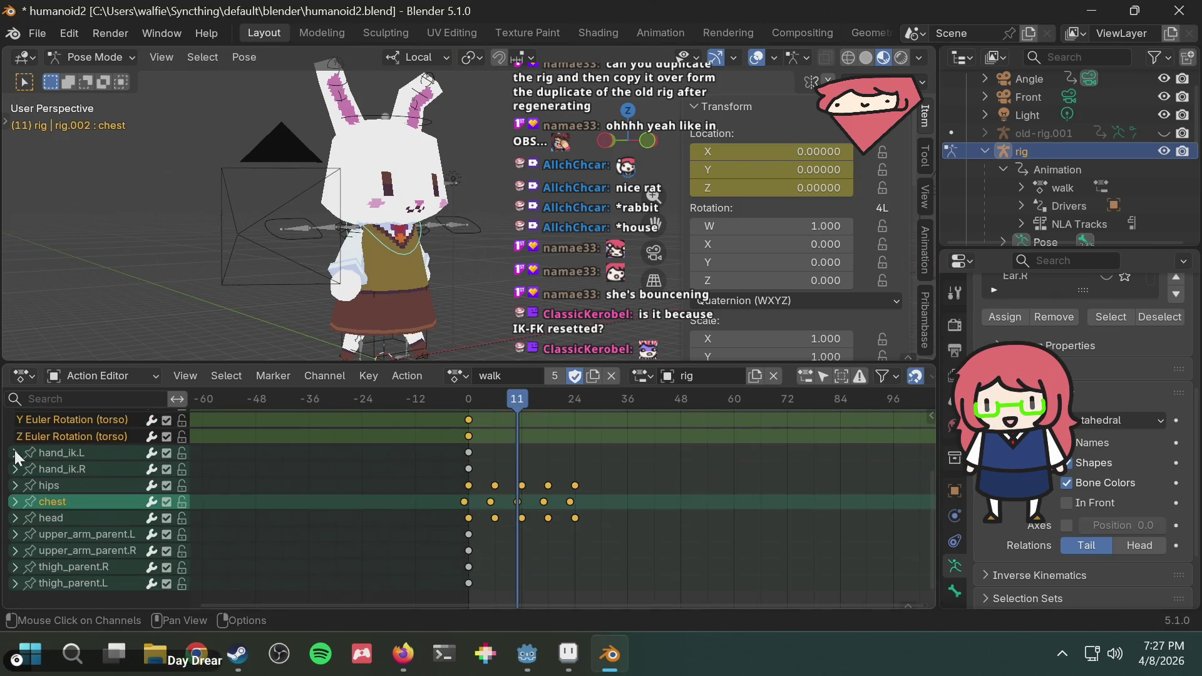
scroll(83, 470, "up", 2)
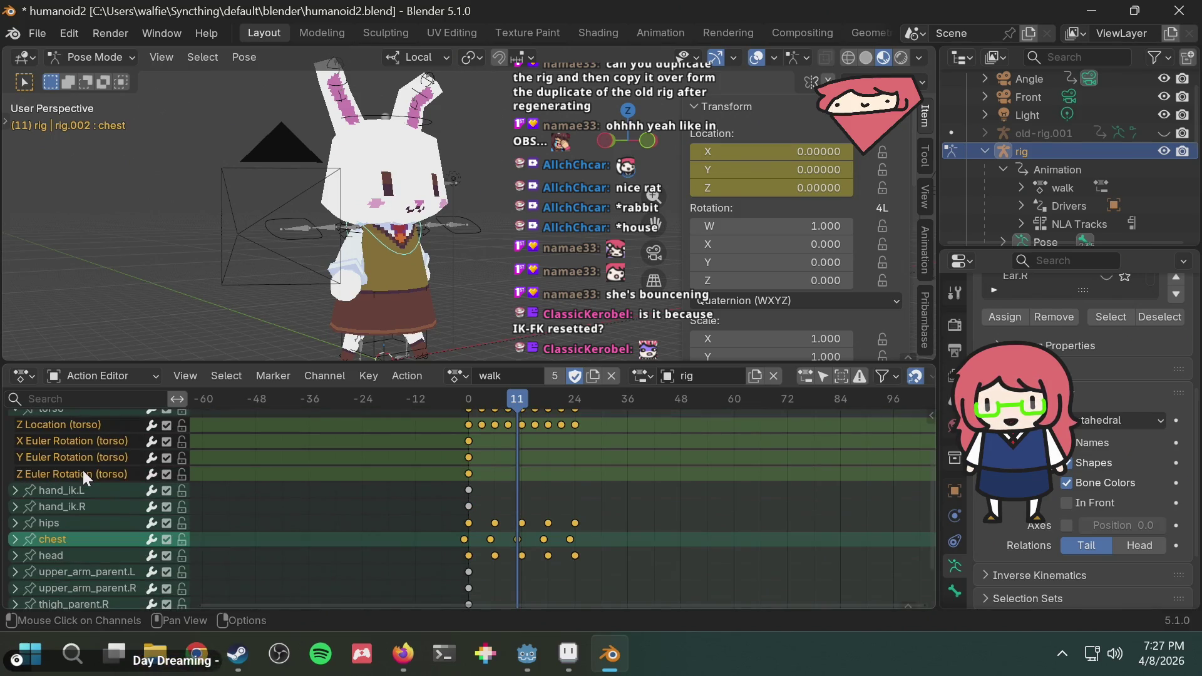
left_click_drag(469, 400, 456, 401)
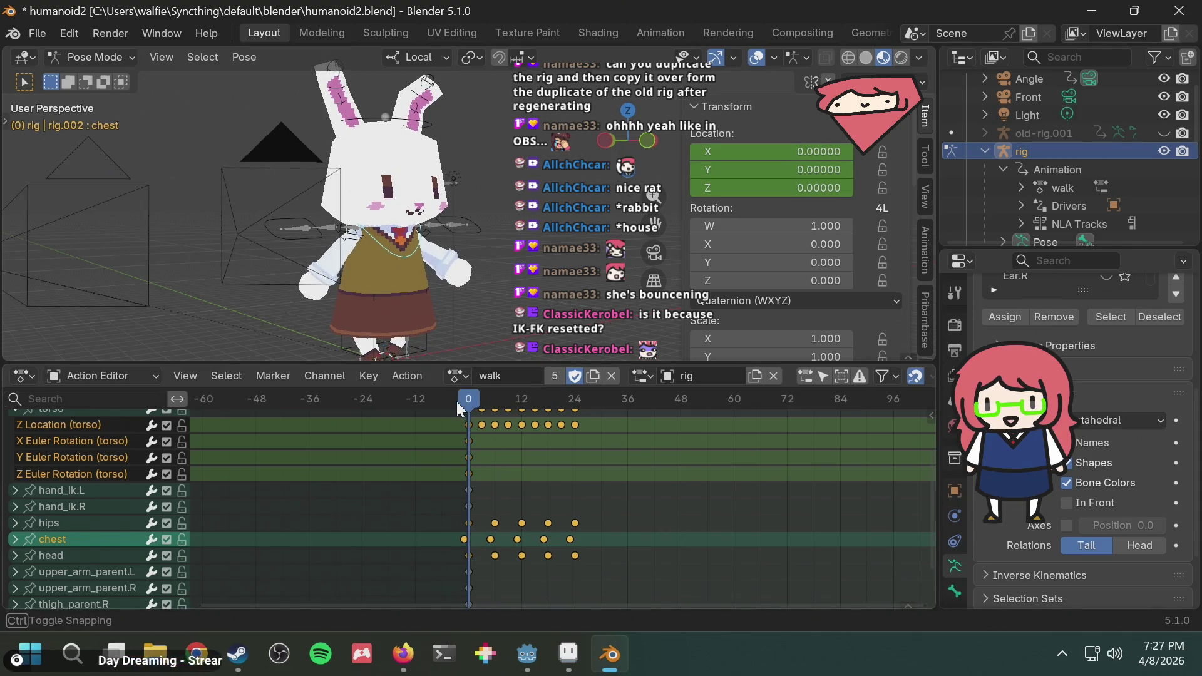
scroll(910, 189, "down", 3)
scroll(915, 190, "down", 6)
scroll(915, 189, "down", 2)
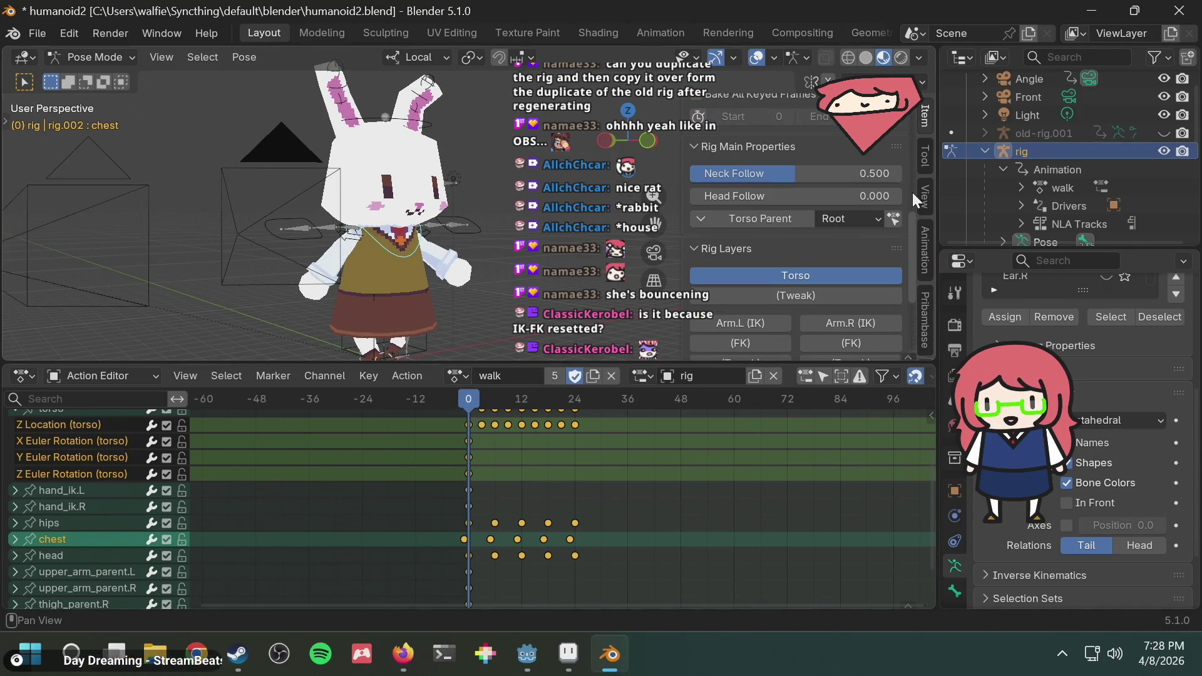
scroll(912, 193, "down", 2)
scroll(912, 193, "down", 1)
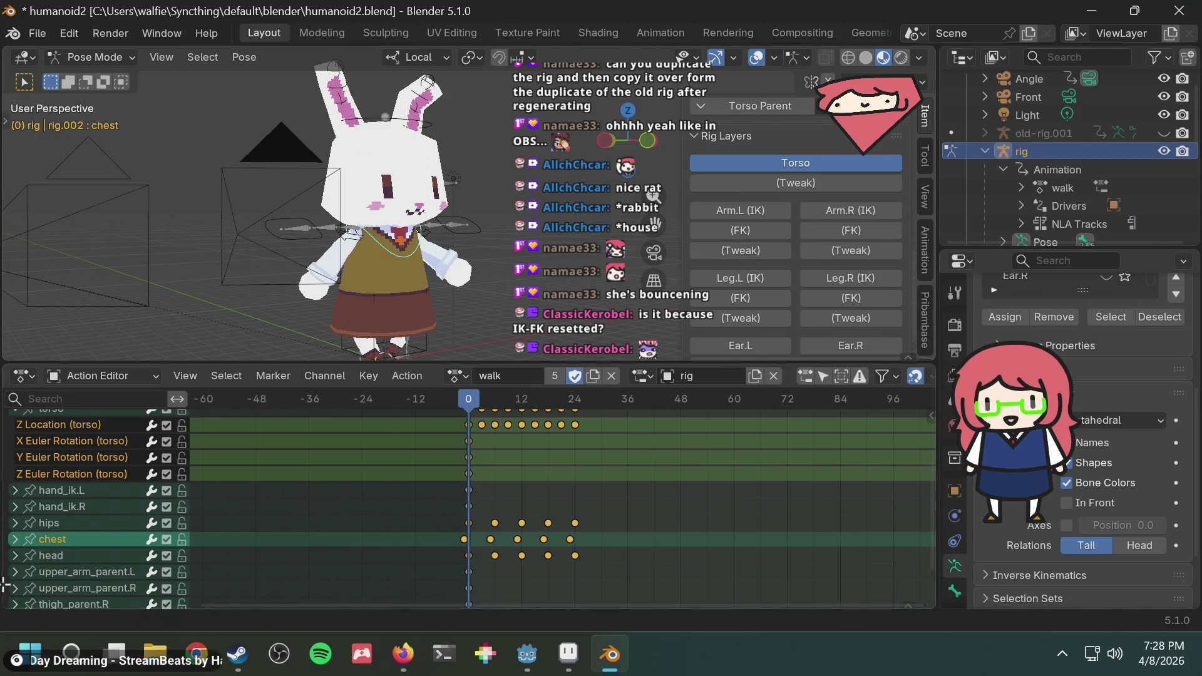
left_click(84, 489)
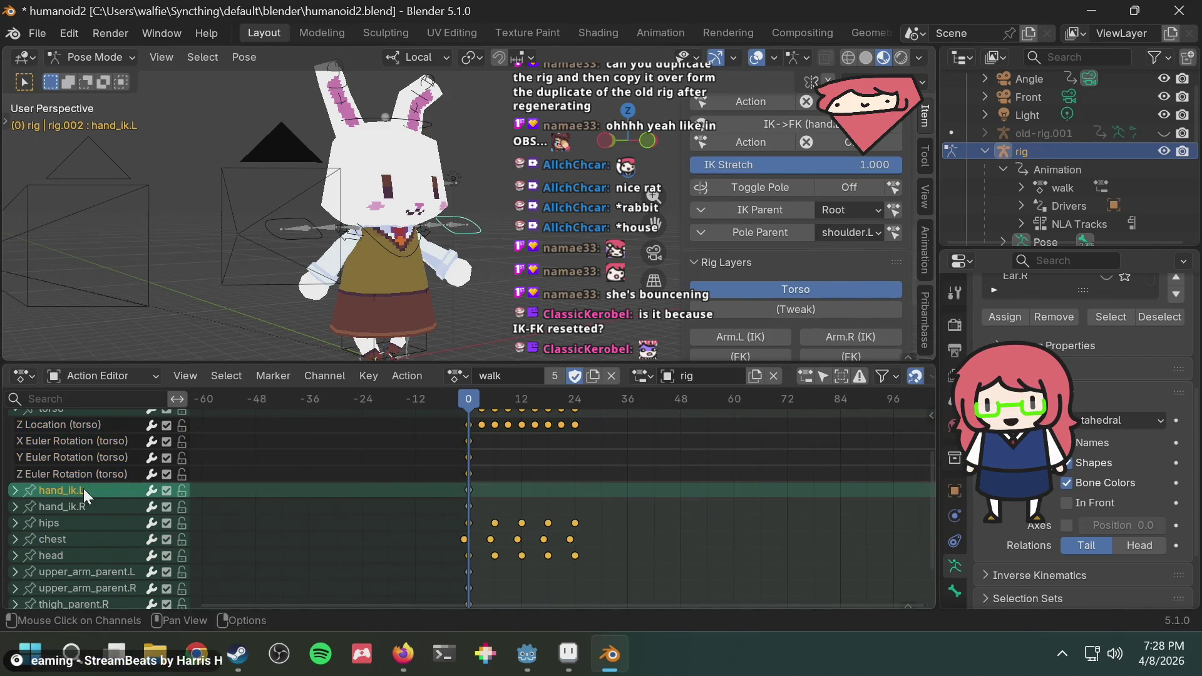
left_click(13, 491)
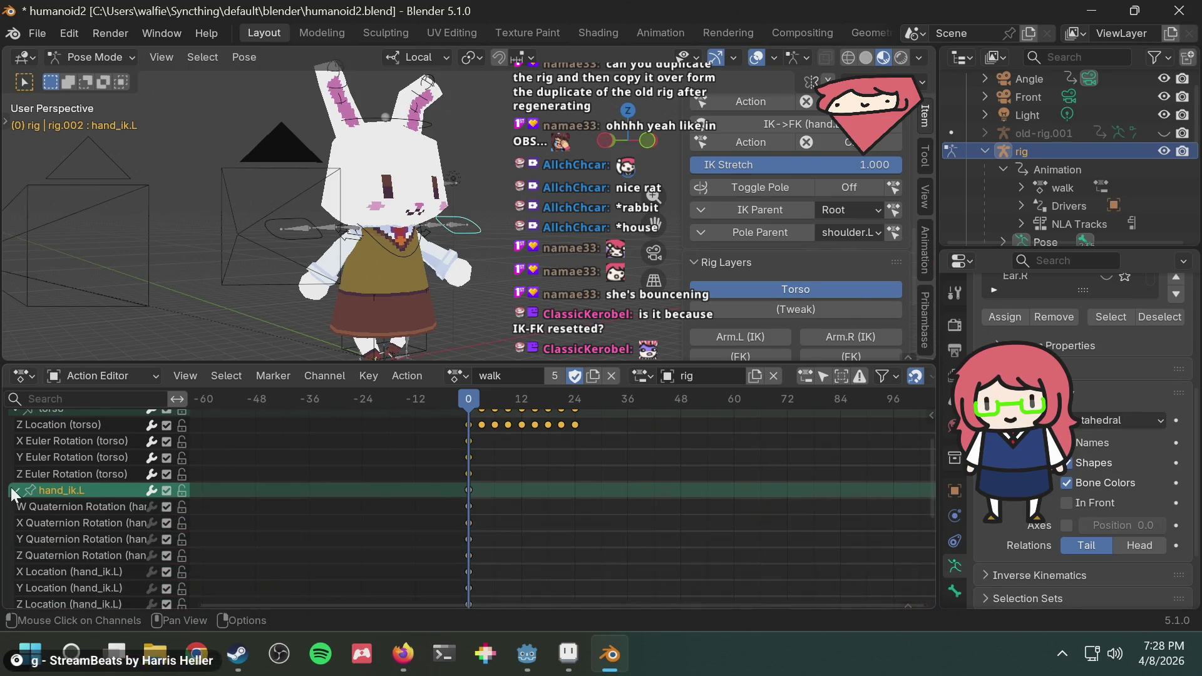
left_click(14, 490)
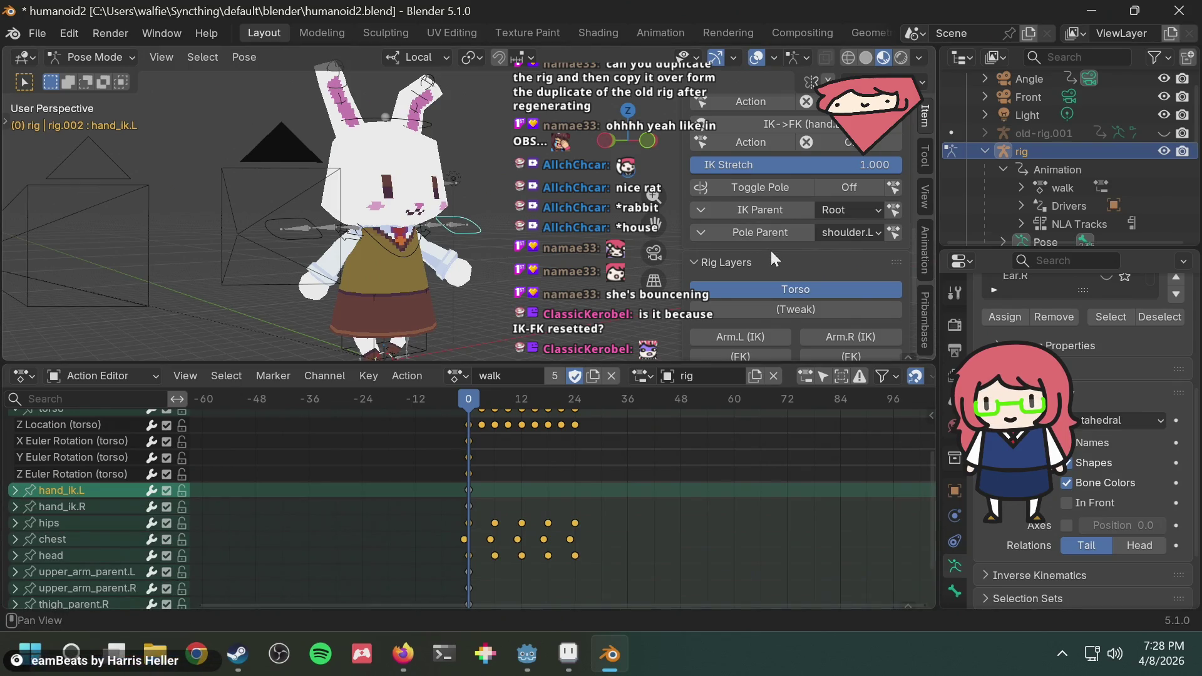
scroll(824, 250, "up", 2)
scroll(828, 251, "up", 2)
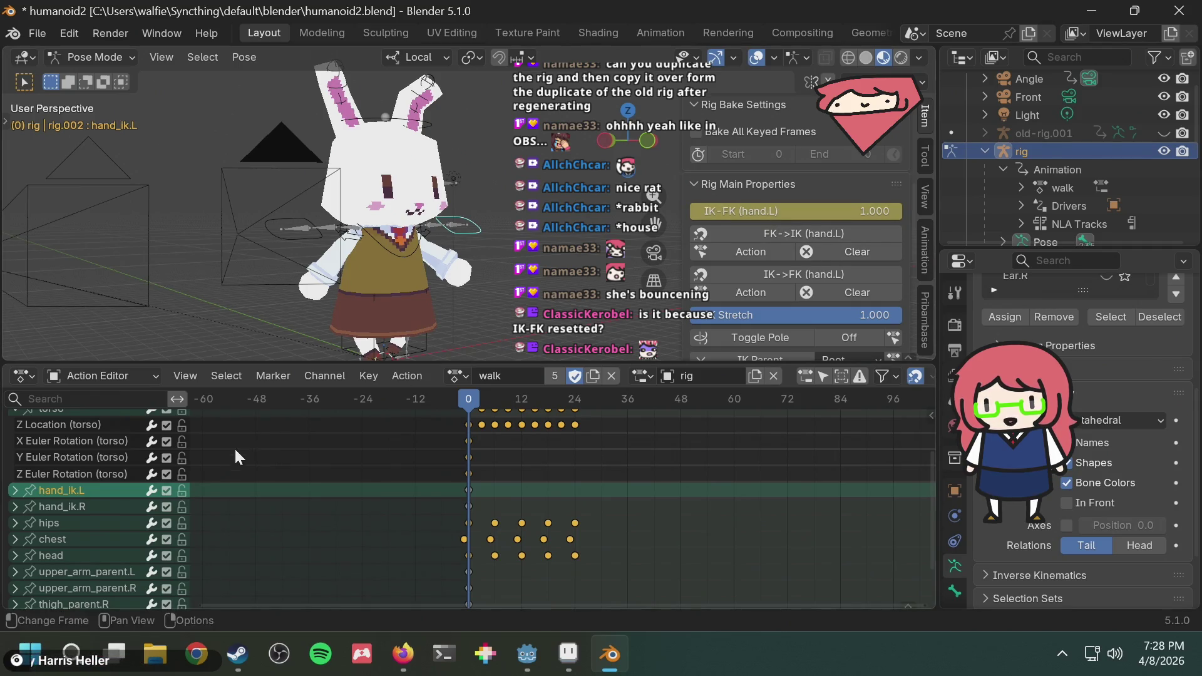
scroll(23, 497, "up", 3)
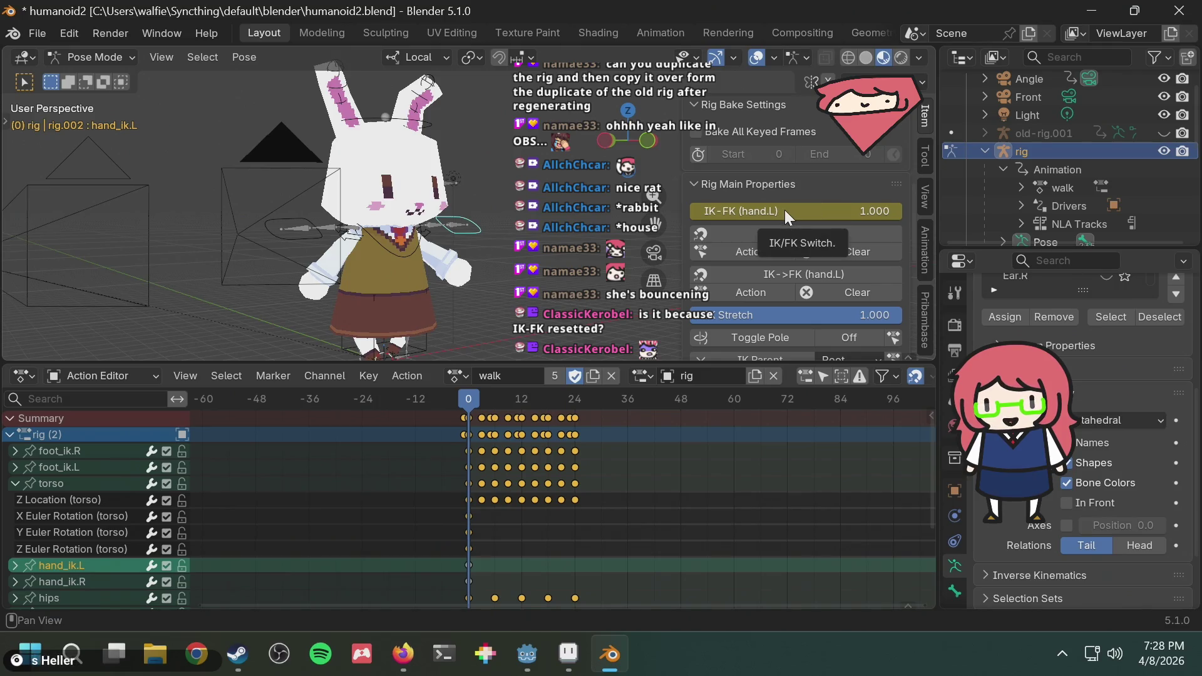
Collapse the torso channels, play the walk cycle and stop back at frame 0.
left_click(15, 483)
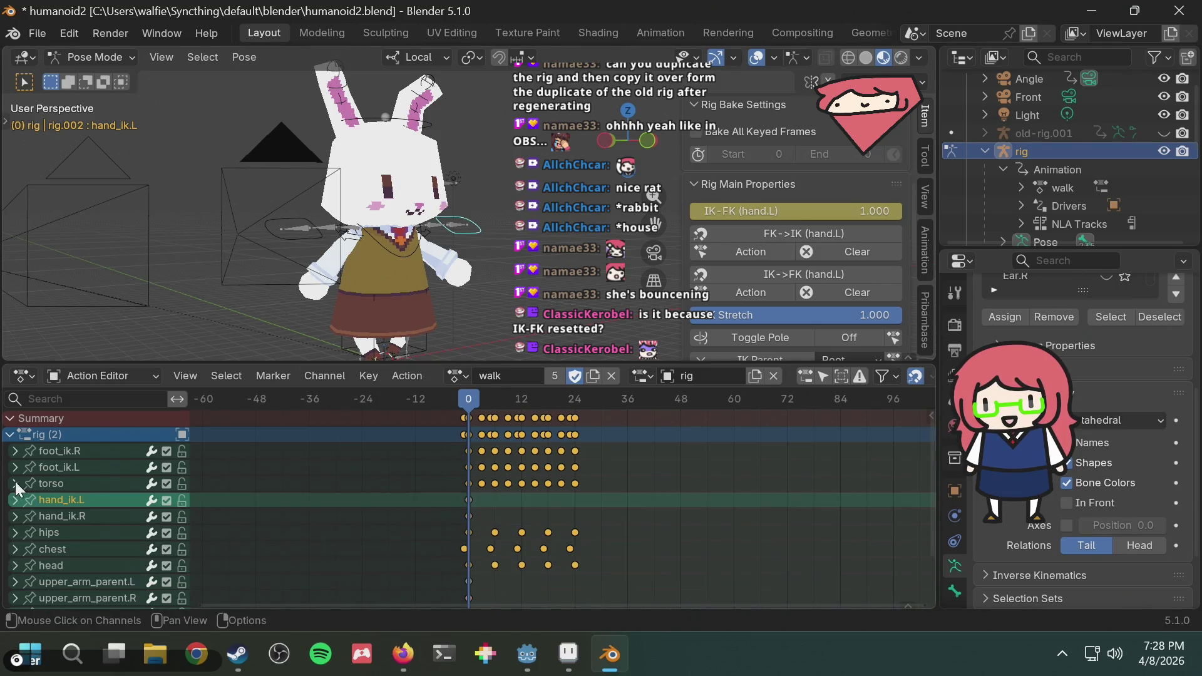
scroll(86, 531, "down", 3)
scroll(92, 521, "up", 2)
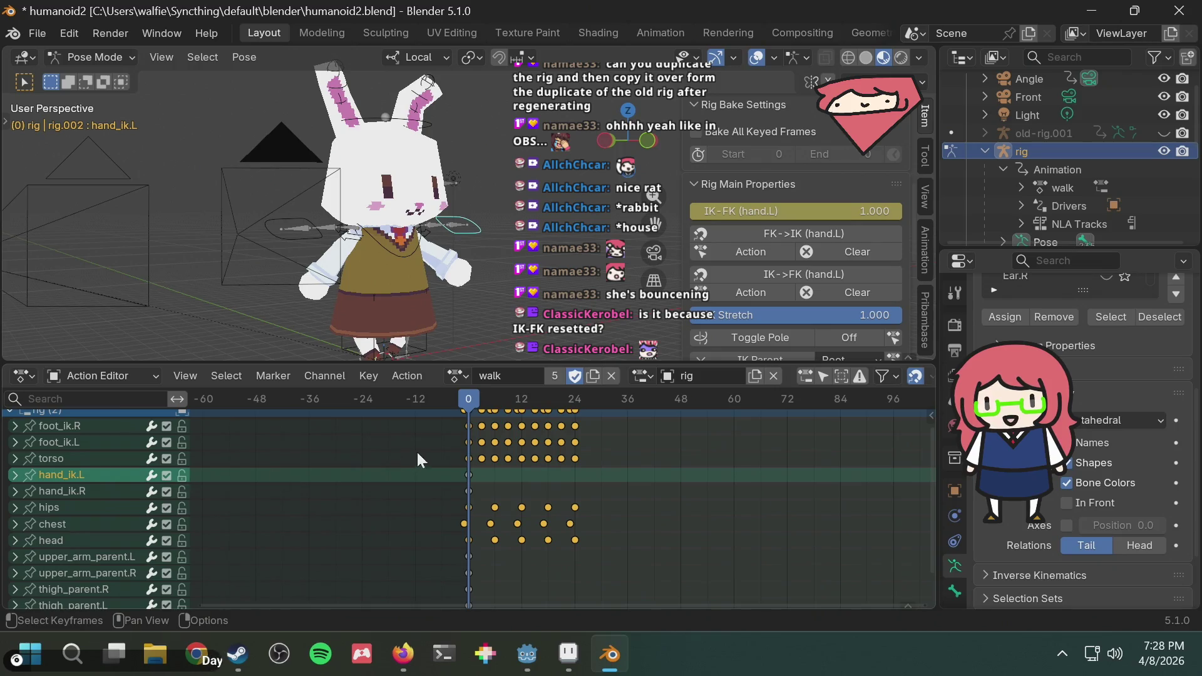
key("space")
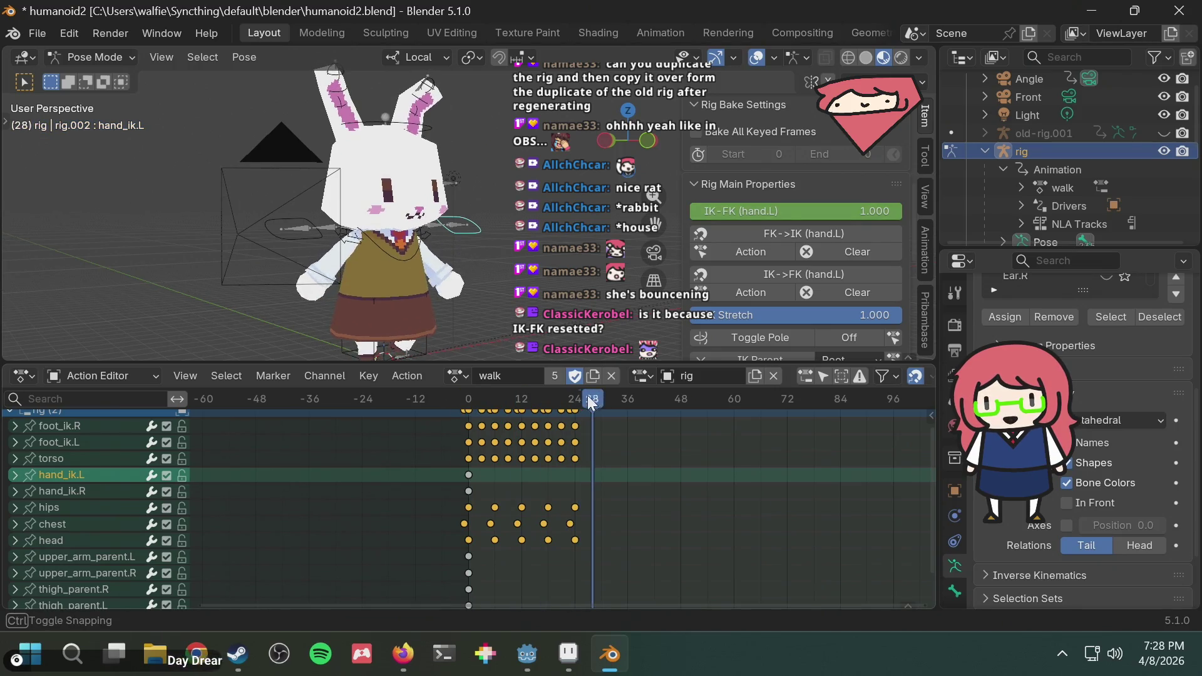
key("Escape")
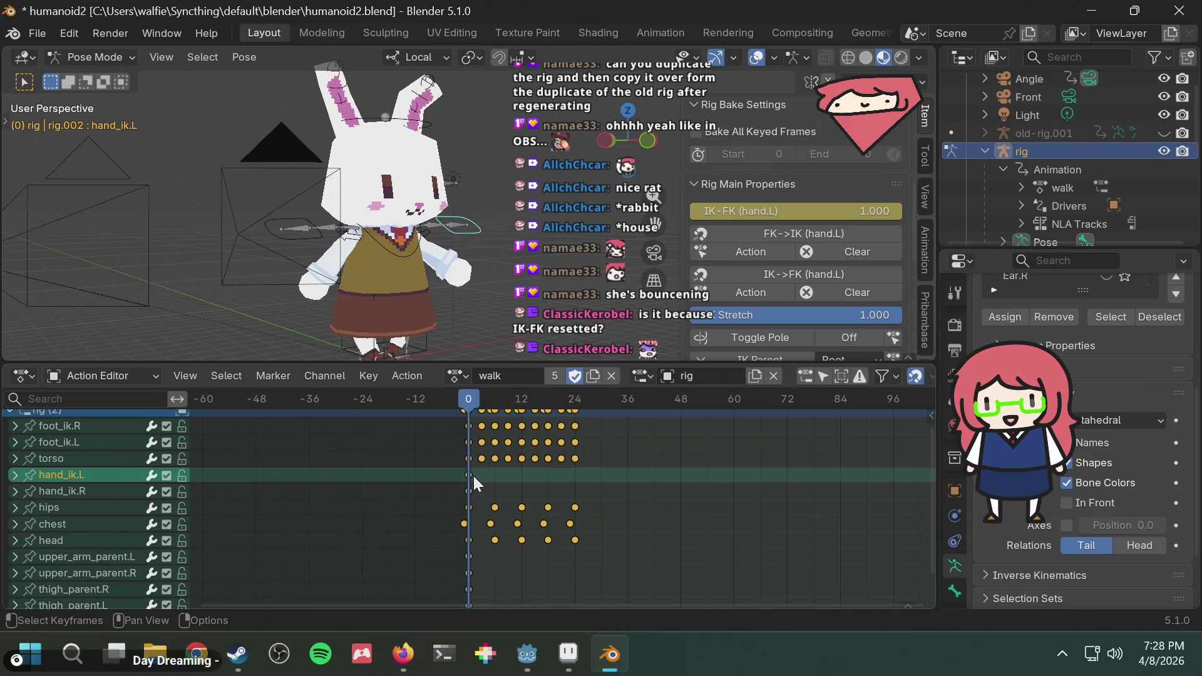
Check hand_ik.R, nudge its IK-FK switch down and back to 1.000, then deselect it.
left_click(469, 476)
scroll(795, 281, "up", 2)
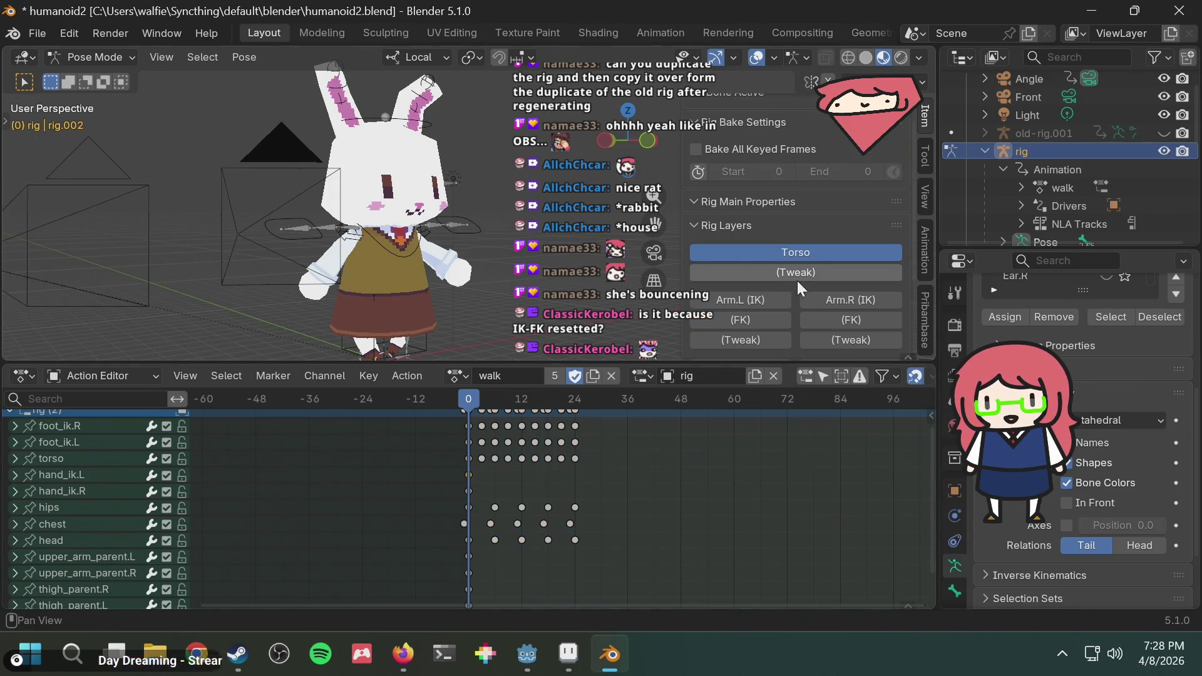
scroll(797, 281, "up", 3)
scroll(796, 281, "down", 3)
scroll(798, 281, "down", 2)
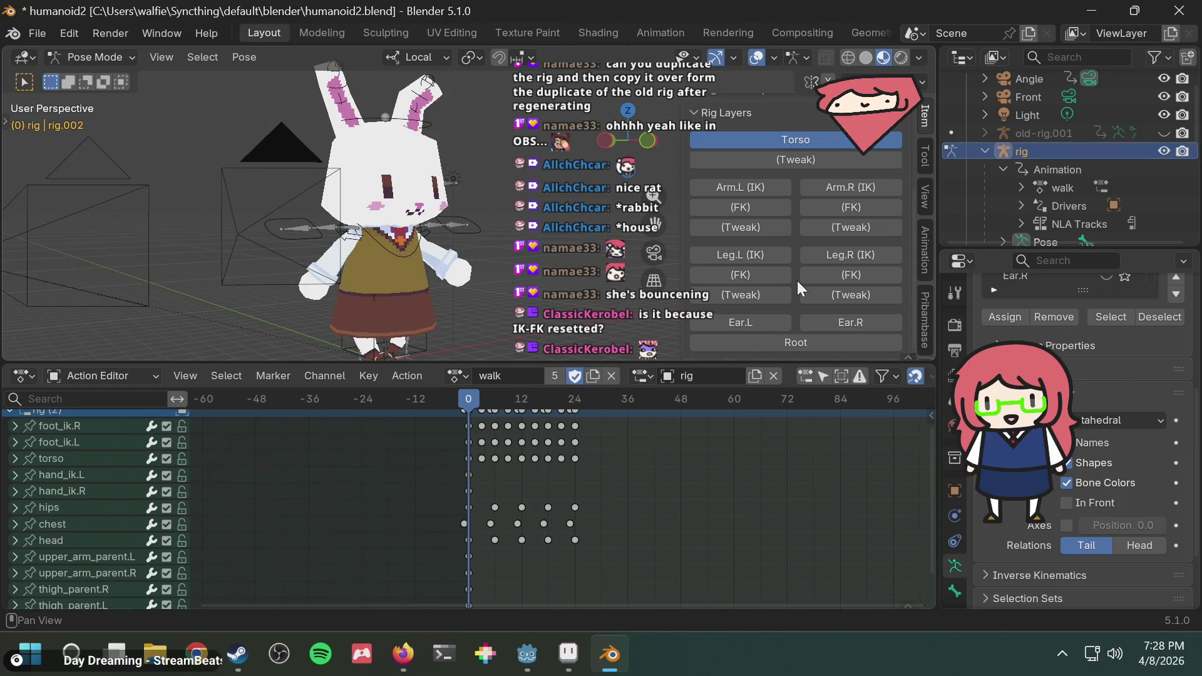
scroll(797, 281, "up", 5)
left_click(75, 493)
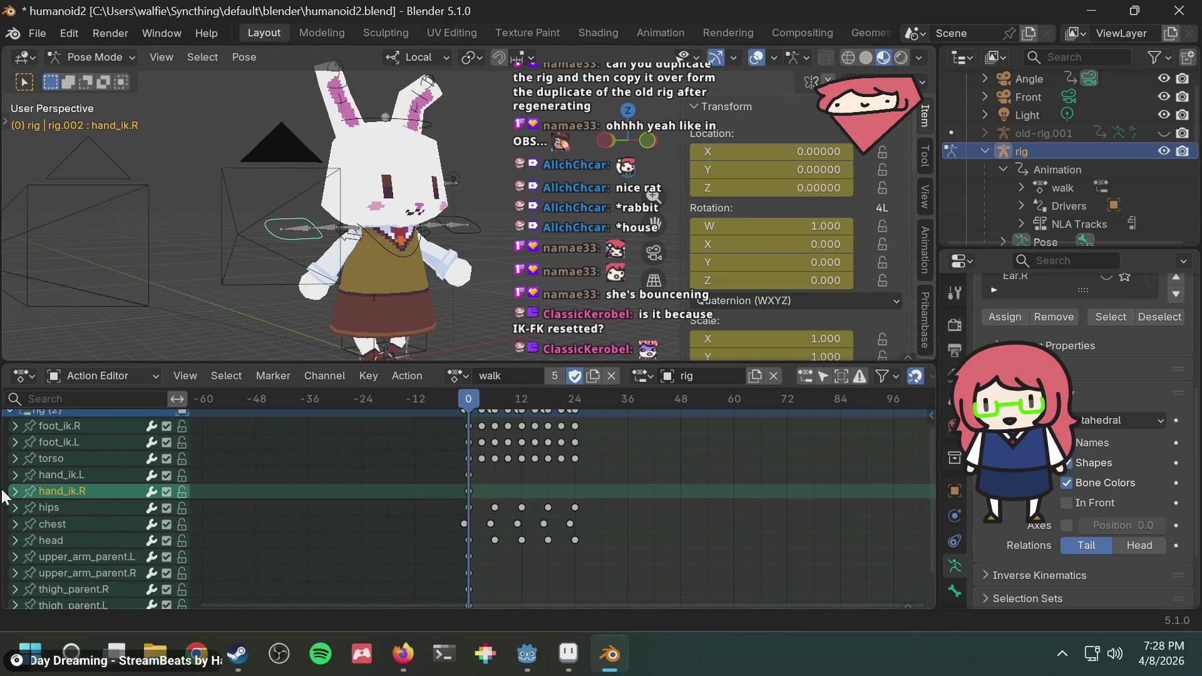
scroll(757, 255, "down", 1)
scroll(757, 255, "down", 2)
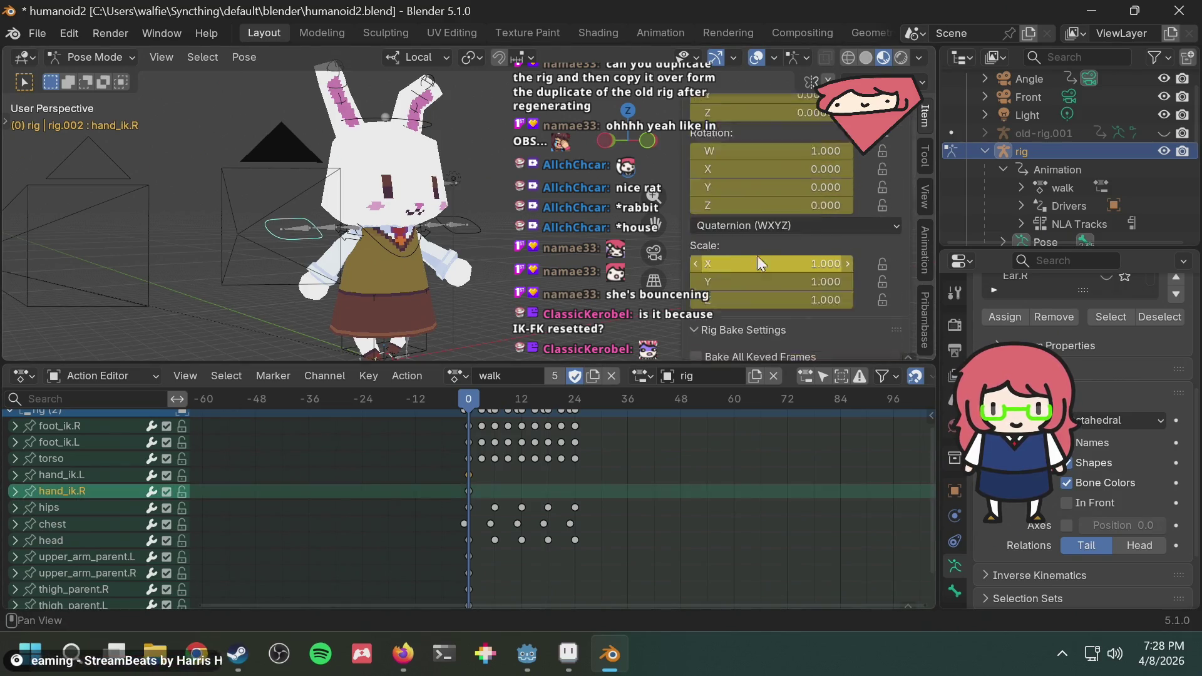
scroll(757, 256, "down", 2)
scroll(765, 262, "down", 2)
mouse_move(751, 210)
left_mouse_down()
mouse_move(720, 211)
mouse_move(903, 212)
left_mouse_up()
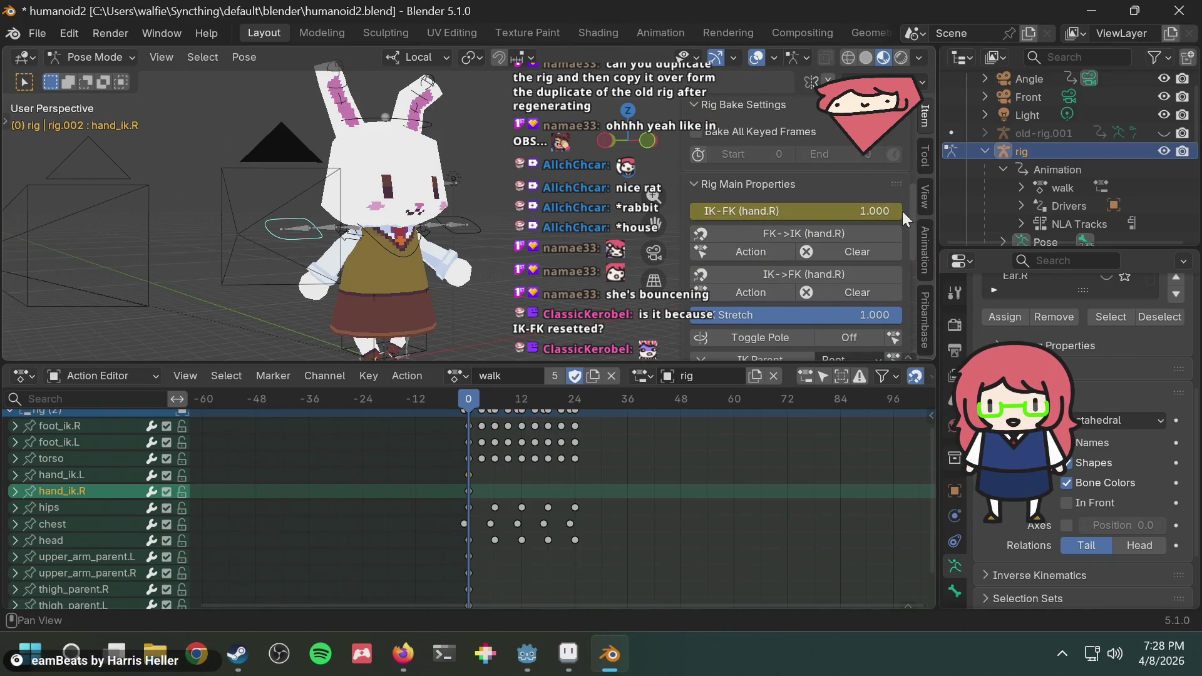
scroll(896, 219, "down", 1)
middle_click_drag(892, 226, 694, 325)
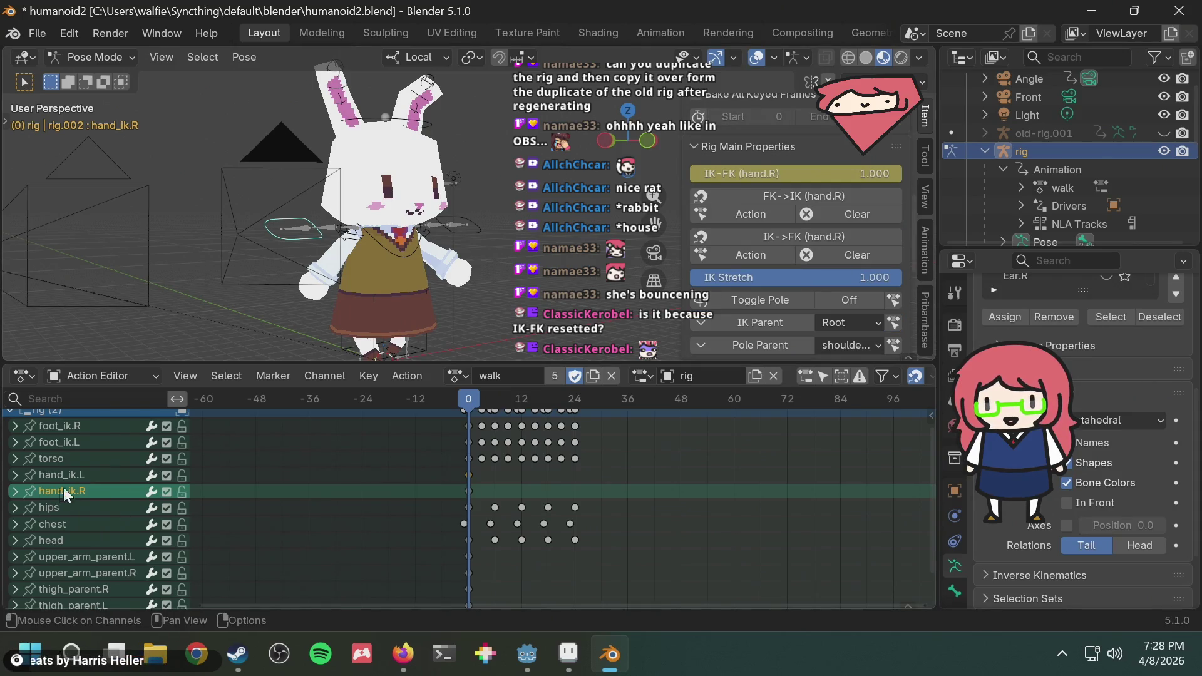
scroll(134, 527, "down", 2)
scroll(134, 513, "up", 2)
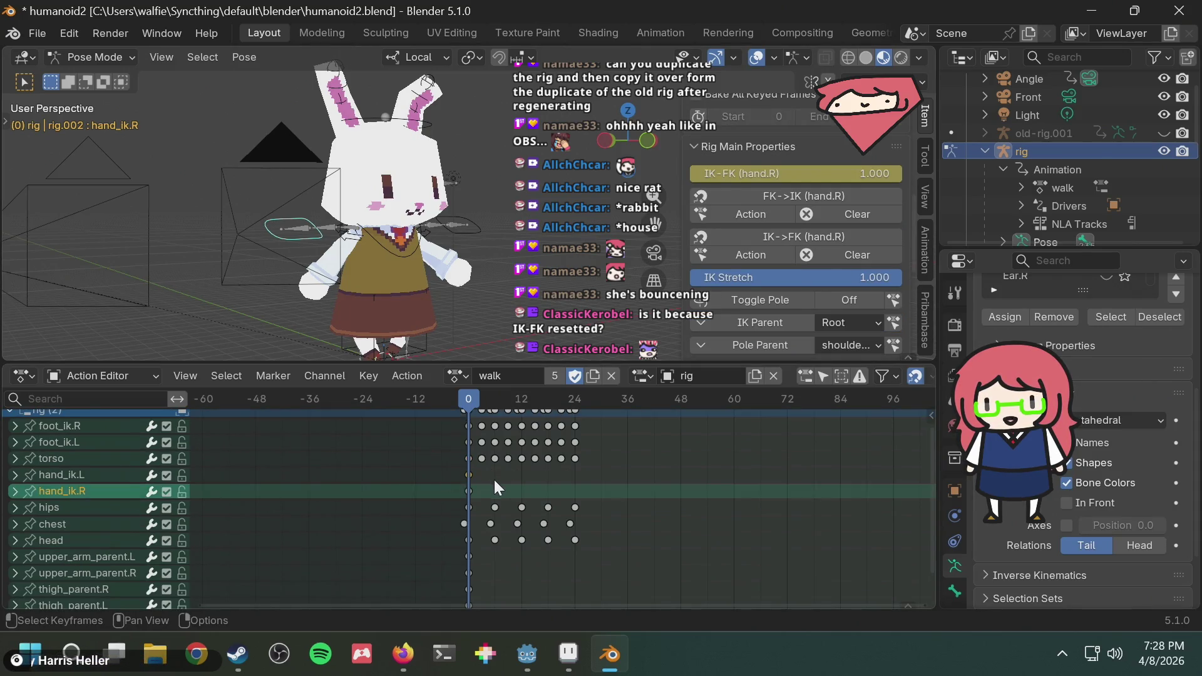
left_click(527, 480)
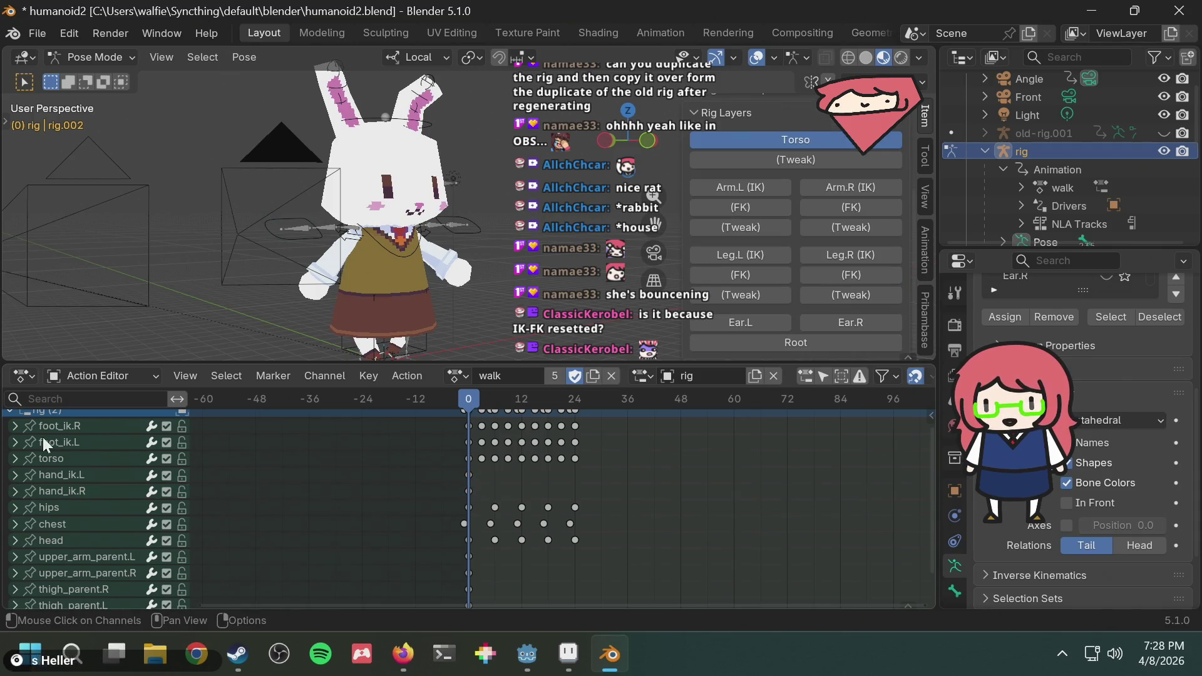
Load the run action on the rig and show the Arm.L (FK) and Arm.R (FK) layers.
left_click(458, 376)
left_click(474, 441)
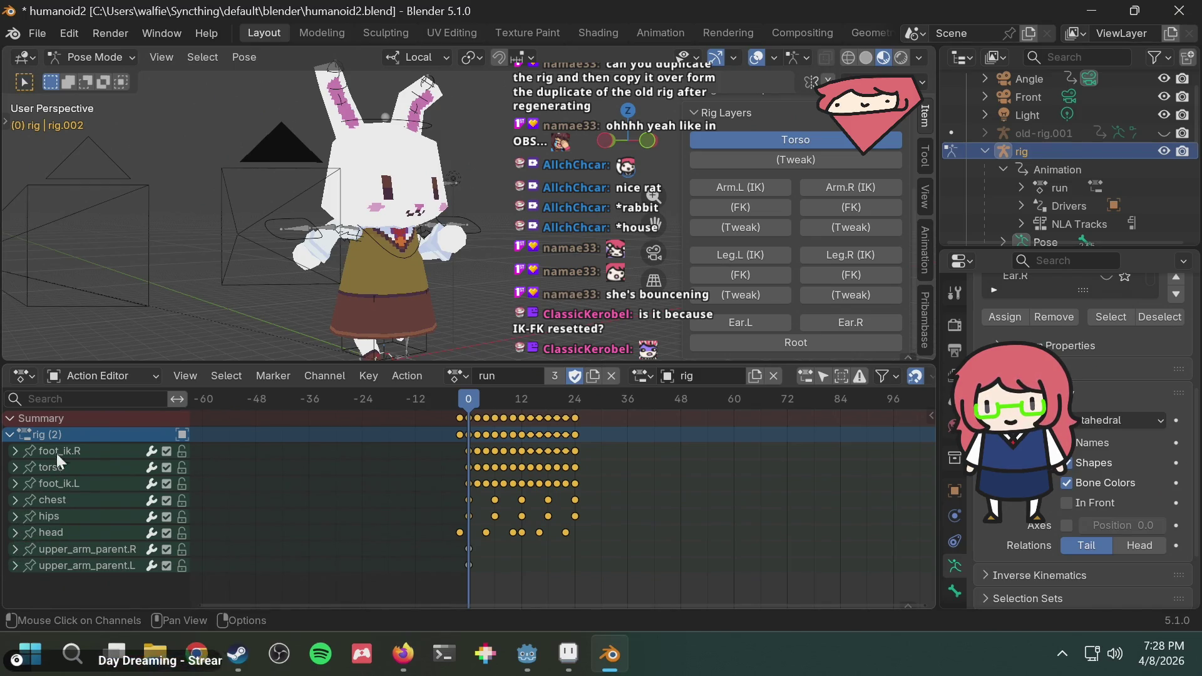
left_click(745, 208)
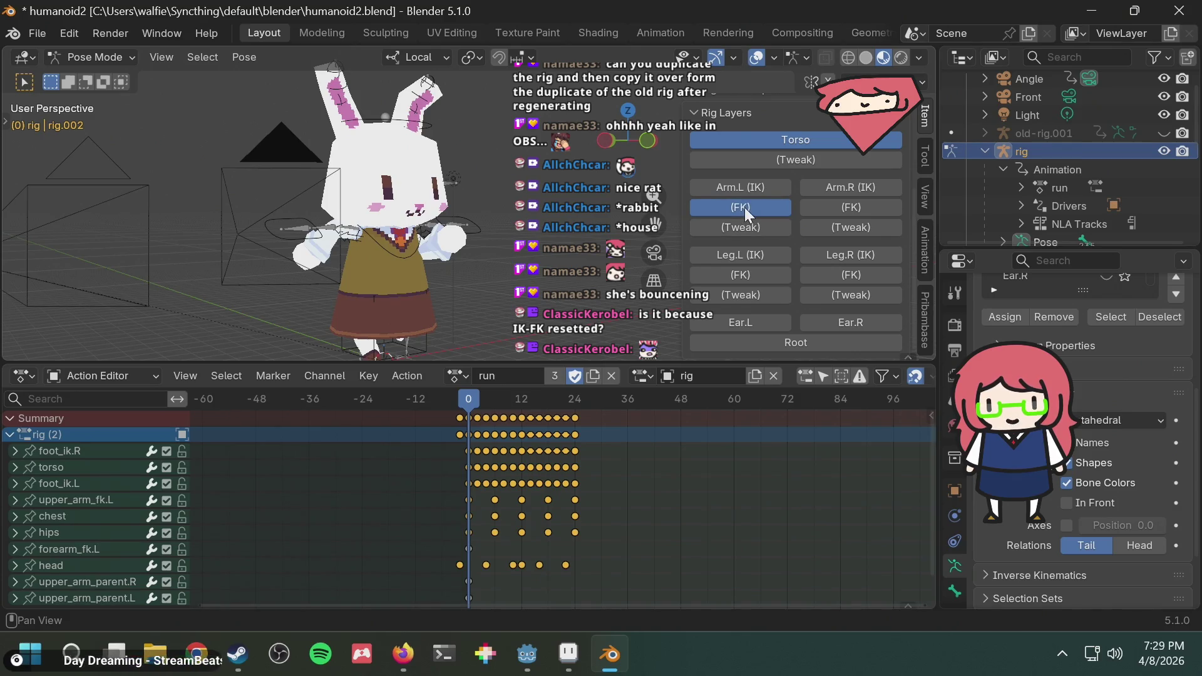
left_click(745, 208)
left_click(841, 208)
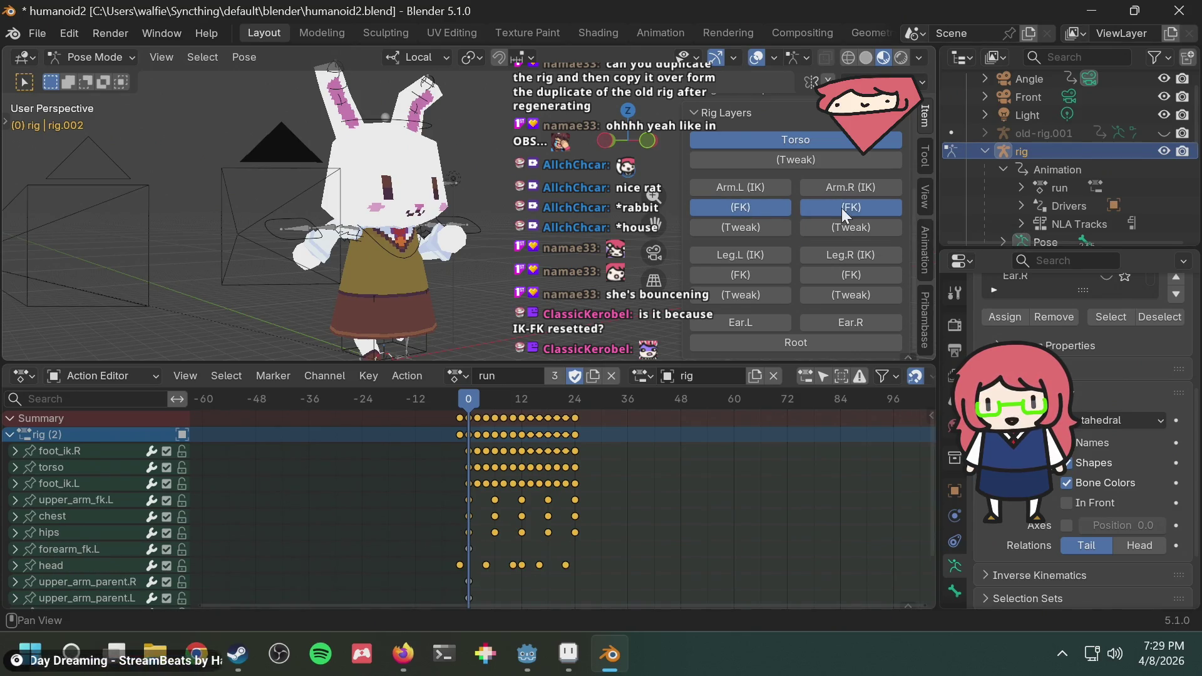
scroll(75, 587, "down", 2)
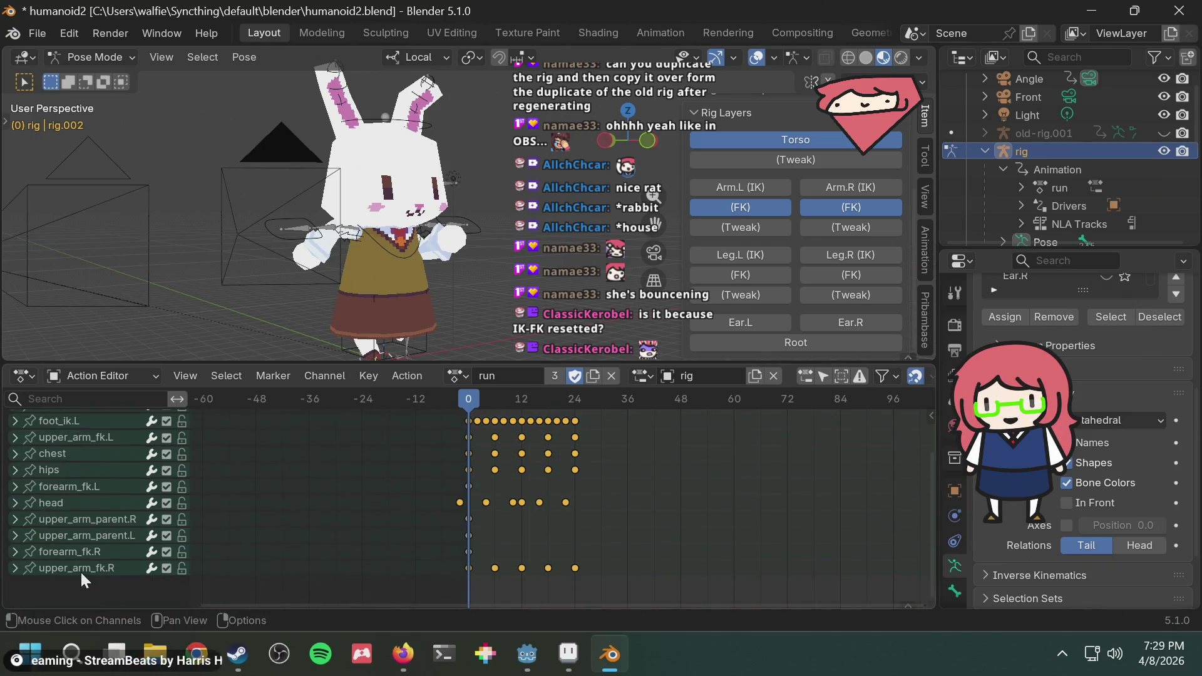
scroll(108, 563, "down", 2)
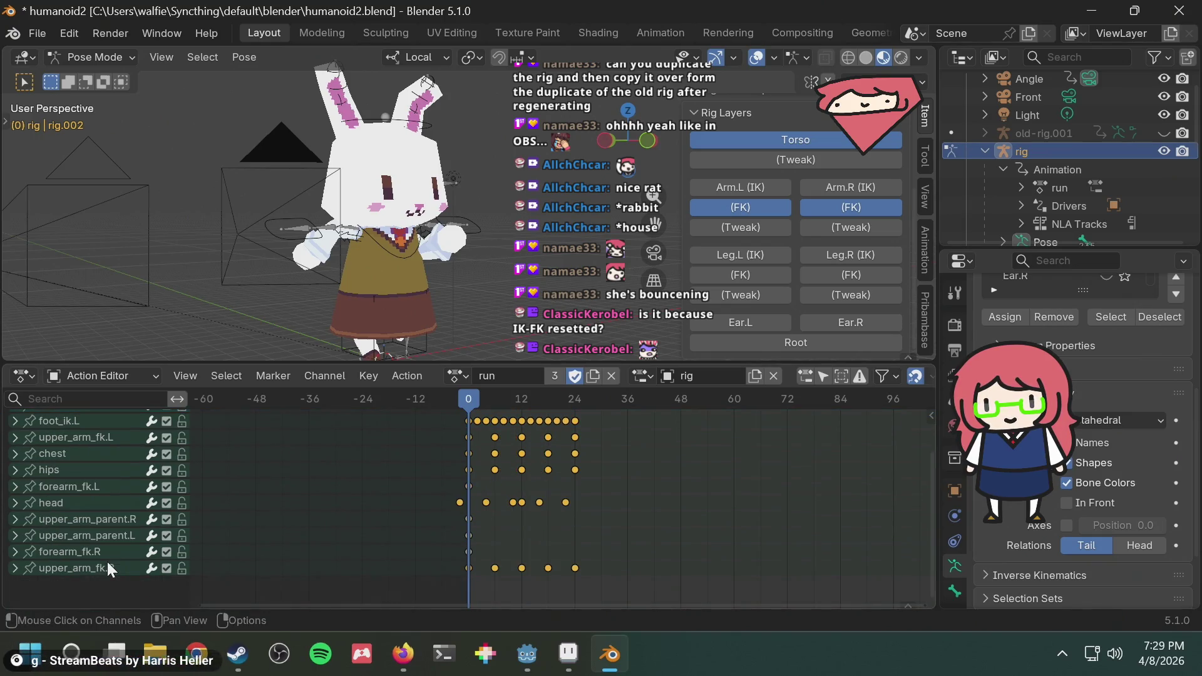
Inspect forearm_fk.L's rotation channels and scrub through the run cycle to check poses.
left_click(15, 485)
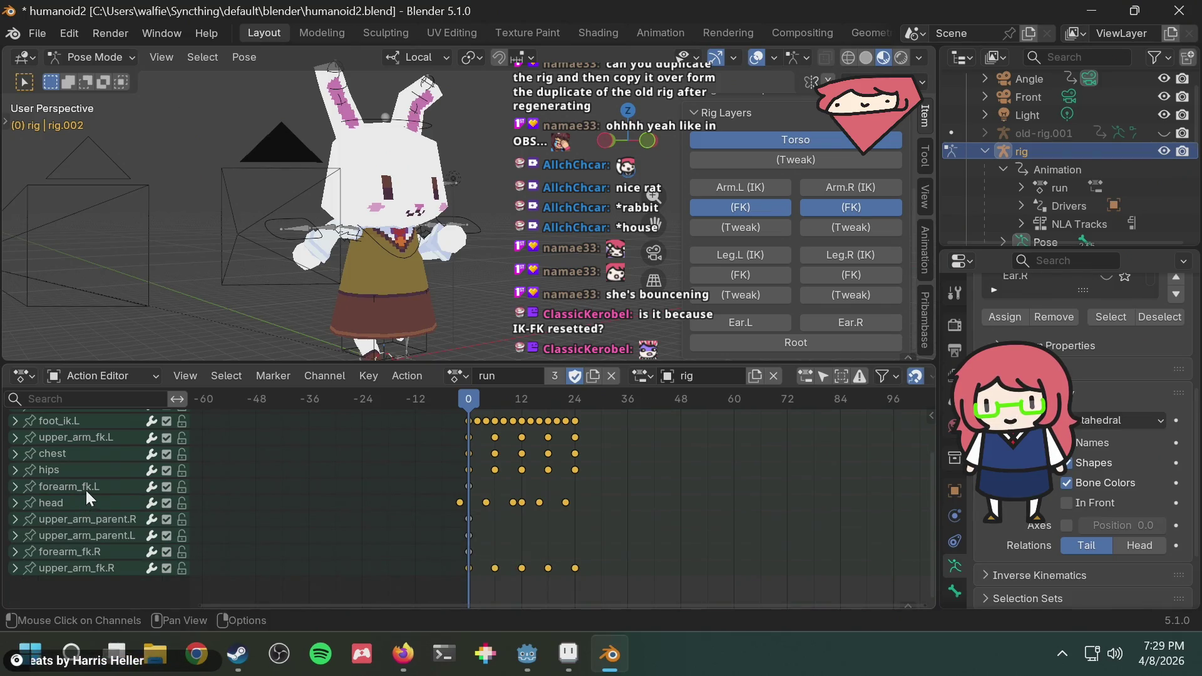
left_click(18, 487)
left_click(15, 485)
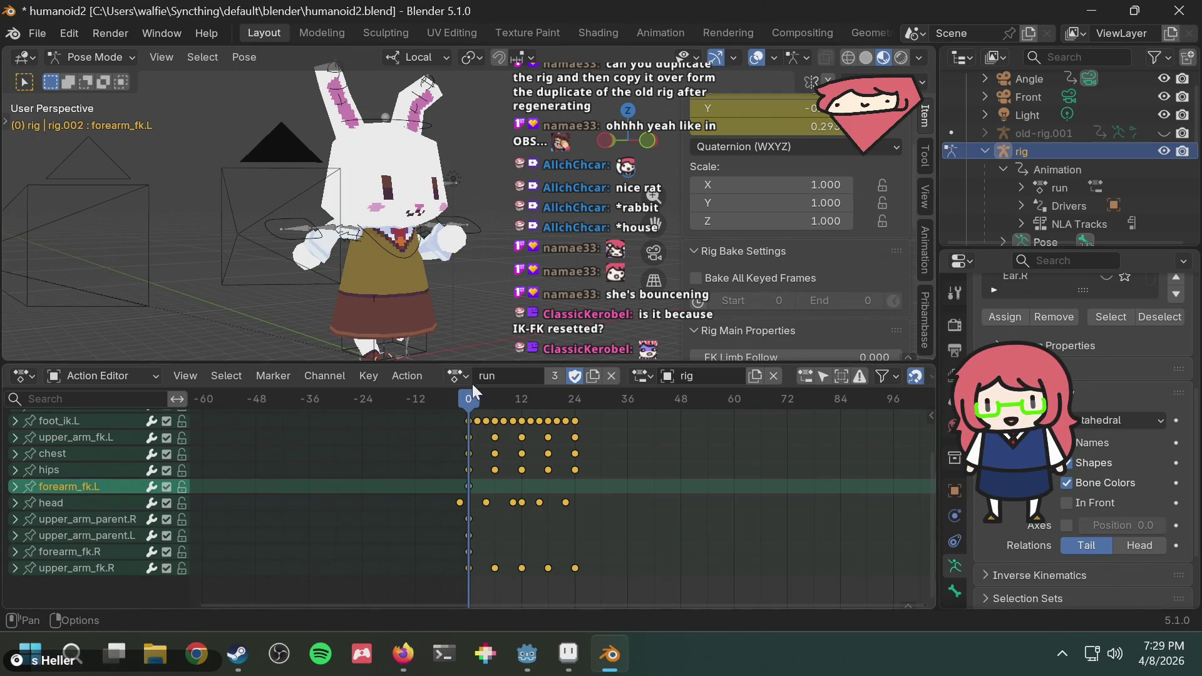
left_click_drag(468, 398, 549, 401)
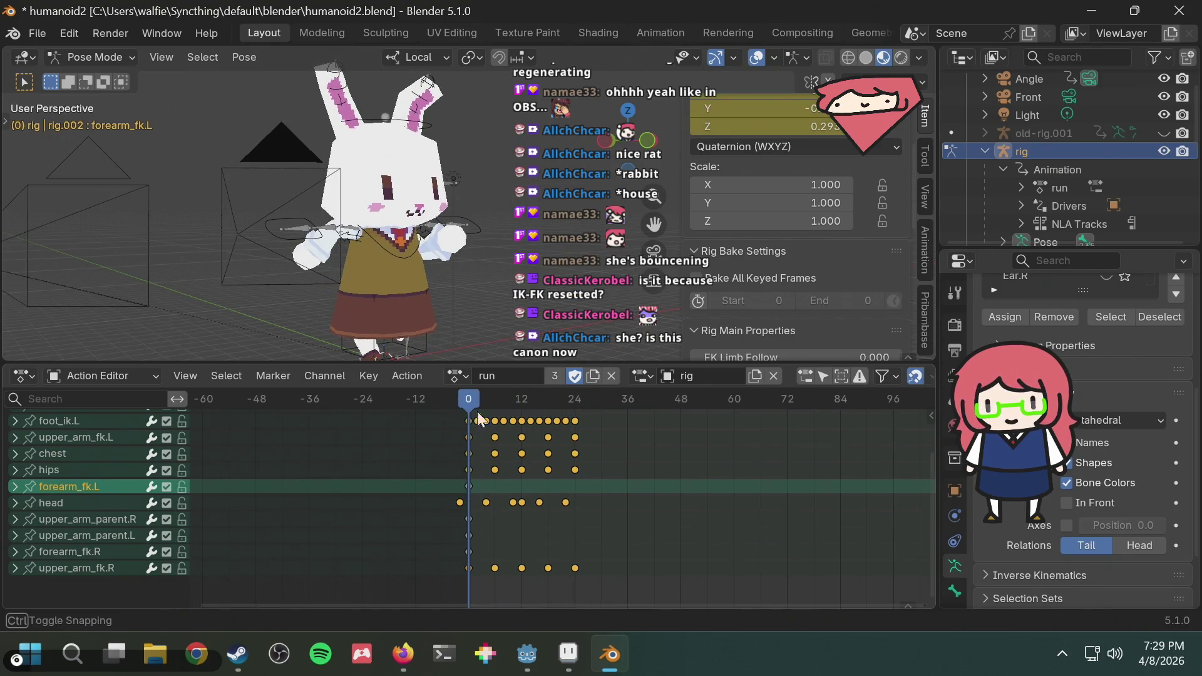
mouse_move(549, 401)
left_mouse_down()
mouse_move(508, 413)
mouse_move(592, 422)
mouse_move(438, 407)
left_mouse_up()
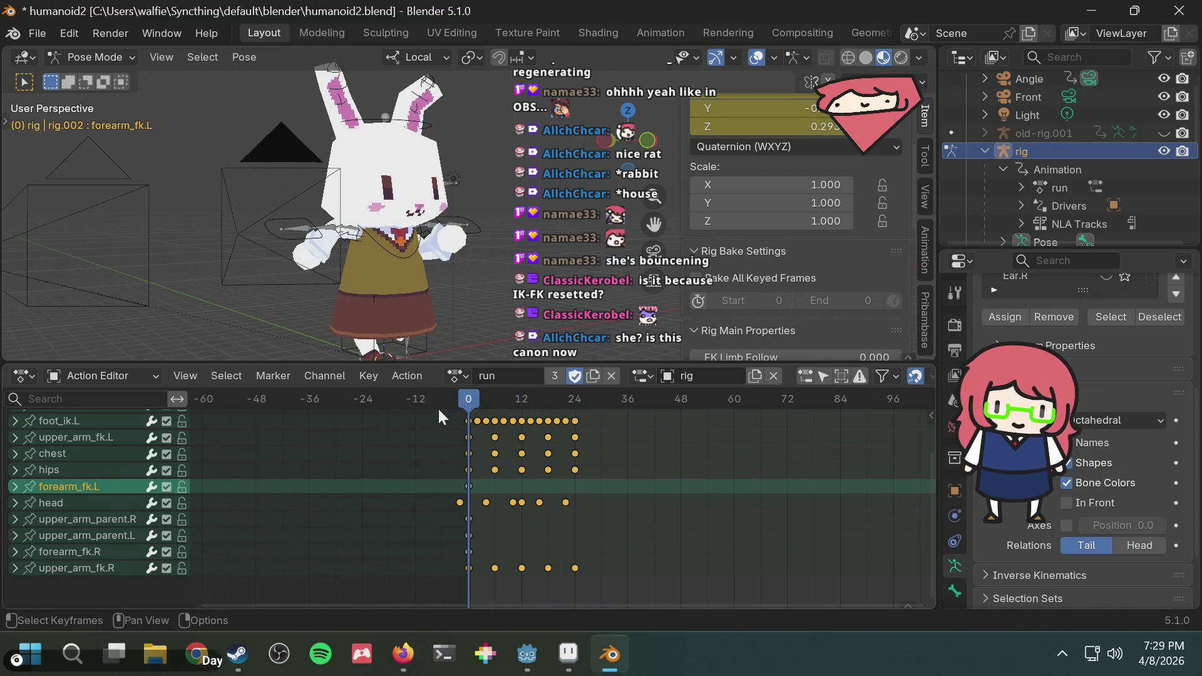
left_click(460, 375)
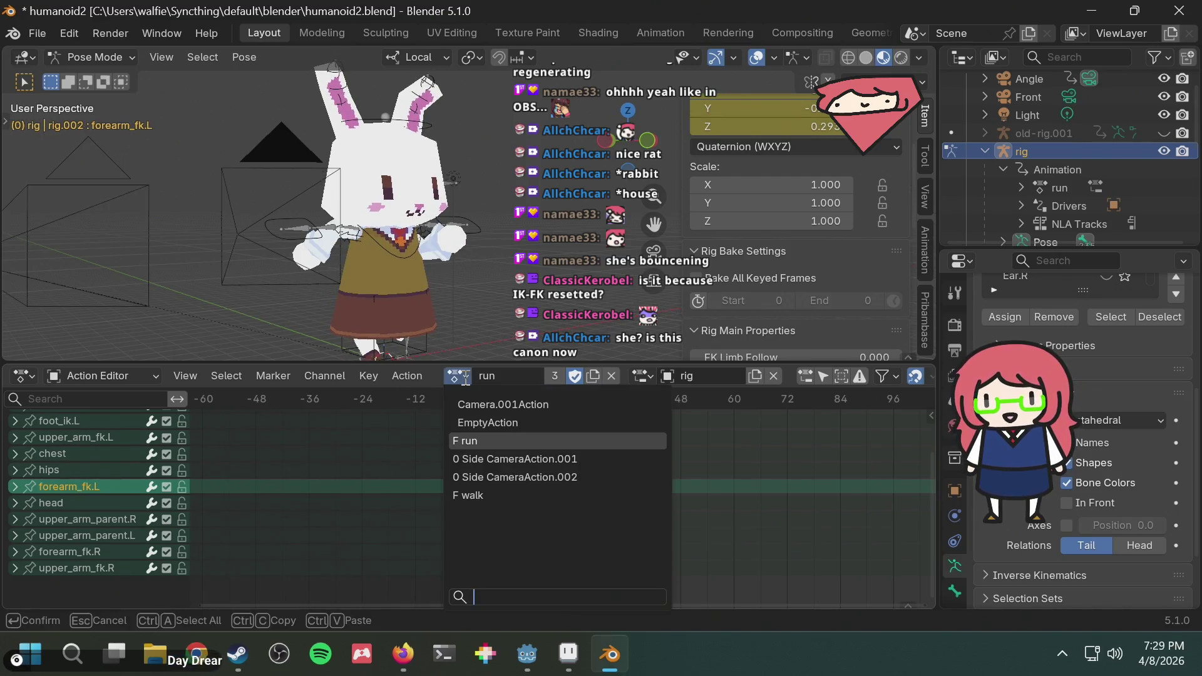
Load walk, delete the hand_ik.L and hand_ik.R keyframe channels, confirm right IK-FK 1.000.
left_click(477, 499)
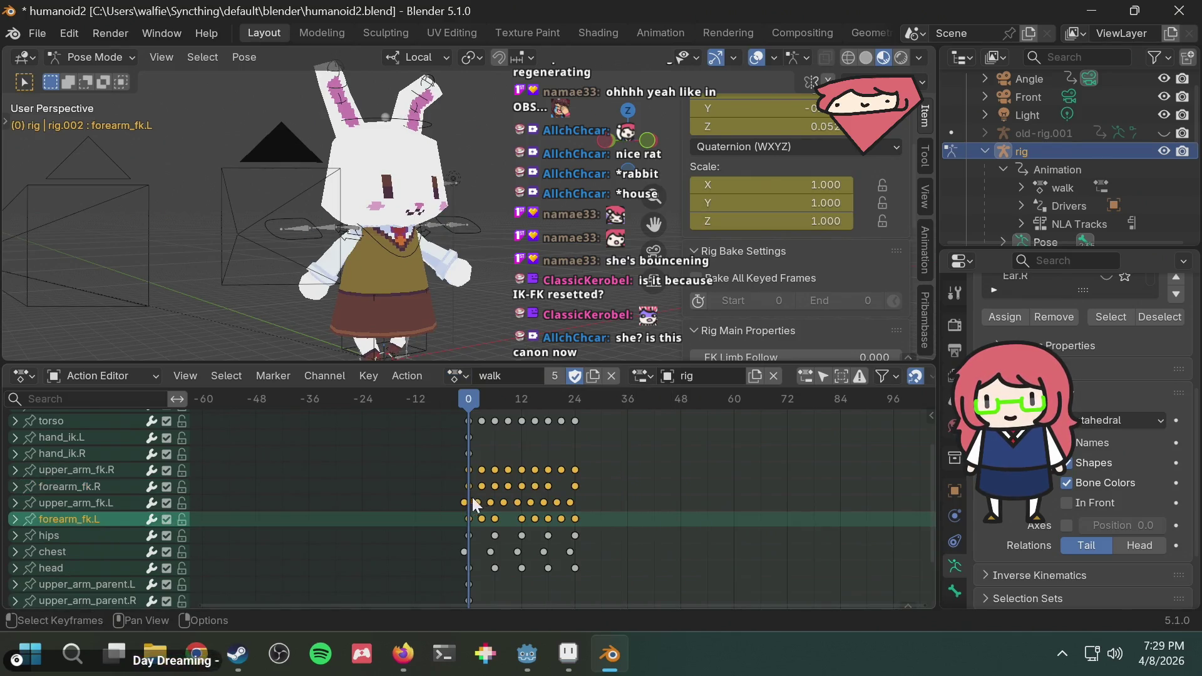
scroll(862, 242, "down", 2)
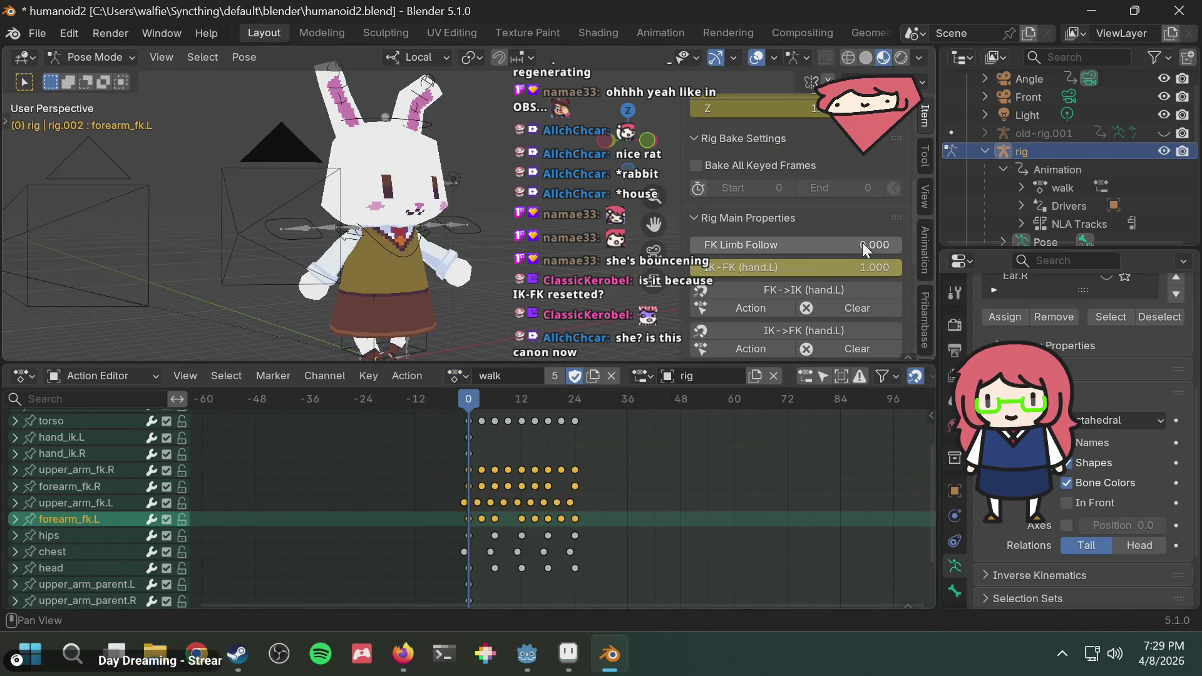
scroll(863, 243, "down", 4)
left_click(772, 233)
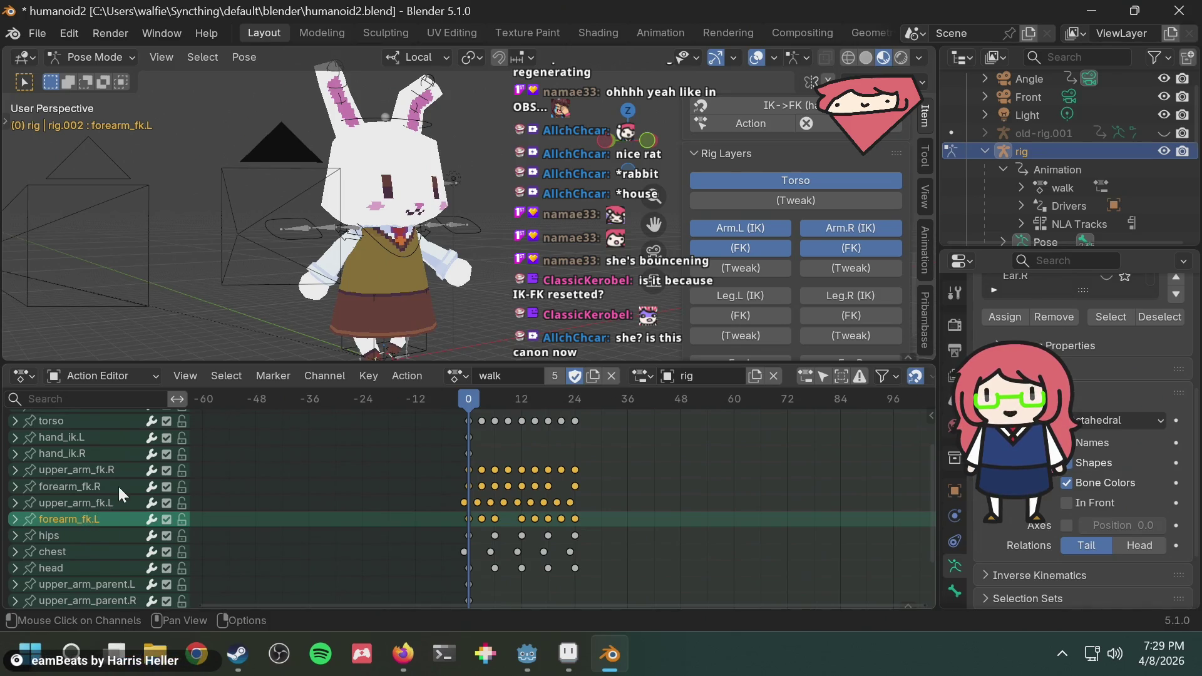
left_click(103, 453)
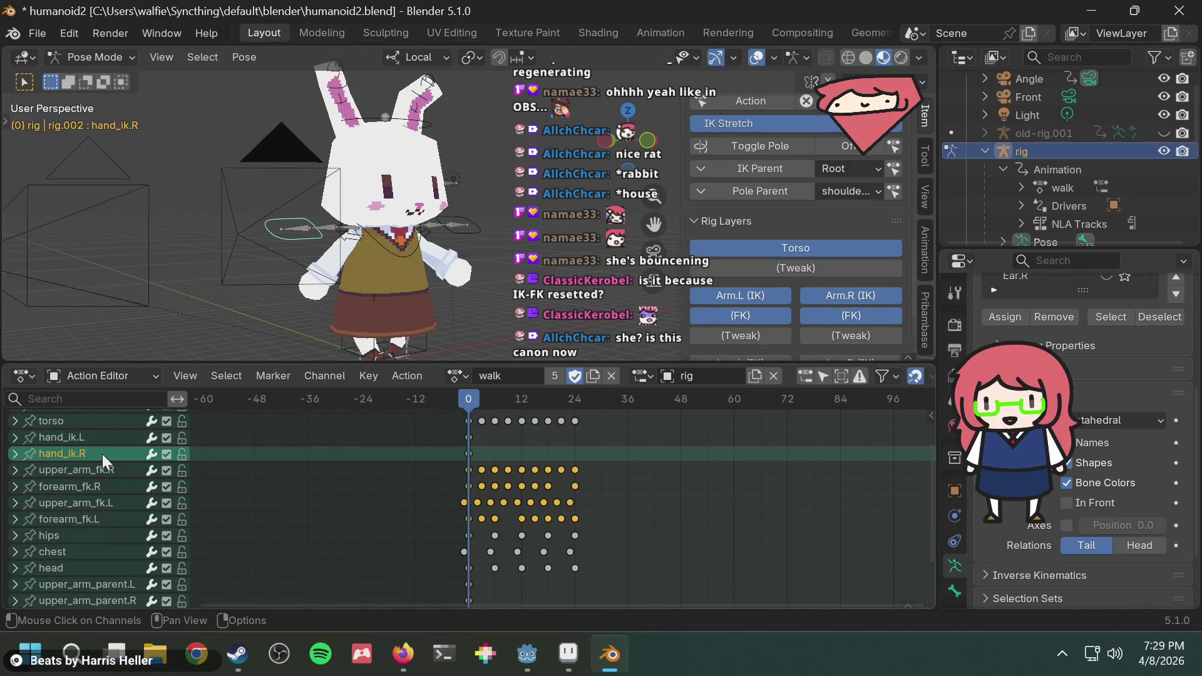
left_click(447, 435)
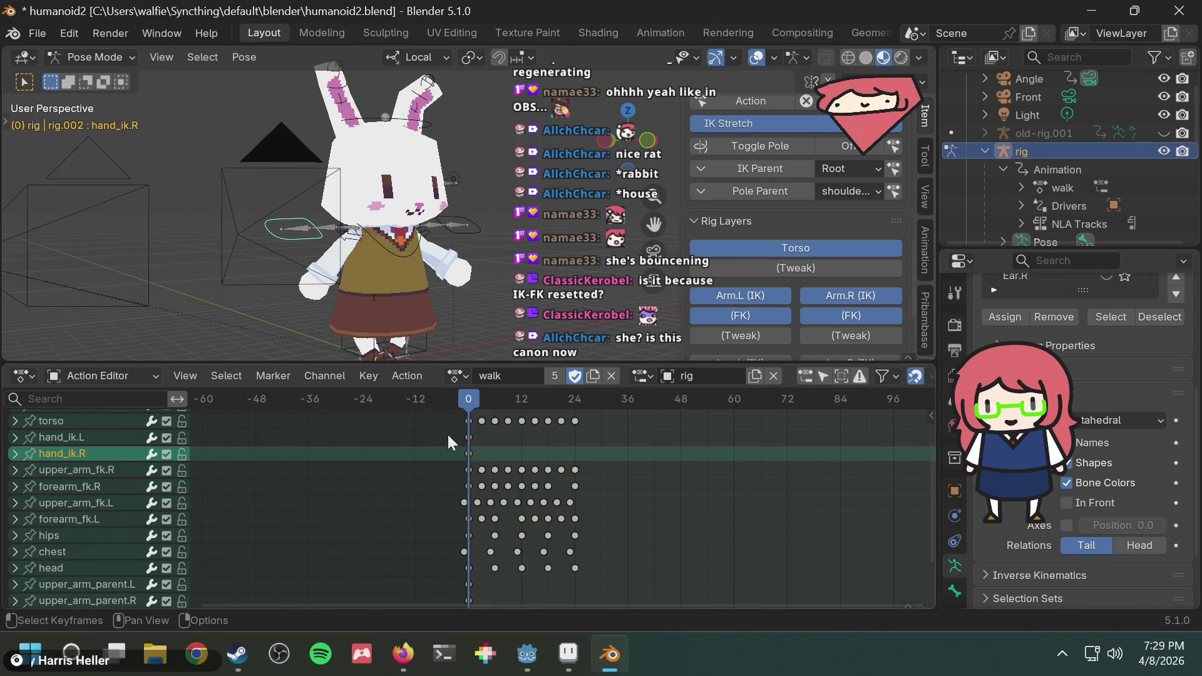
left_click_drag(447, 433, 482, 447)
key("Delete")
scroll(827, 243, "up", 2)
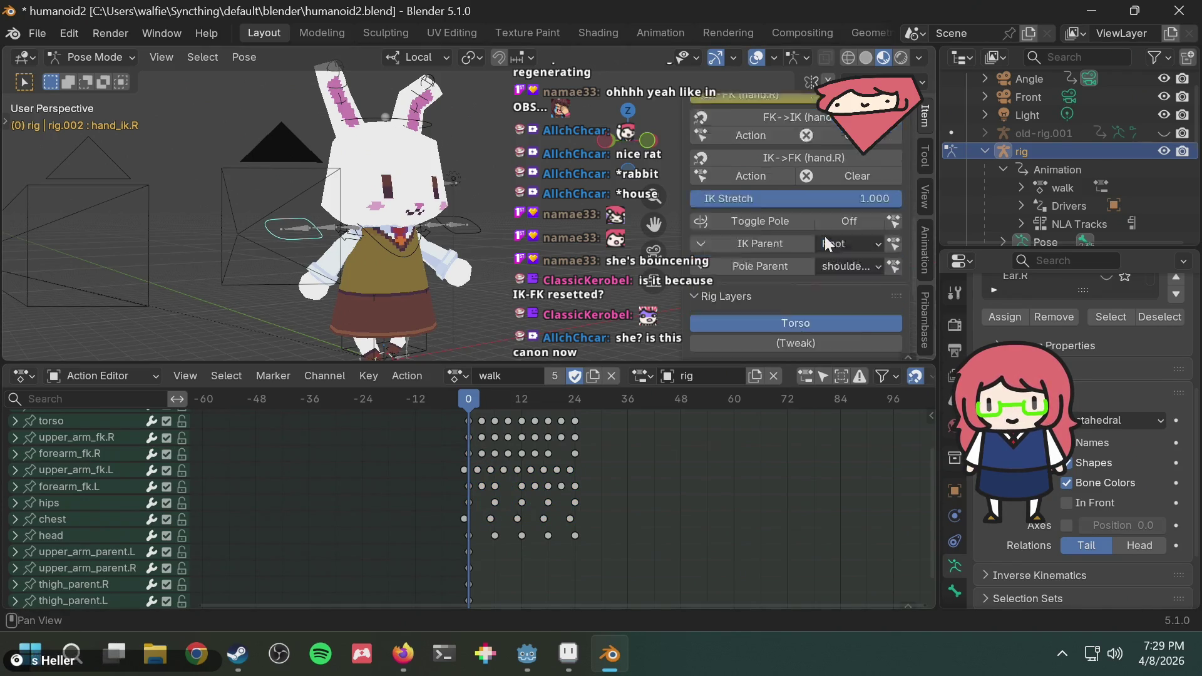
scroll(827, 243, "up", 2)
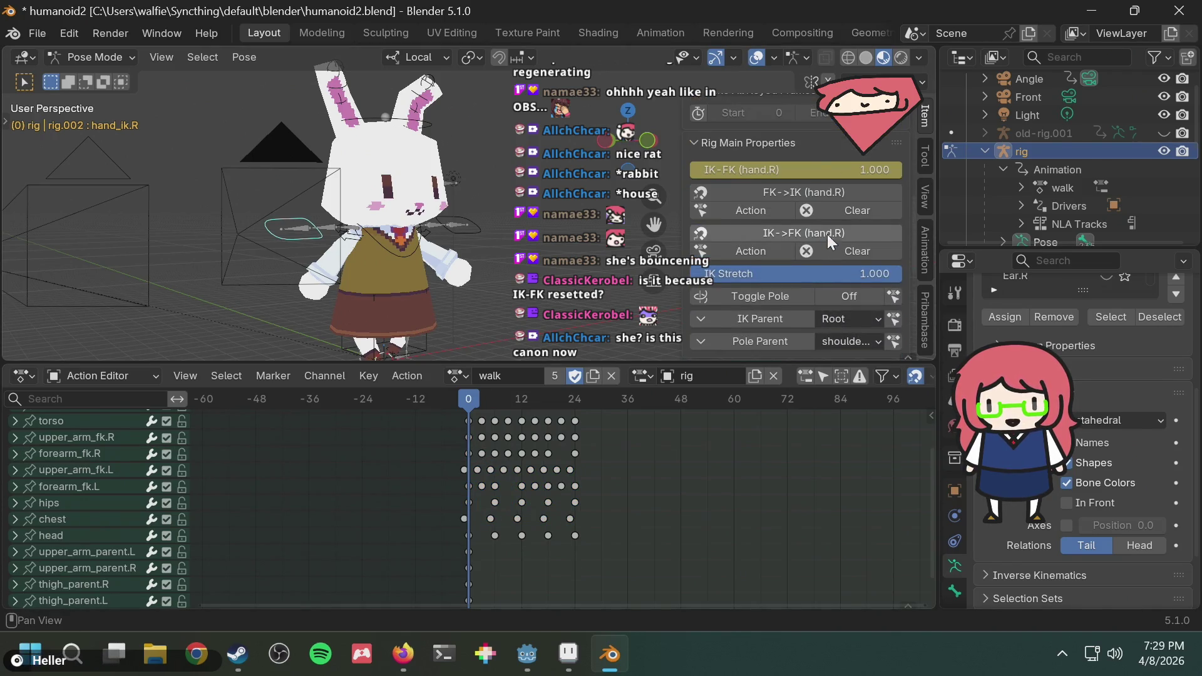
left_click(857, 165)
key("Return")
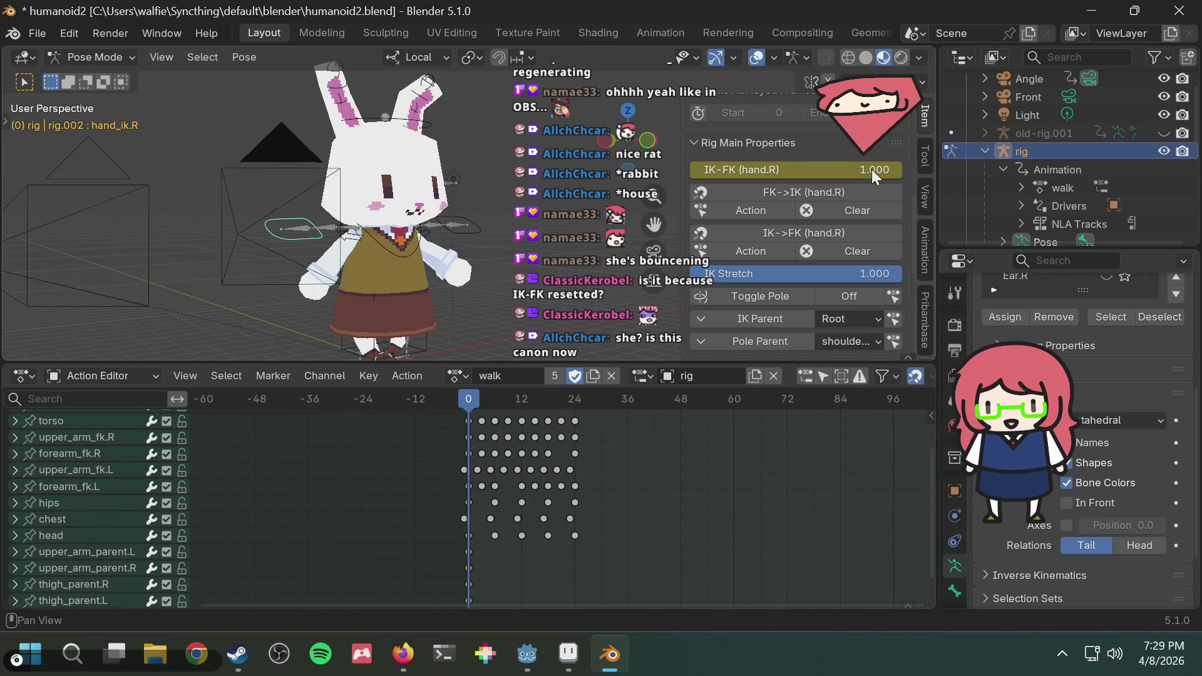
scroll(62, 522, "down", 1)
scroll(72, 521, "up", 3)
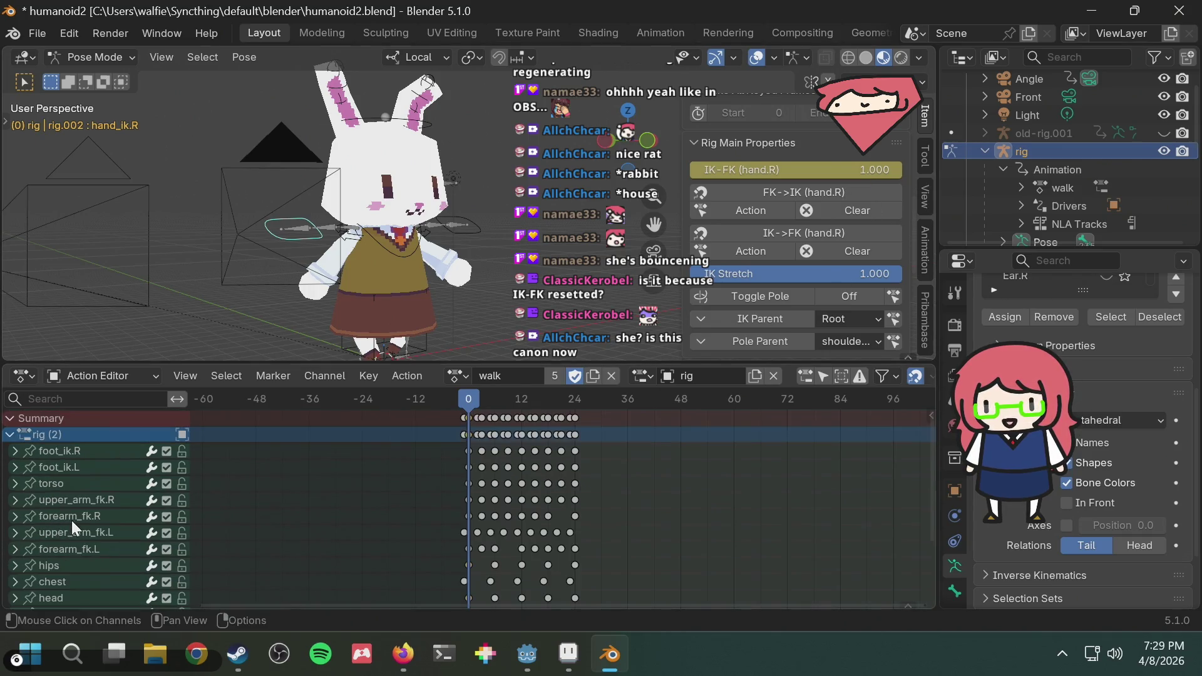
scroll(73, 520, "down", 3)
scroll(97, 585, "up", 2)
scroll(149, 568, "up", 1)
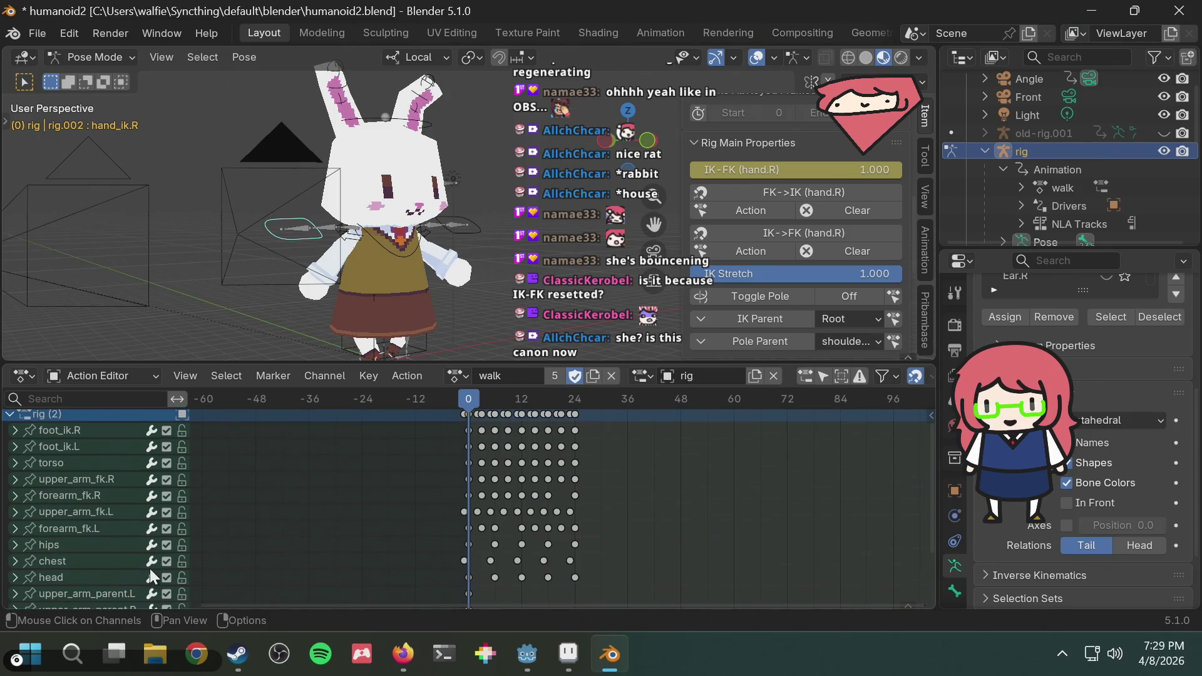
scroll(384, 573, "down", 1)
scroll(378, 563, "down", 1)
scroll(445, 559, "down", 1)
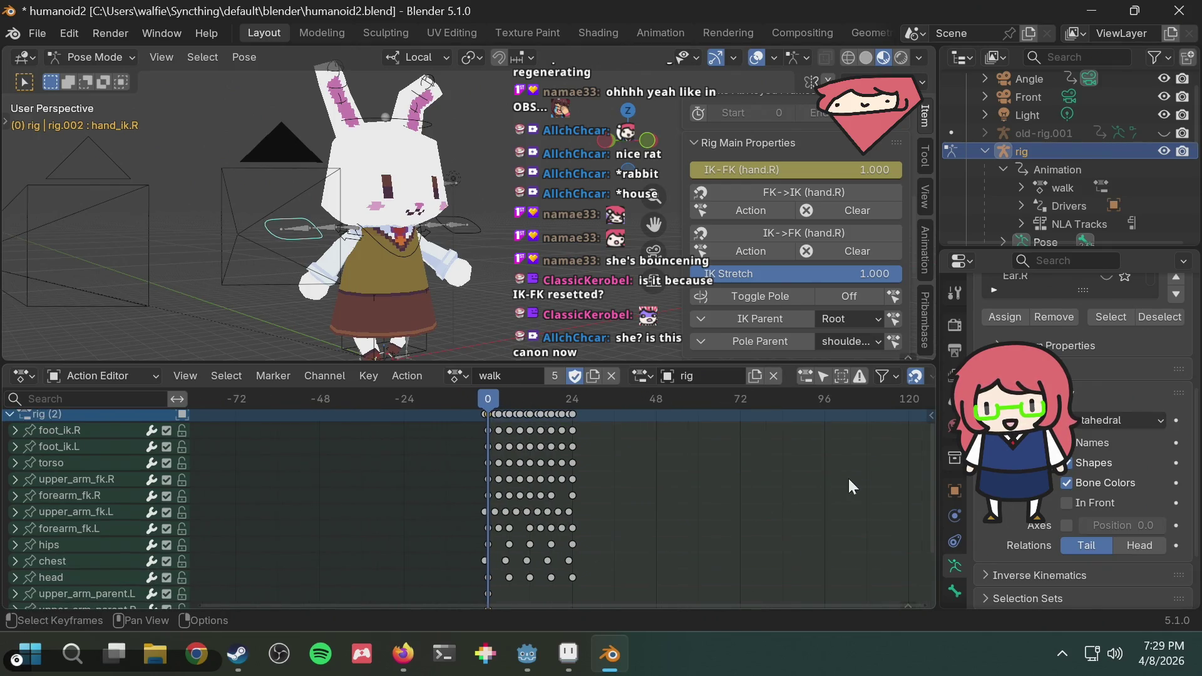
scroll(873, 484, "down", 1)
scroll(928, 504, "down", 1)
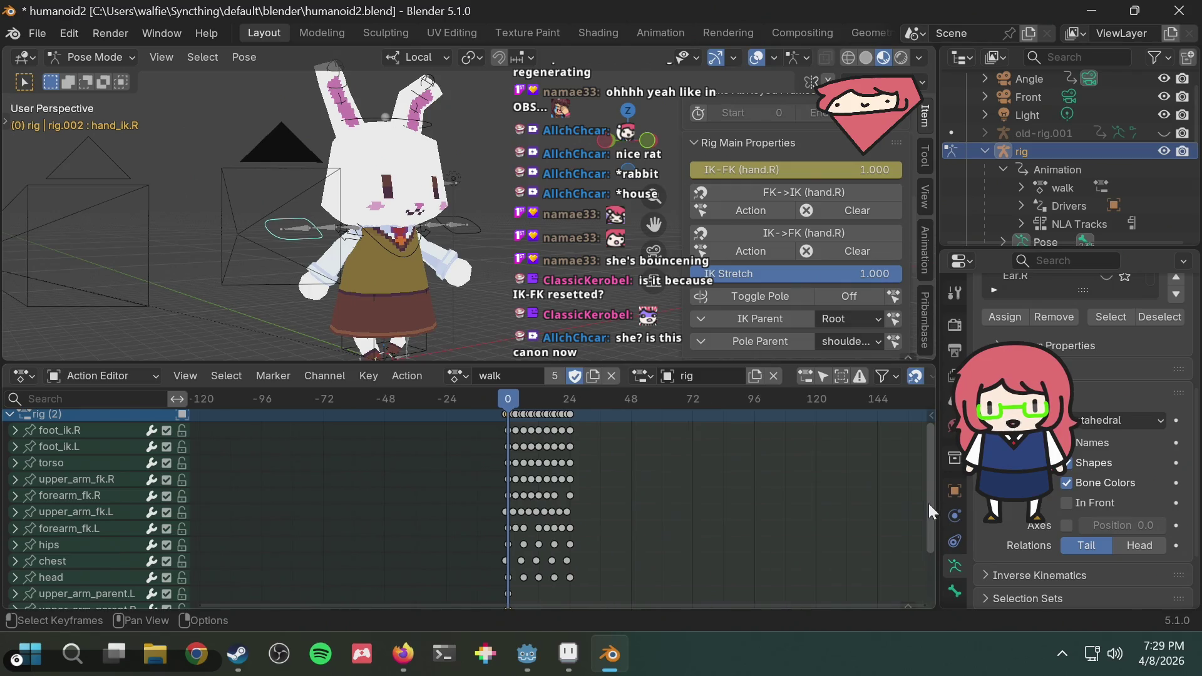
scroll(928, 503, "up", 1)
scroll(929, 504, "up", 1)
scroll(858, 481, "down", 2, "shift")
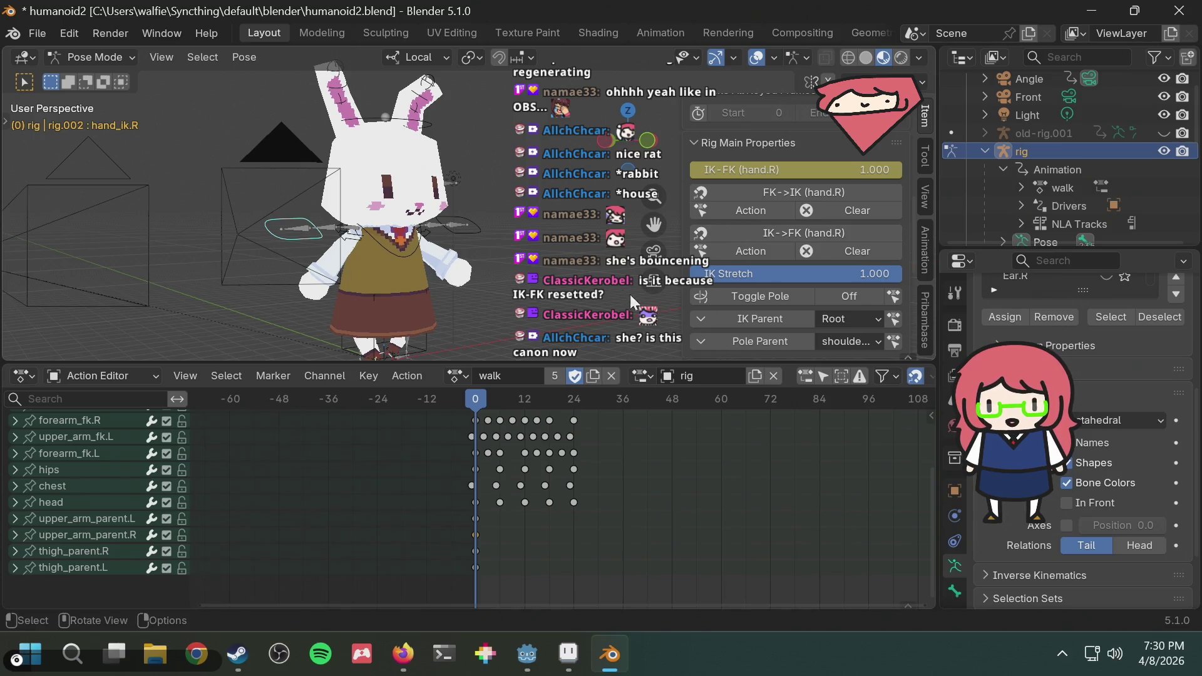
Delete old-rig.001 from the scene via the Outliner.
left_click(464, 230)
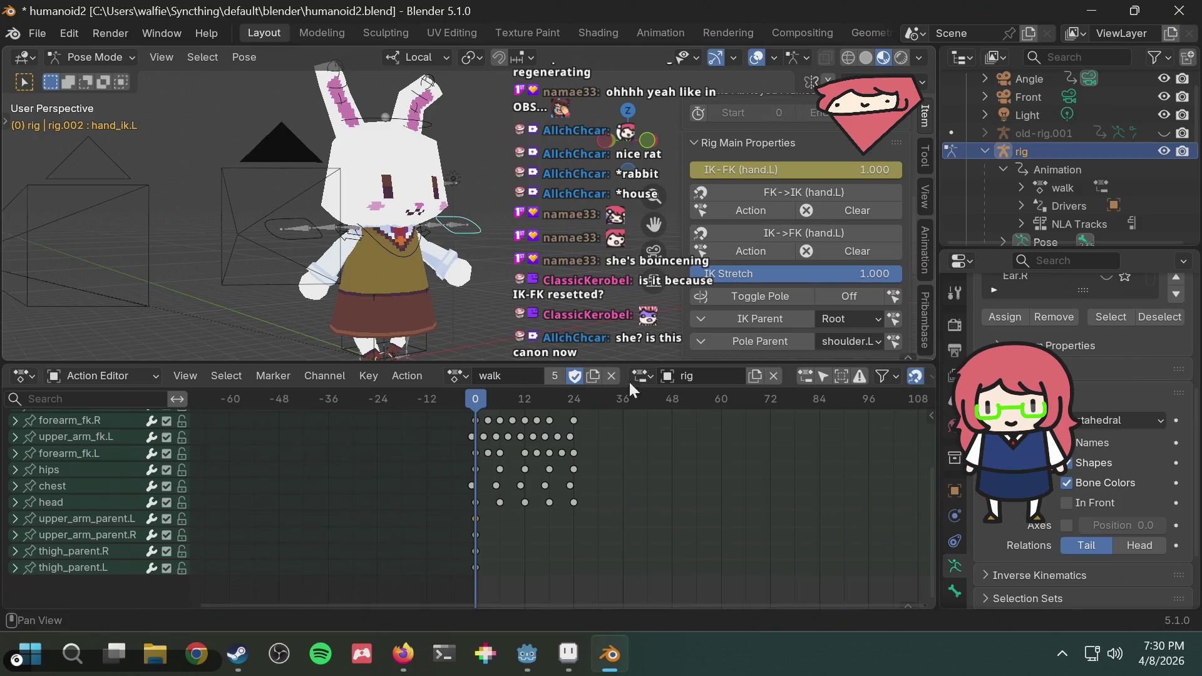
scroll(174, 486, "up", 3)
scroll(89, 469, "up", 3)
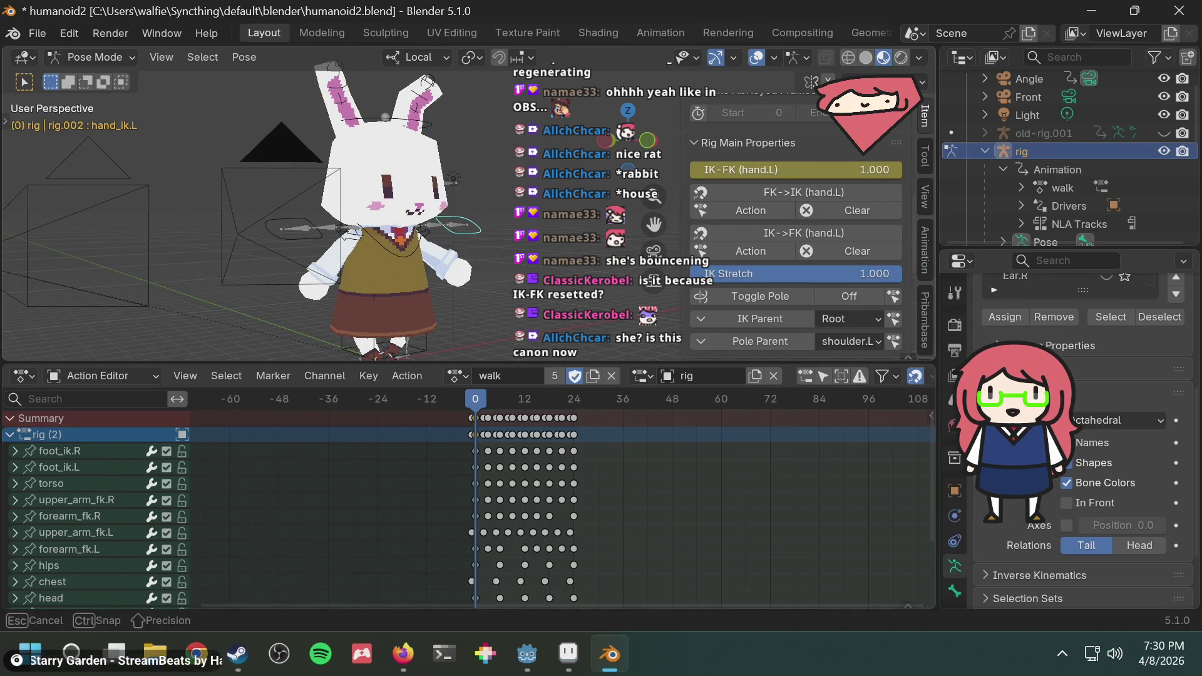
left_click(1032, 133)
key("Delete")
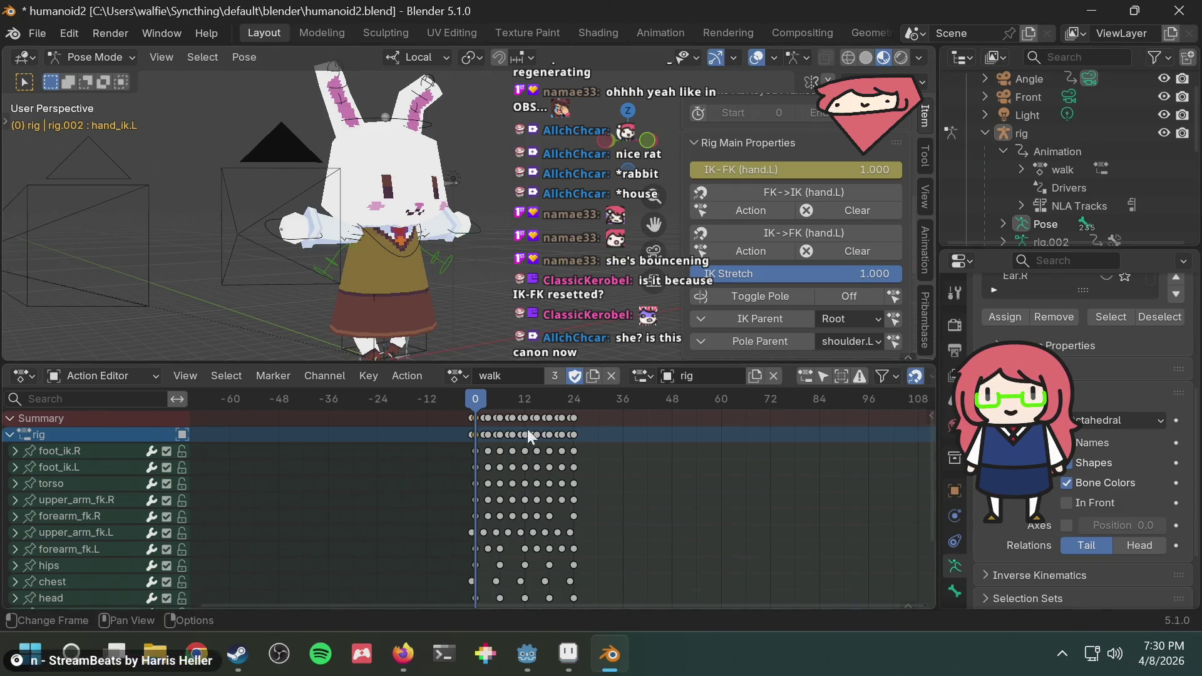
scroll(45, 530, "down", 4)
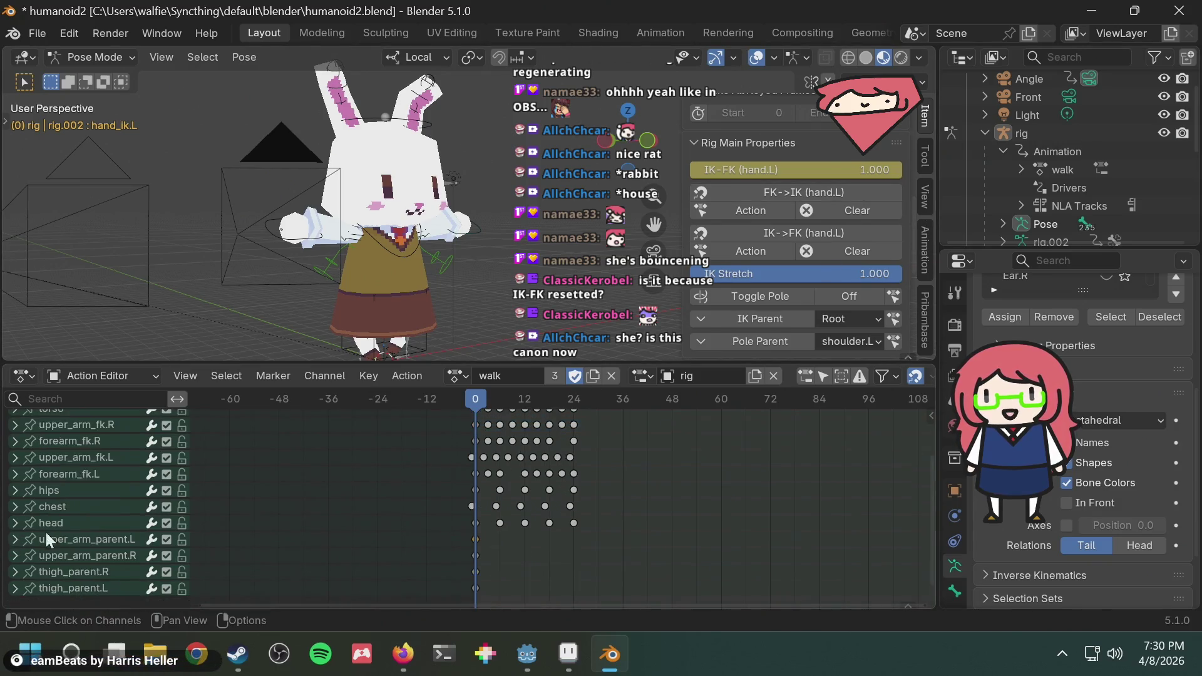
scroll(75, 544, "up", 2)
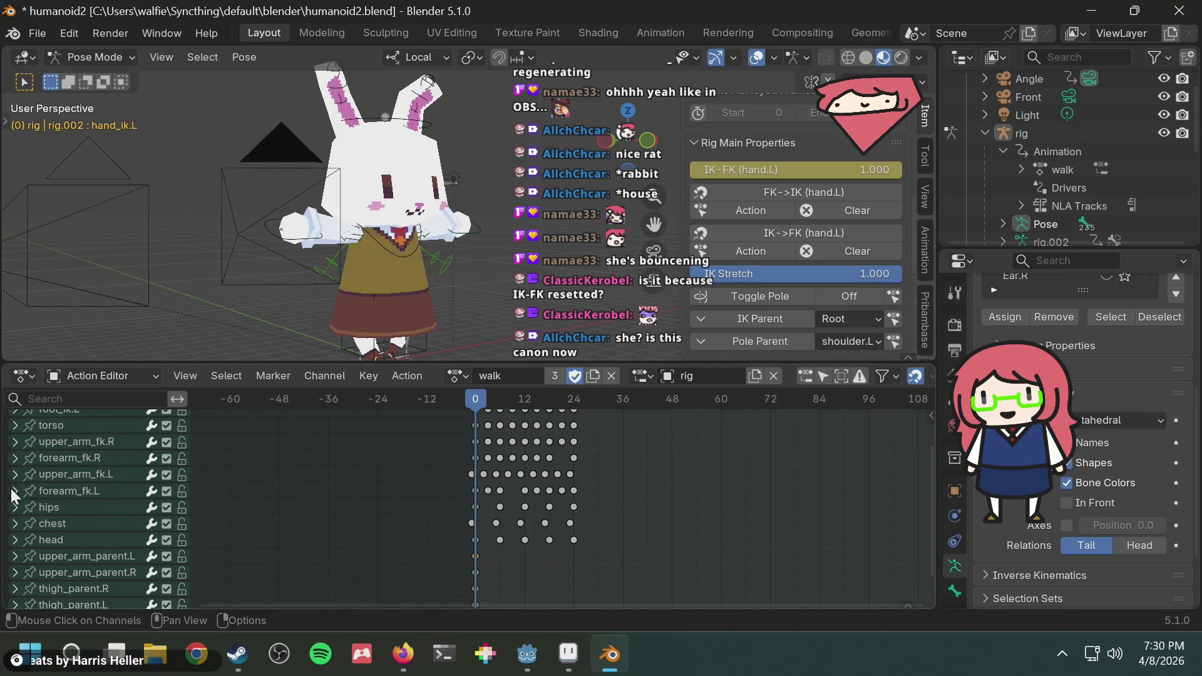
Expand forearm_fk.R, test the left hand IK-FK blend and scrub the walk to check the arms.
left_click(14, 458)
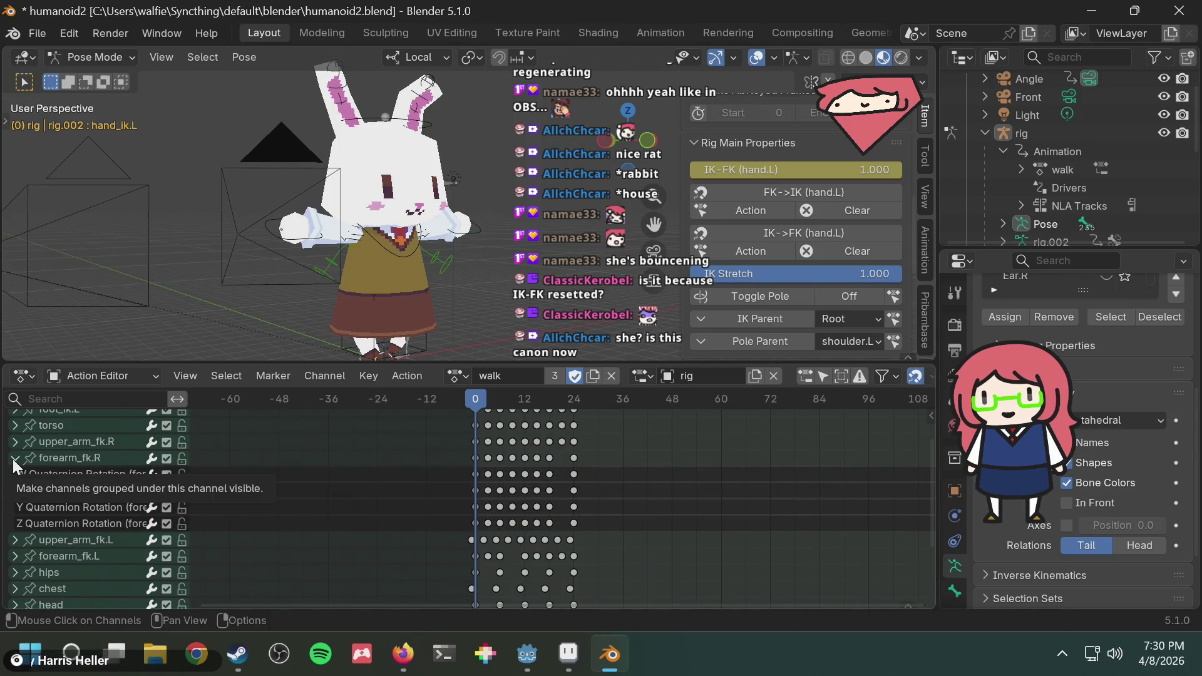
mouse_move(825, 169)
left_mouse_down()
mouse_move(779, 170)
mouse_move(902, 170)
left_mouse_up()
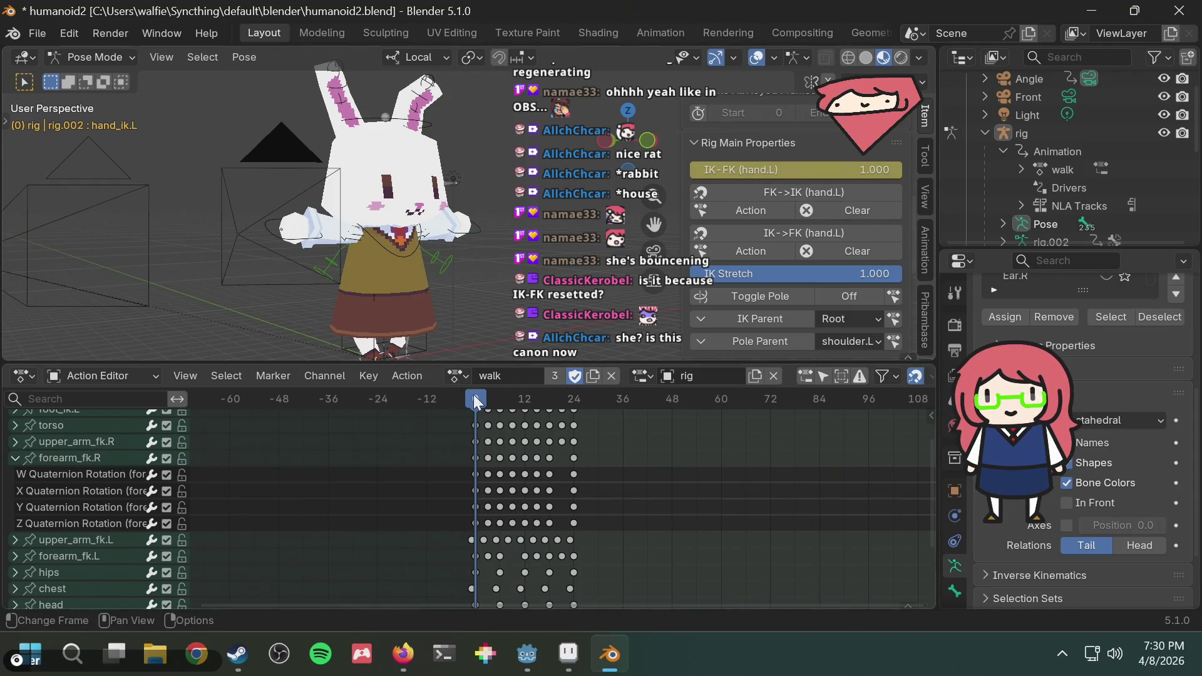
mouse_move(473, 395)
left_mouse_down()
mouse_move(575, 392)
mouse_move(473, 397)
left_mouse_up()
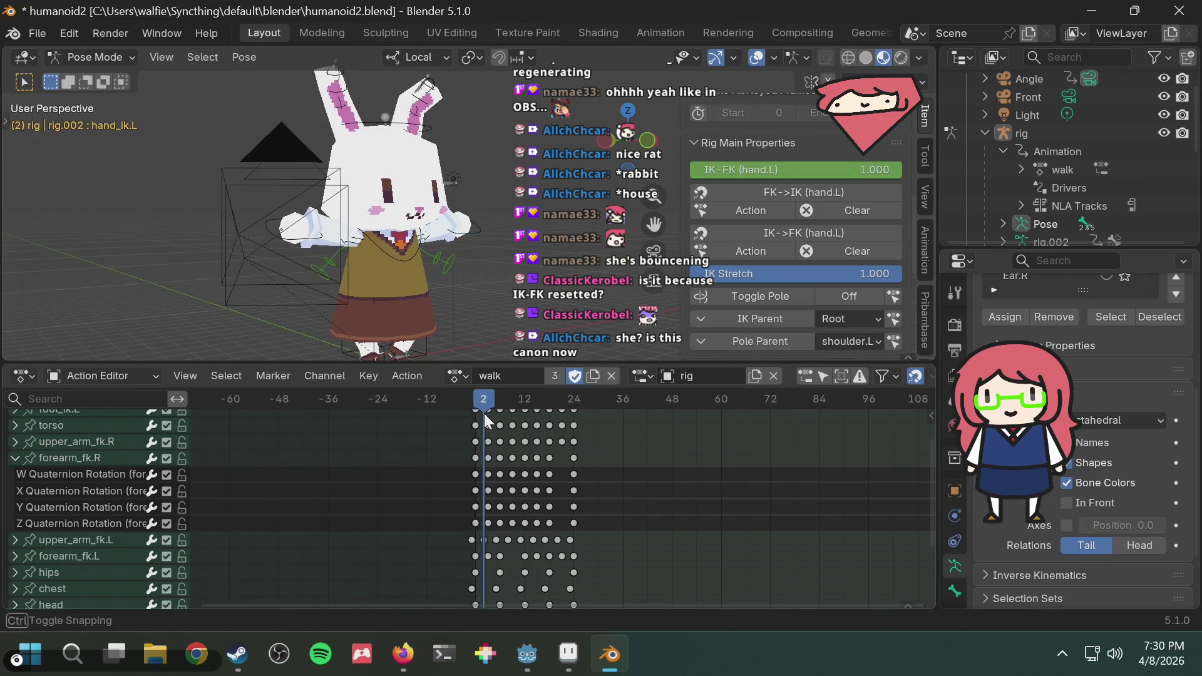
scroll(442, 285, "up", 4)
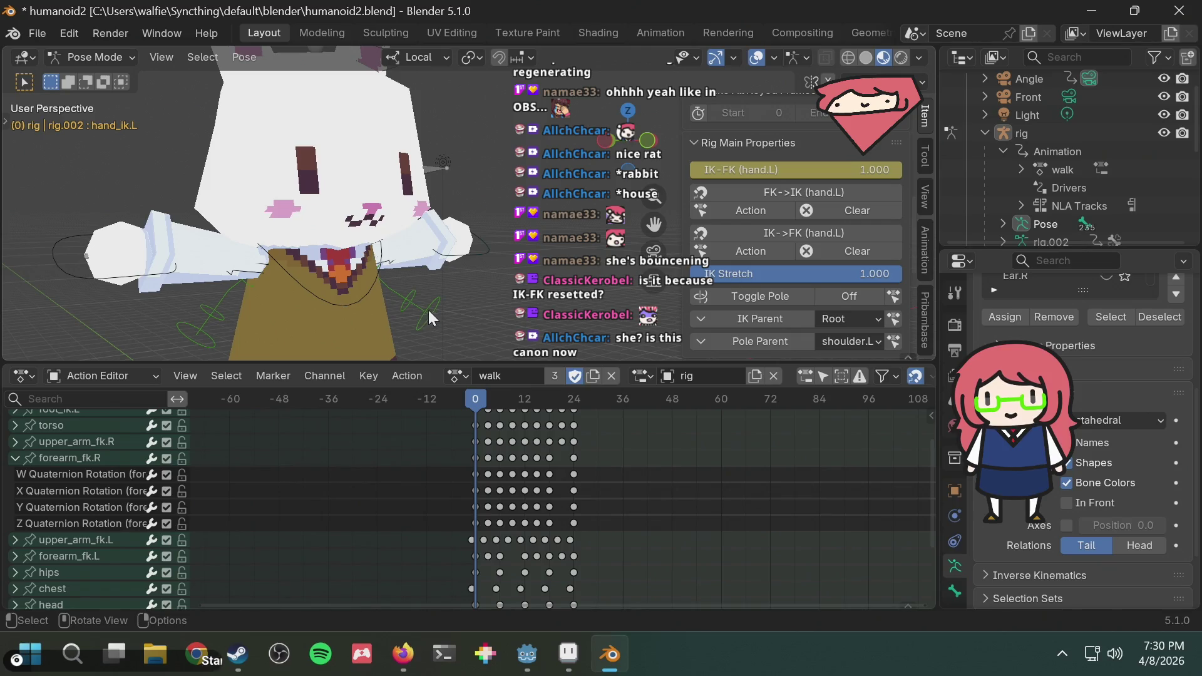
mouse_move(481, 393)
left_mouse_down()
mouse_move(575, 397)
mouse_move(475, 400)
left_mouse_up()
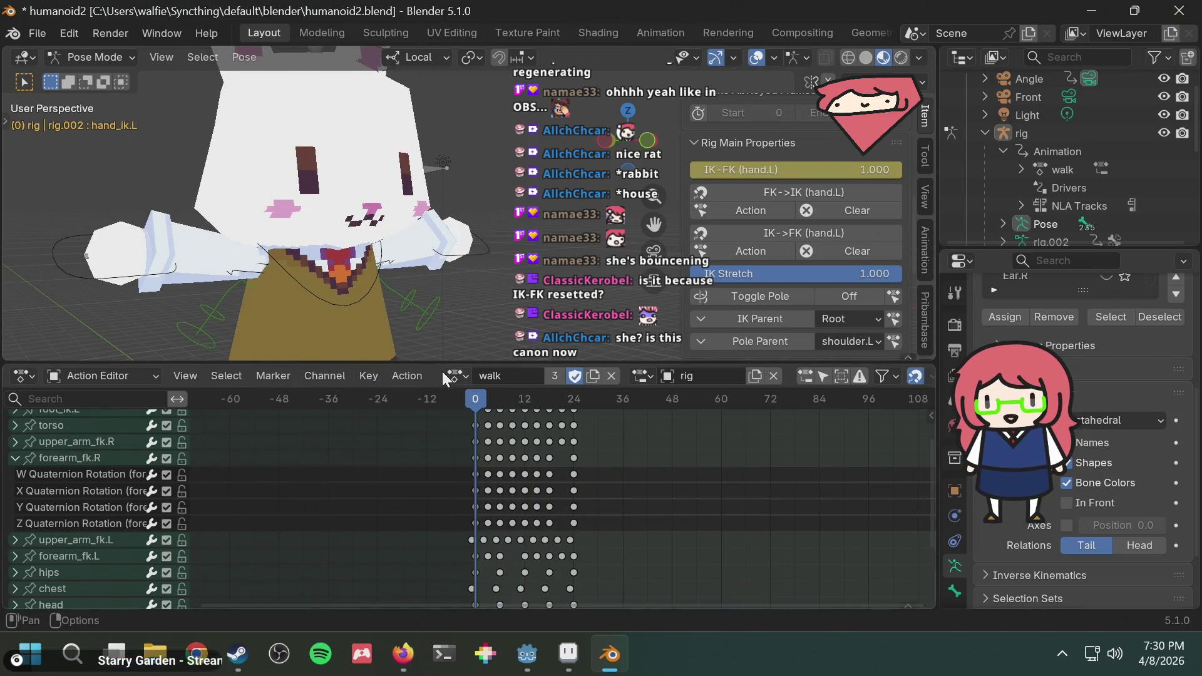
left_click(452, 375)
Load the run action, scrub it and re-key the left hand IK-FK switch.
left_click(474, 444)
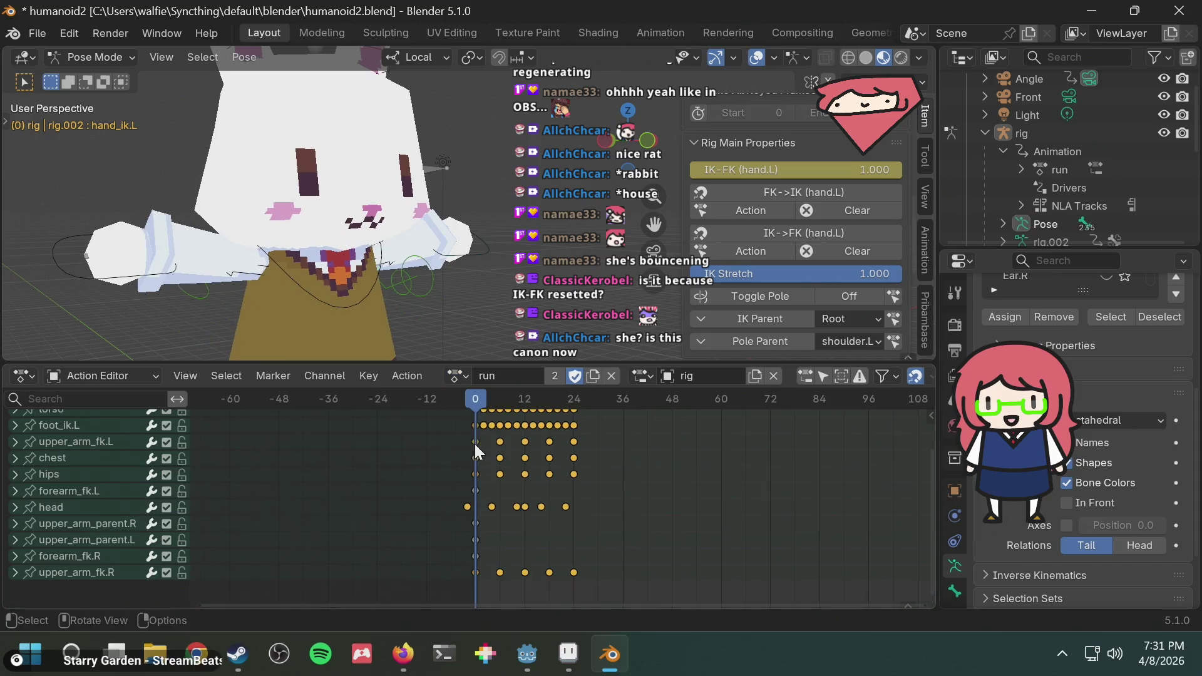
mouse_move(483, 393)
left_mouse_down()
mouse_move(561, 395)
mouse_move(466, 412)
left_mouse_up()
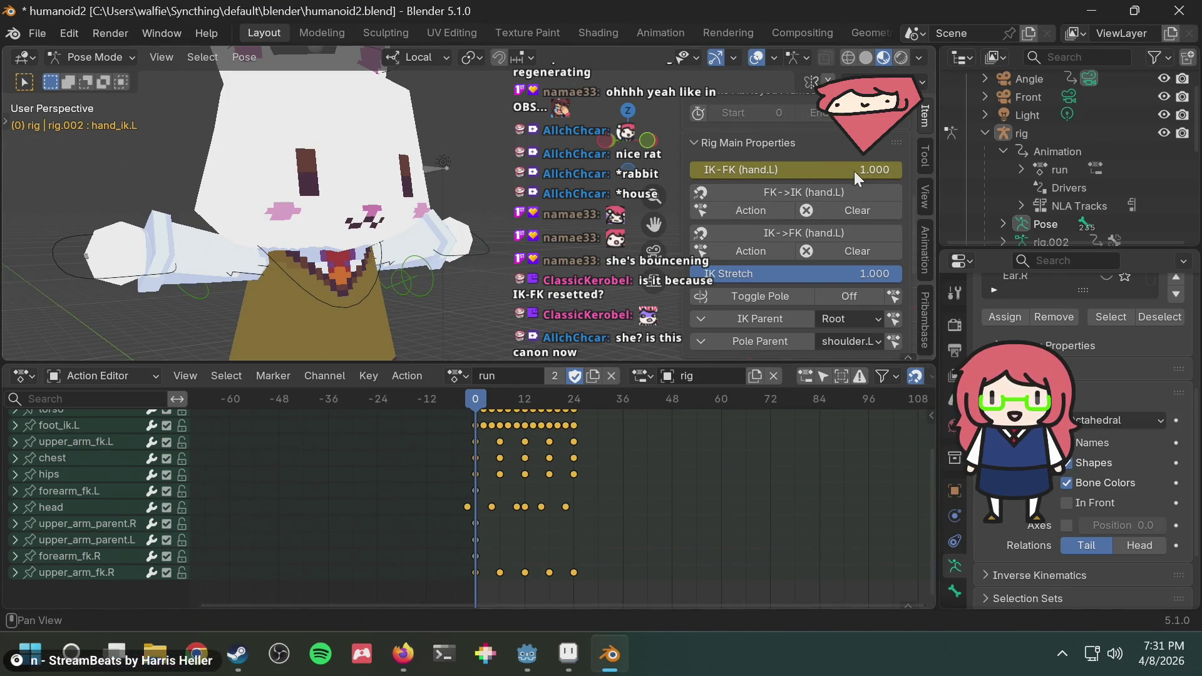
left_click_drag(846, 167, 804, 180)
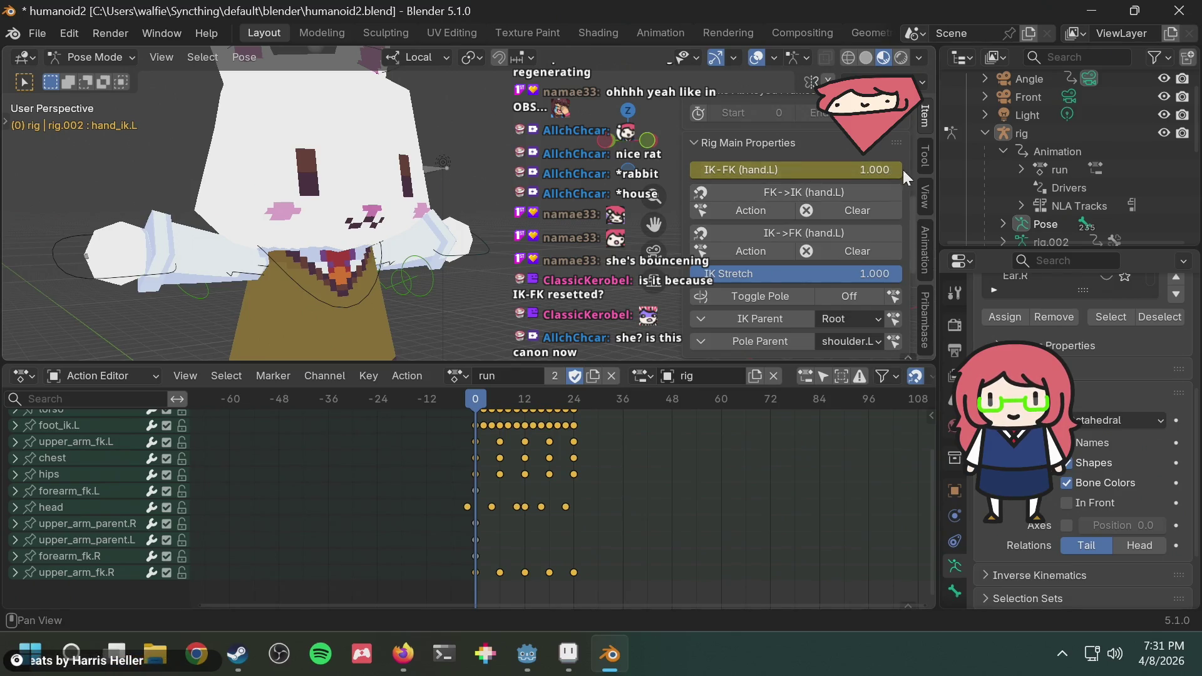
right_click(784, 169)
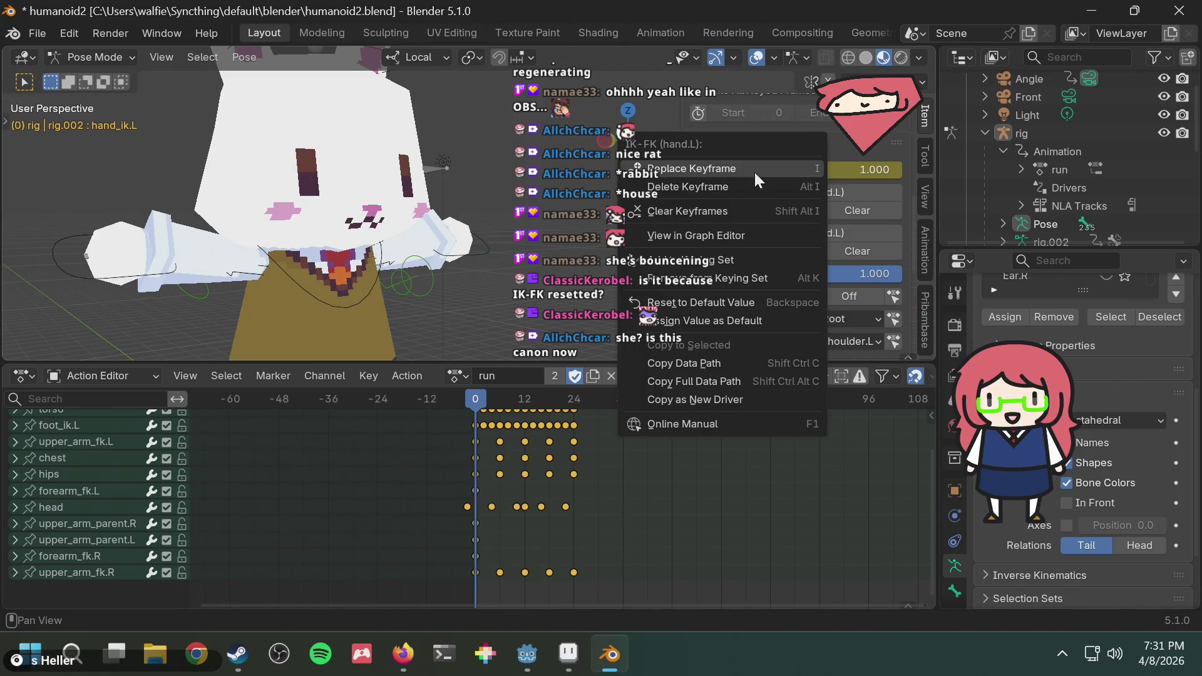
left_click(754, 169)
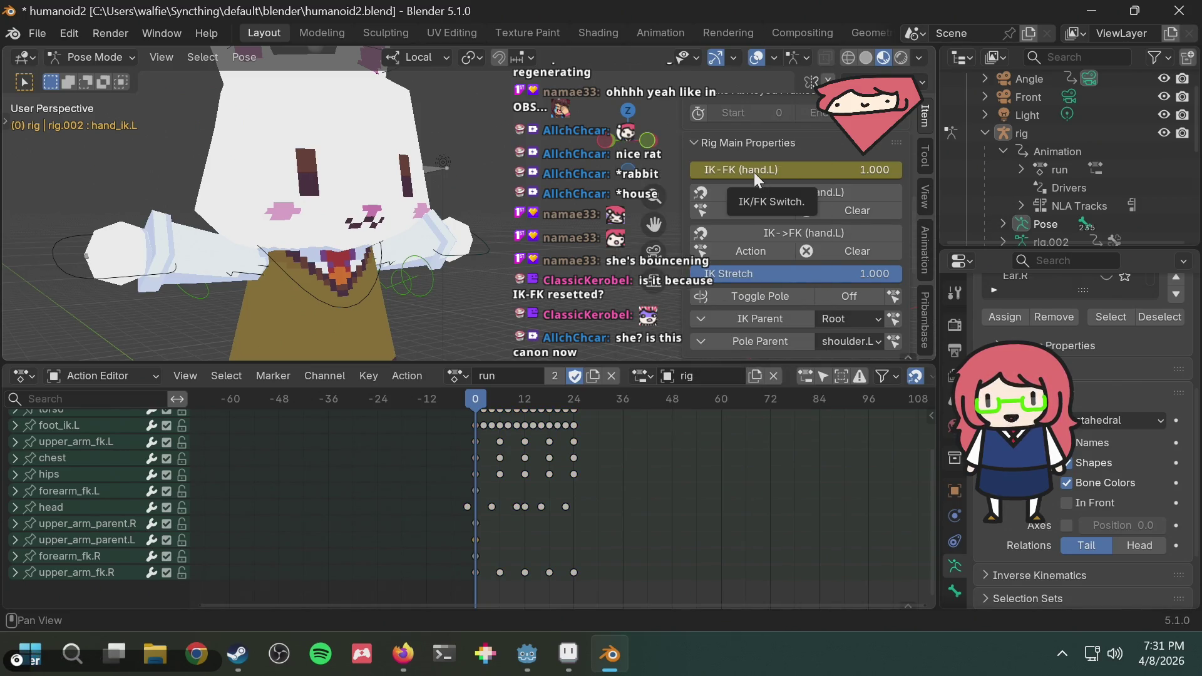
Set the left hand IK-FK switch to 0 then 1.000 and delete its keyframe.
left_click_drag(854, 171, 855, 168)
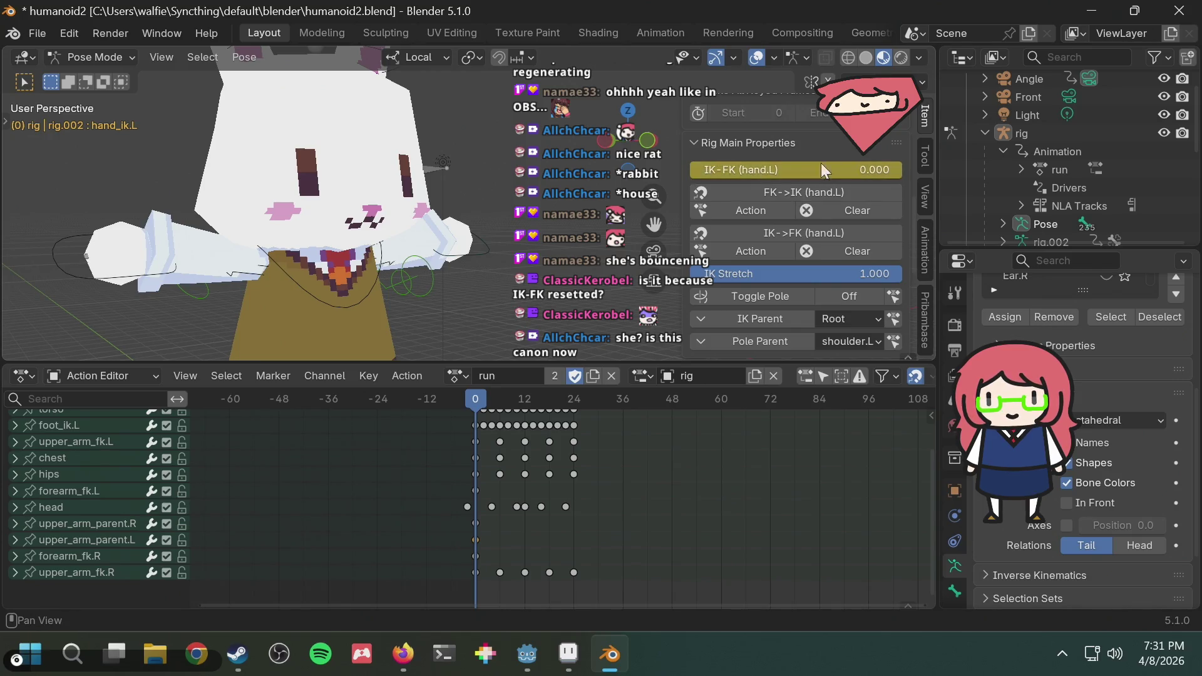
right_click(853, 171)
key("Escape")
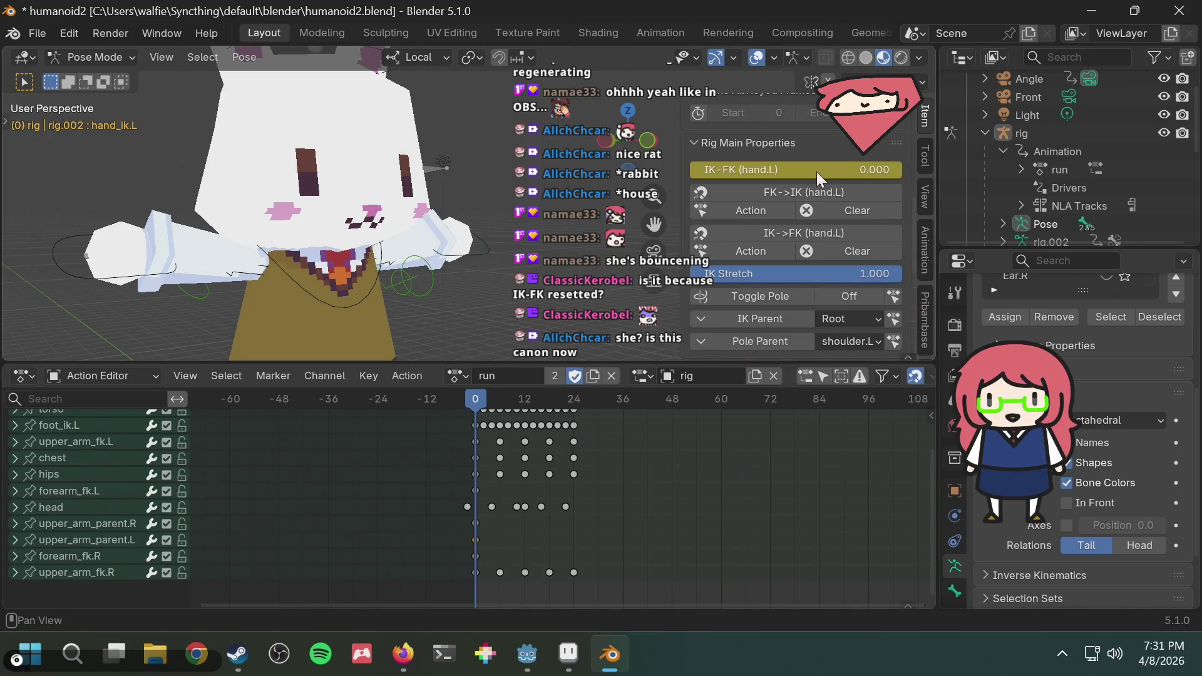
left_click_drag(814, 171, 901, 172)
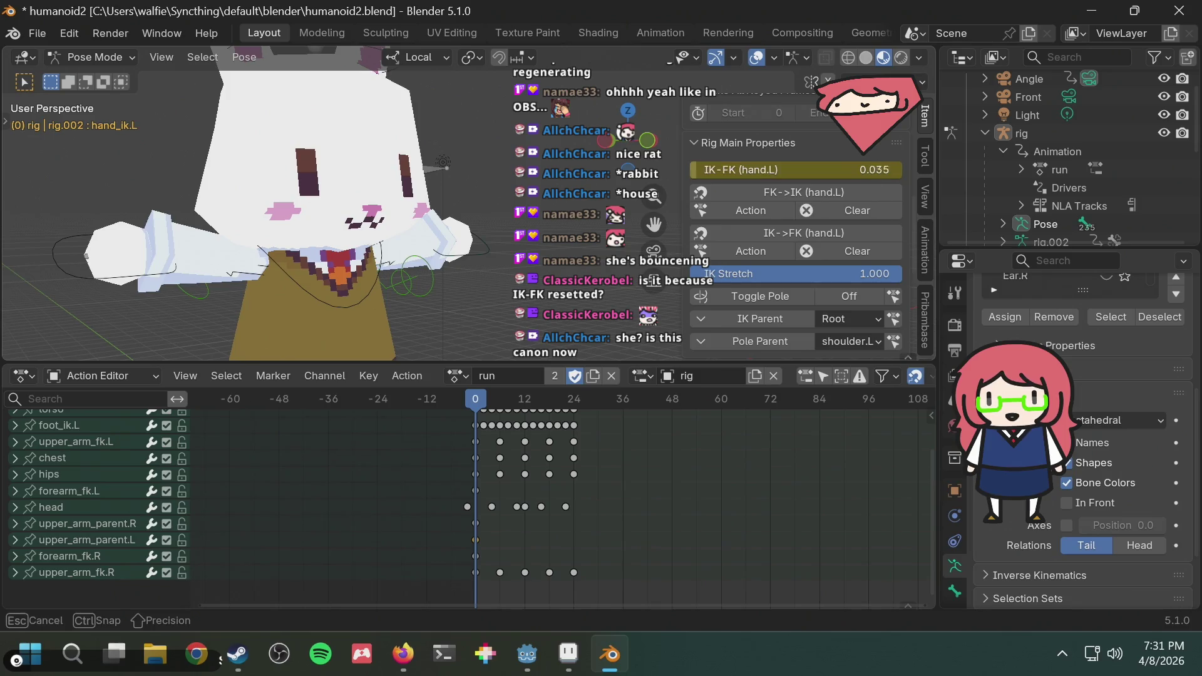
right_click(813, 164)
left_click(789, 167)
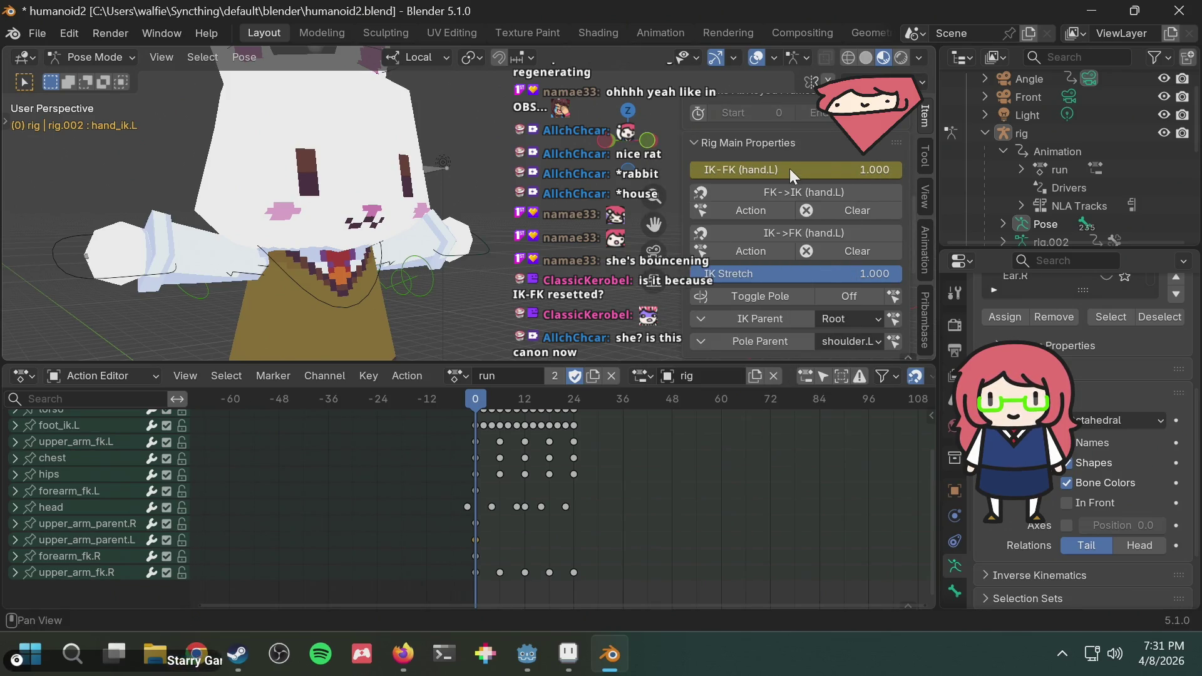
right_click(790, 168)
left_click(750, 190)
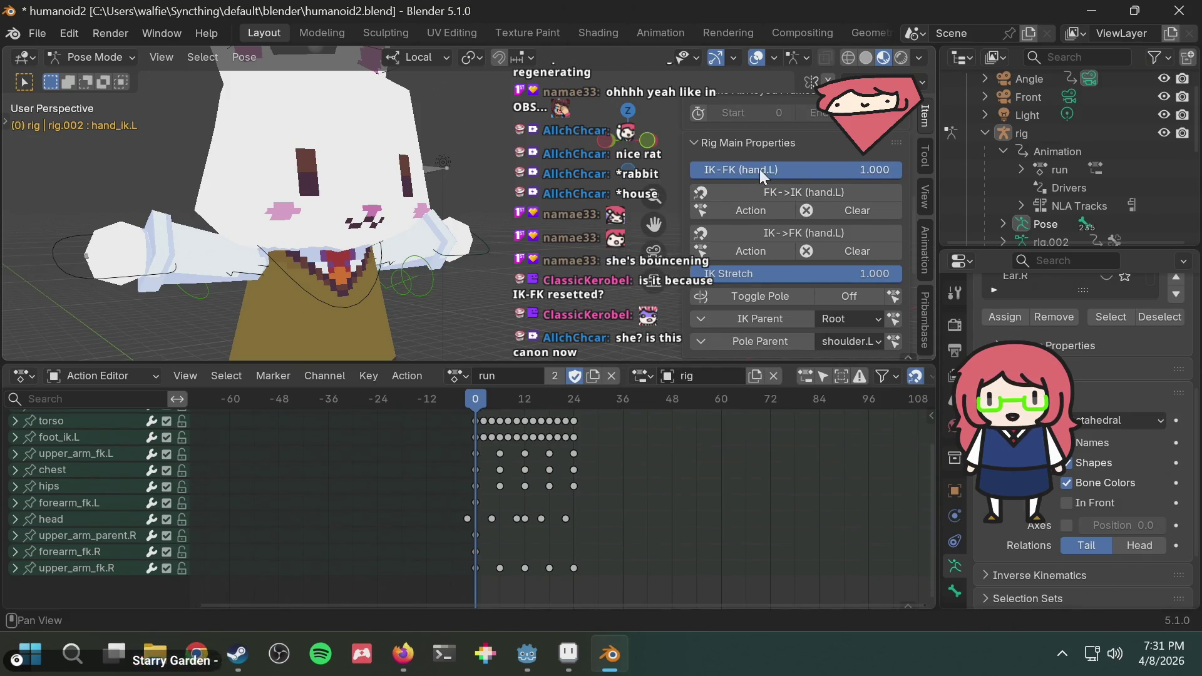
Keyframe the left hand IK-FK switch at 1.000, then undo the insertion.
left_click_drag(760, 169, 902, 171)
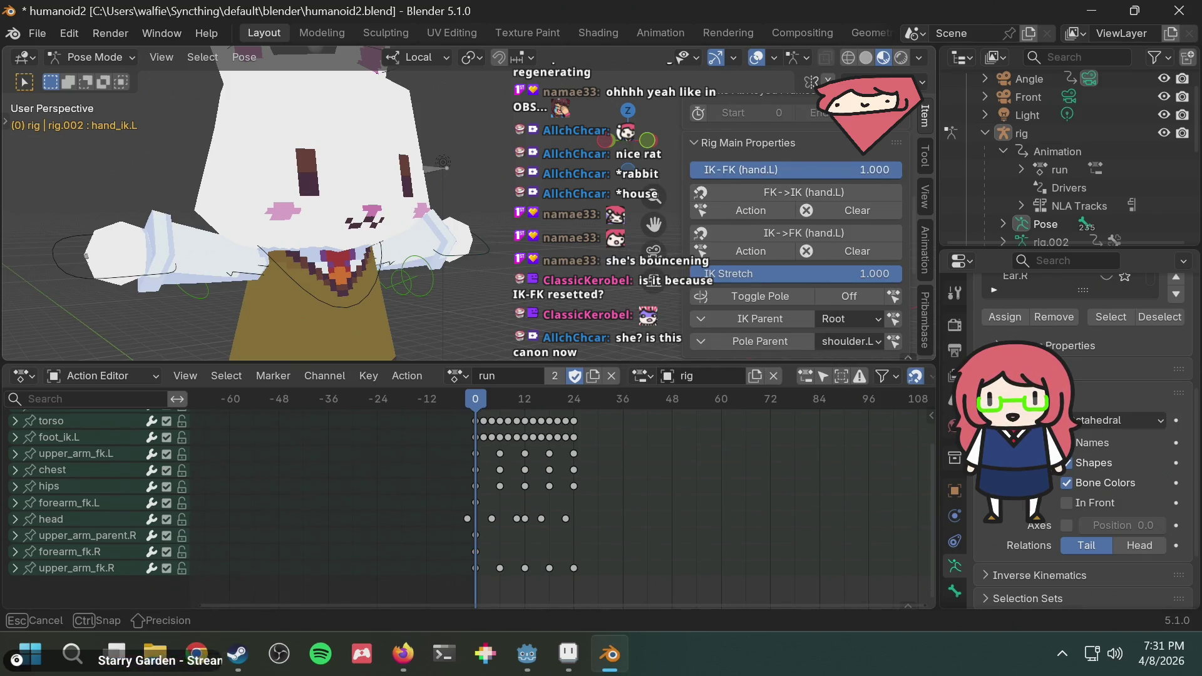
right_click(823, 171)
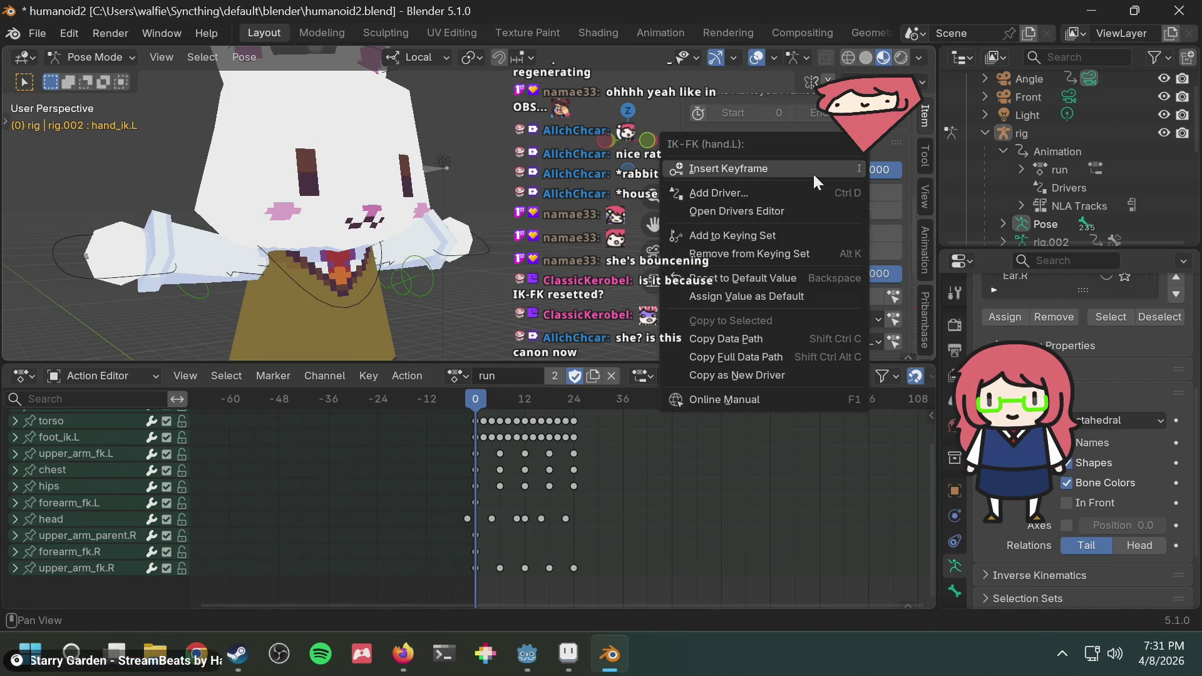
left_click(811, 172)
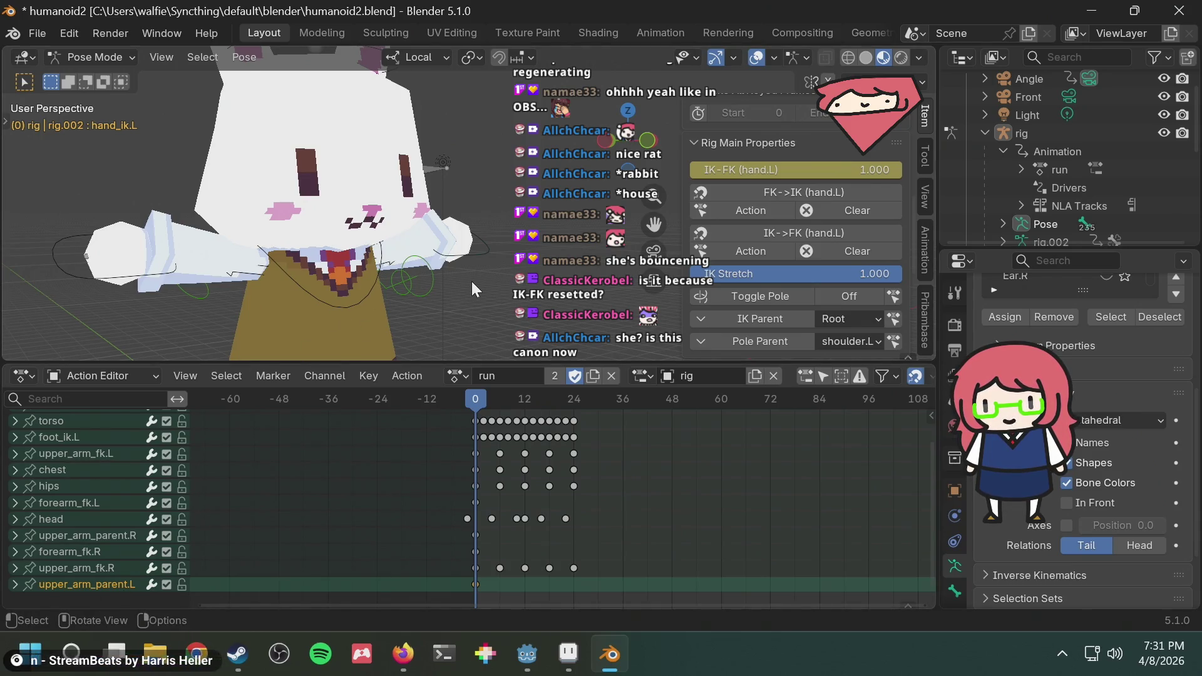
scroll(472, 280, "down", 3)
key("ctrl+z")
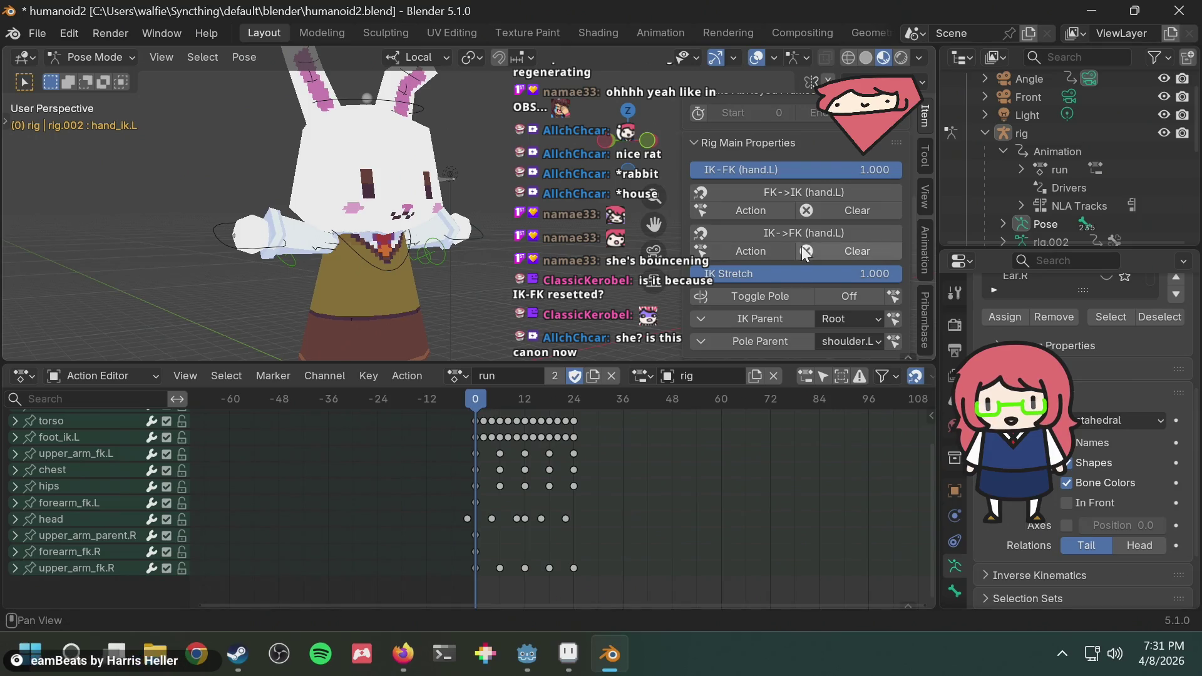
scroll(846, 188, "up", 2)
scroll(864, 232, "down", 3)
scroll(888, 231, "down", 3)
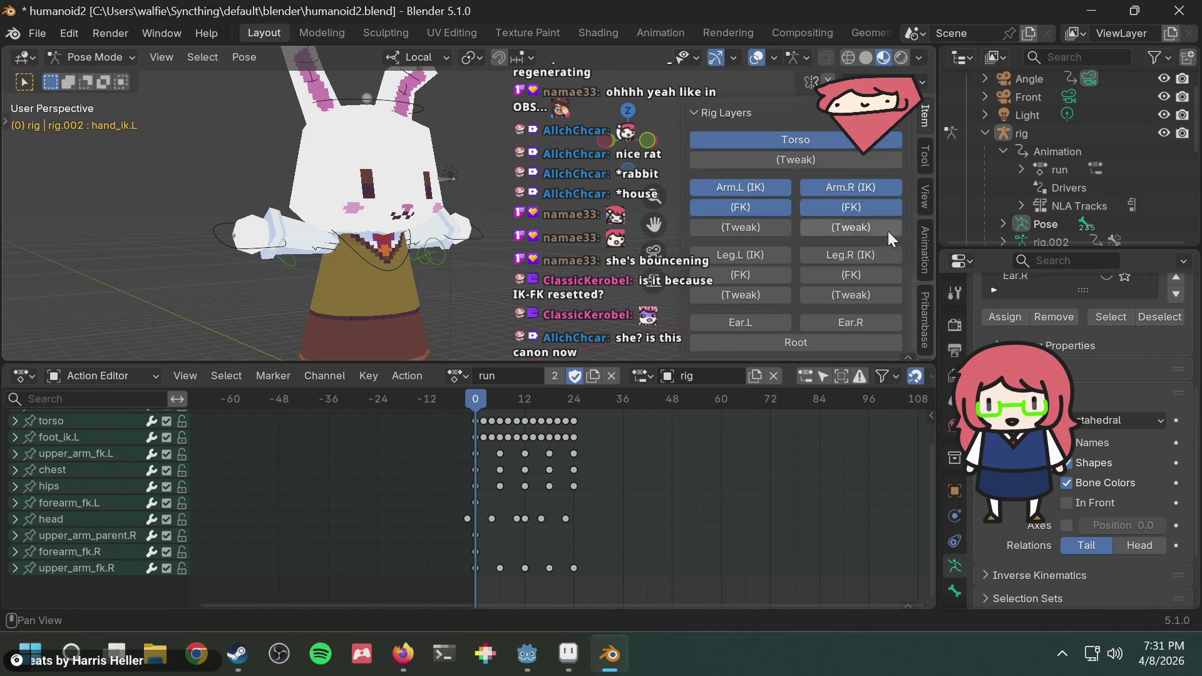
scroll(886, 231, "down", 3)
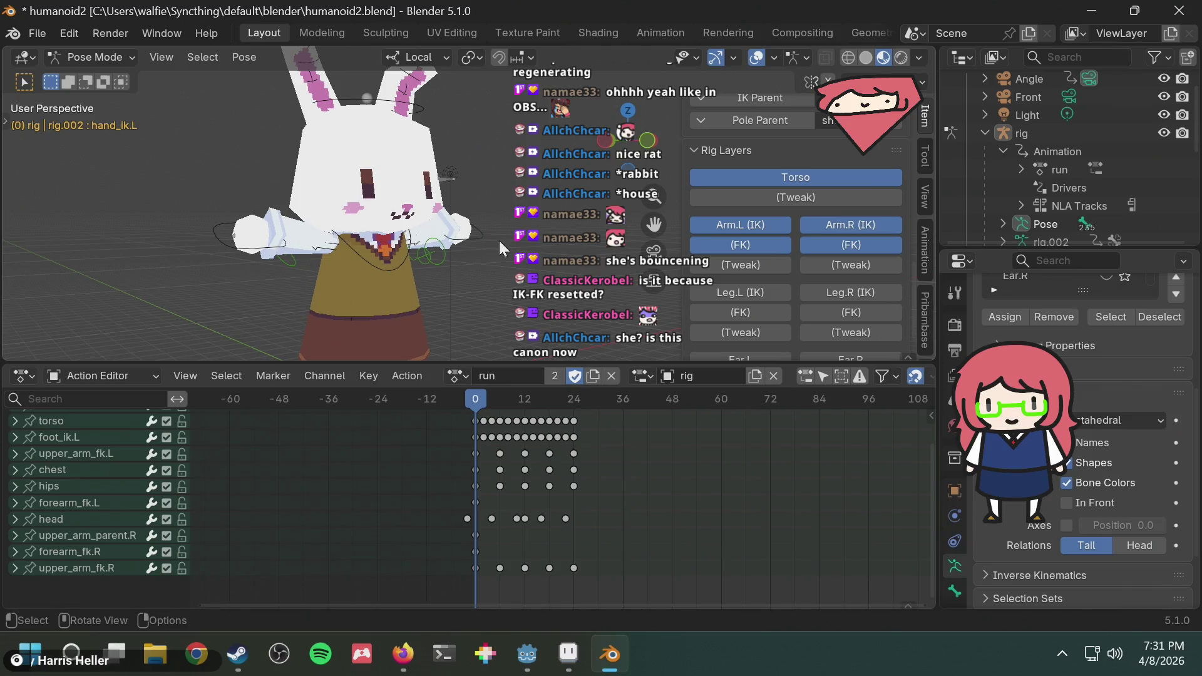
Key the left hand IK-FK switch at 1.000 with I, then move to the right IK hand control.
left_click(480, 232)
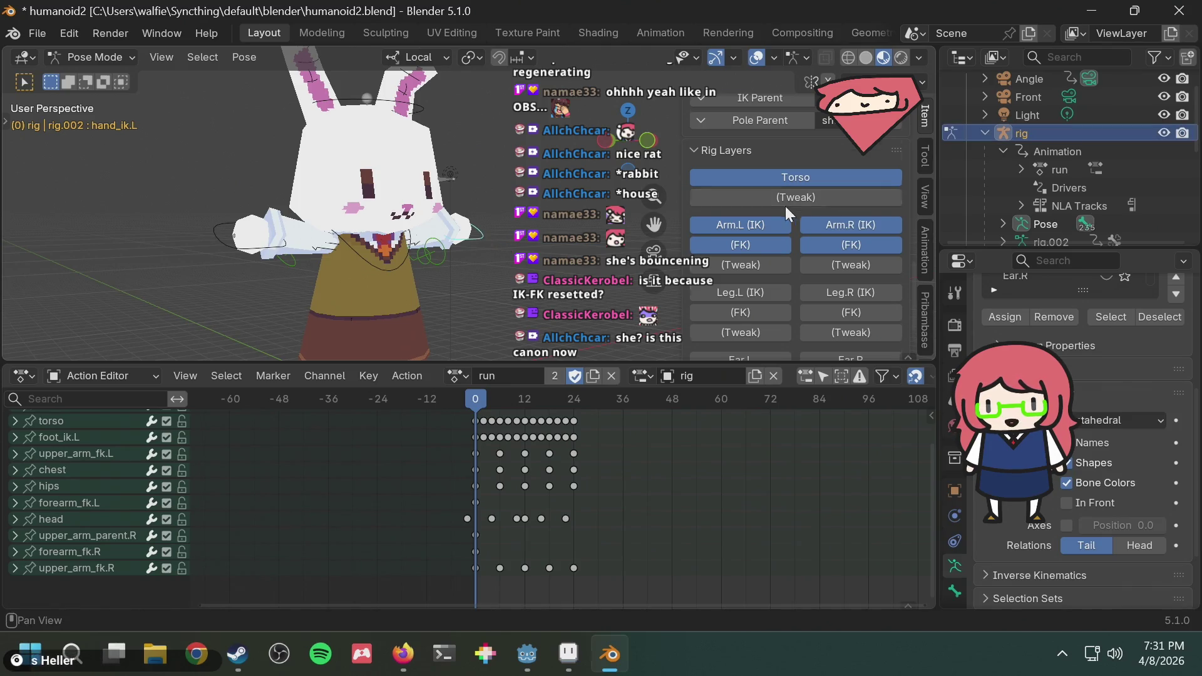
scroll(785, 205, "up", 3)
scroll(785, 207, "up", 3)
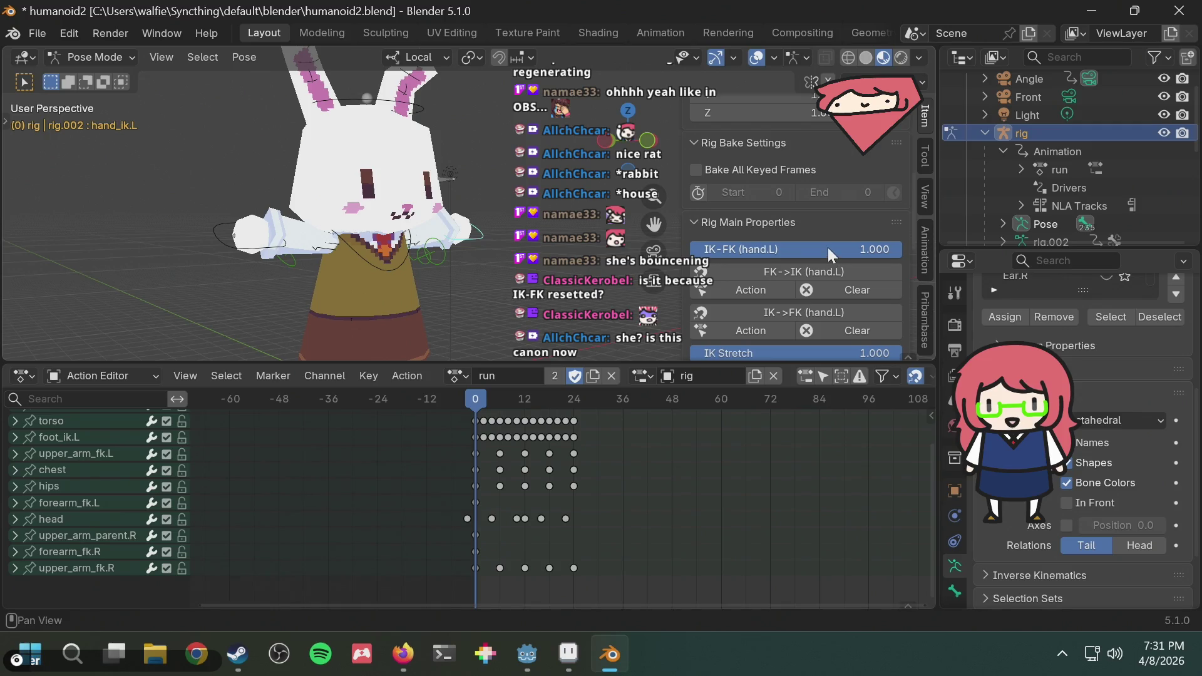
left_click_drag(827, 247, 902, 250)
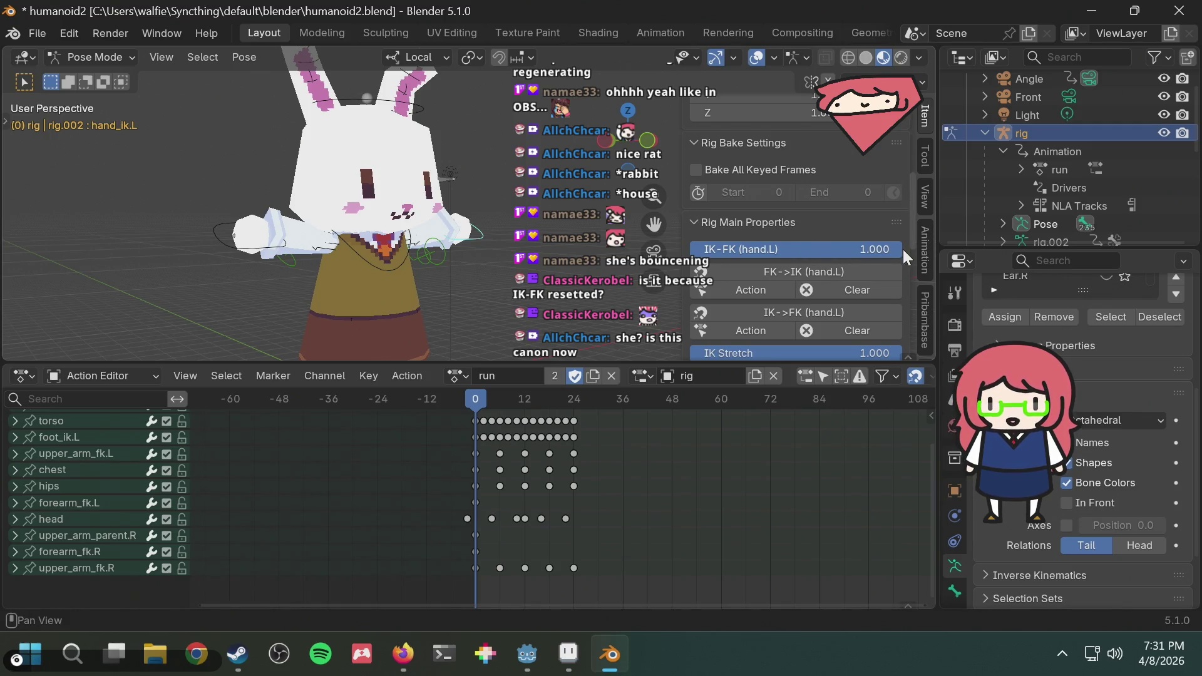
key("i")
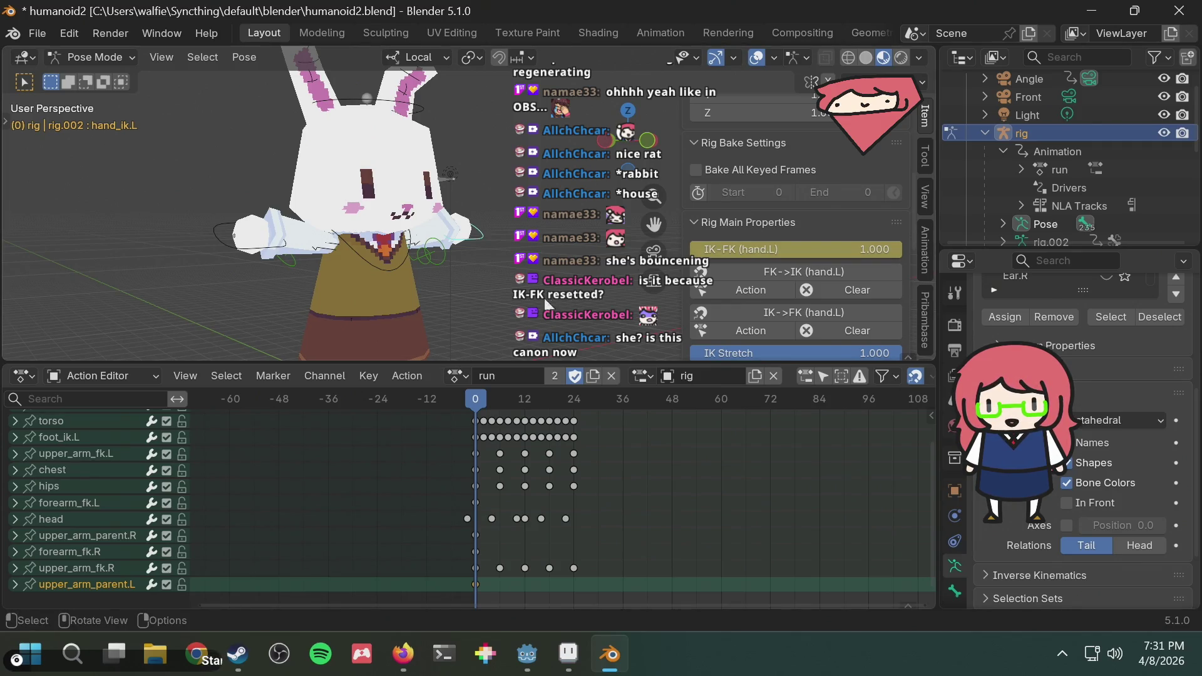
left_click(225, 246)
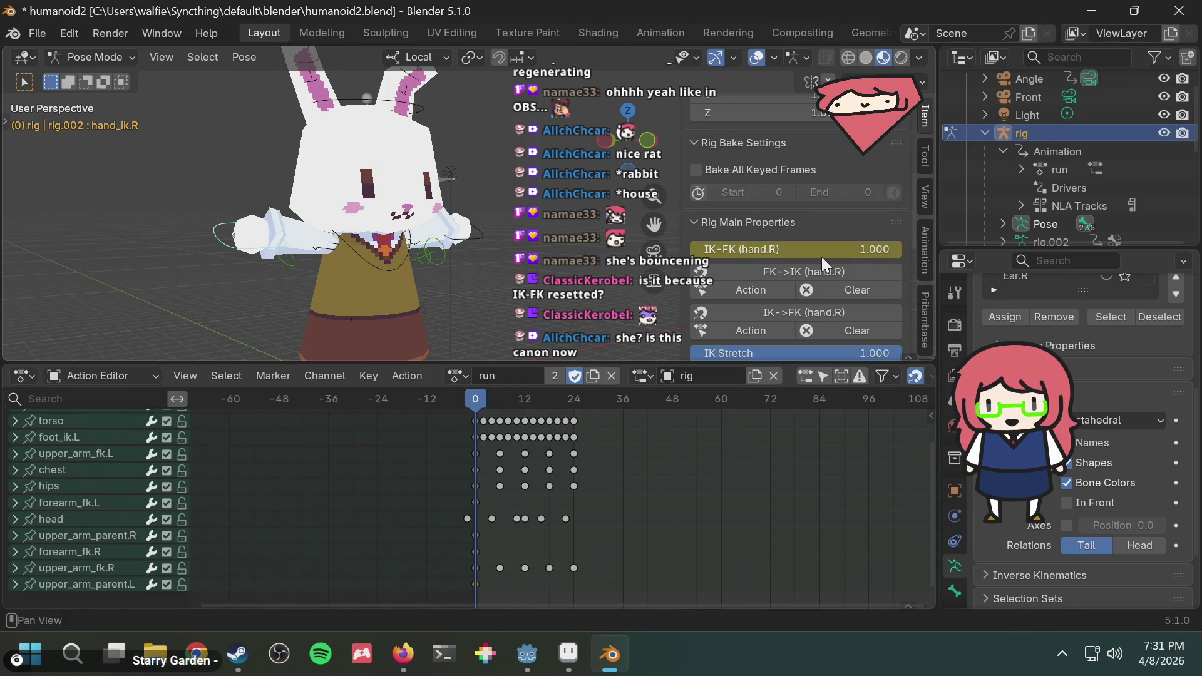
scroll(141, 494, "down", 1)
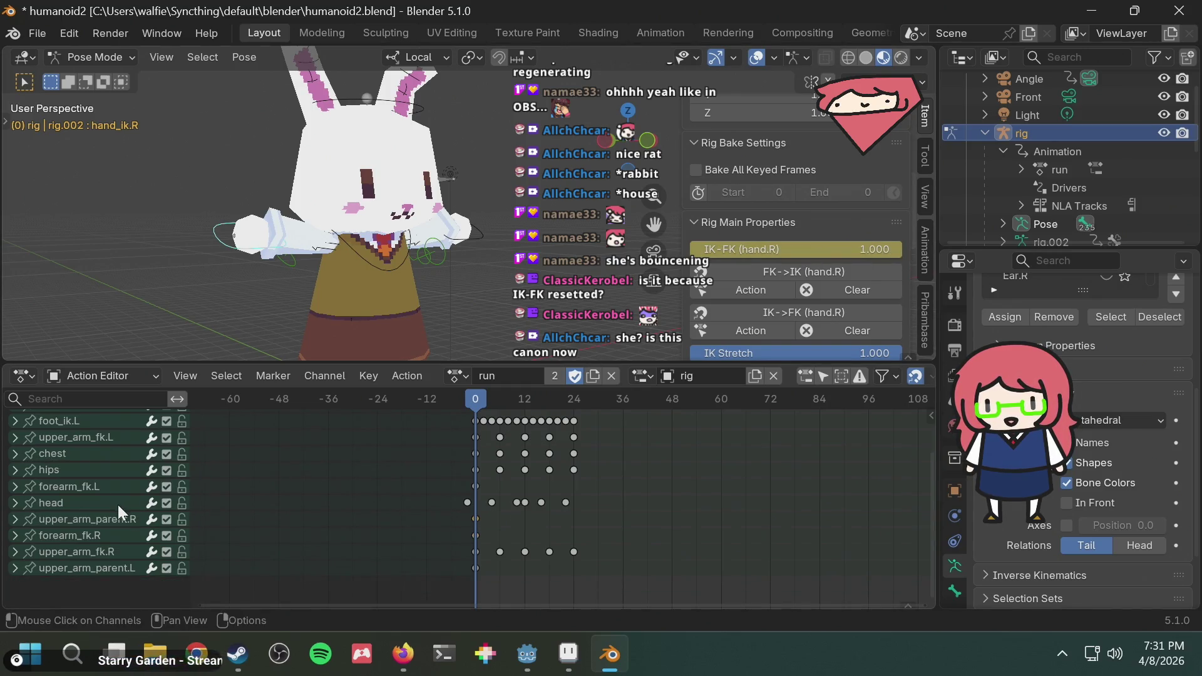
right_click(860, 241)
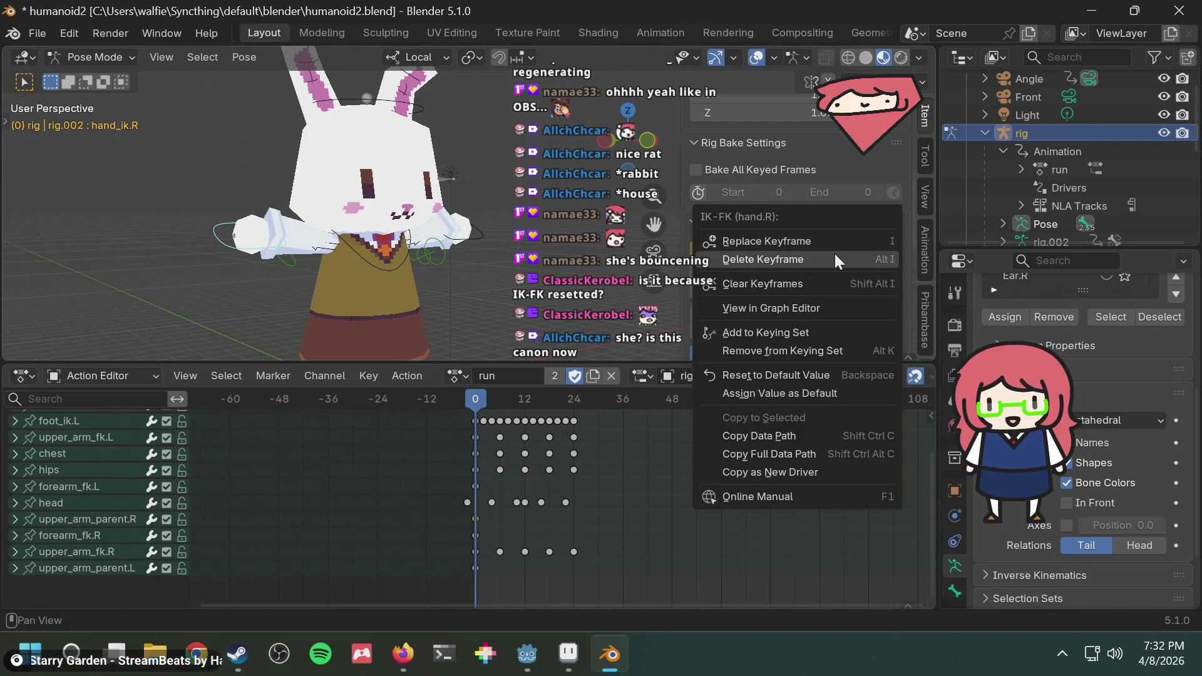
Delete and re-insert the right hand IK-FK switch's frame-0 key at 1.000.
left_click(835, 254)
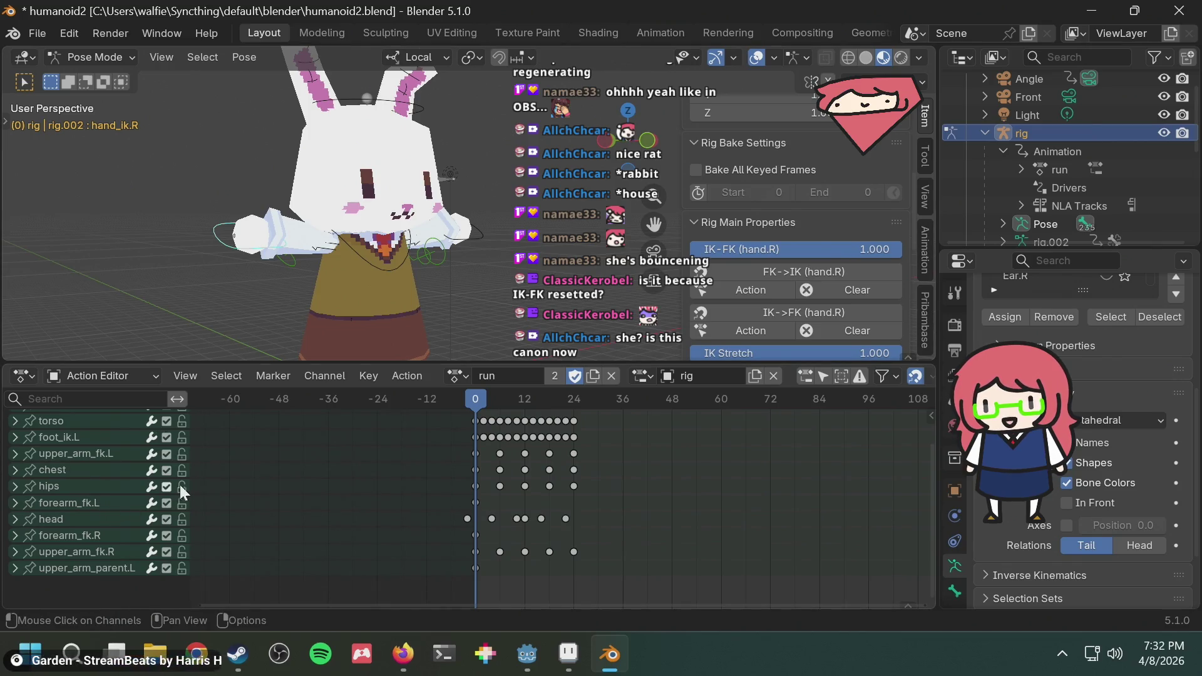
key("ctrl+z")
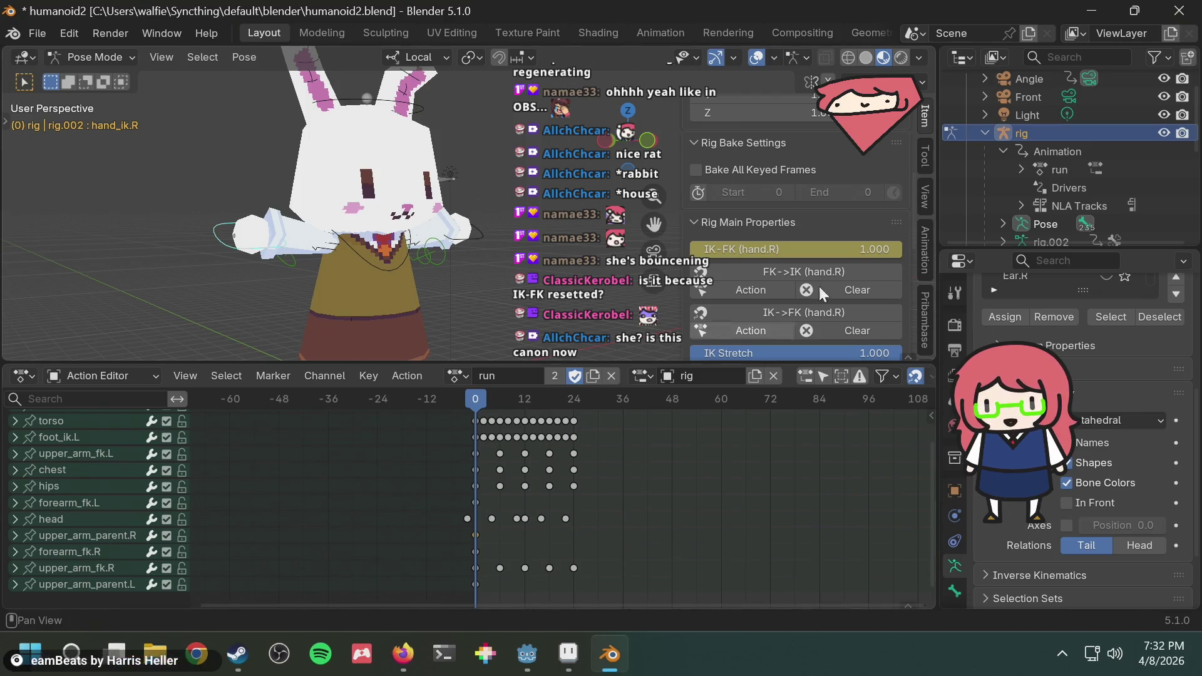
scroll(858, 274, "down", 1)
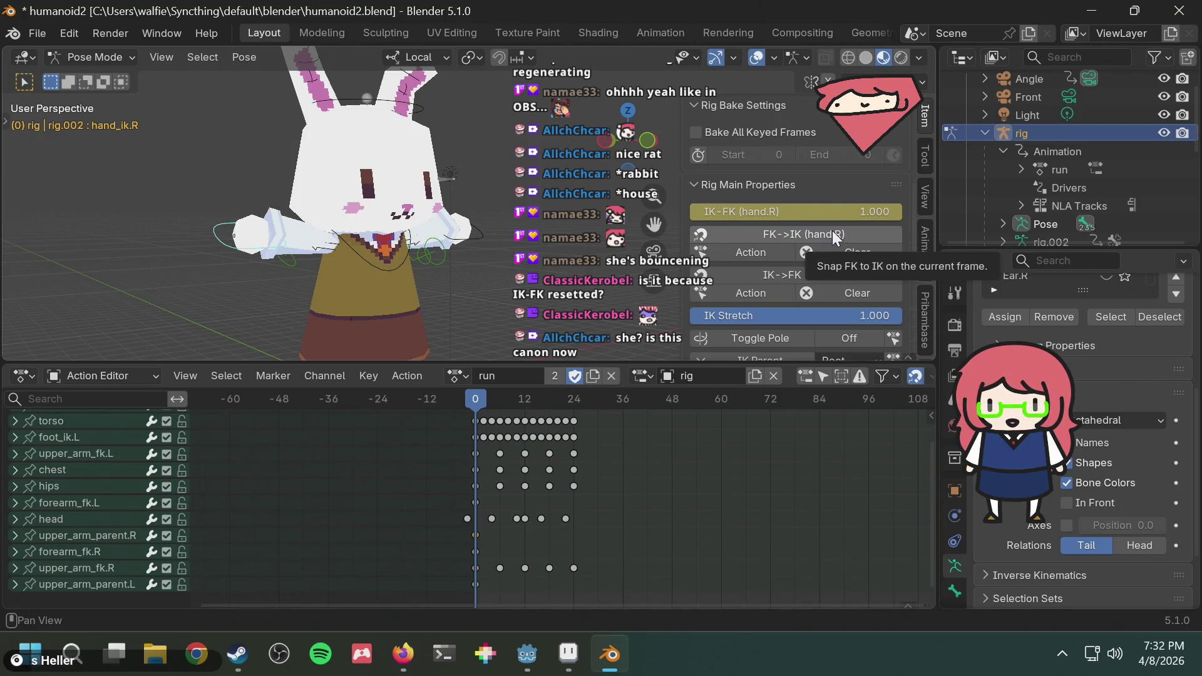
scroll(850, 249, "down", 2)
scroll(853, 250, "down", 3)
scroll(854, 251, "down", 2)
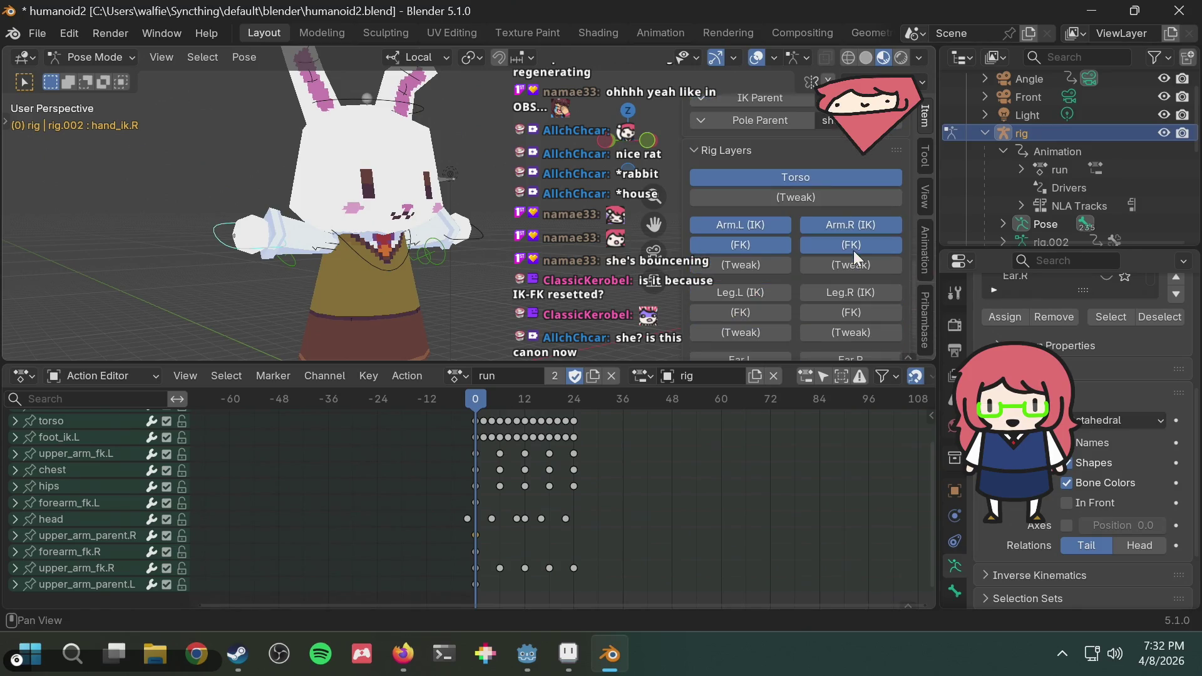
scroll(833, 281, "down", 1)
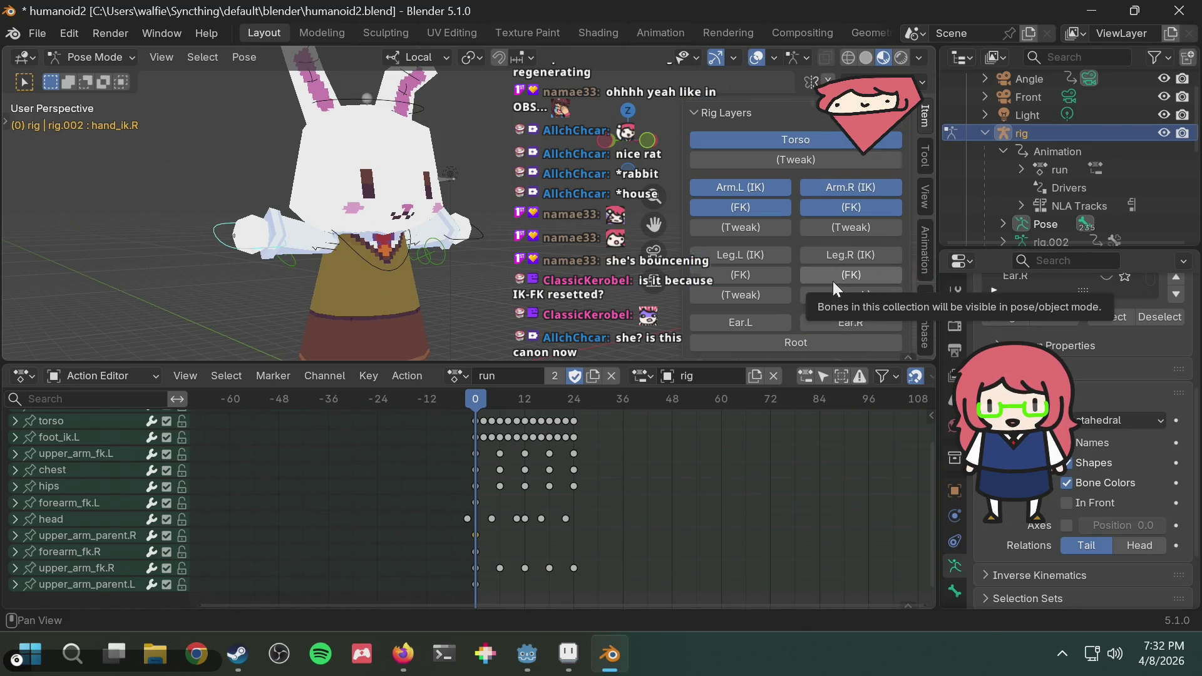
scroll(832, 281, "up", 4)
scroll(833, 281, "up", 1)
scroll(832, 281, "up", 1)
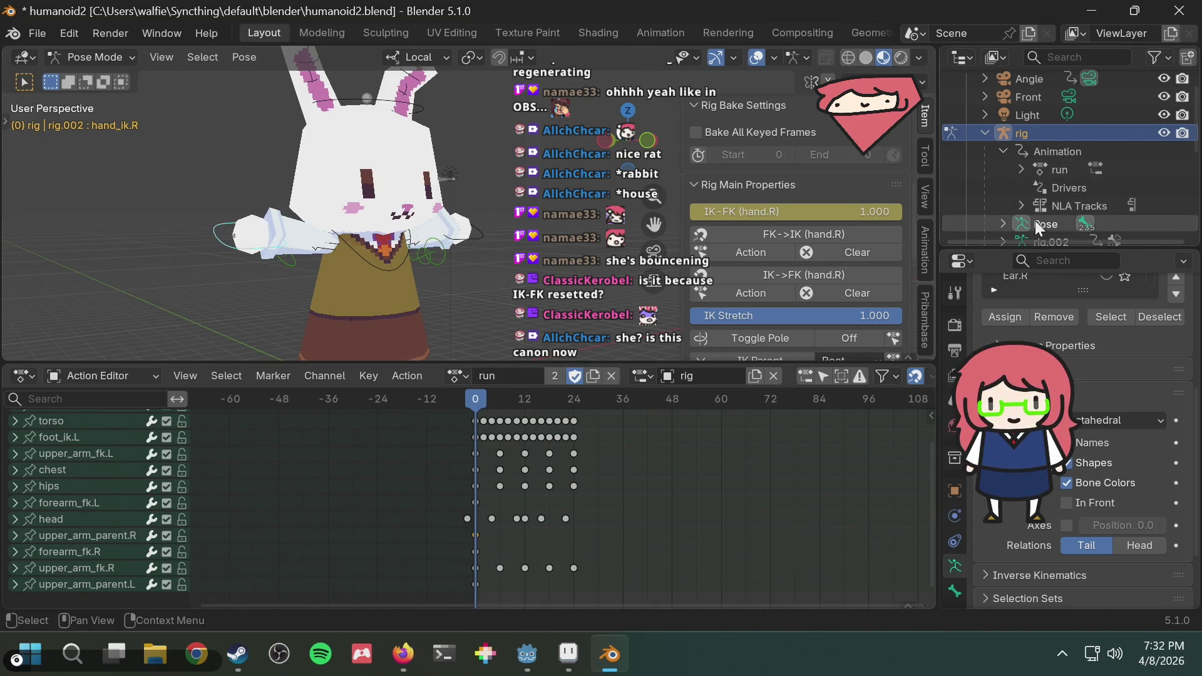
scroll(1034, 221, "down", 3)
scroll(1036, 220, "down", 2)
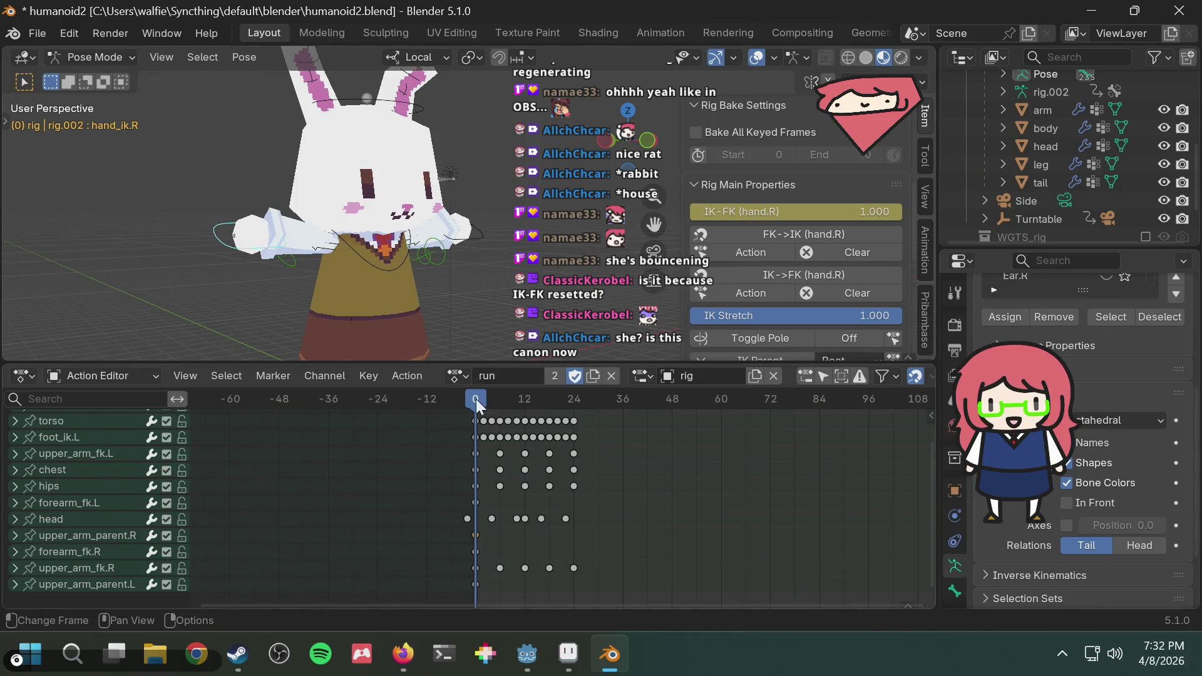
Scrub the run action, then grab hand_ik.R with G and set it down in a trial position.
mouse_move(477, 400)
left_mouse_down()
mouse_move(557, 396)
mouse_move(476, 403)
left_mouse_up()
key("g")
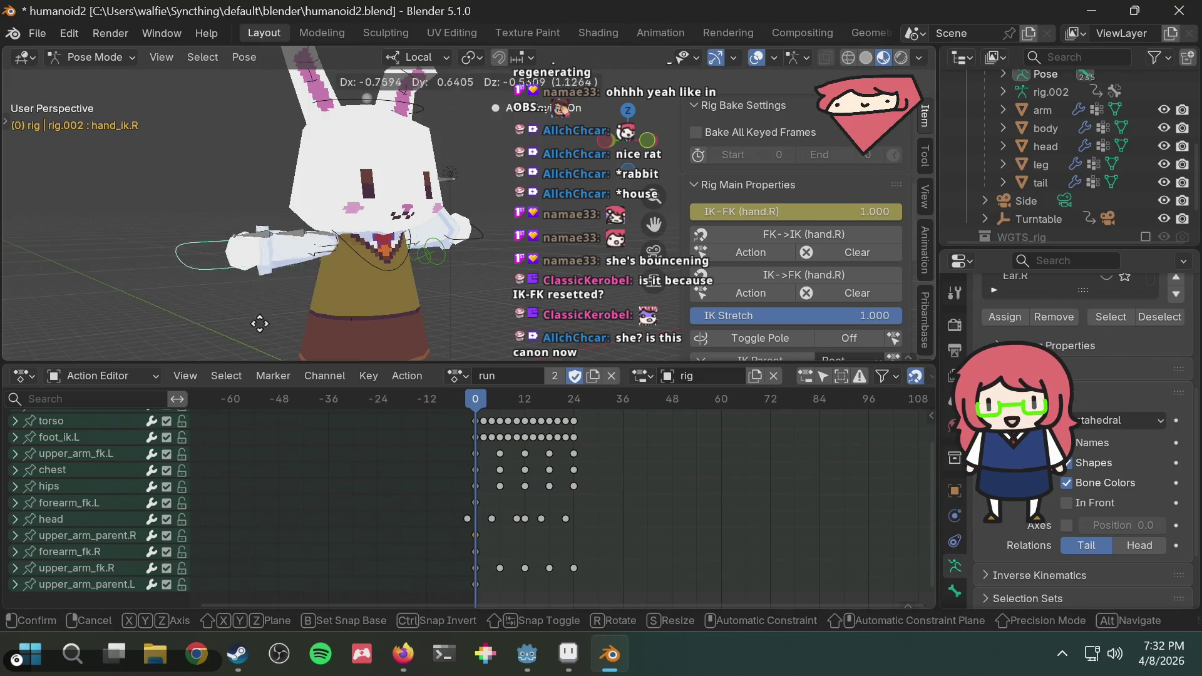
left_click(263, 254)
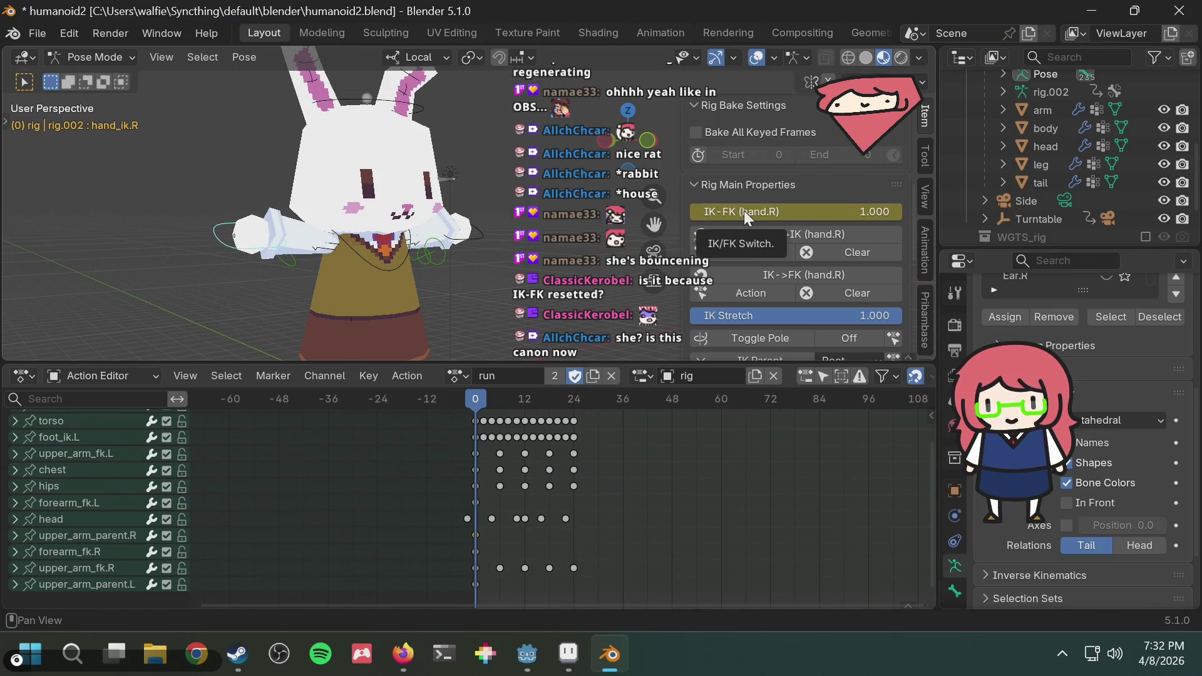
scroll(805, 206, "up", 2)
scroll(805, 206, "up", 2)
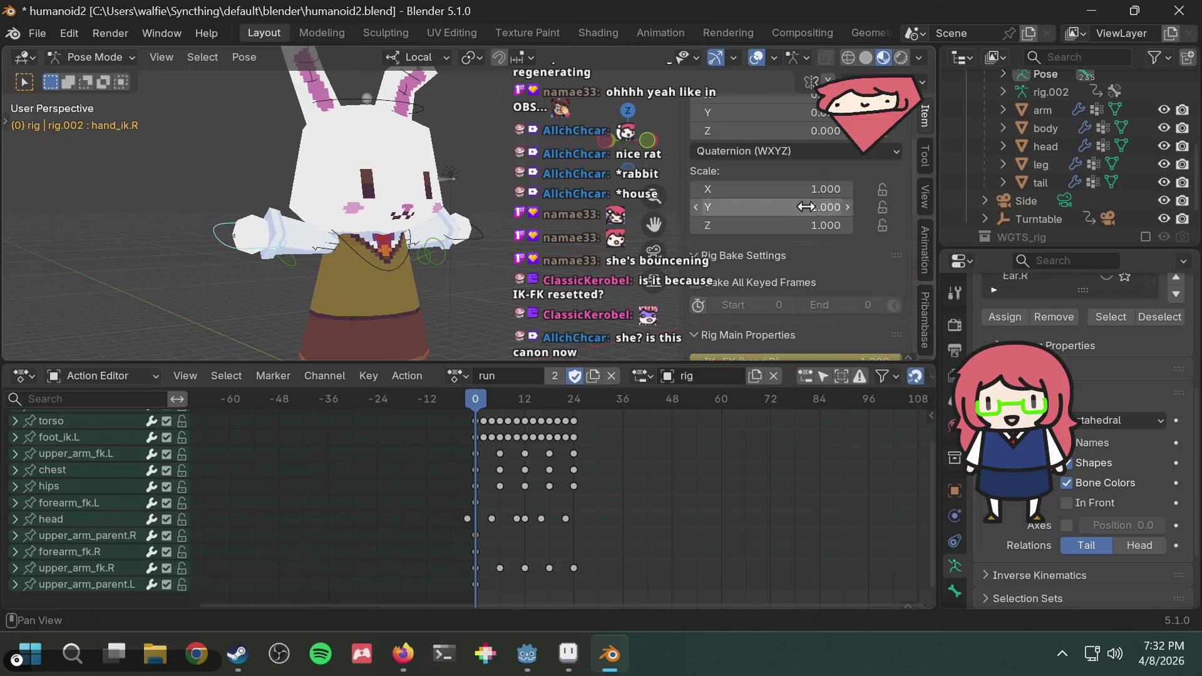
scroll(805, 206, "up", 1)
scroll(806, 205, "down", 1)
scroll(806, 206, "down", 3)
scroll(805, 205, "down", 2)
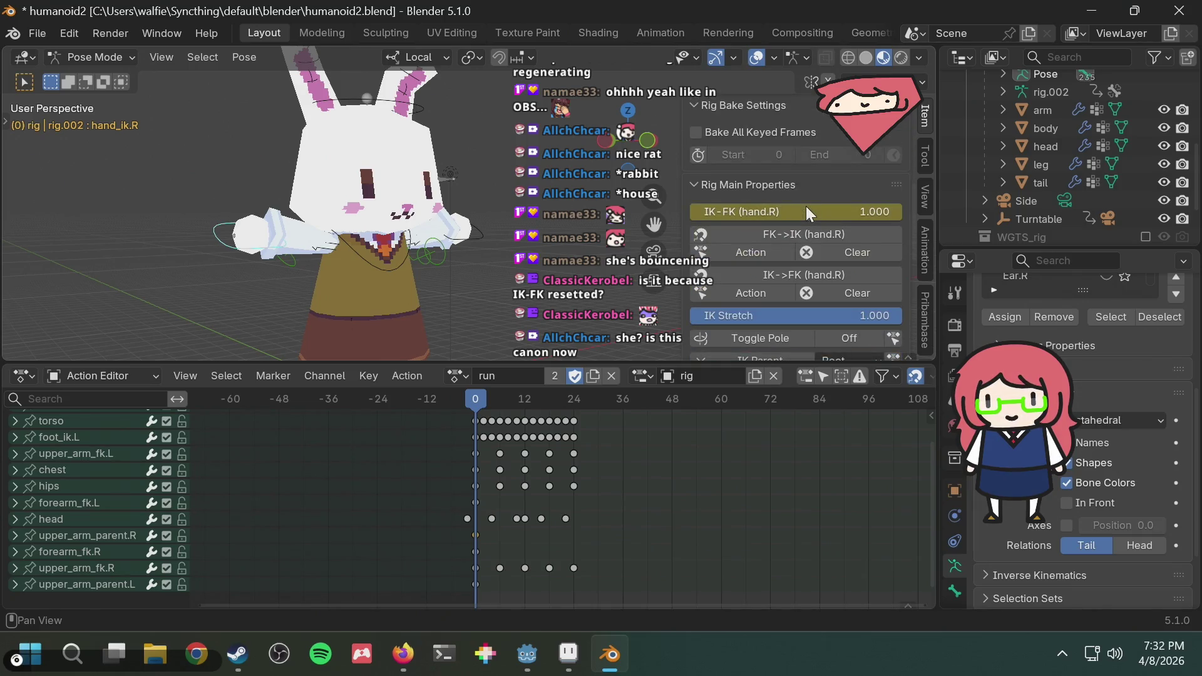
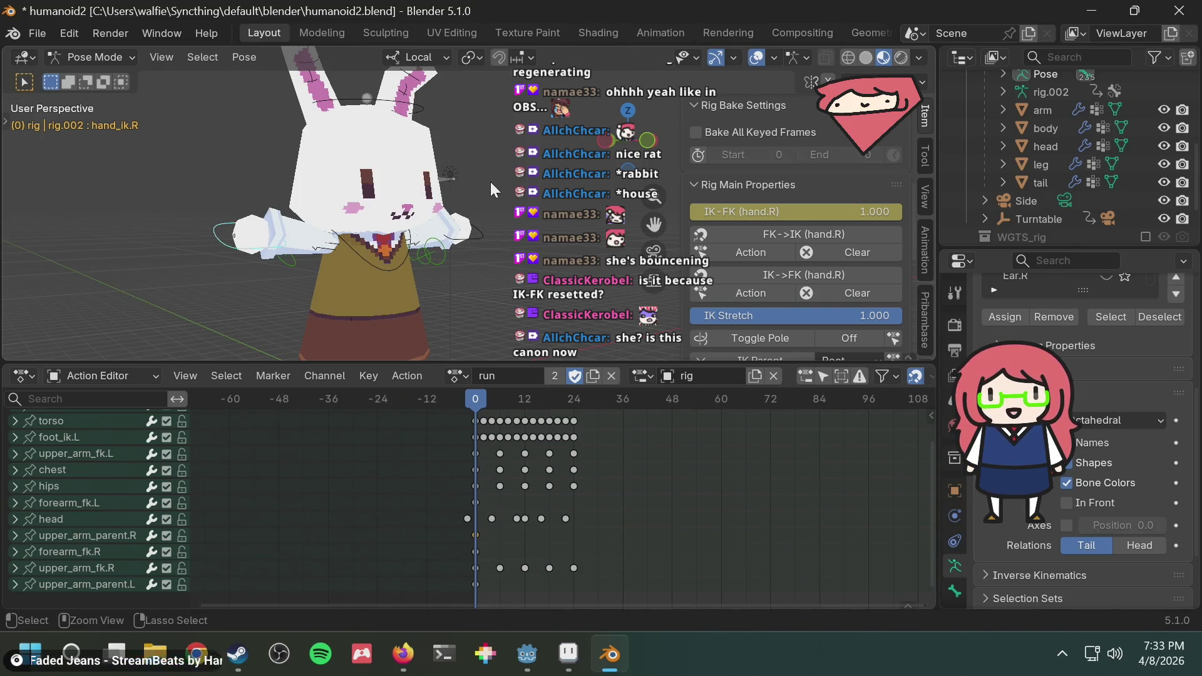
Undo to the walk action with arms lowered, peek at the rig's Drivers, and play the animation.
key("ctrl+shift+m")
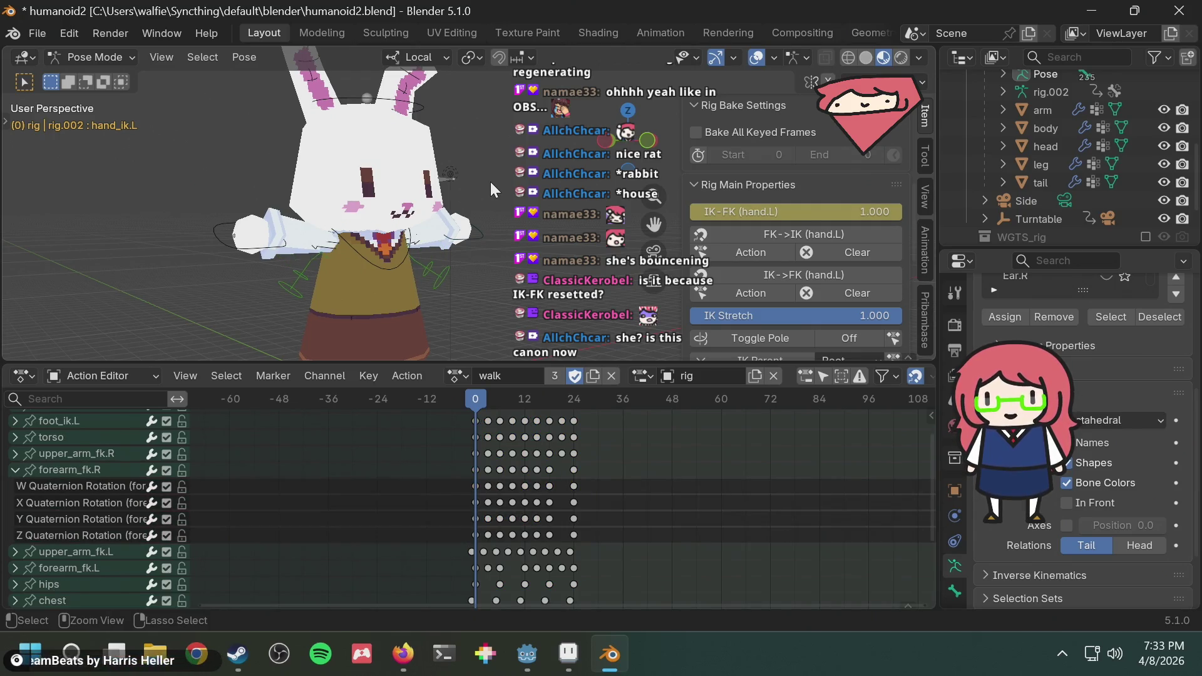
key("ctrl+z")
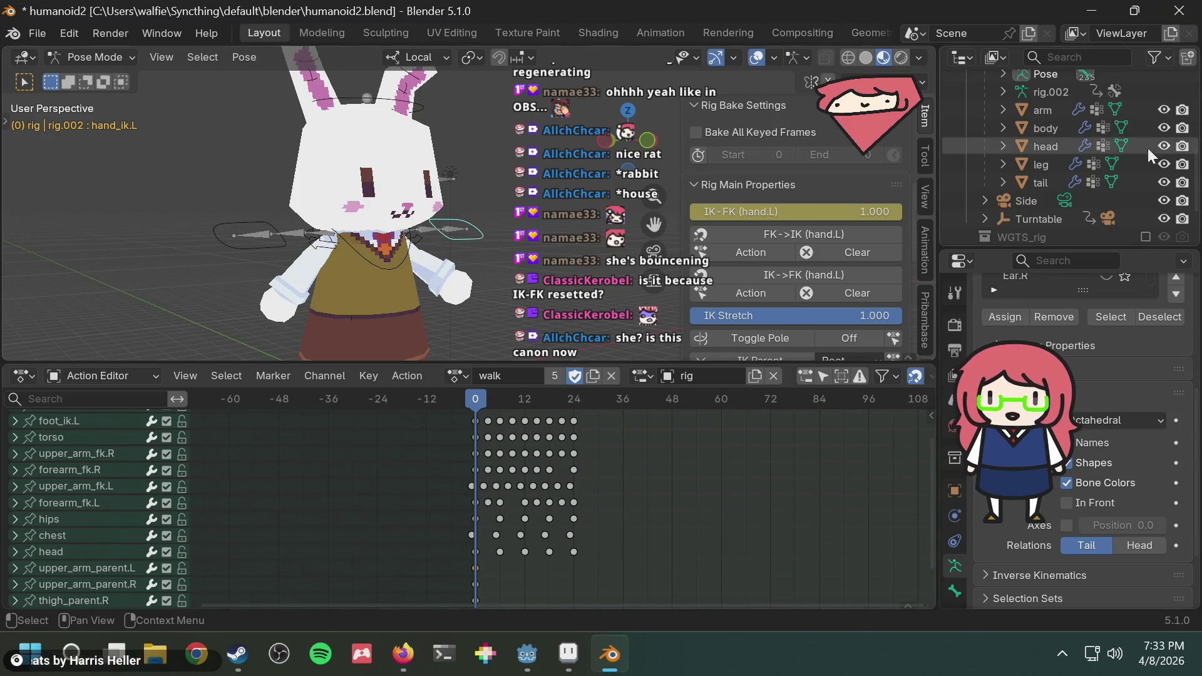
scroll(1146, 146, "up", 3)
scroll(1126, 152, "up", 2)
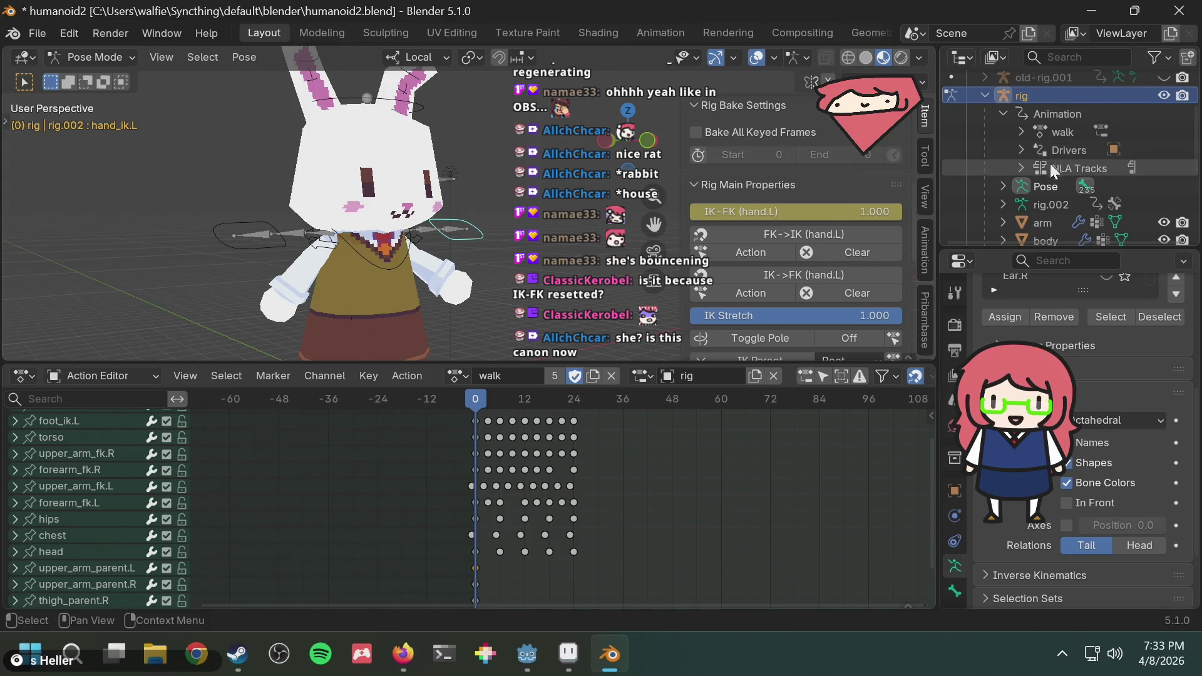
left_click(1020, 150)
left_click(1021, 149)
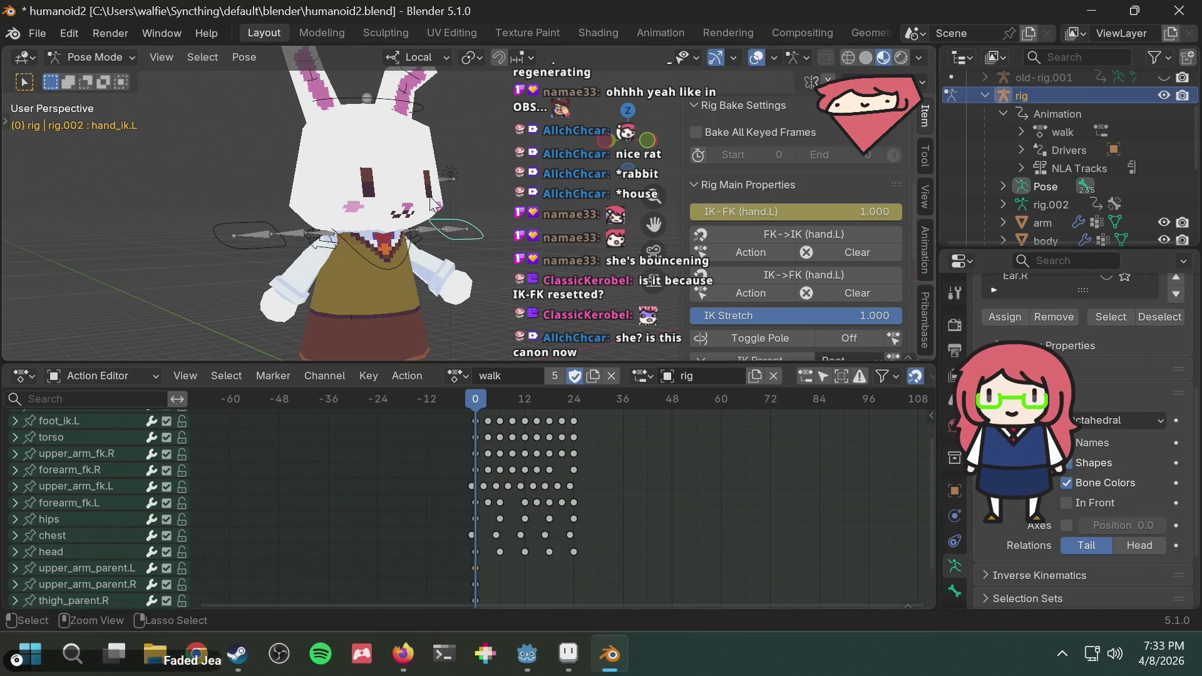
key("space")
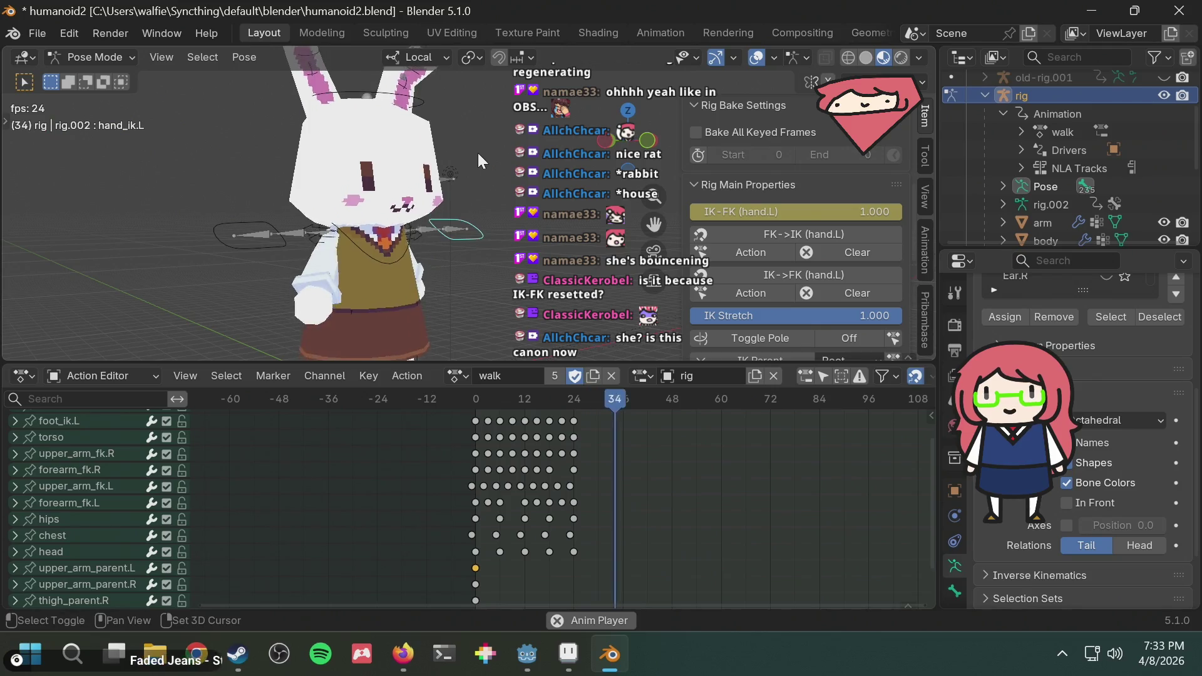
key("space")
scroll(1089, 189, "down", 2)
scroll(1120, 199, "down", 2)
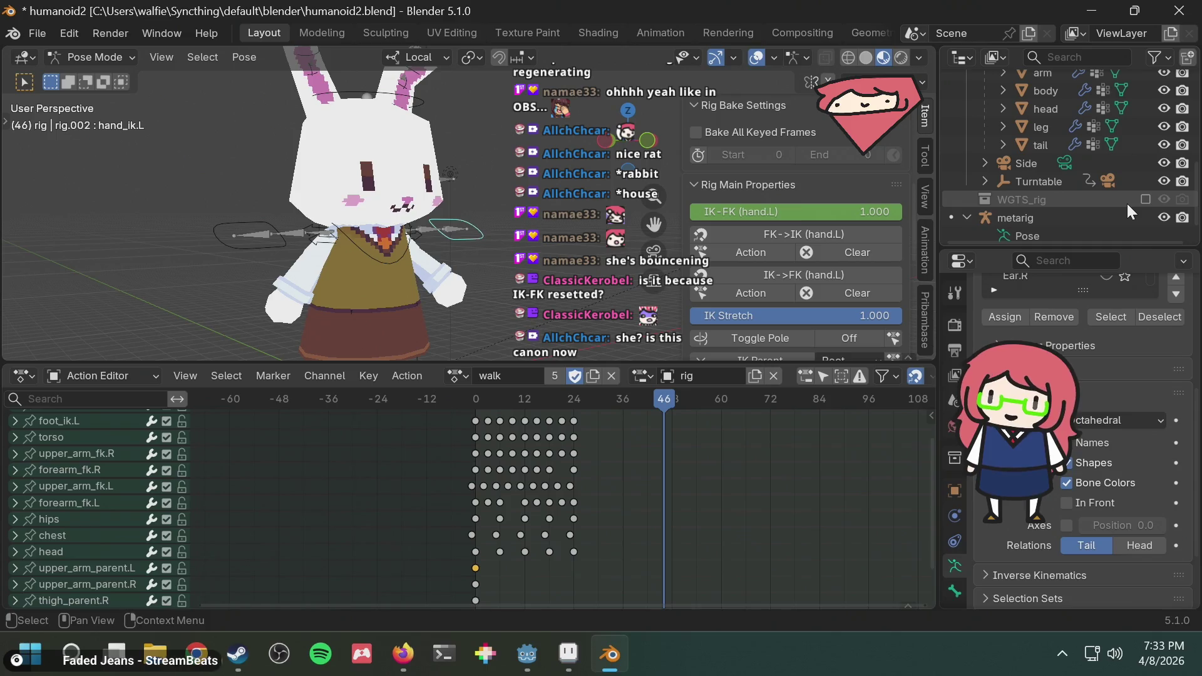
scroll(1089, 201, "up", 2)
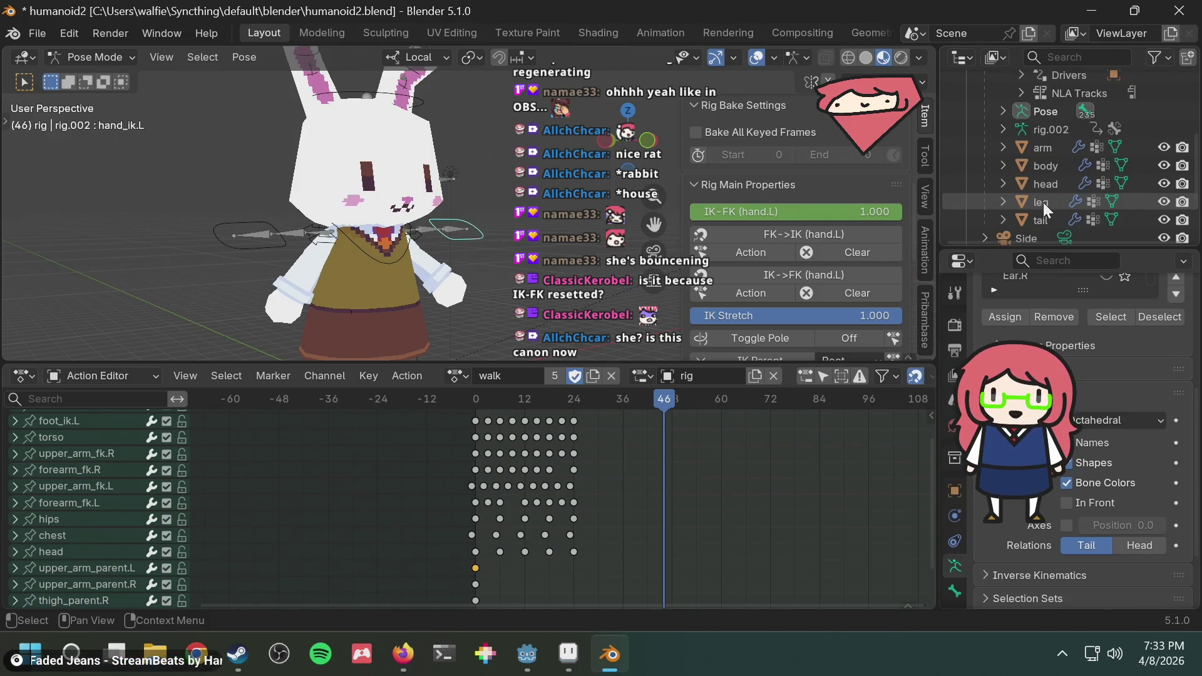
left_click_drag(582, 398, 461, 412)
scroll(1127, 113, "up", 2)
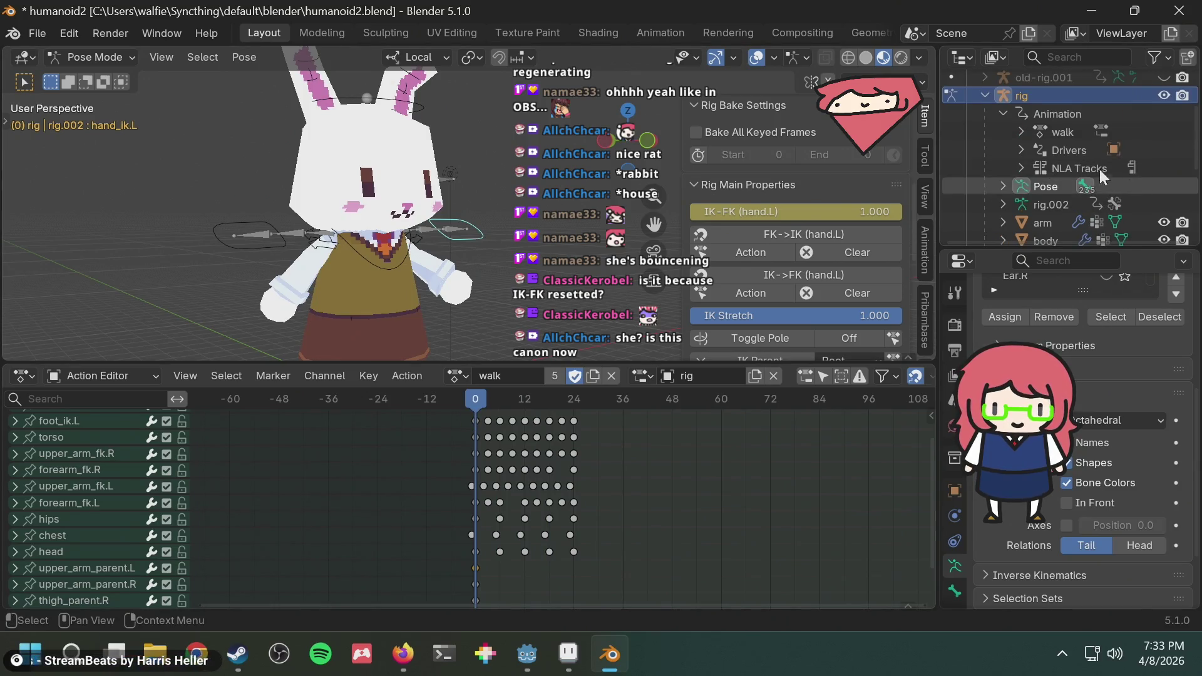
scroll(1060, 146, "up", 1)
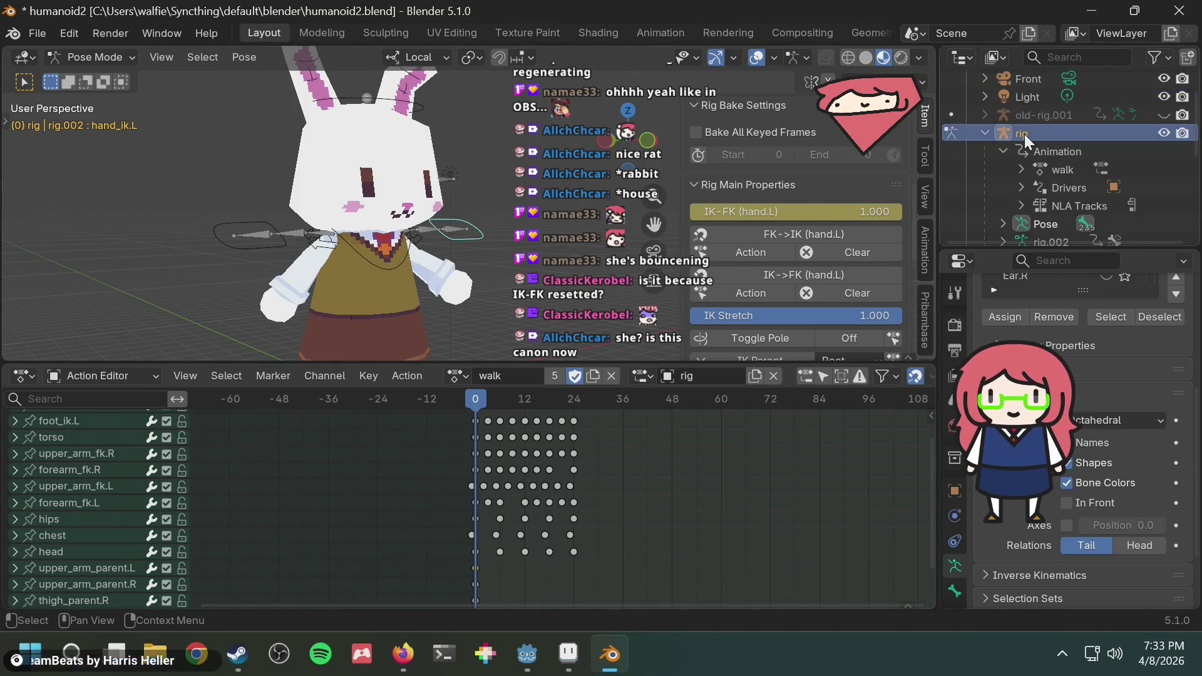
Expand old-rig.001's Animation and NLA Tracks and rig.001's Animation/Drivers entries in the Outliner.
left_click(986, 113)
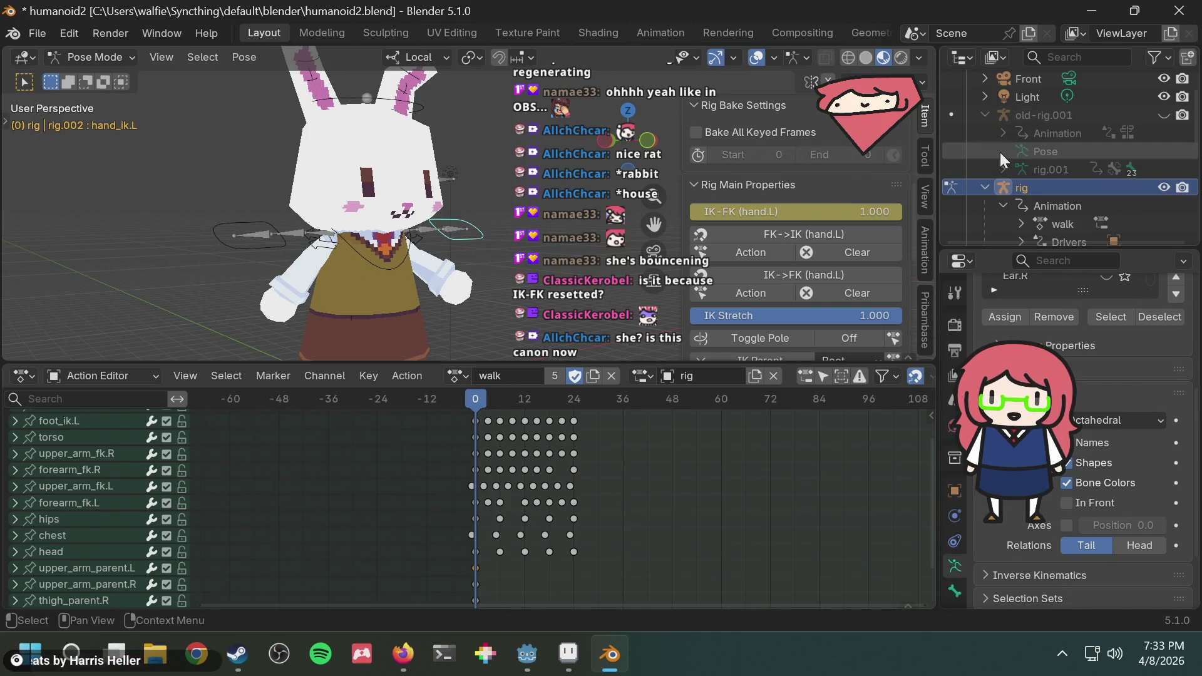
left_click(1000, 133)
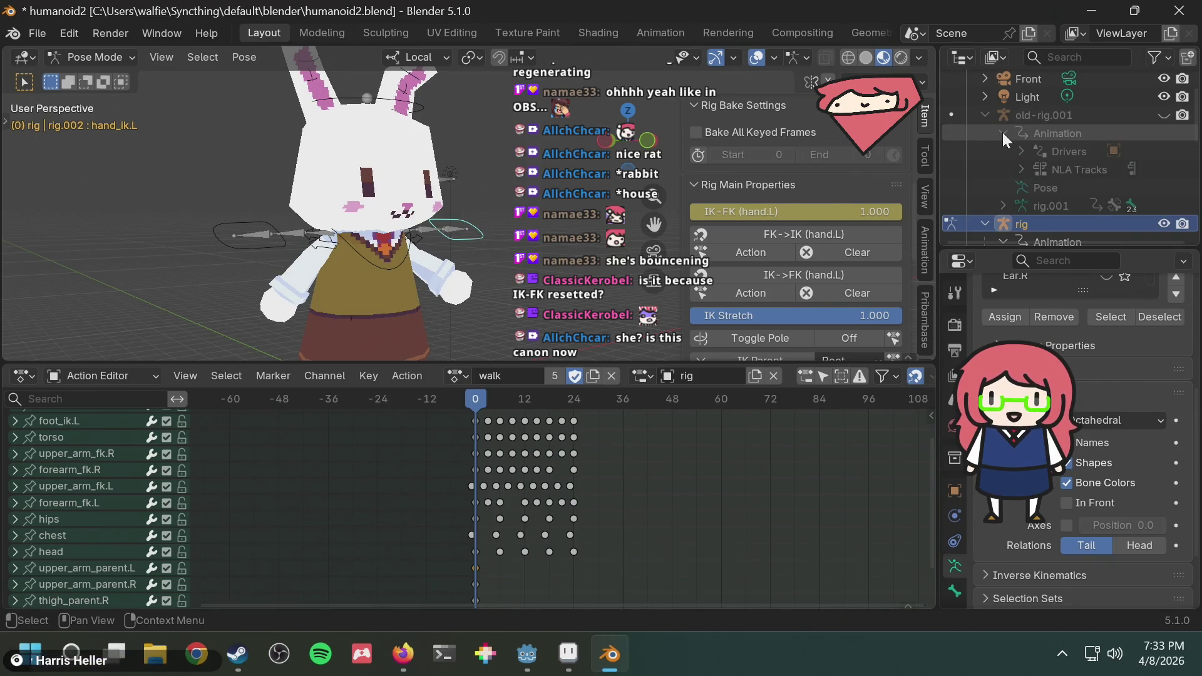
left_click(1021, 170)
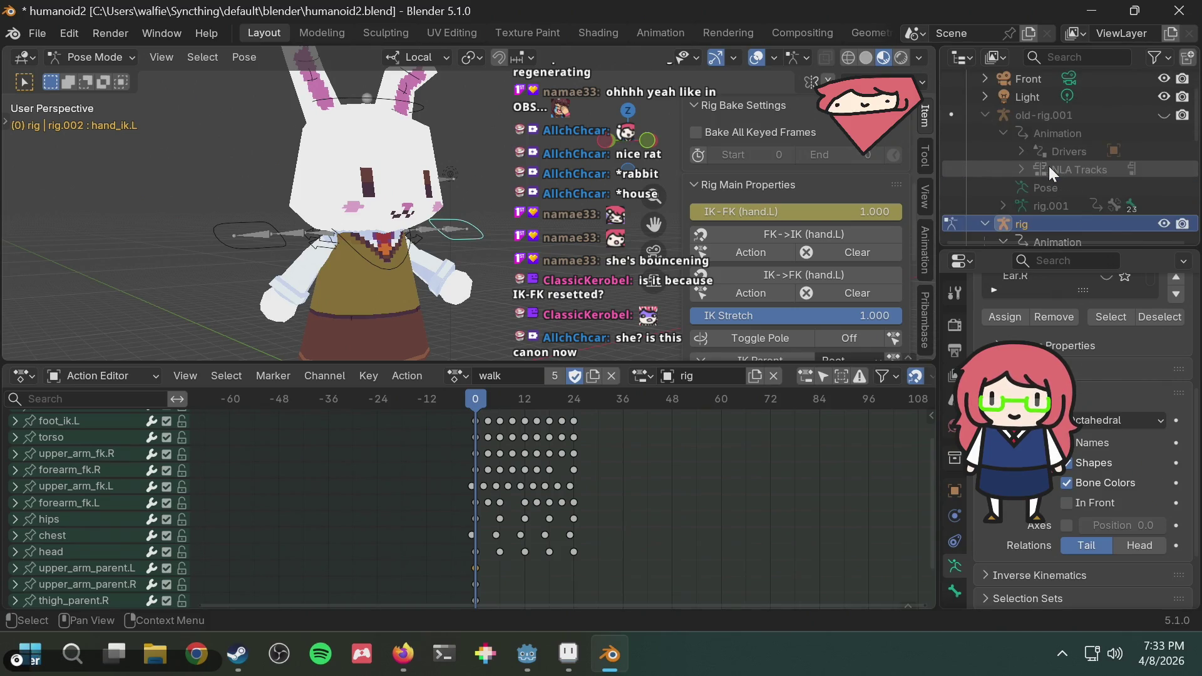
scroll(1049, 166, "down", 2)
left_click(1002, 170)
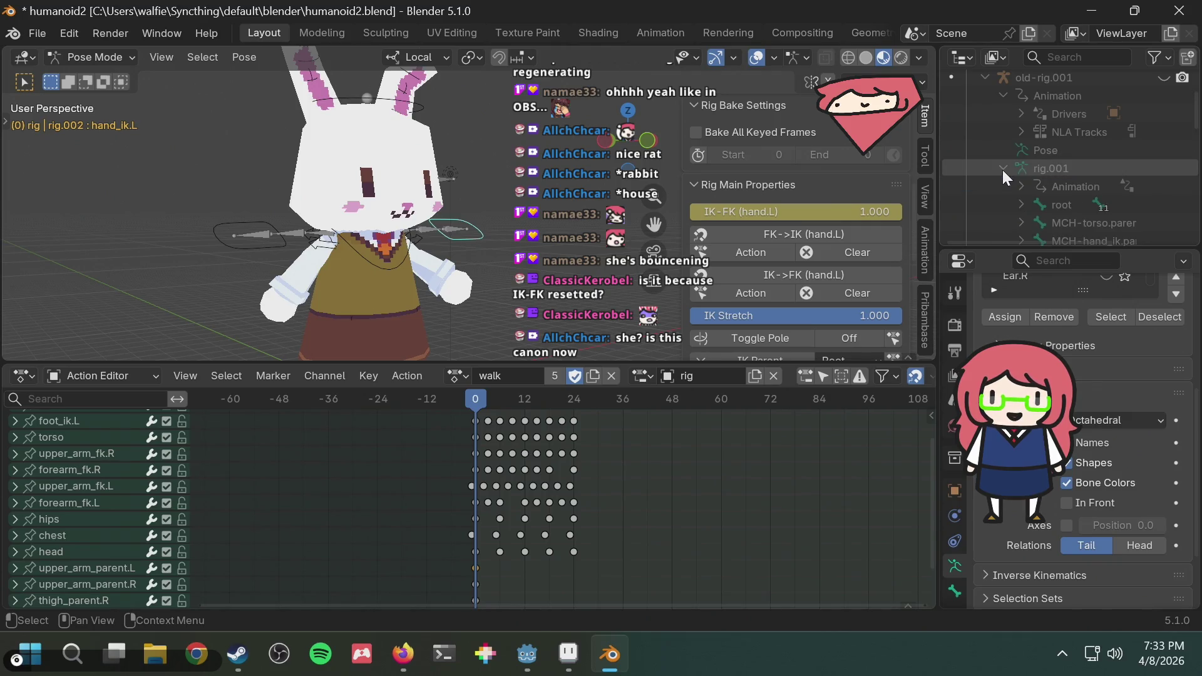
scroll(1062, 171, "down", 2)
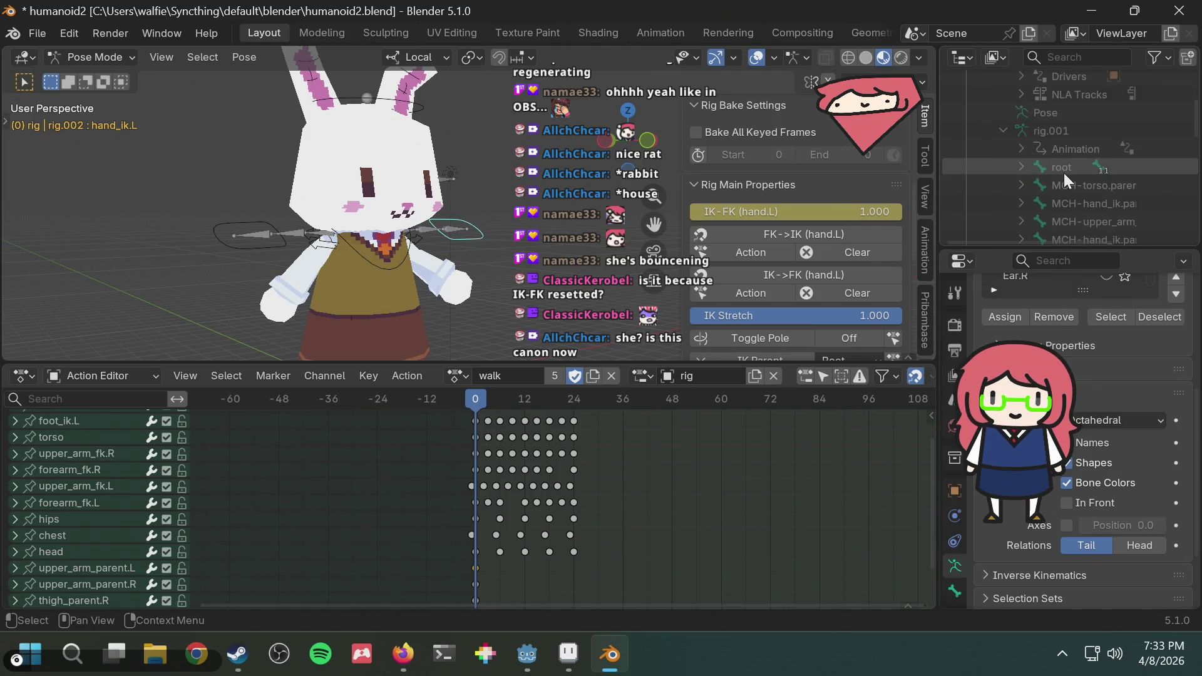
scroll(1064, 173, "up", 2)
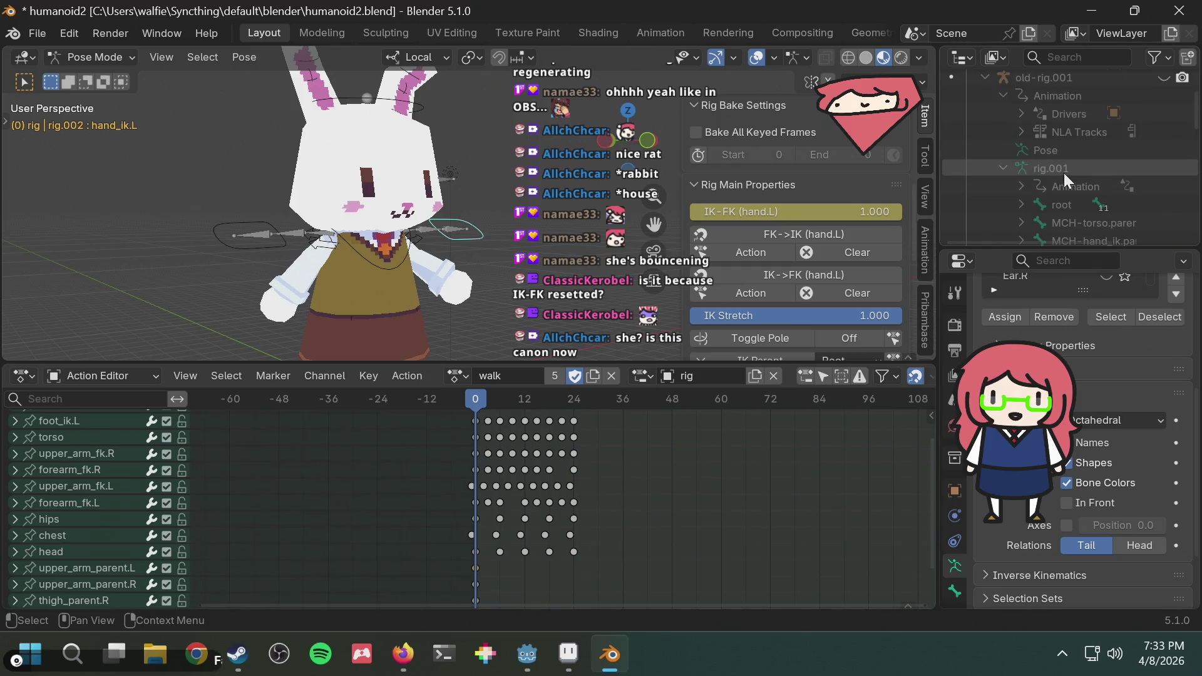
left_click(1020, 185)
left_click(1037, 204)
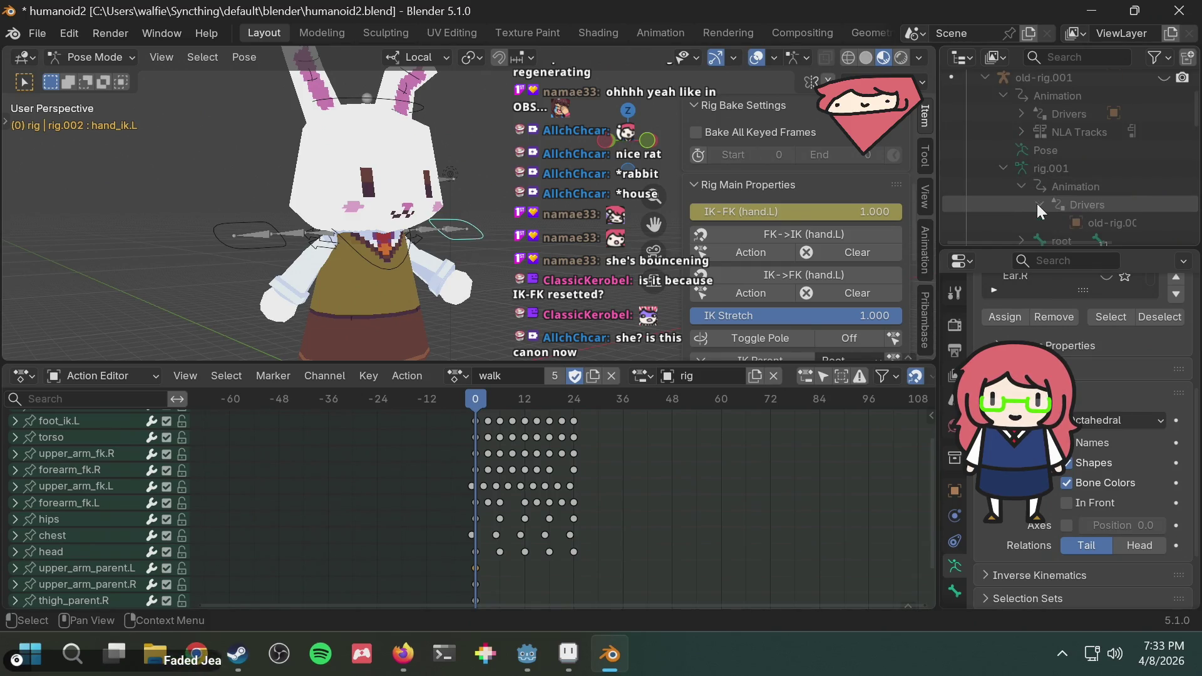
left_click(1021, 185)
scroll(1029, 186, "down", 2)
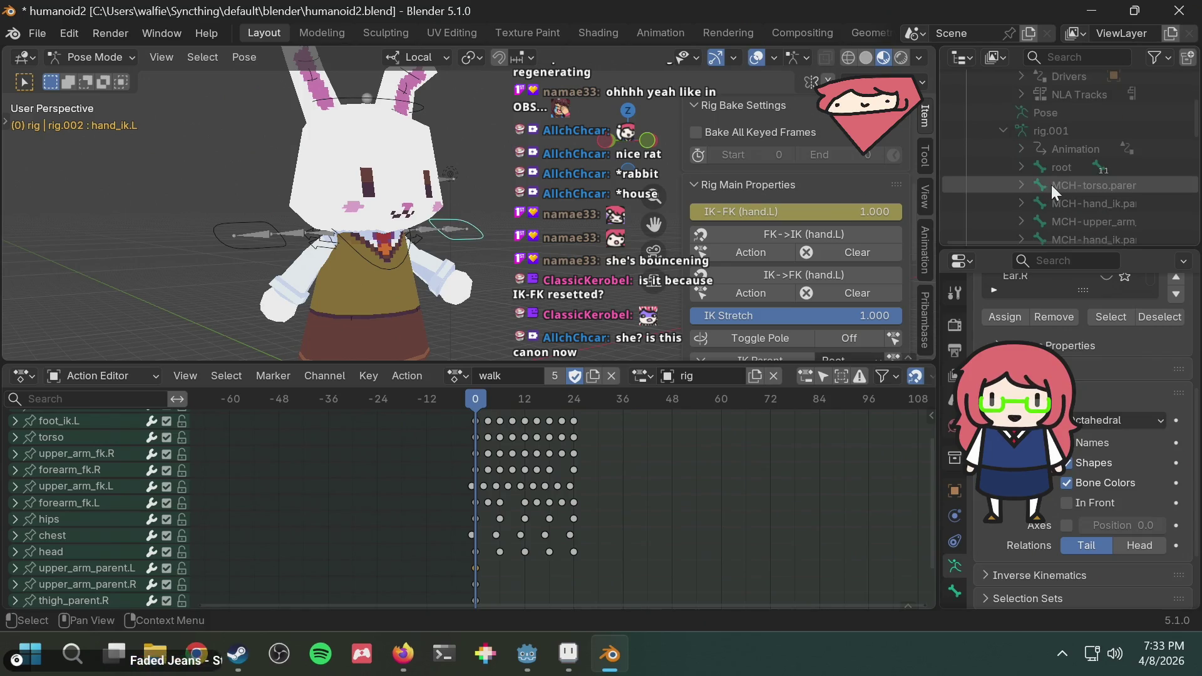
scroll(1054, 184, "down", 4)
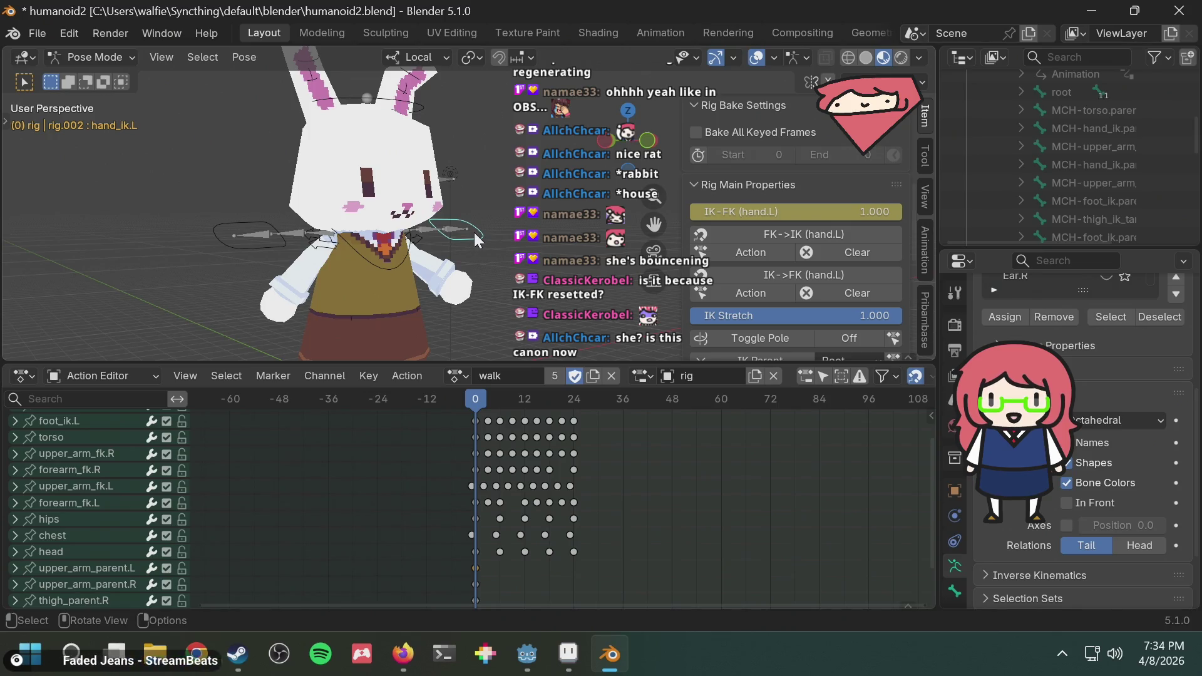
scroll(112, 492, "up", 3)
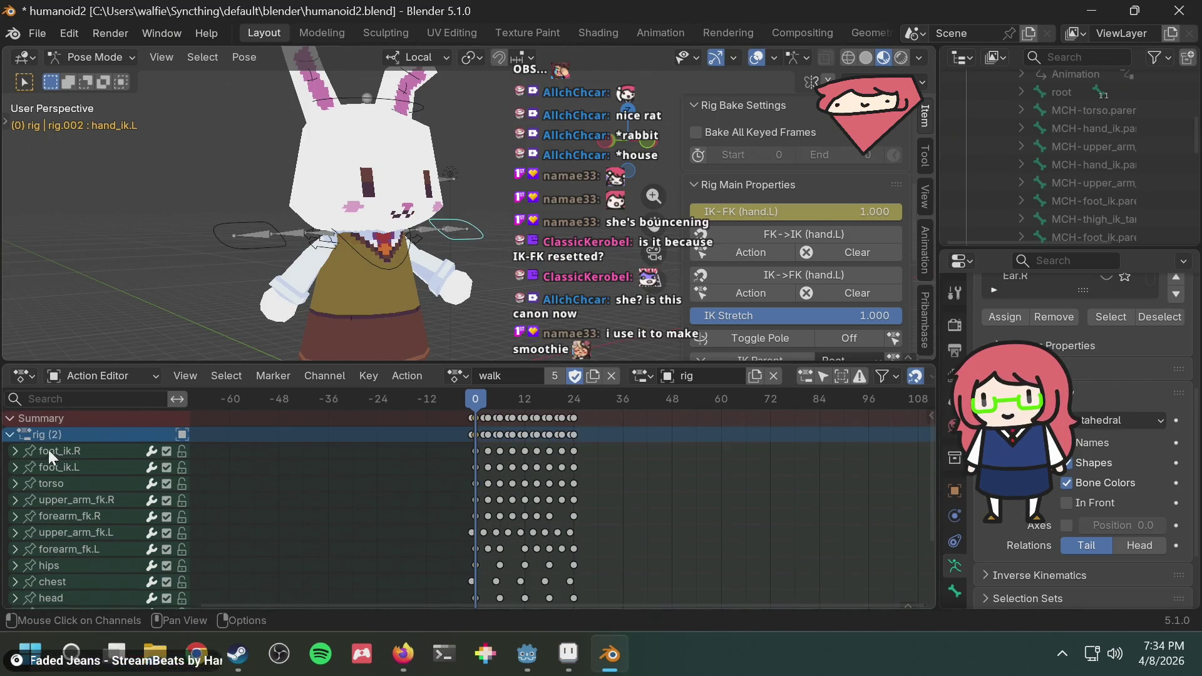
scroll(70, 513, "down", 3)
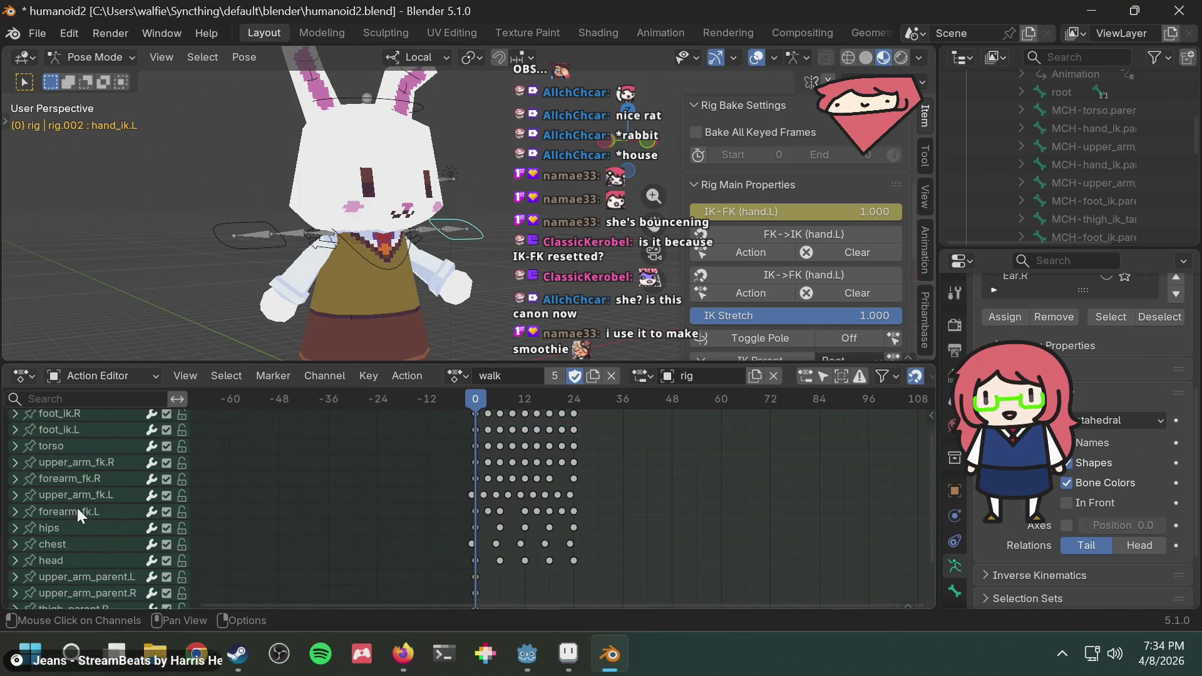
key("g")
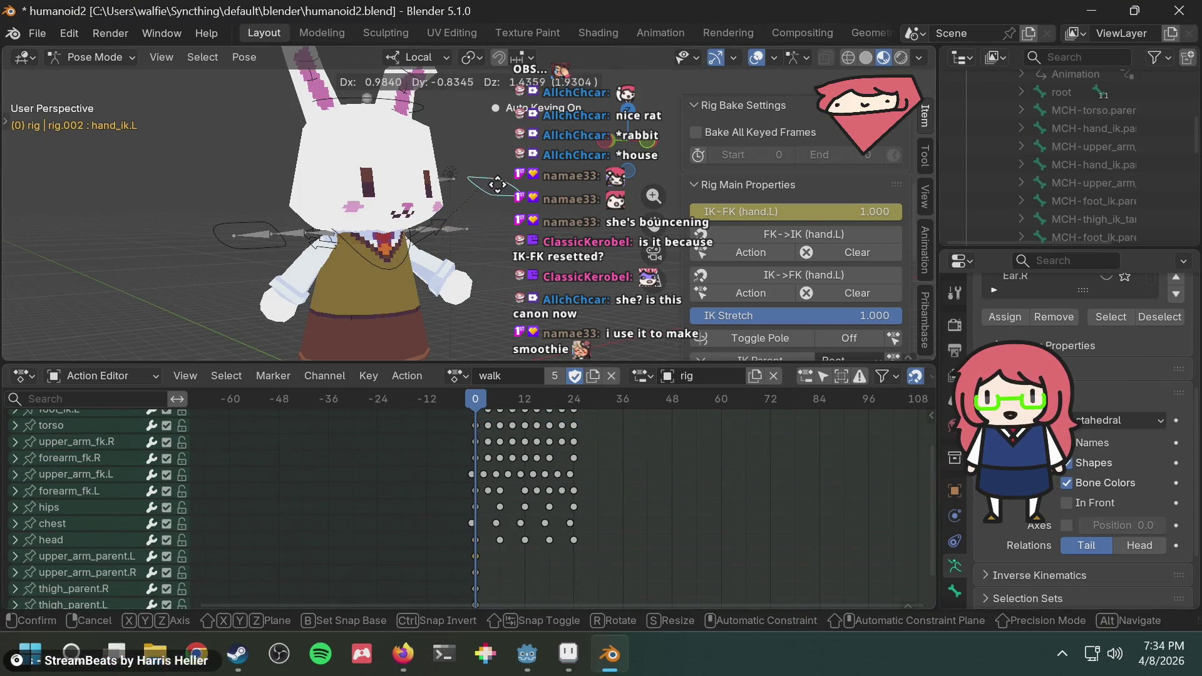
left_click(498, 266)
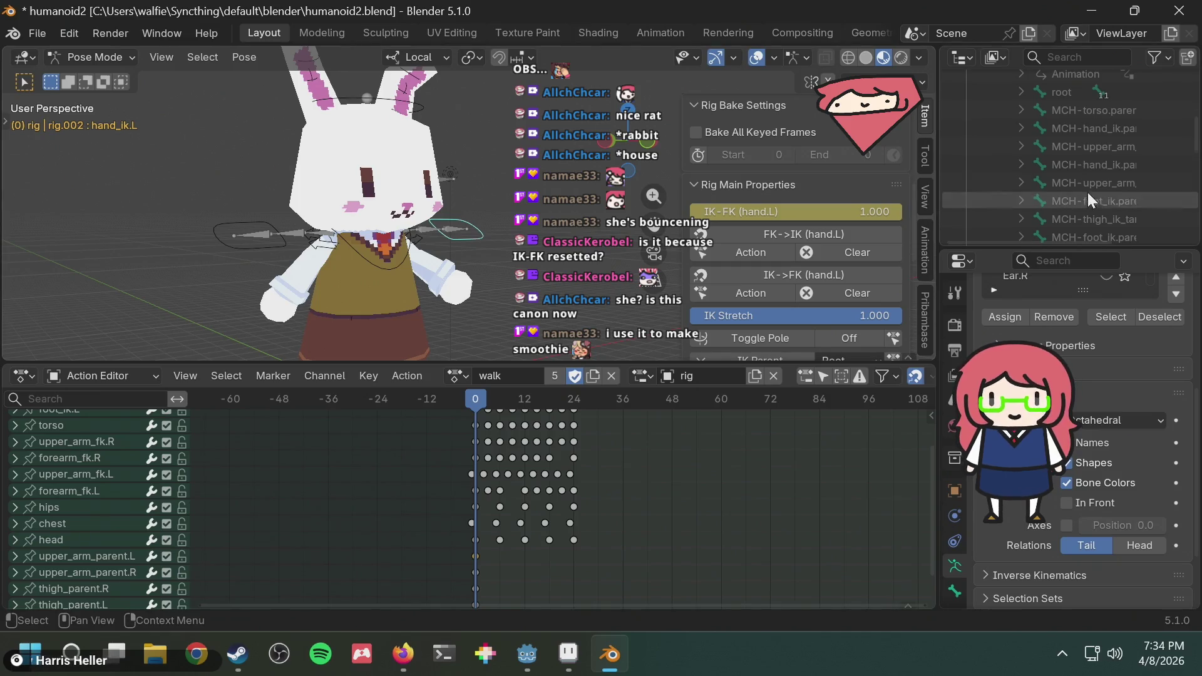
scroll(1085, 193, "up", 5)
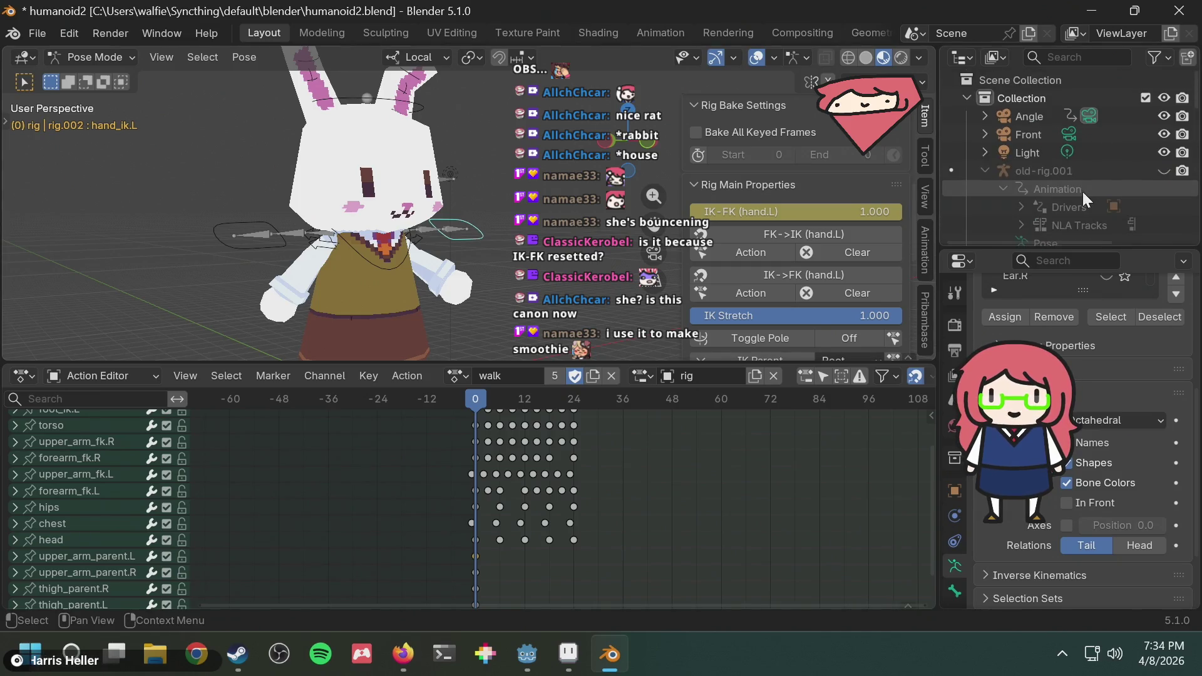
Select old-rig.001, replace the IK-FK (hand.L) keyframe at frame 0, and switch to Firefox.
left_click(1041, 170)
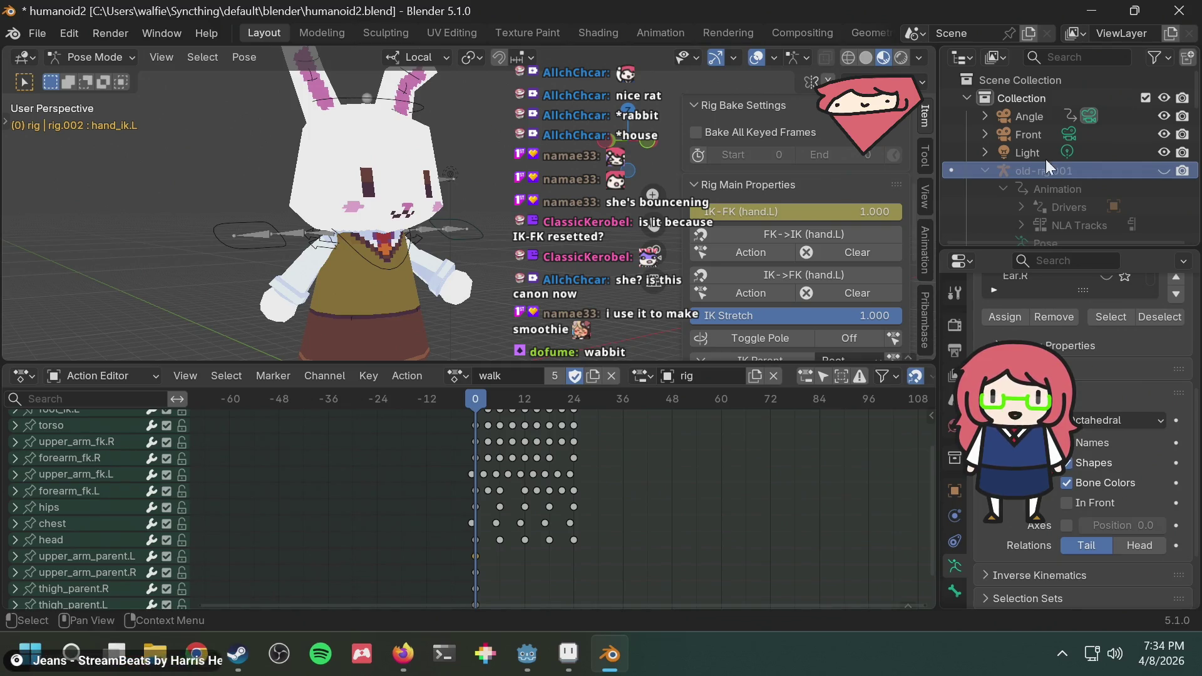
scroll(474, 247, "down", 2)
key("alt+h")
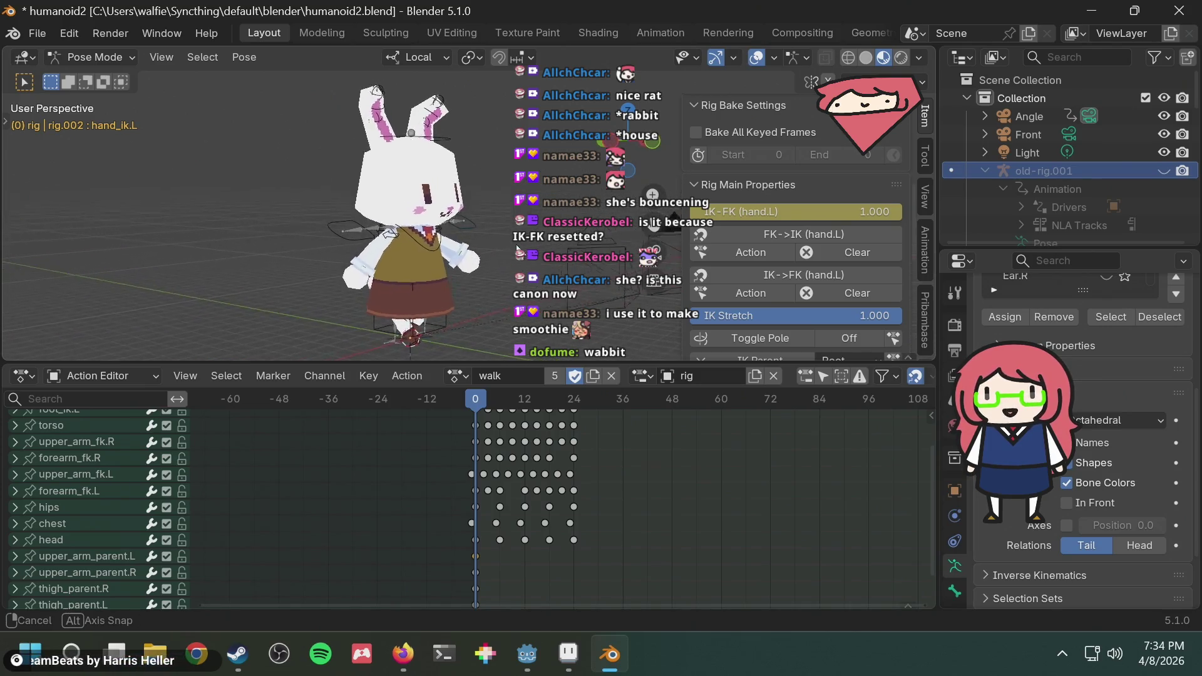
middle_click_drag(505, 239, 503, 247)
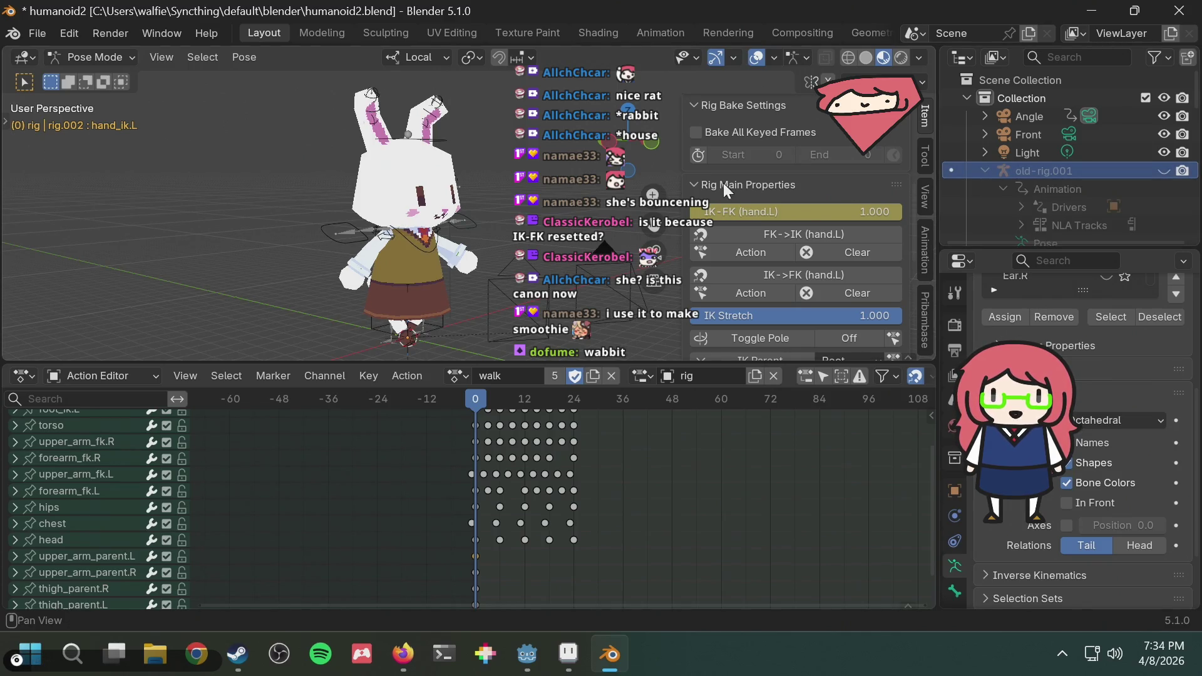
right_click(807, 215)
left_click(806, 213)
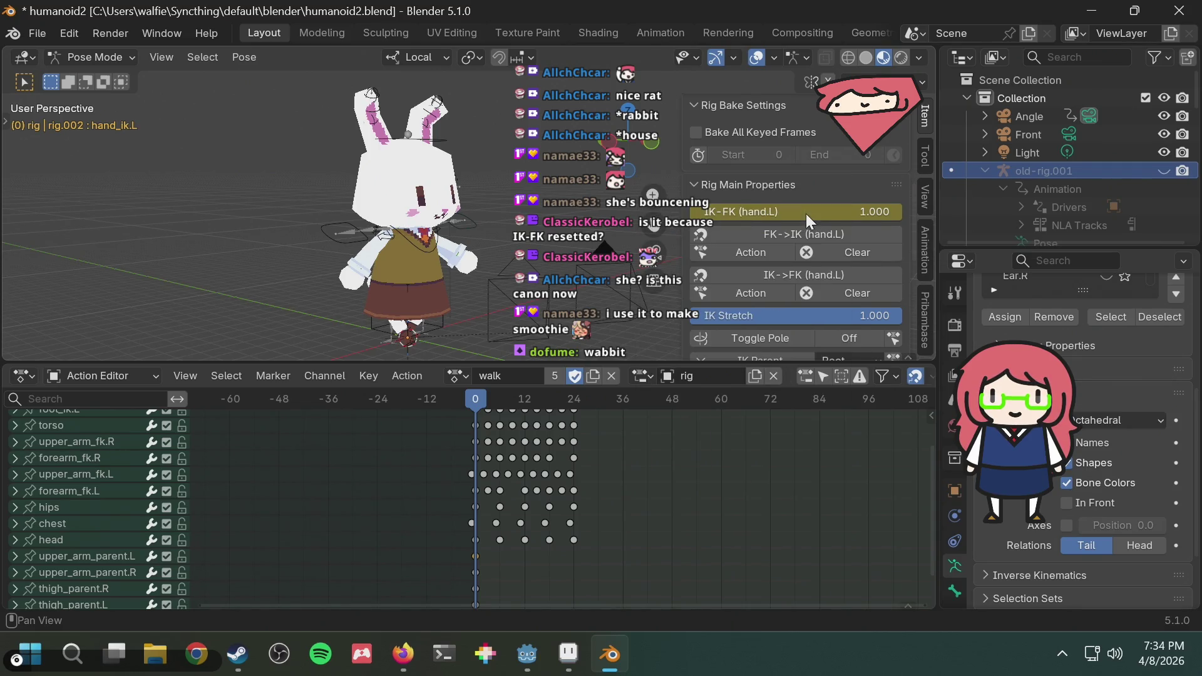
key("alt+Tab")
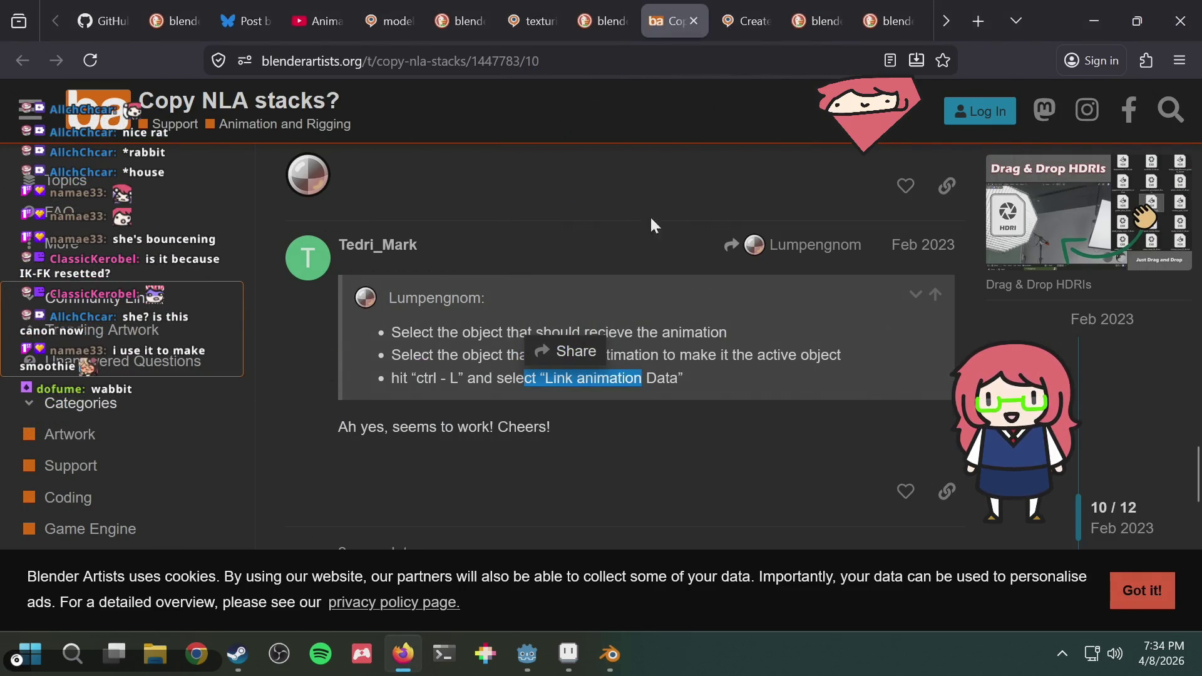
Read the 'Copy NLA stacks?' reply mentioning Link Animation Data, then return to Blender.
left_click(699, 463)
scroll(657, 398, "down", 5)
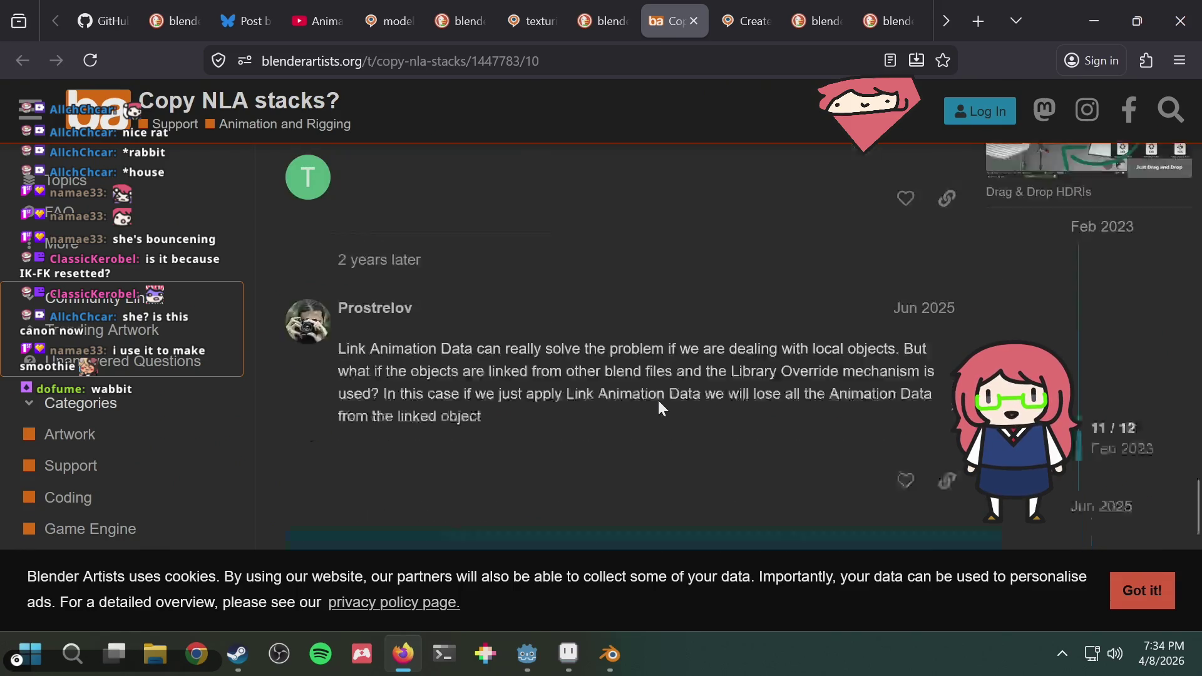
scroll(655, 407, "up", 1)
key("alt+Tab")
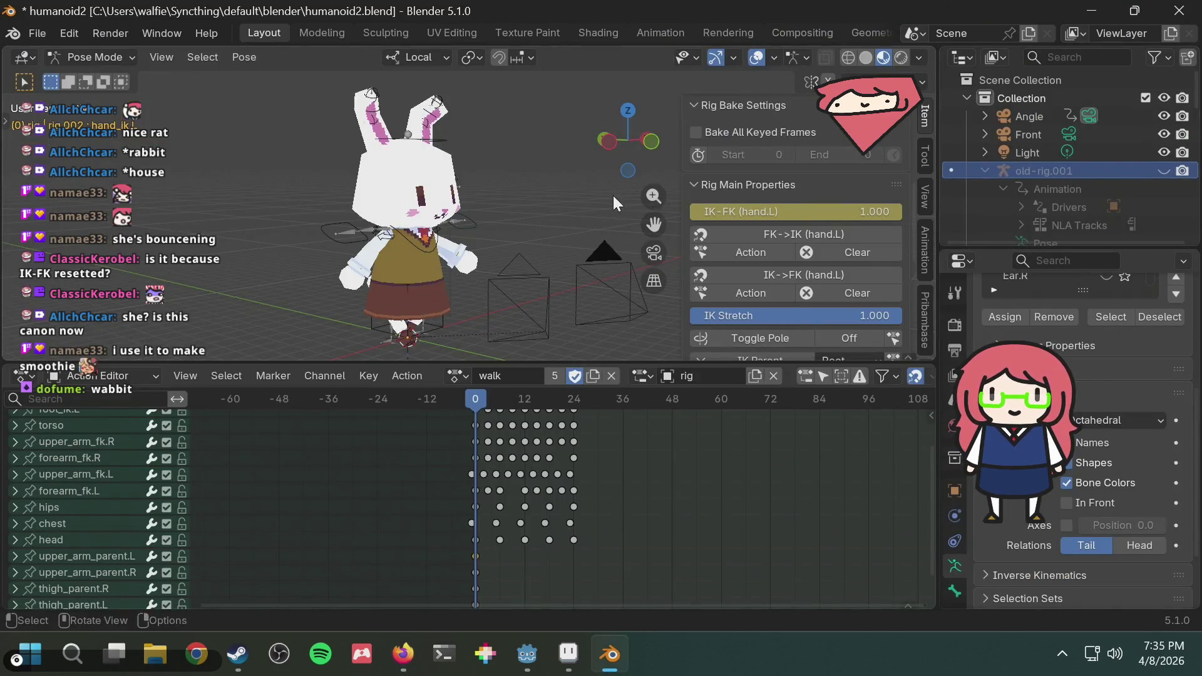
key("alt+Tab")
scroll(522, 302, "up", 2)
scroll(522, 301, "down", 2)
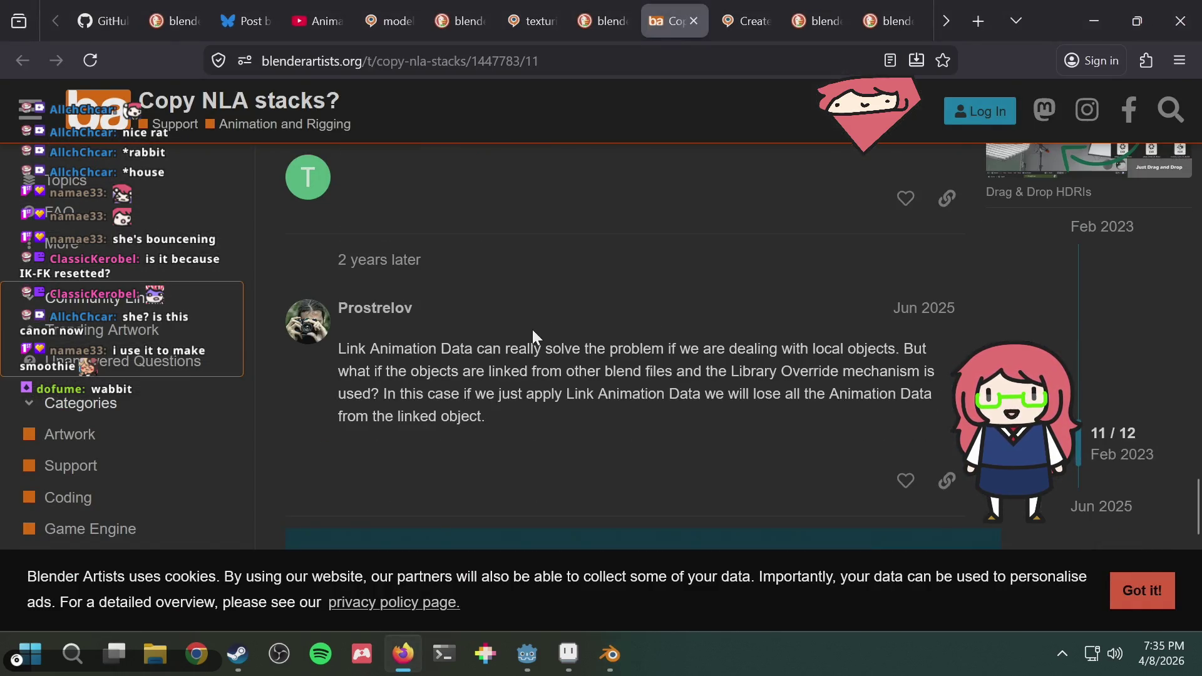
left_click_drag(541, 345, 636, 355)
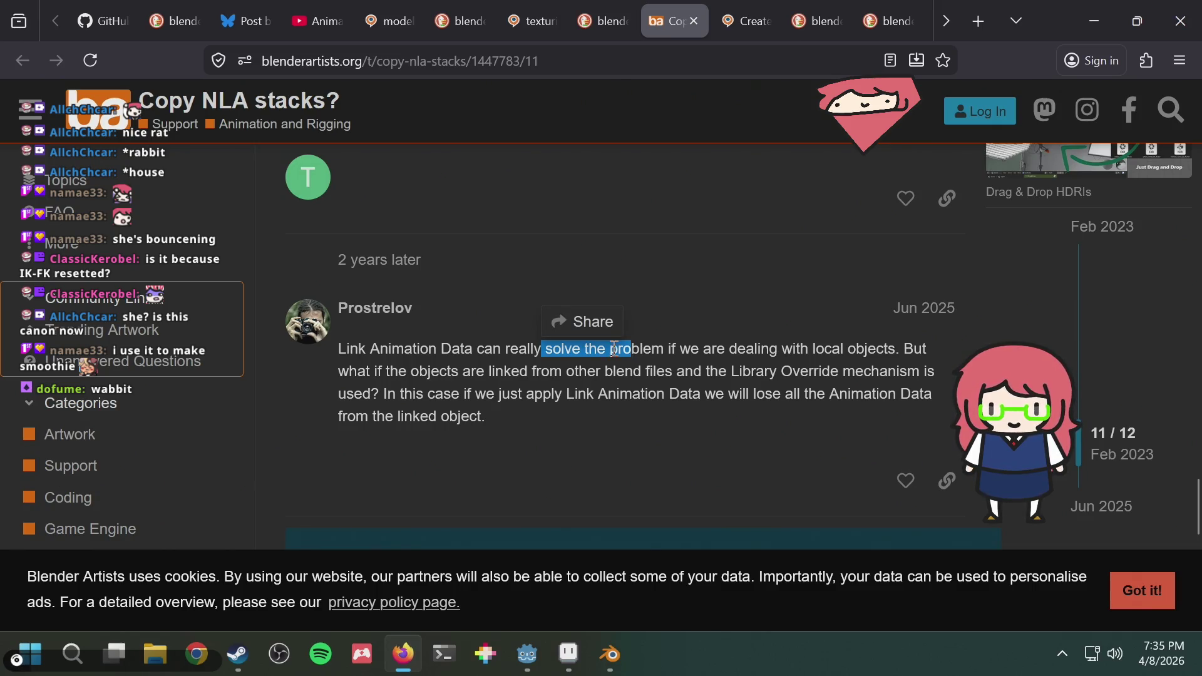
left_click(543, 391)
left_click_drag(544, 393, 585, 394)
left_click(601, 394)
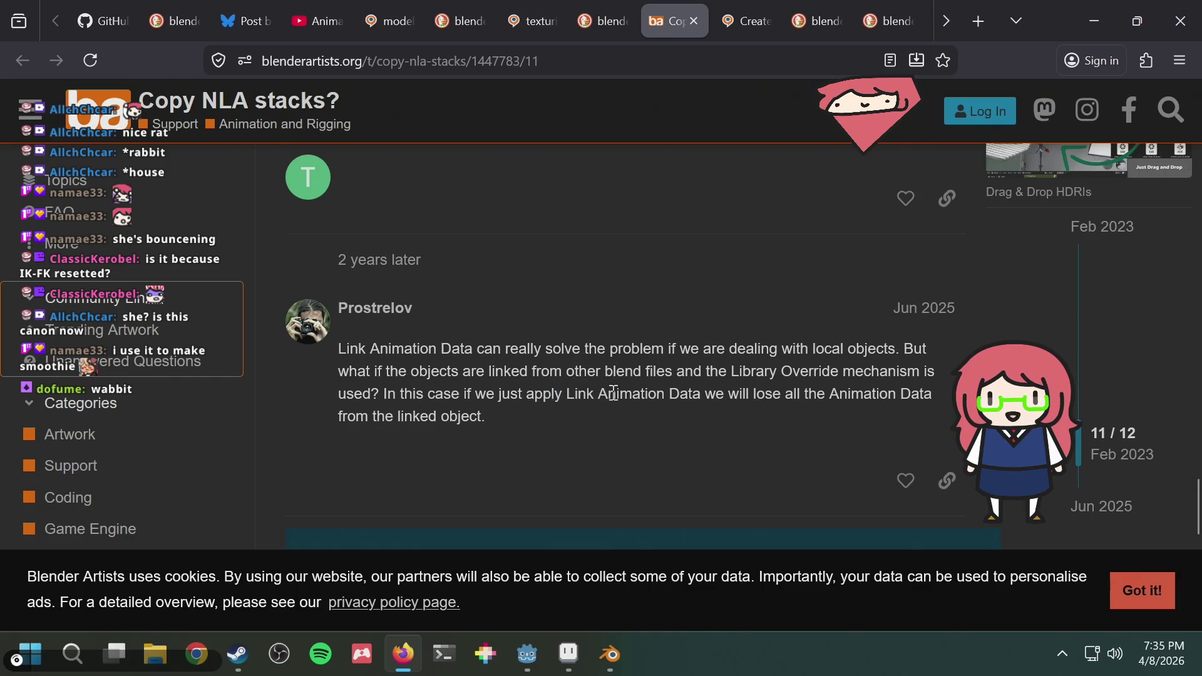
key("alt+Tab")
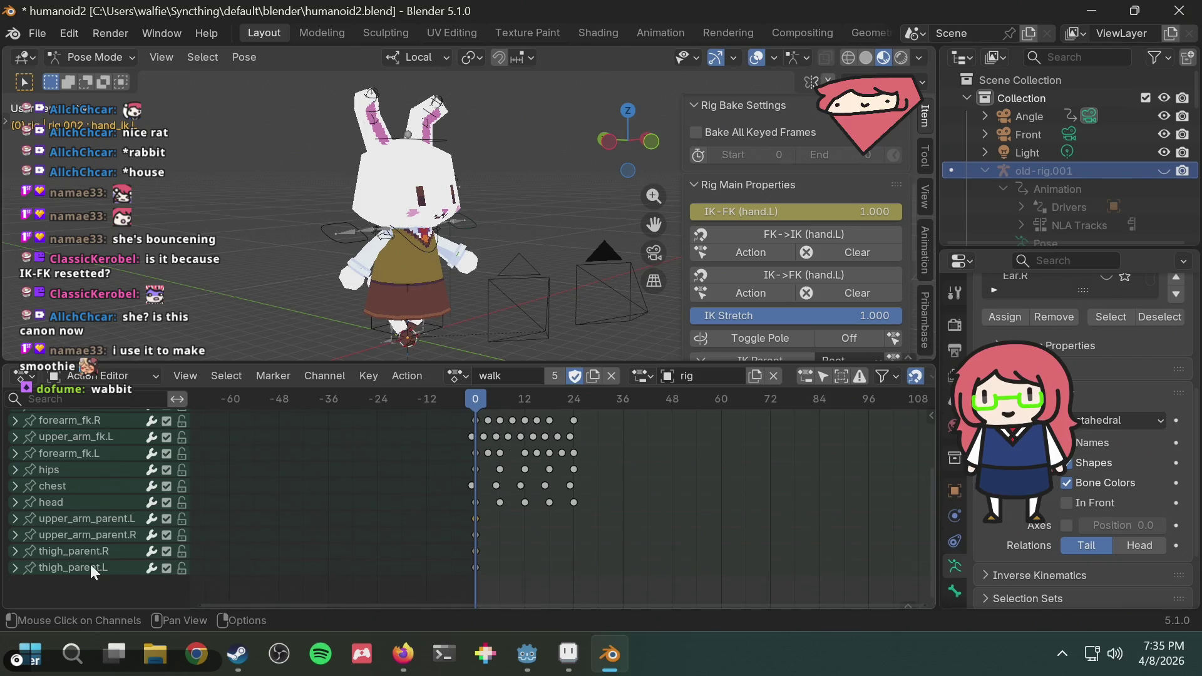
scroll(90, 563, "up", 3)
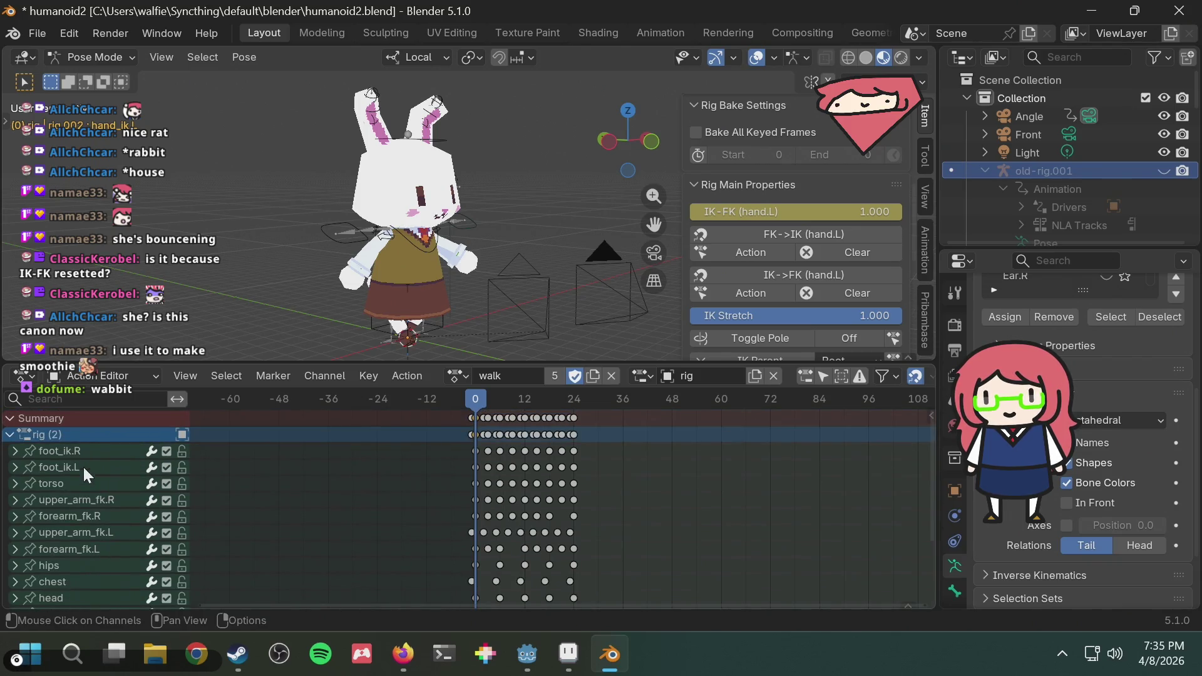
scroll(83, 464, "down", 2)
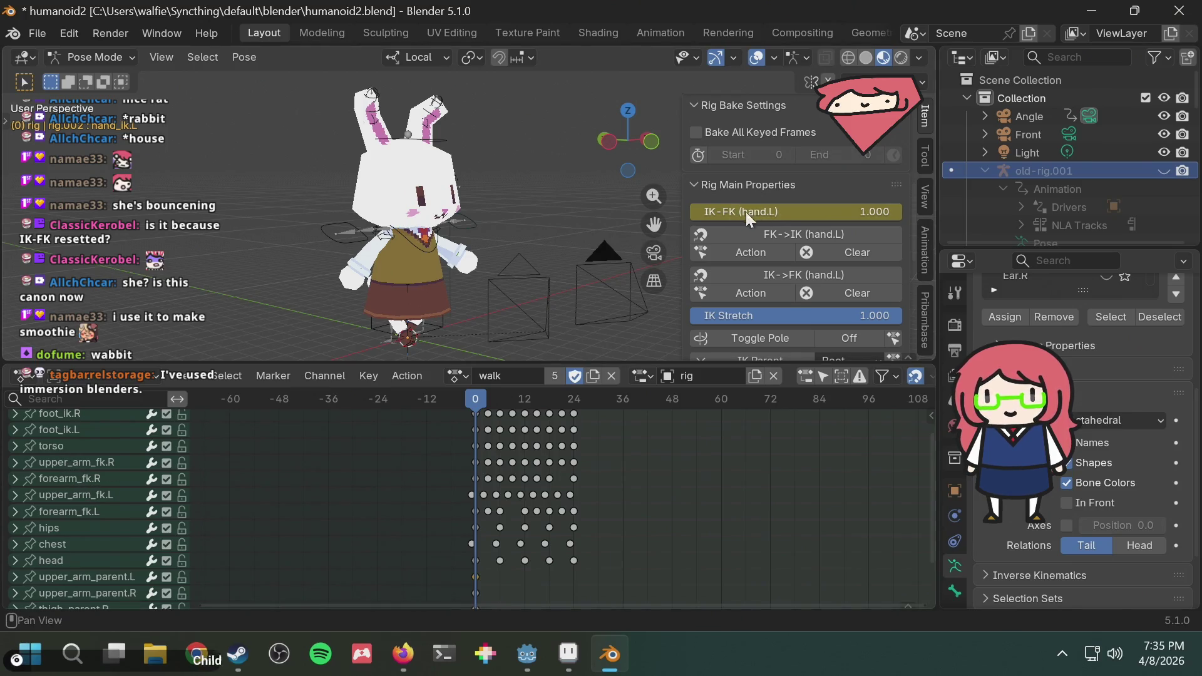
left_click_drag(789, 210, 798, 211)
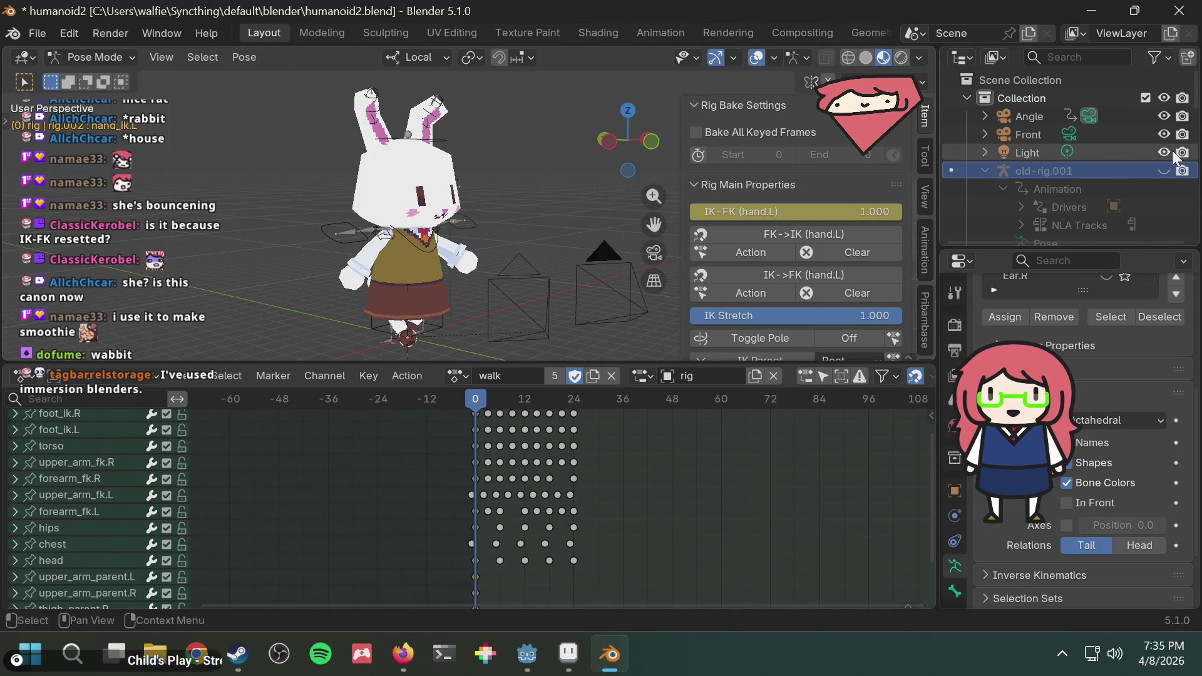
Collapse old-rig.001, activate the new rig, and test-move the left hand IK control, cancelling it.
left_click(986, 168)
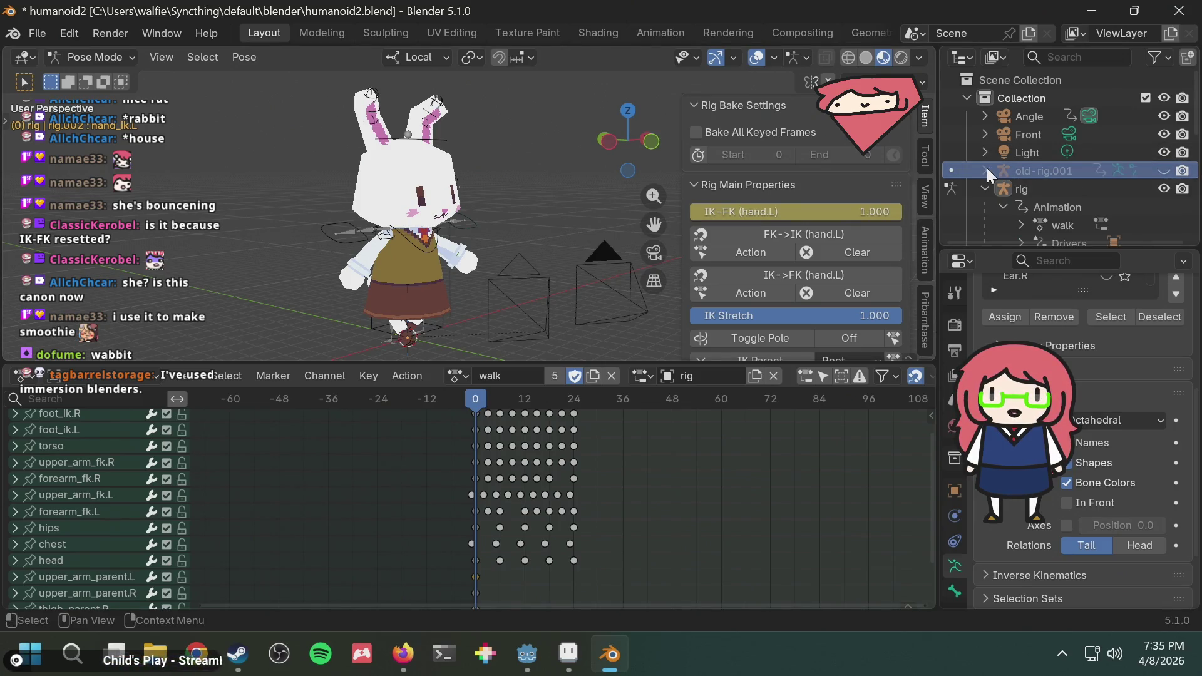
left_click(1063, 187)
left_click_drag(711, 213, 851, 205)
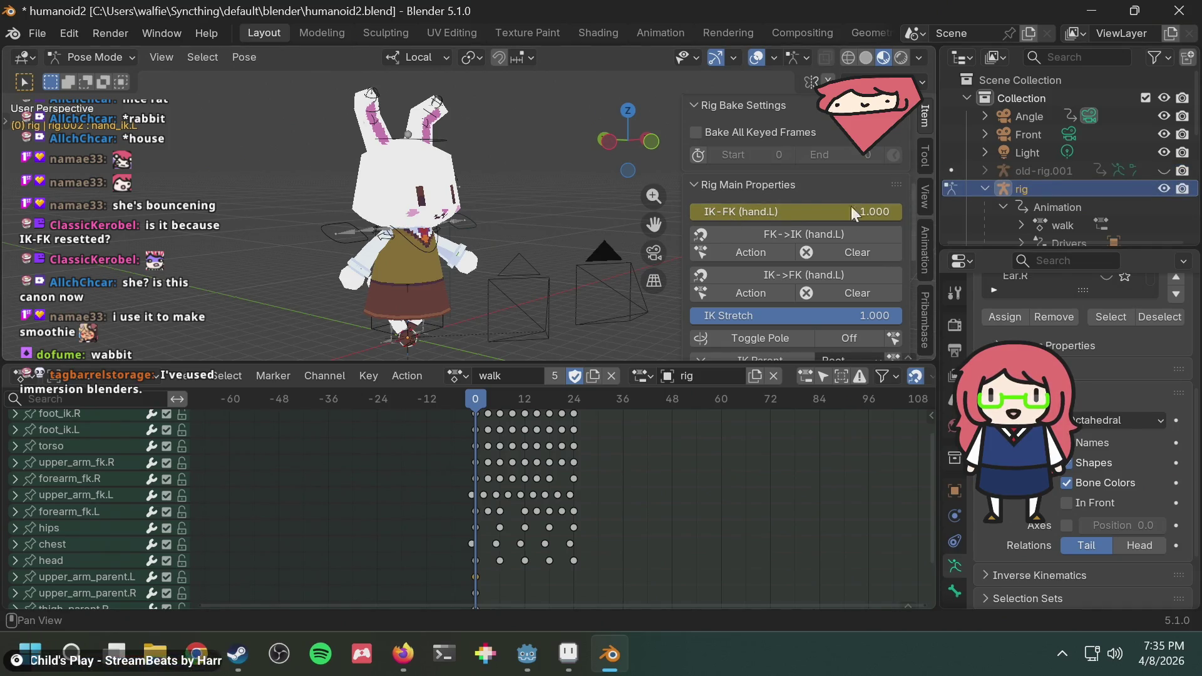
scroll(500, 217, "up", 1)
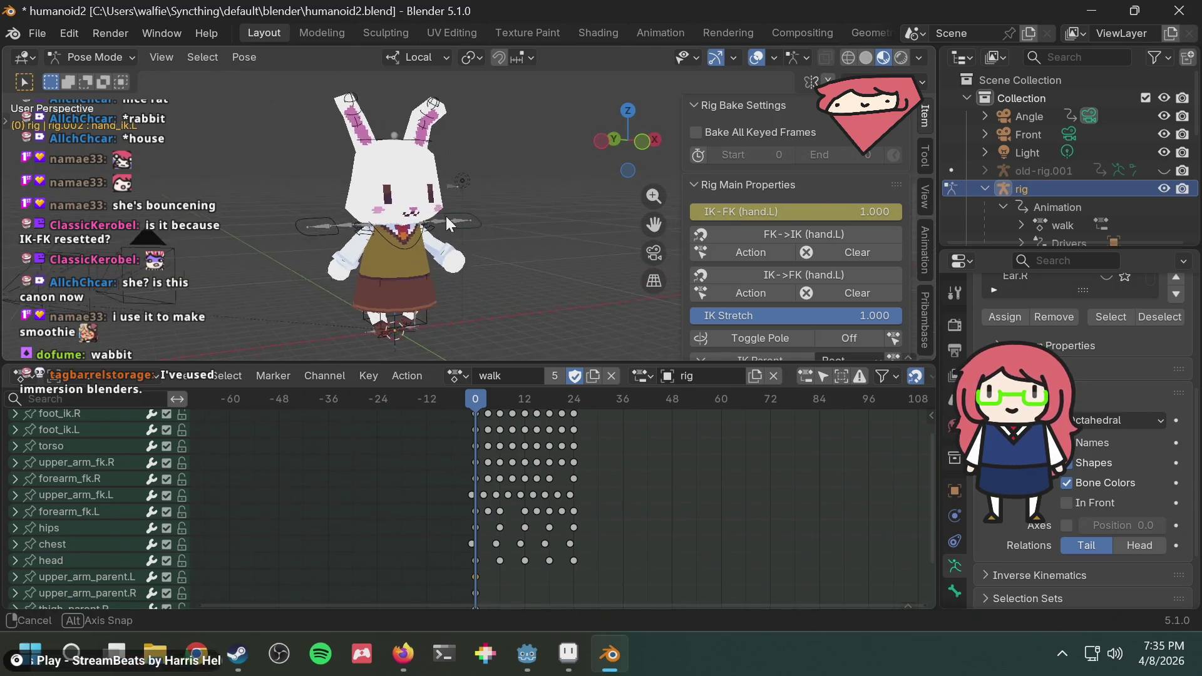
scroll(501, 217, "up", 1)
scroll(501, 217, "up", 2)
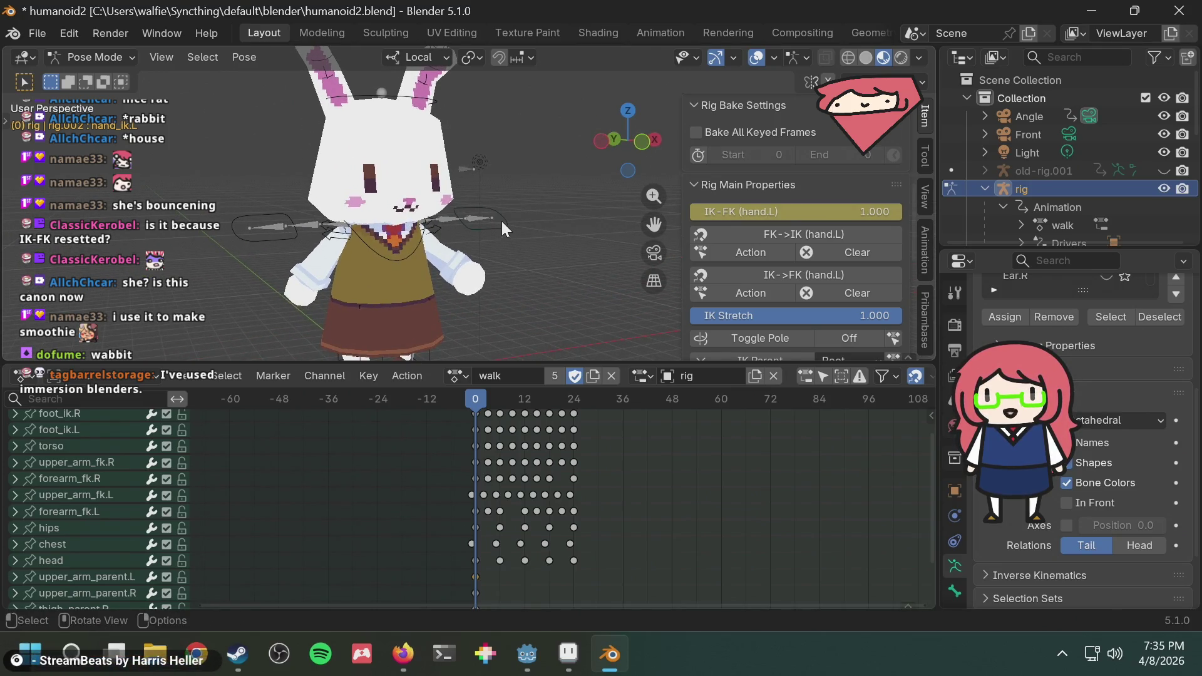
left_click_drag(502, 221, 572, 248)
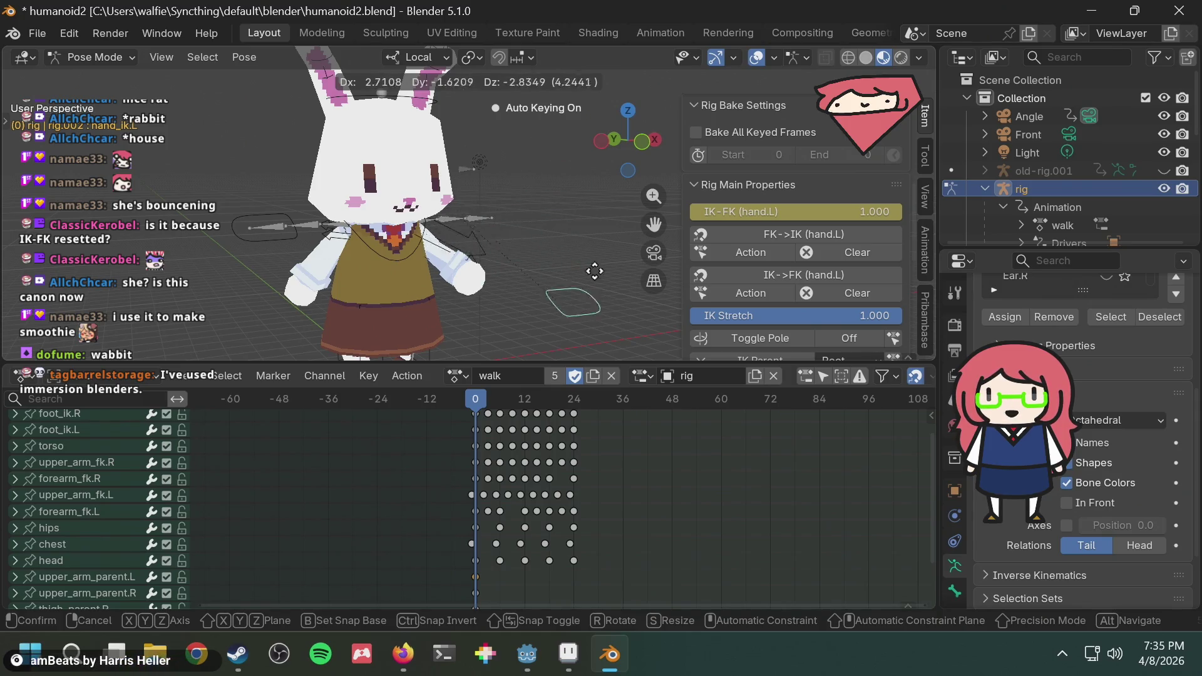
right_click(574, 248)
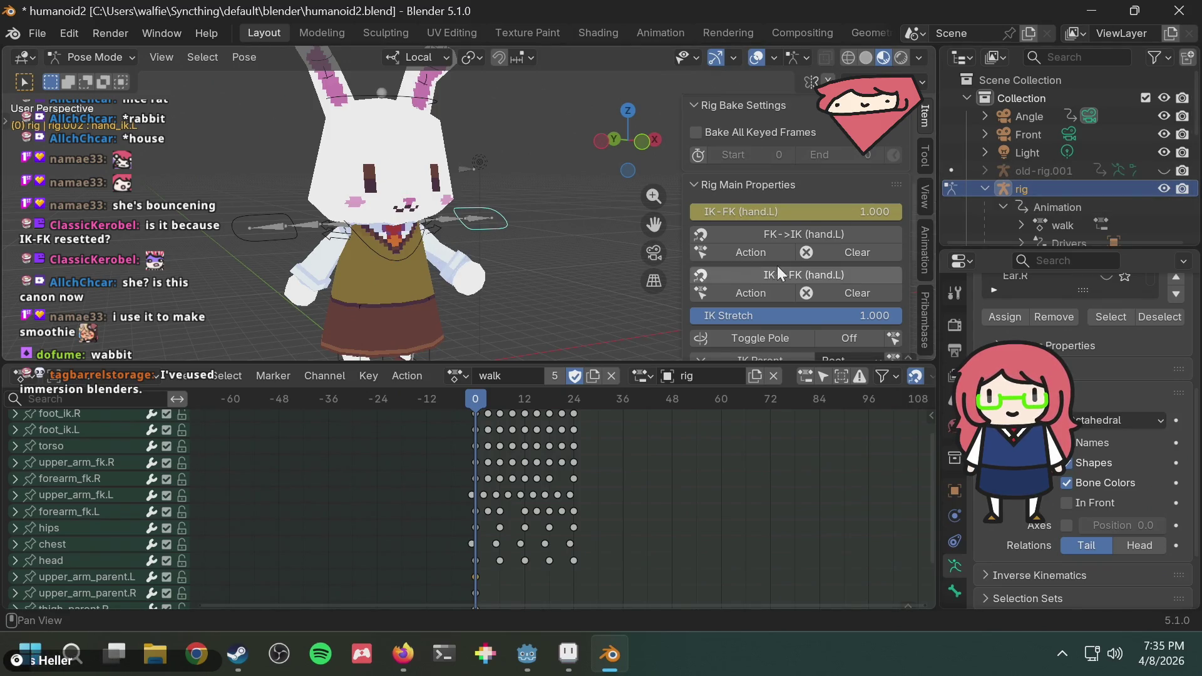
scroll(785, 264, "down", 2)
scroll(785, 265, "down", 2)
scroll(786, 266, "down", 2)
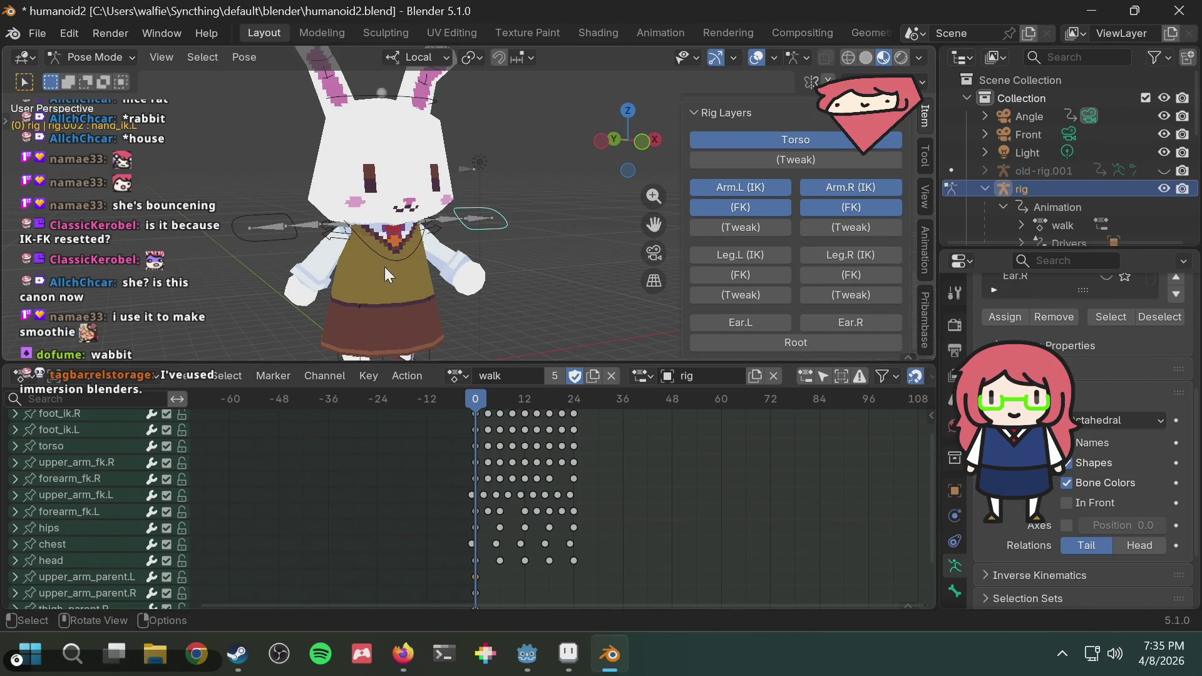
scroll(384, 267, "up", 3)
Test-grab the arm bone and cancel, then set the rig's bones to draw In Front of the mesh.
mouse_move(462, 261)
middle_mouse_down()
mouse_move(457, 277)
mouse_move(567, 259)
middle_mouse_up()
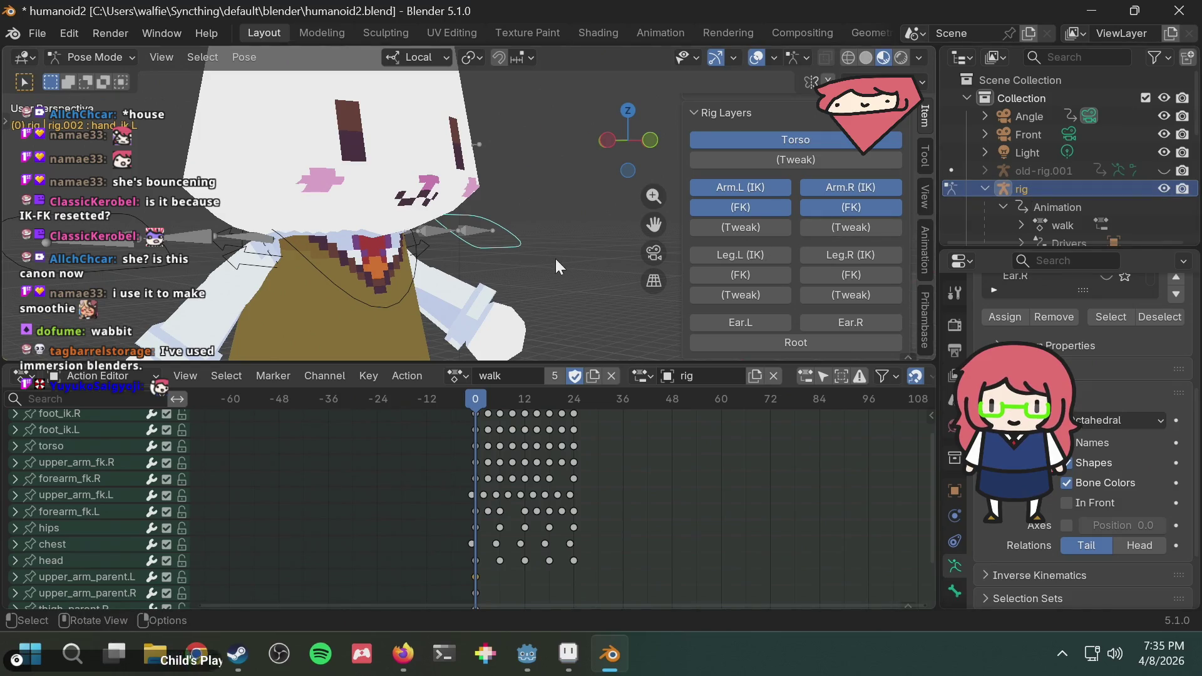
key("g")
key("Escape")
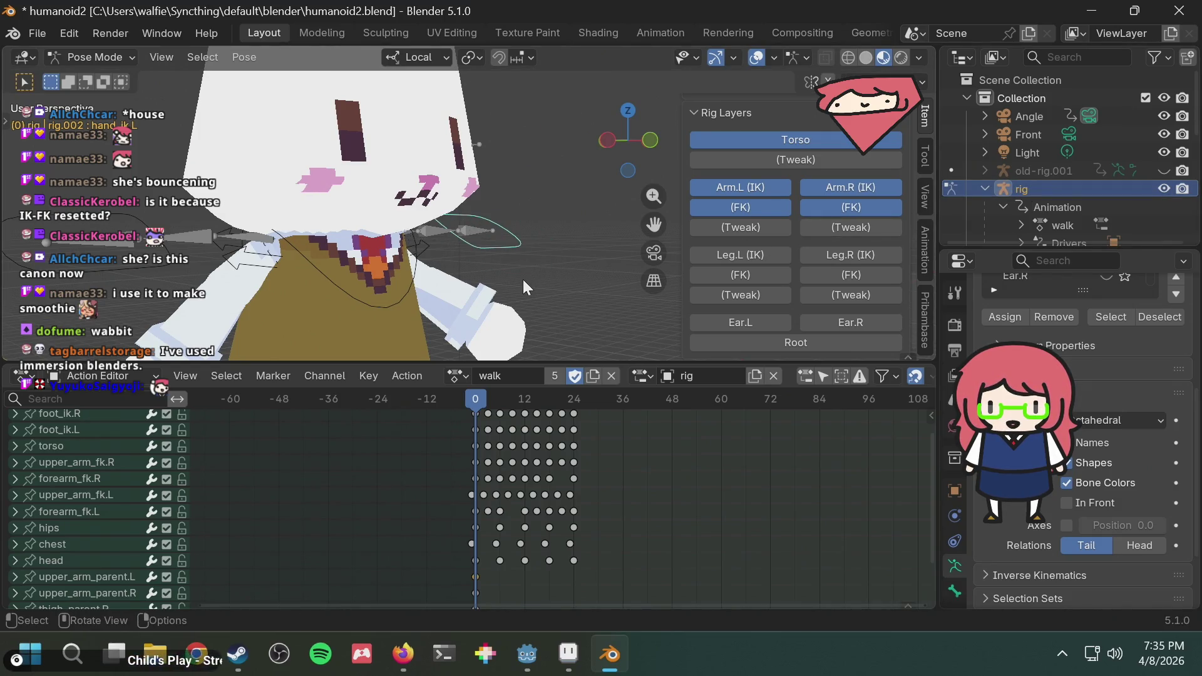
middle_click_drag(523, 279, 446, 284)
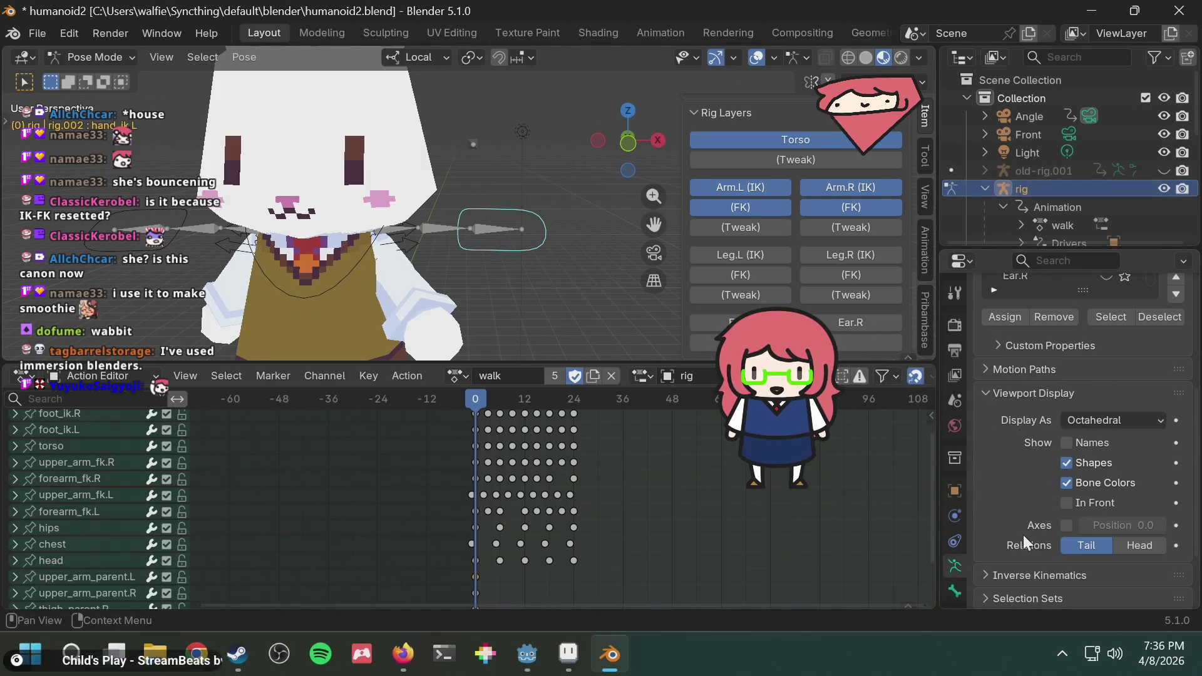
left_click(1066, 503)
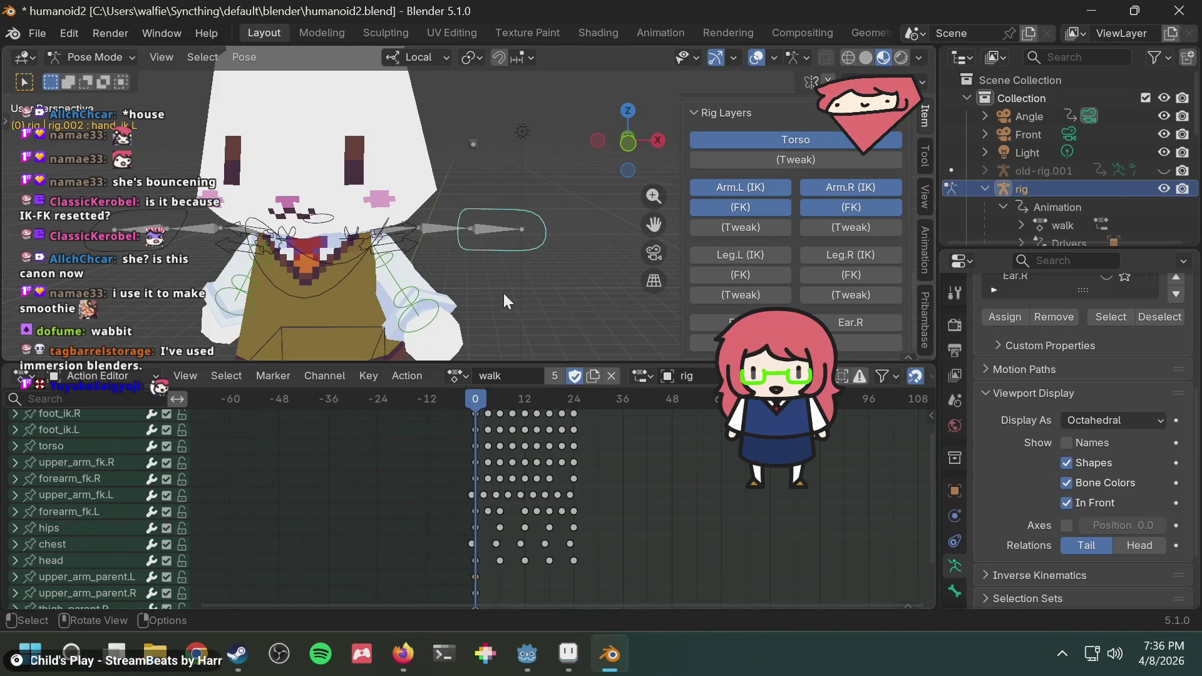
Test-rotate the forearm_fk.L and upper_arm_fk.L bones on the rabbit's left arm.
mouse_move(503, 294)
middle_mouse_down()
mouse_move(521, 291)
mouse_move(452, 277)
middle_mouse_up()
left_click(419, 313)
key("r")
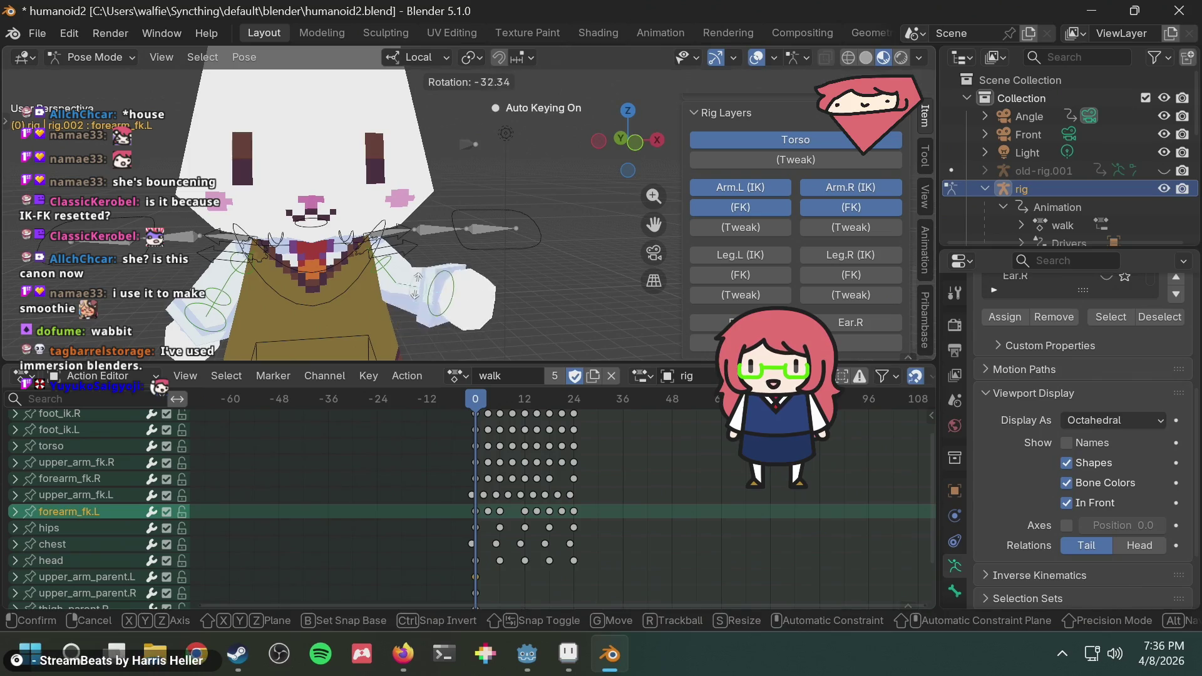
left_click(442, 301)
mouse_move(423, 296)
middle_mouse_down()
mouse_move(374, 292)
mouse_move(382, 271)
middle_mouse_up()
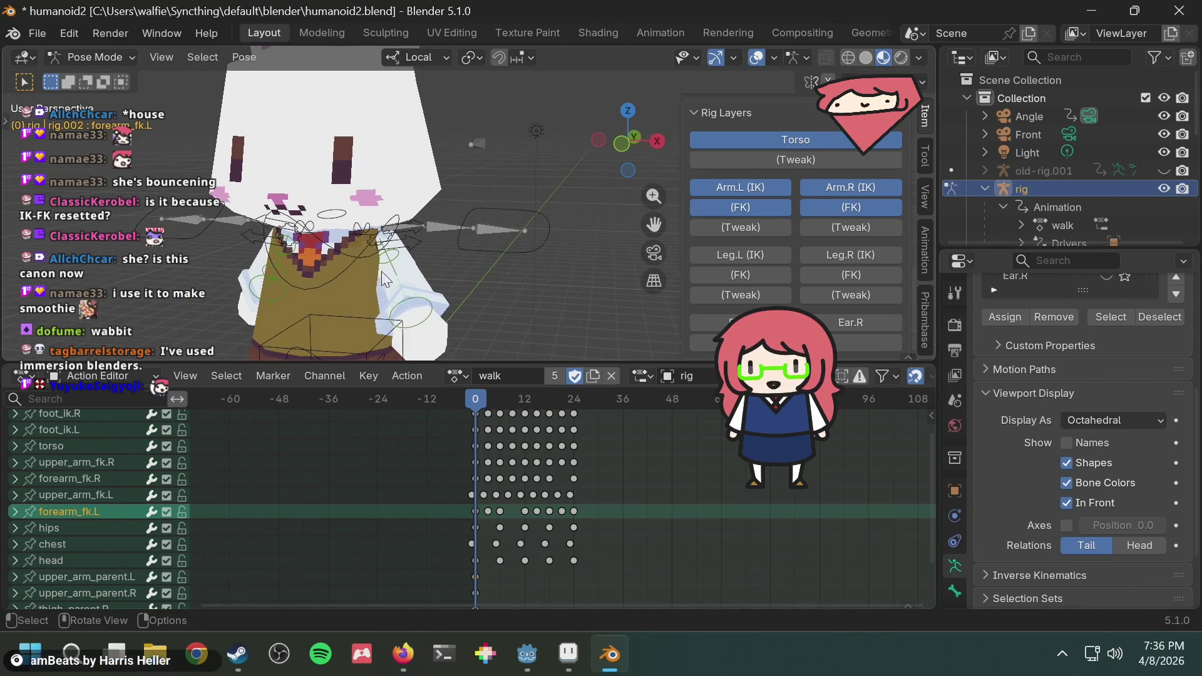
left_click(390, 266)
key("r")
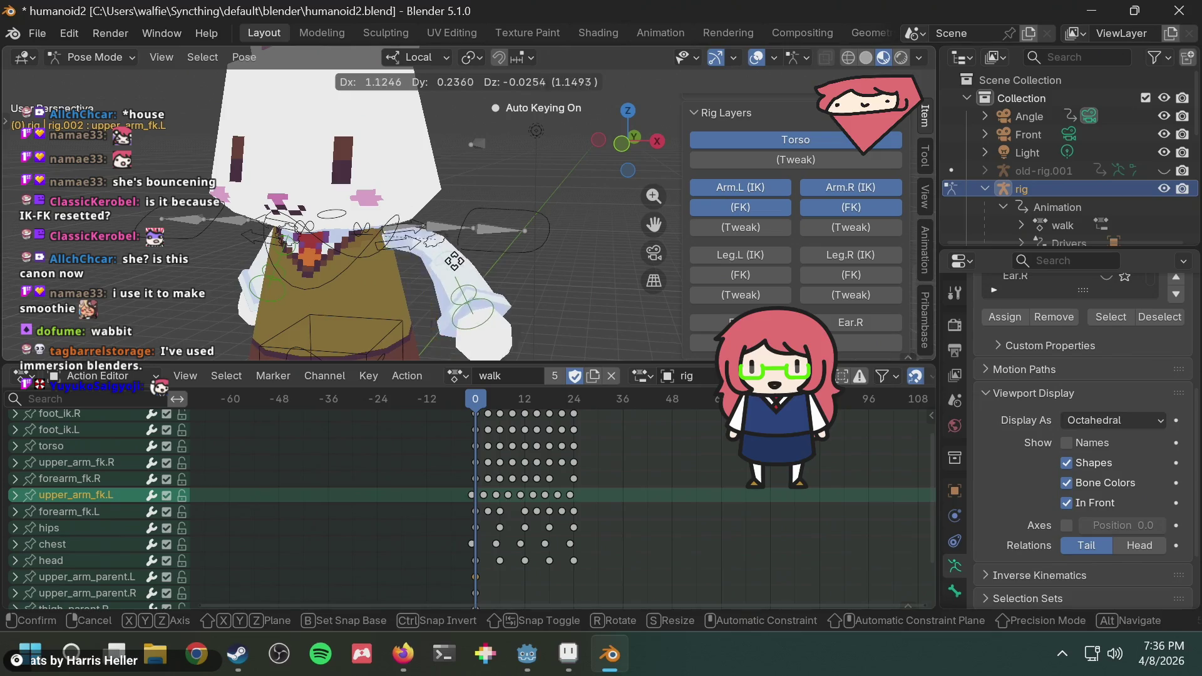
left_click(444, 276)
key("r")
left_click(425, 273)
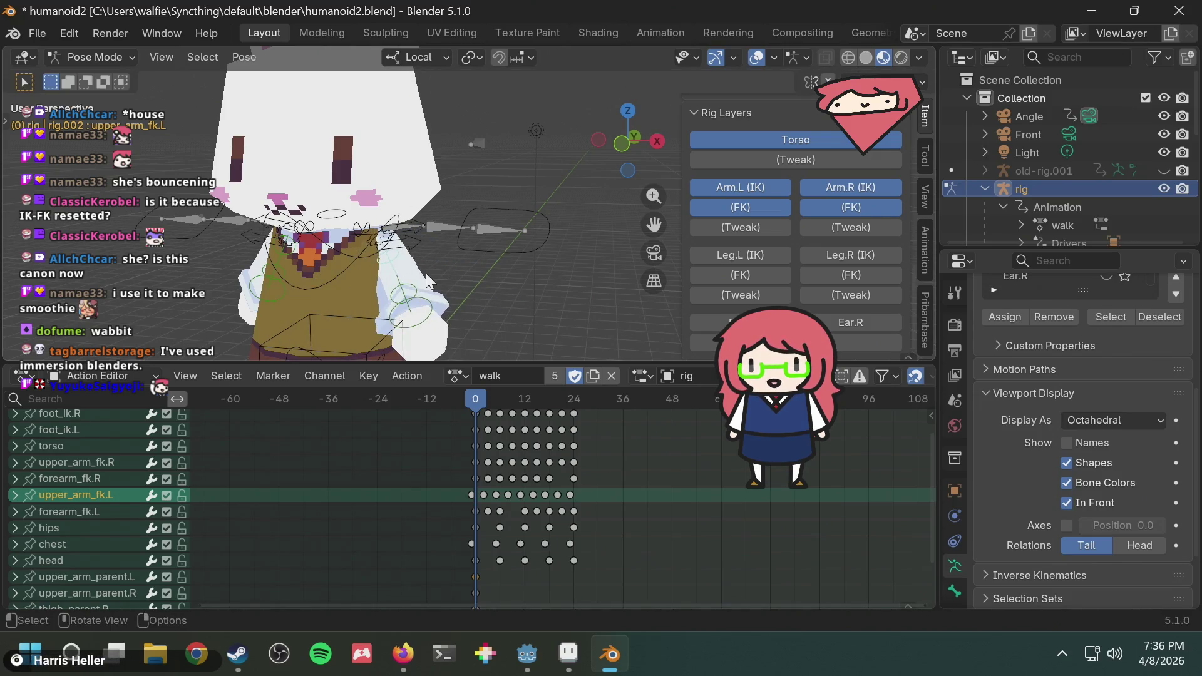
middle_click_drag(426, 273, 512, 260)
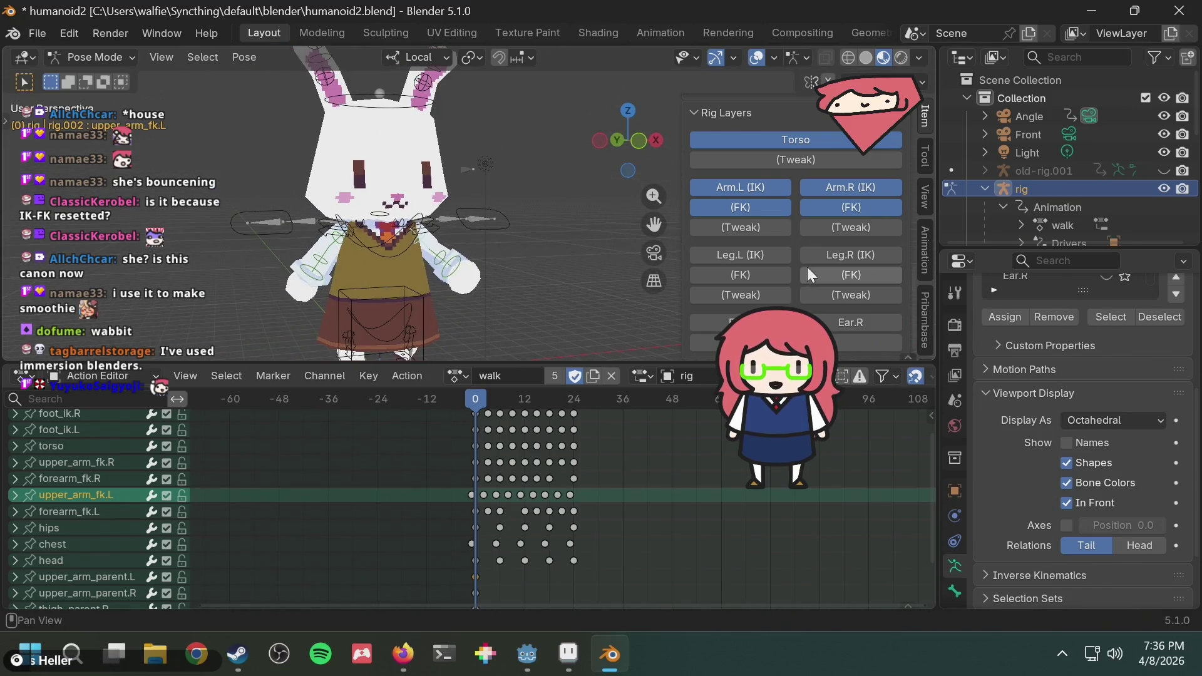
scroll(485, 272, "up", 3)
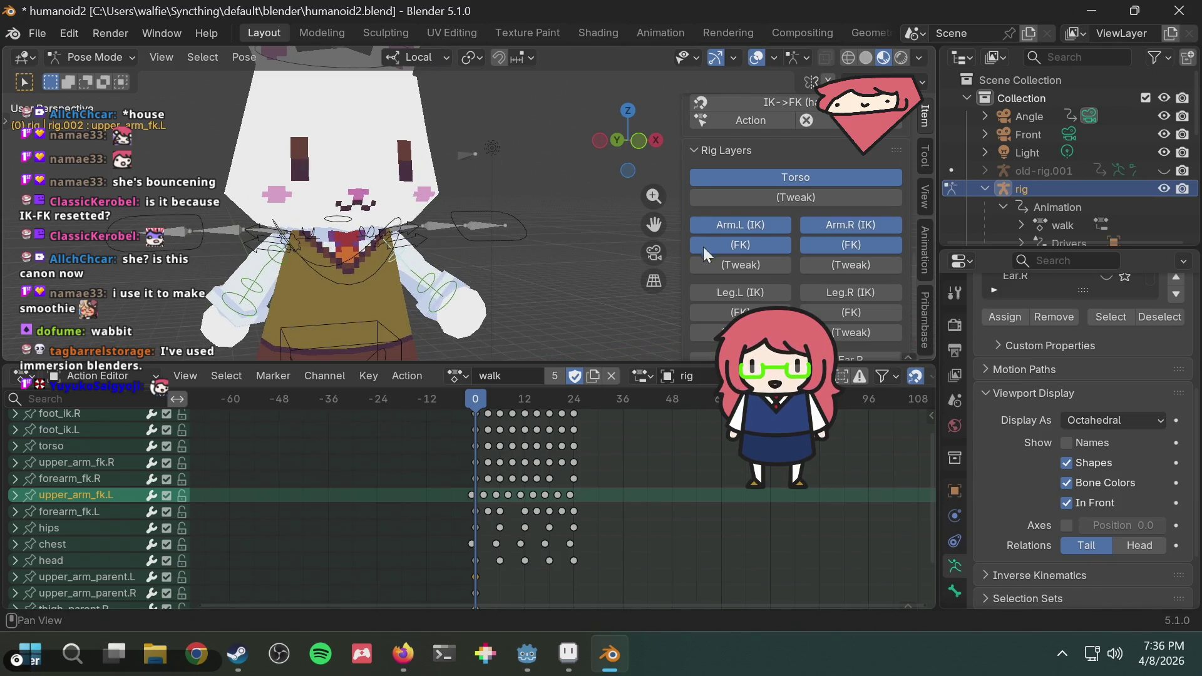
Select the hand_ik.L control and orbit the rabbit with the Rig Layers toggles shown.
left_click(493, 234)
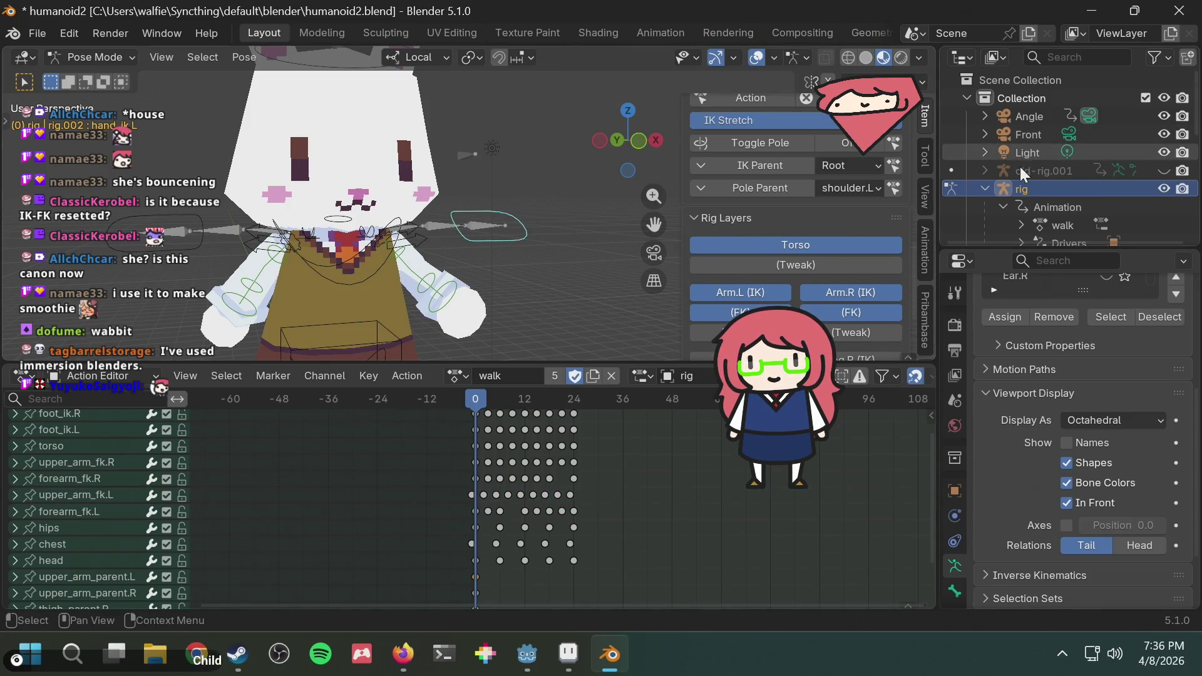
left_click(455, 294)
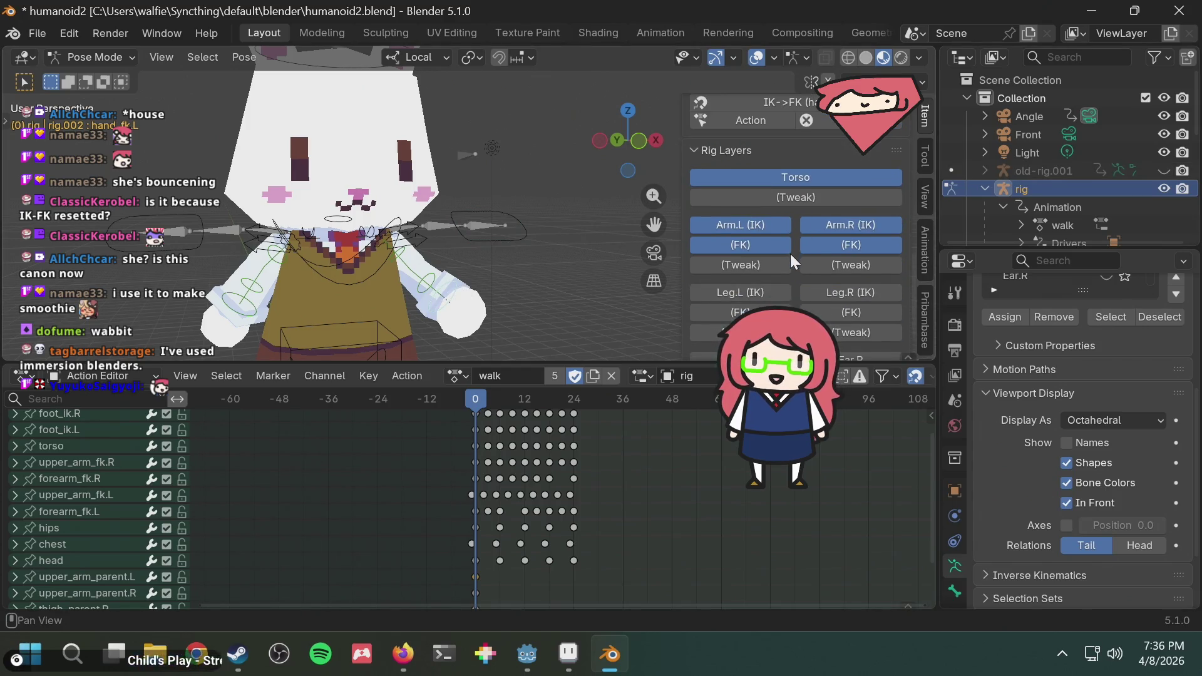
scroll(795, 239, "down", 1)
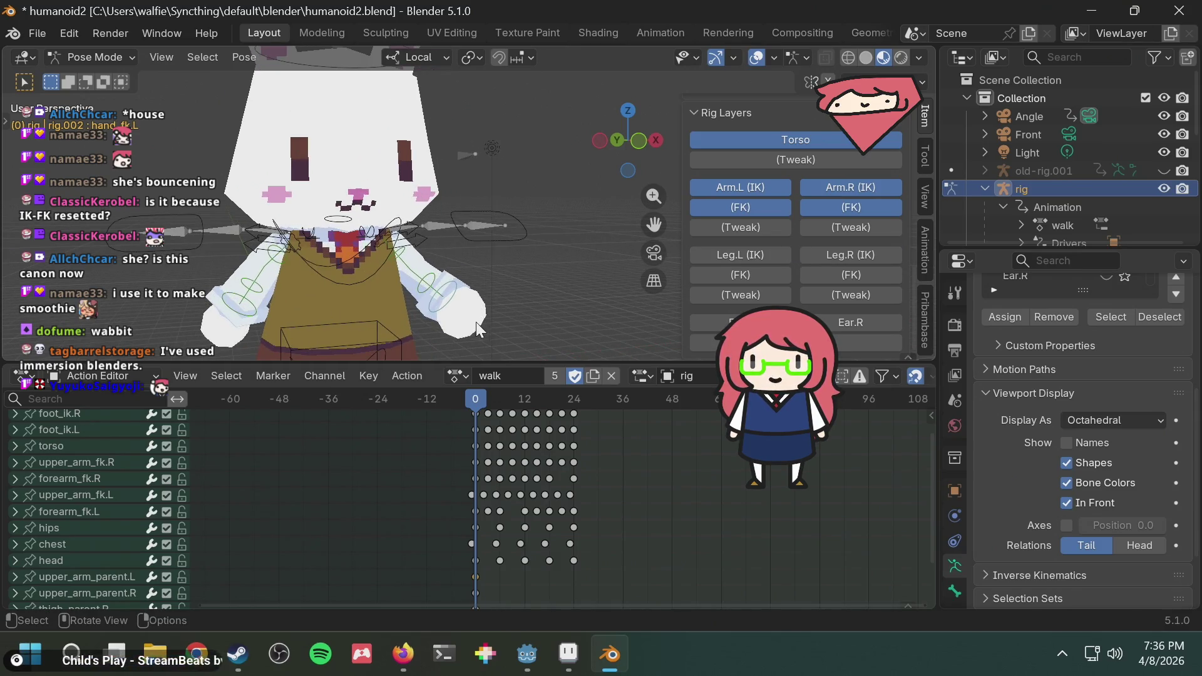
scroll(756, 233, "up", 3)
scroll(754, 233, "up", 2)
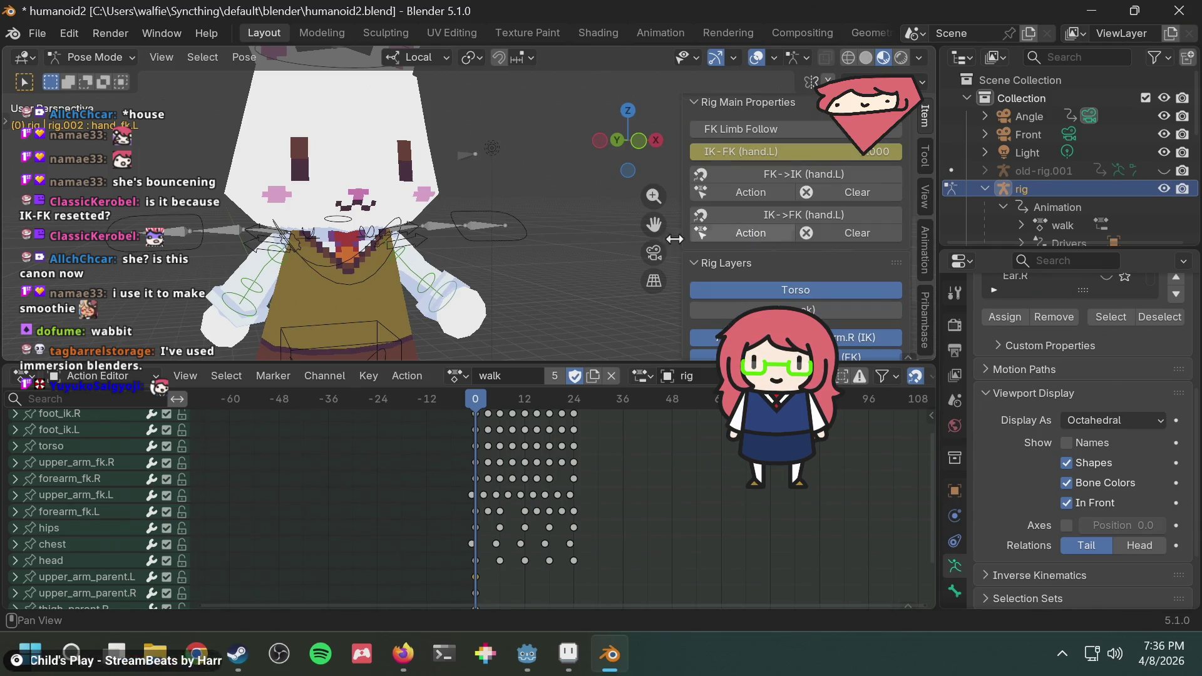
scroll(729, 212, "up", 1)
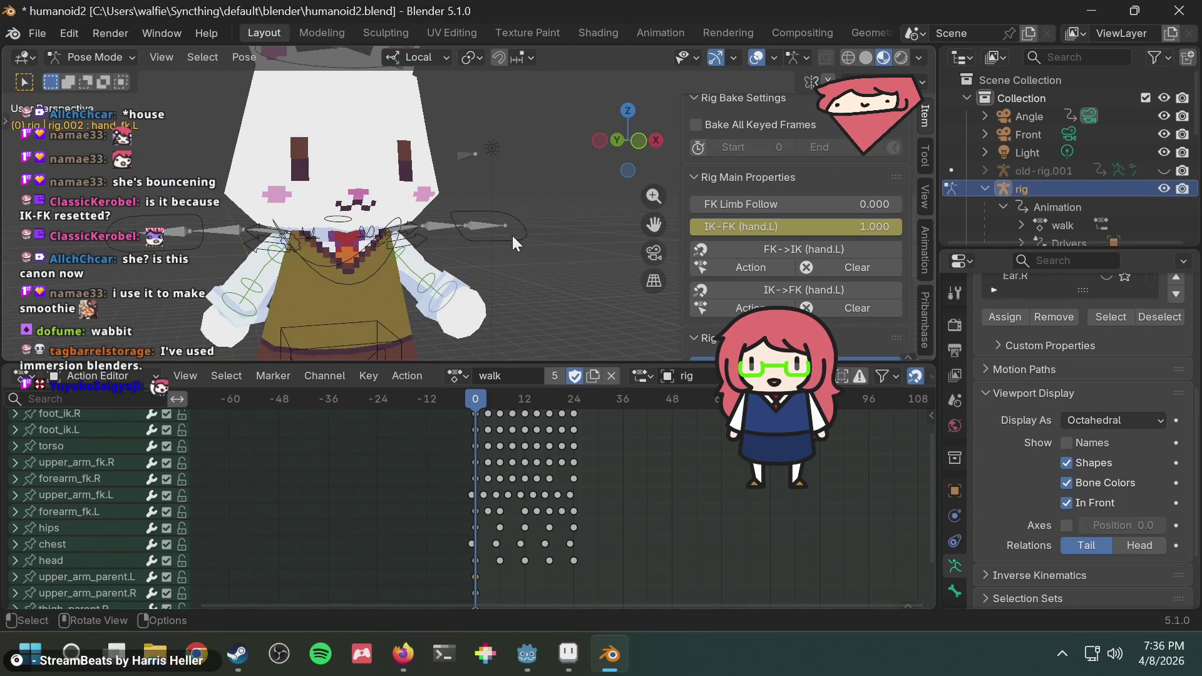
left_click(512, 236)
middle_click_drag(474, 314, 508, 258)
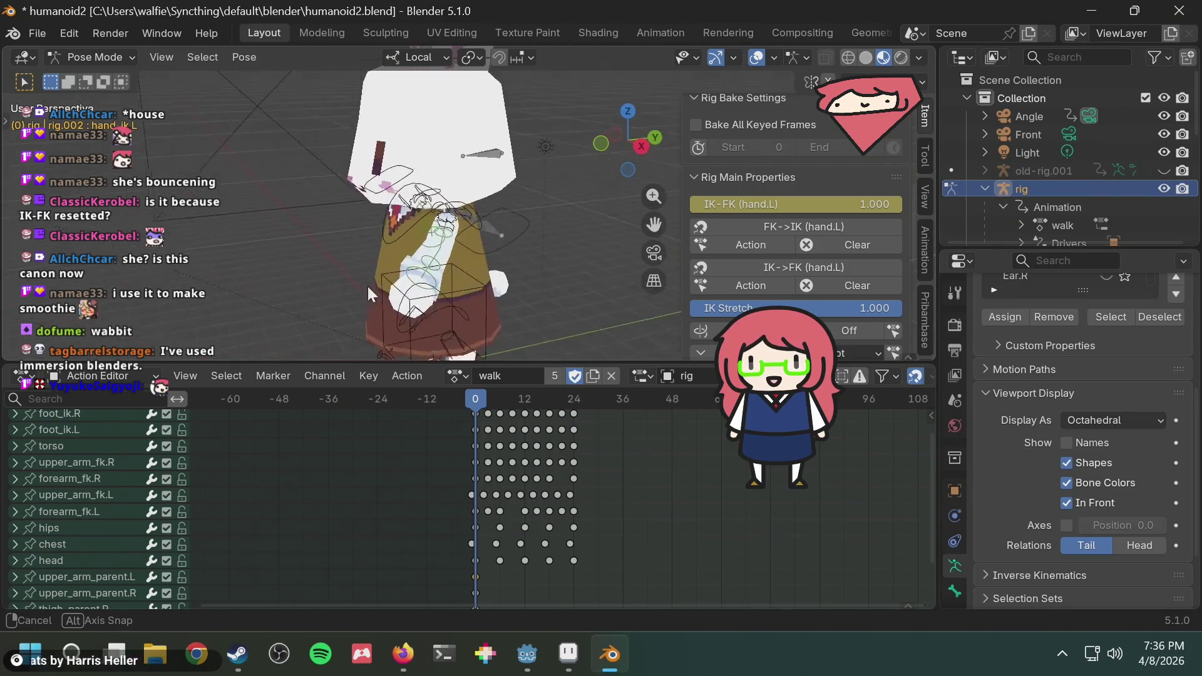
mouse_move(508, 258)
middle_mouse_down()
mouse_move(471, 260)
mouse_move(564, 241)
middle_mouse_up()
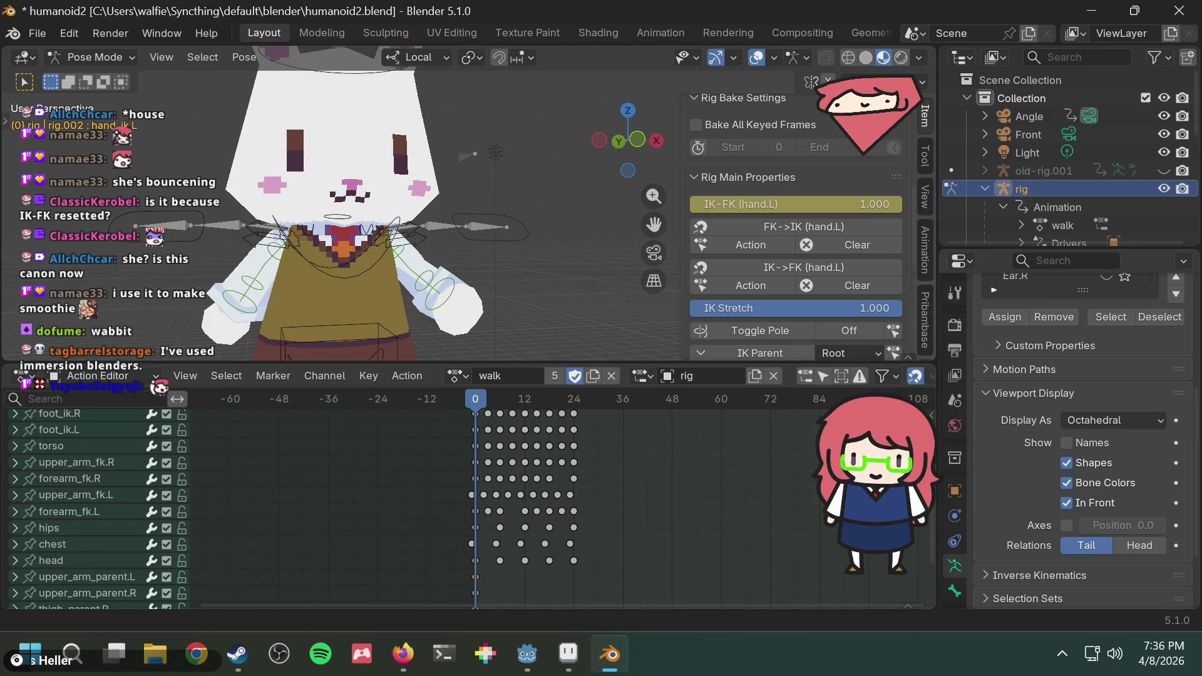
scroll(812, 195, "down", 4)
scroll(818, 190, "down", 5)
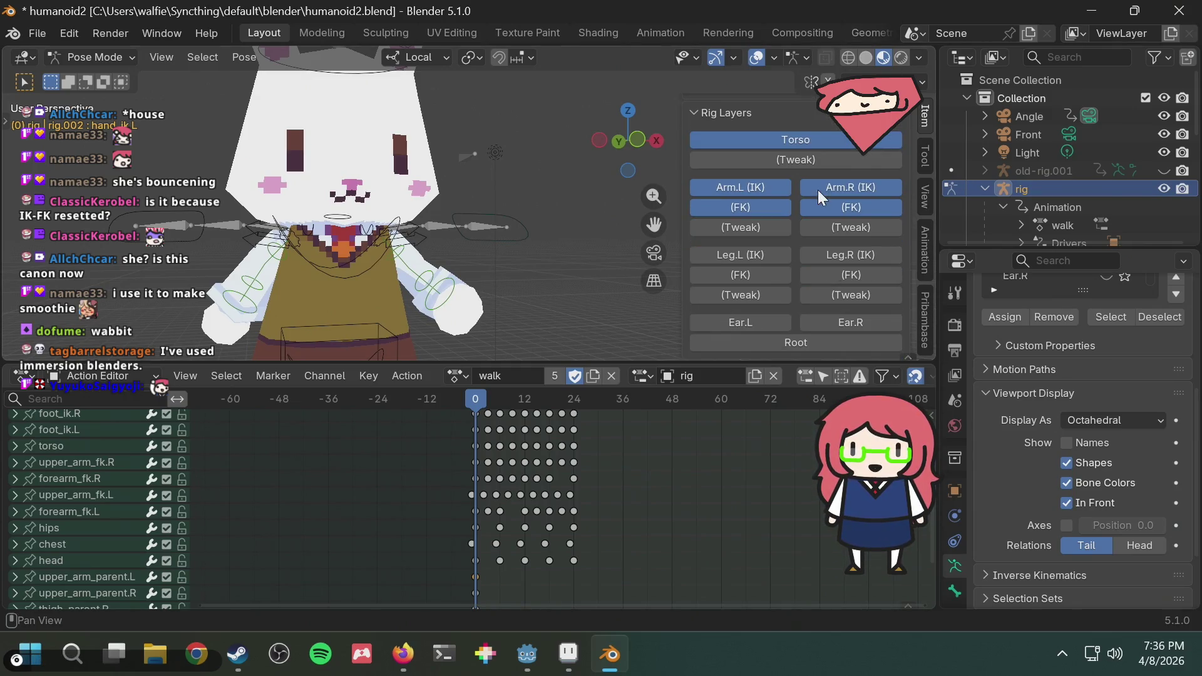
Enable the Arm.L (IK) layer, toggle the rig's visibility, and hide the metarig.
left_click(750, 186)
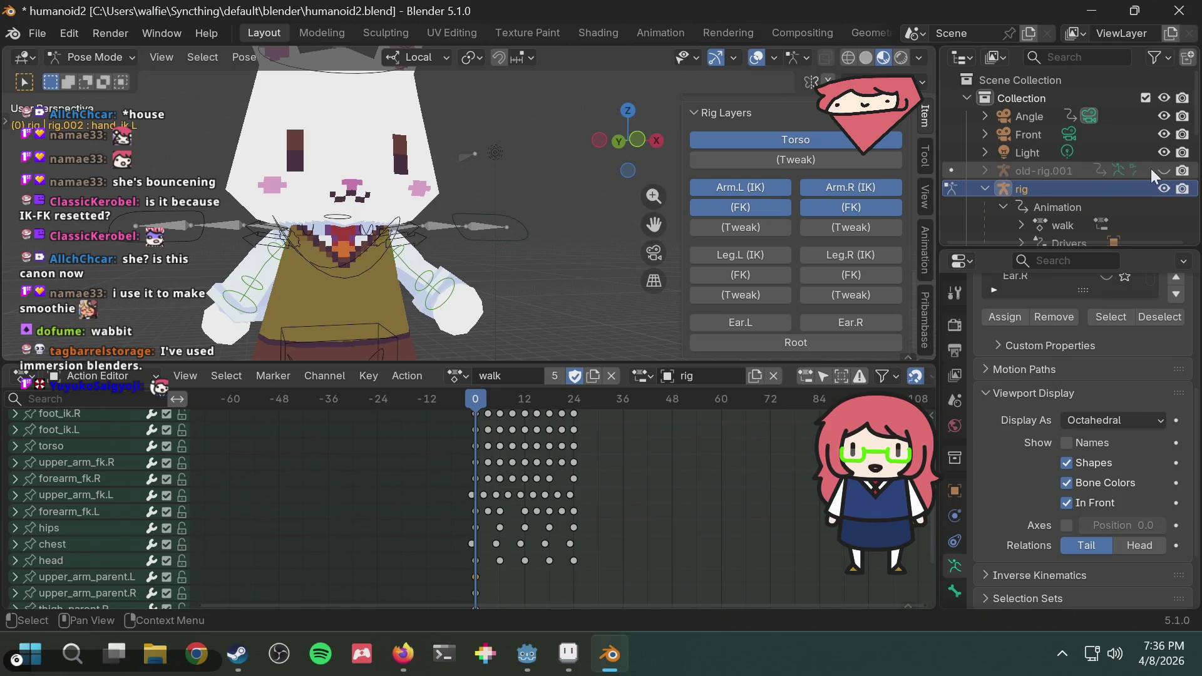
left_click(1164, 189)
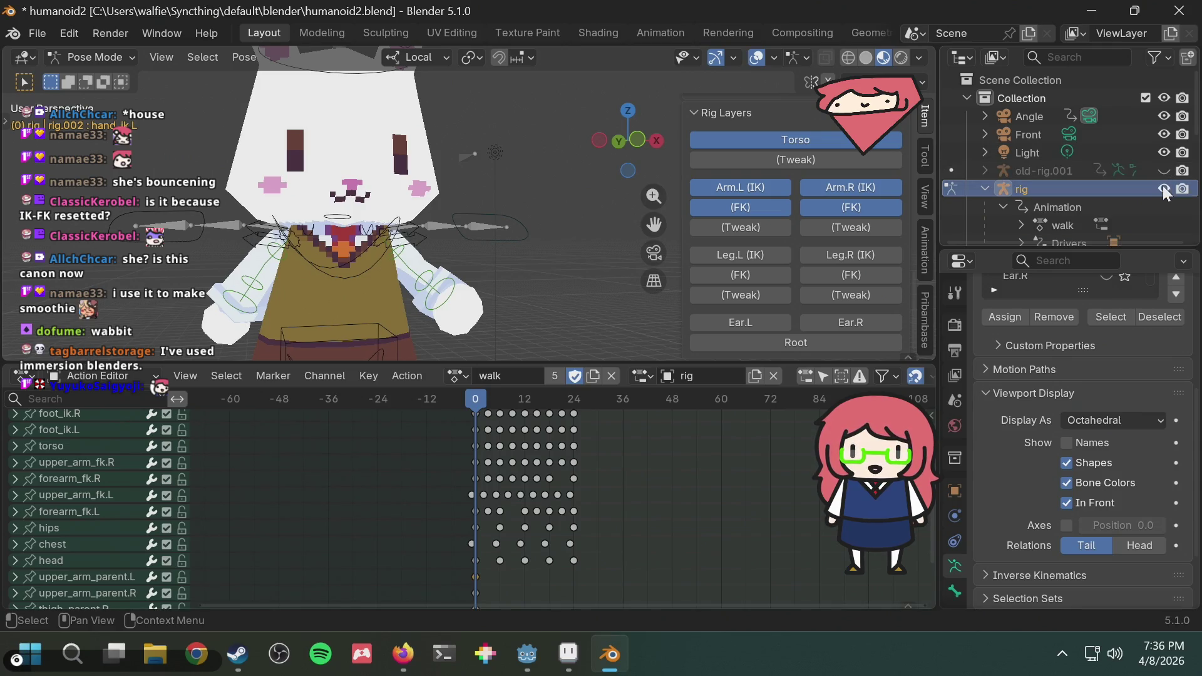
left_click(1164, 189)
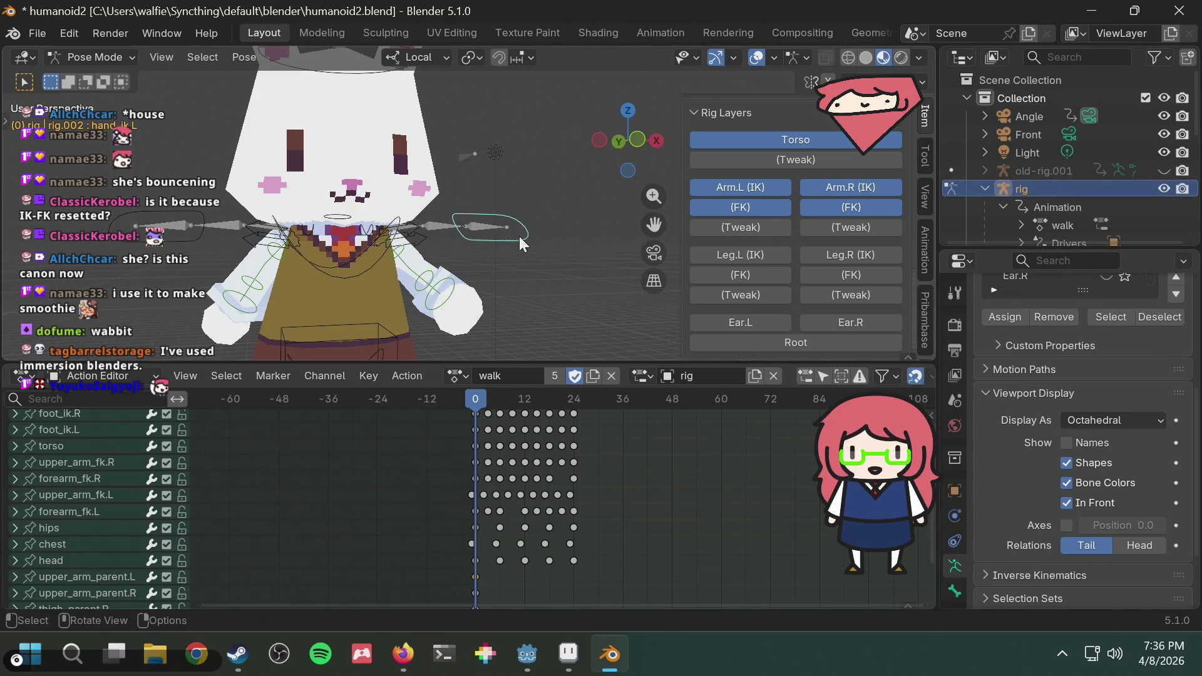
scroll(800, 246, "up", 3)
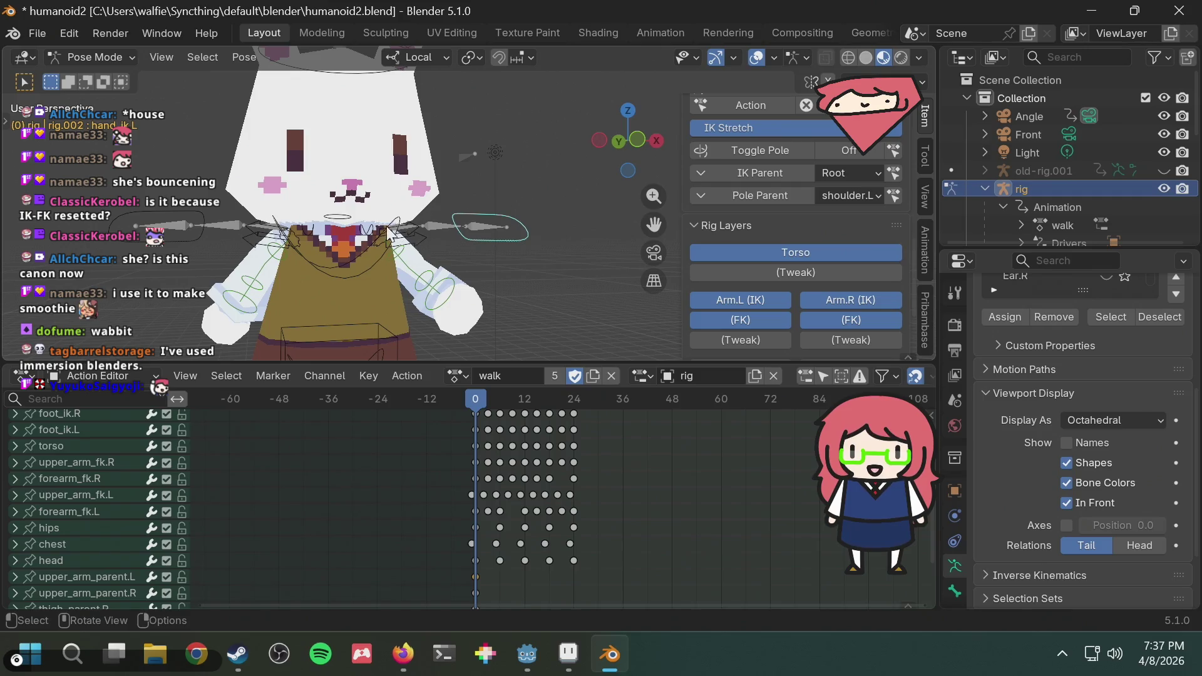
scroll(479, 215, "up", 3)
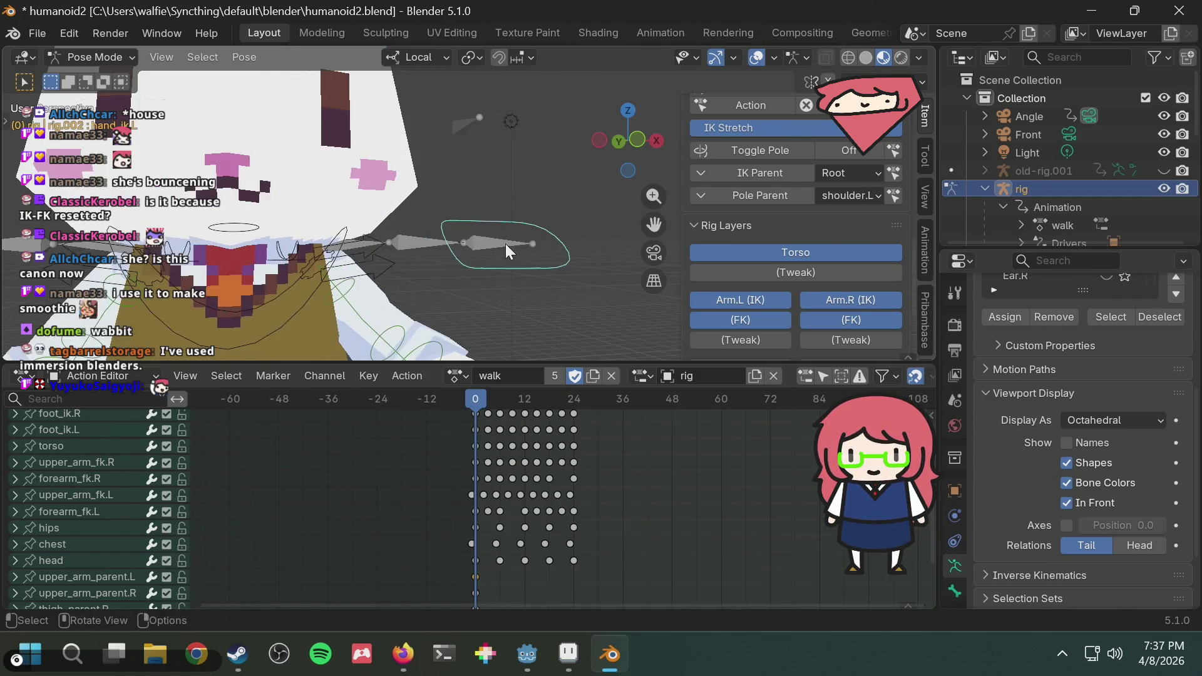
scroll(506, 243, "up", 2)
middle_click_drag(482, 245, 394, 254)
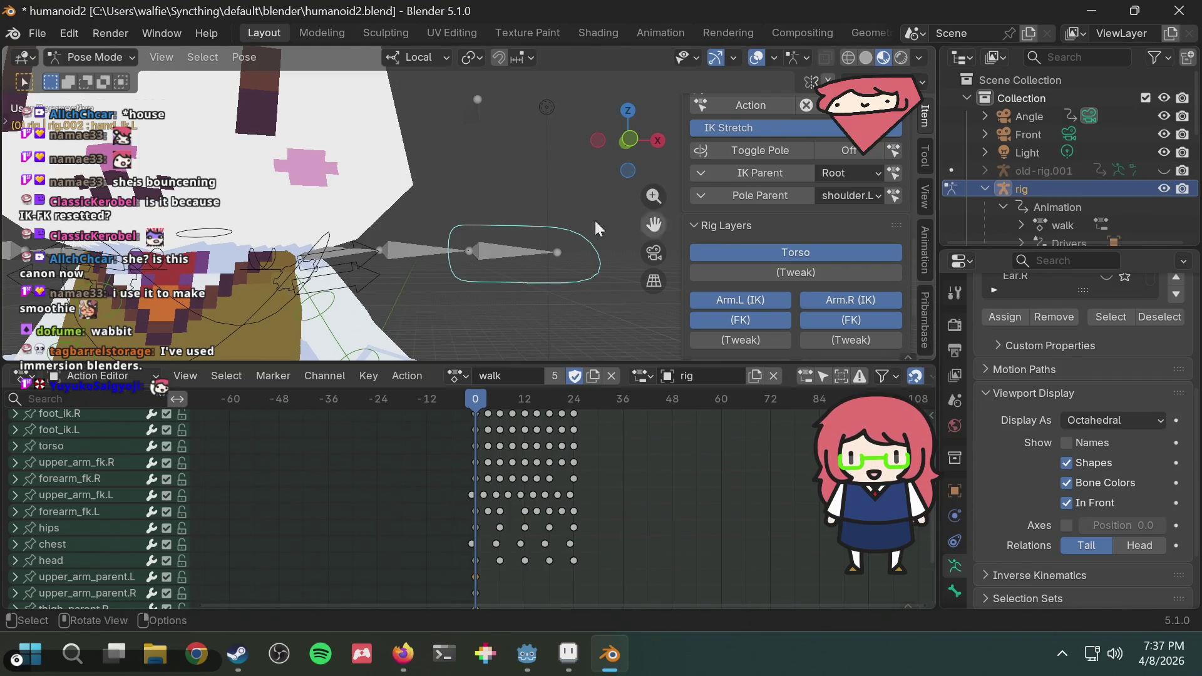
middle_click_drag(594, 219, 451, 235)
scroll(1065, 153, "down", 3)
scroll(1068, 170, "down", 3)
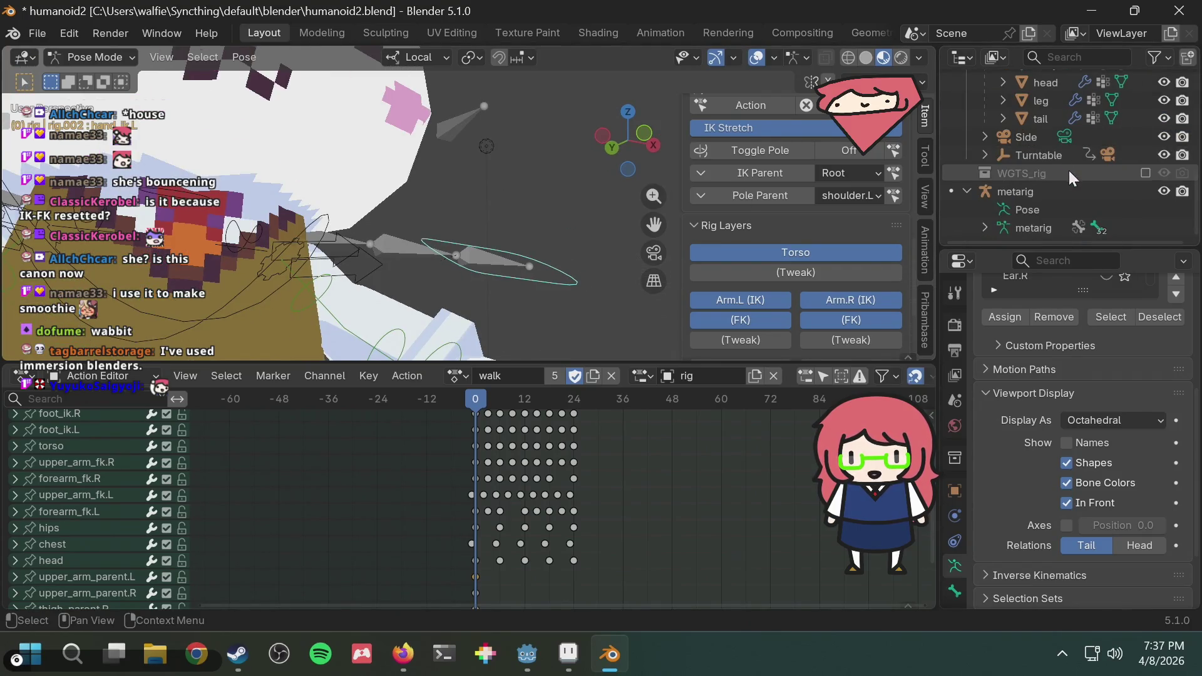
left_click(1164, 192)
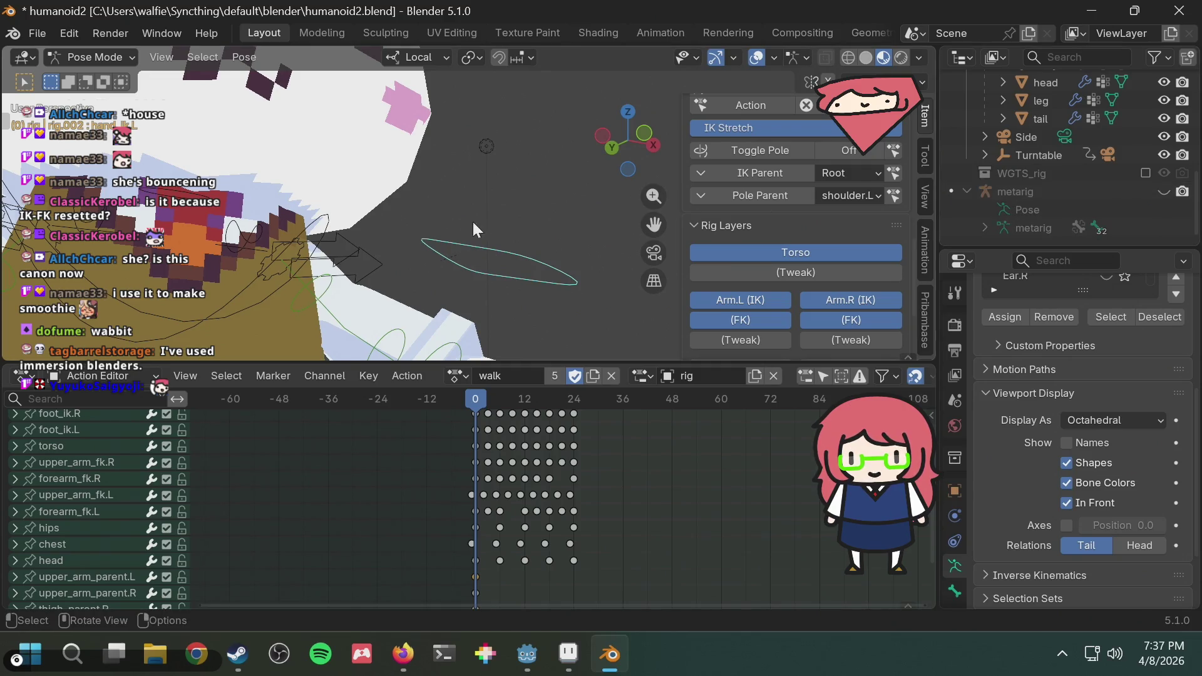
Select the left hand control and return its IK-FK blend to 1.000, opening the property's options.
middle_click_drag(474, 189, 480, 207)
left_click(546, 244)
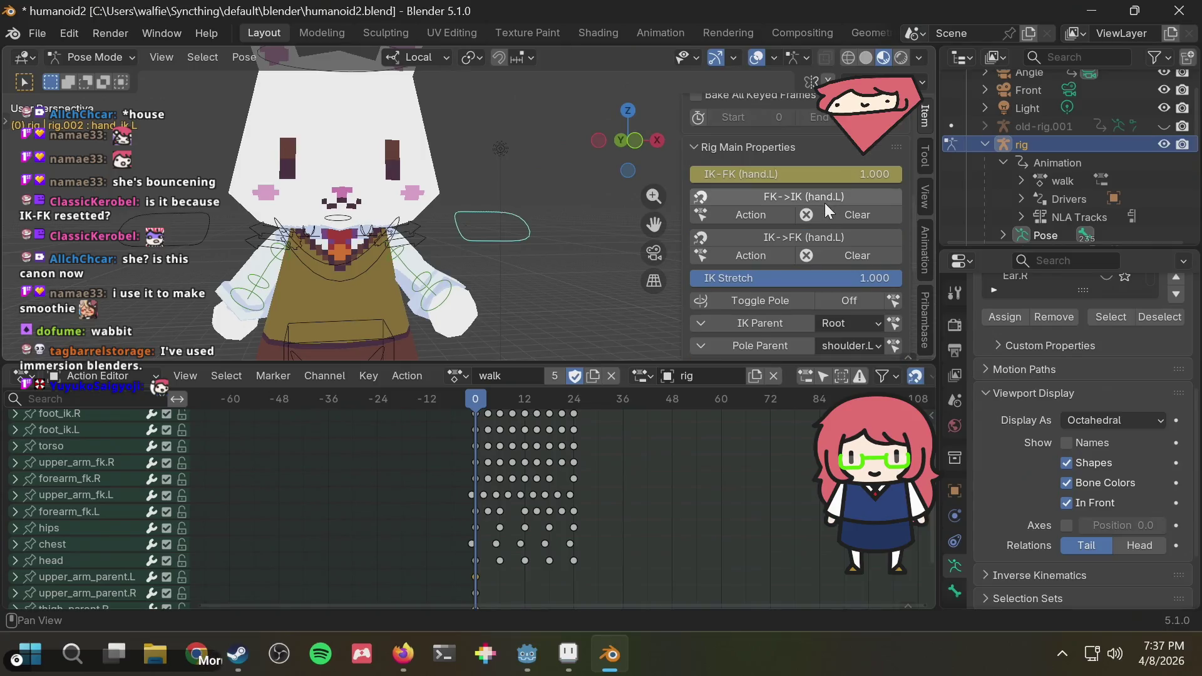
mouse_move(821, 176)
left_mouse_down()
mouse_move(859, 174)
mouse_move(709, 173)
mouse_move(890, 174)
mouse_move(876, 181)
left_mouse_up()
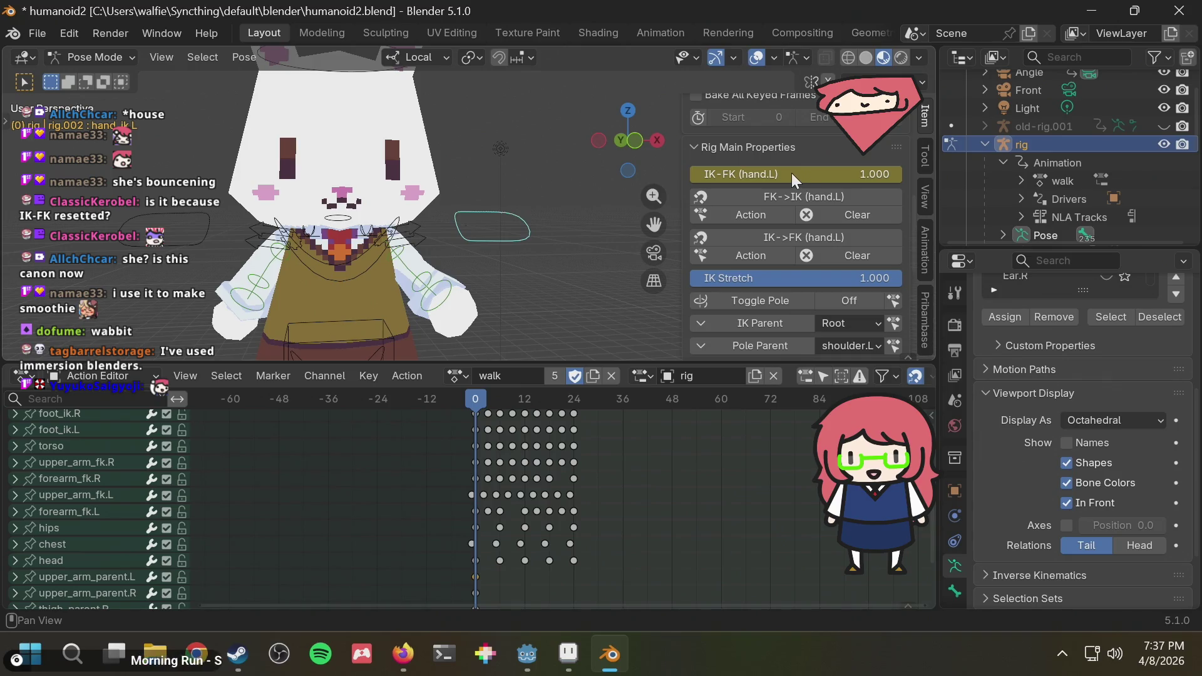
left_click_drag(792, 174, 897, 174)
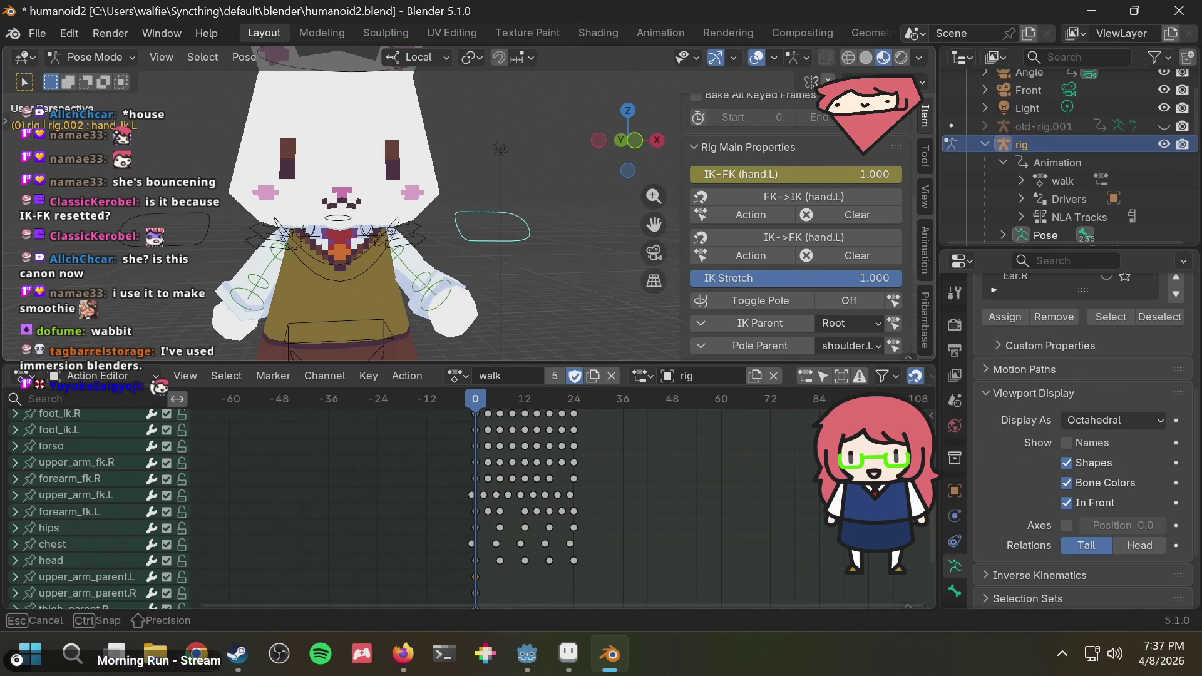
right_click(740, 180)
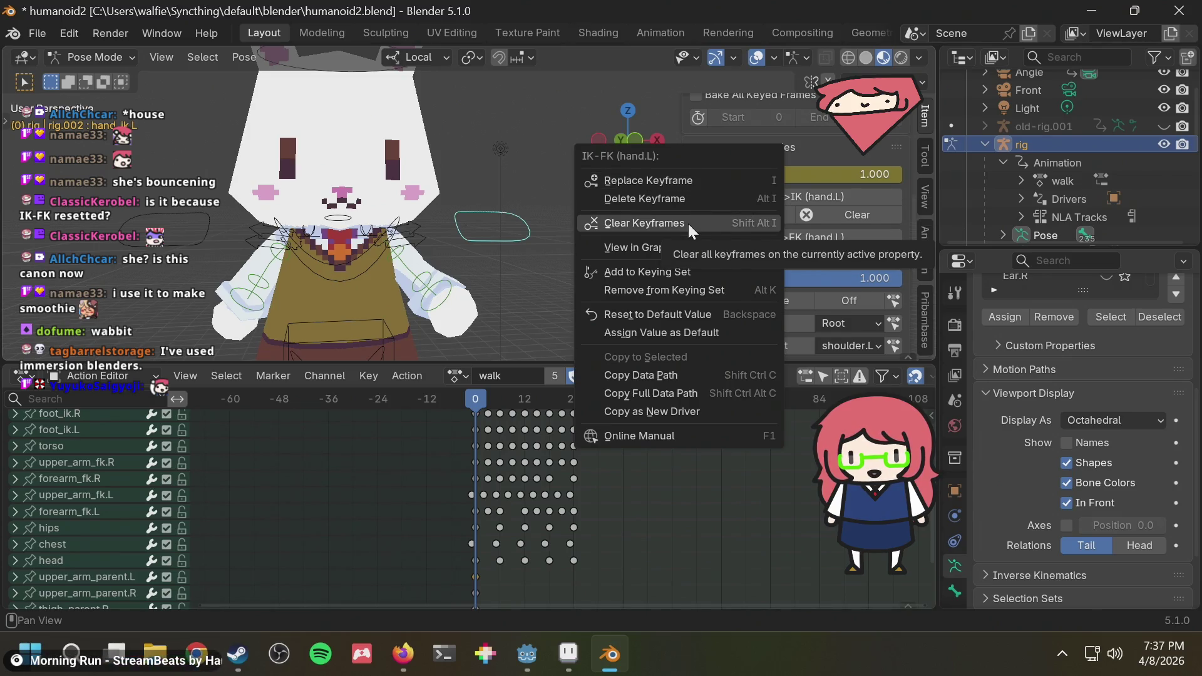
Switch the bottom animation area from the Action Editor to the Graph Editor.
left_click(693, 247)
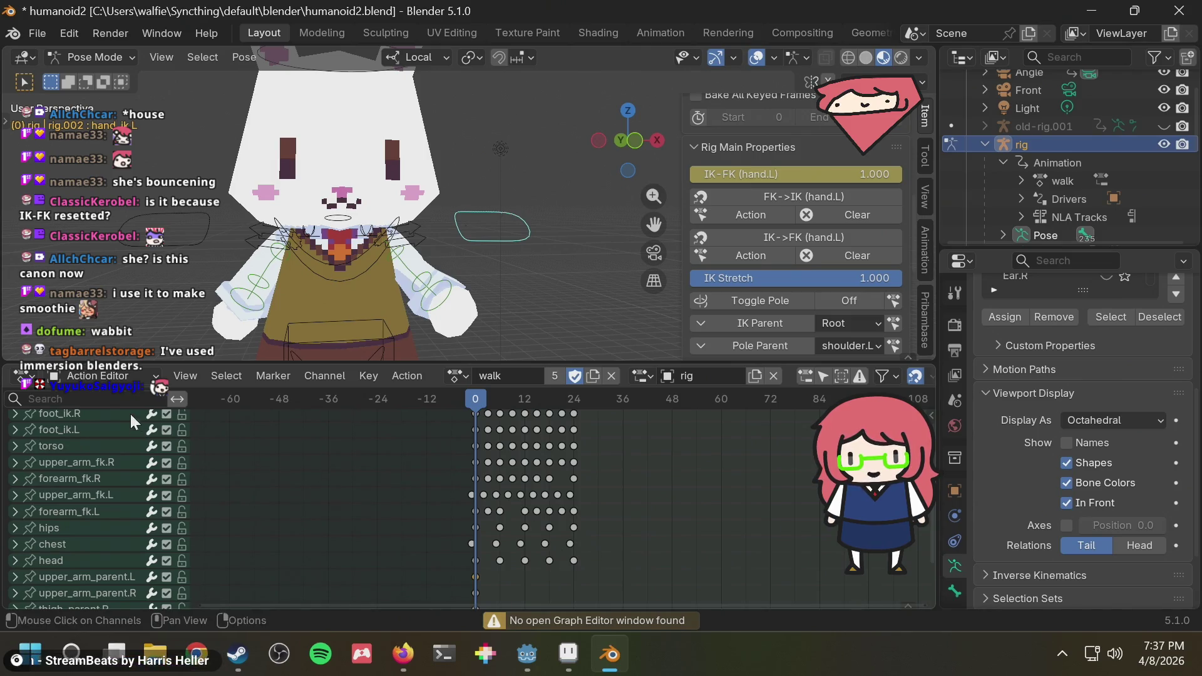
left_click(110, 376)
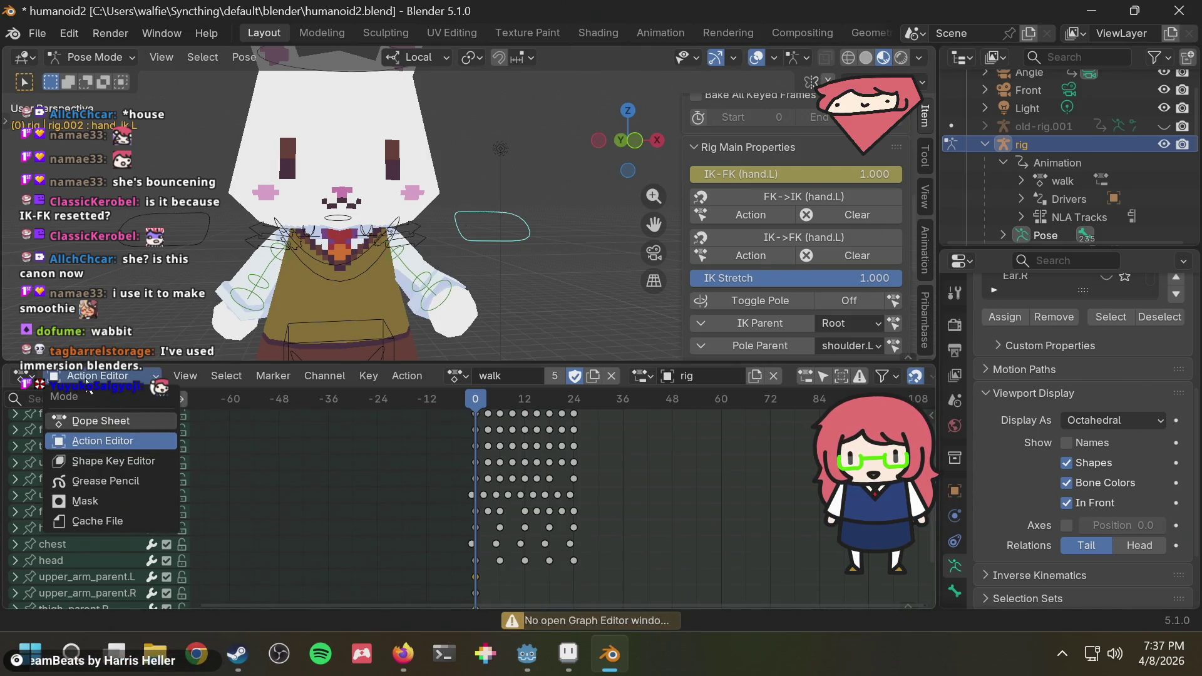
left_click(23, 376)
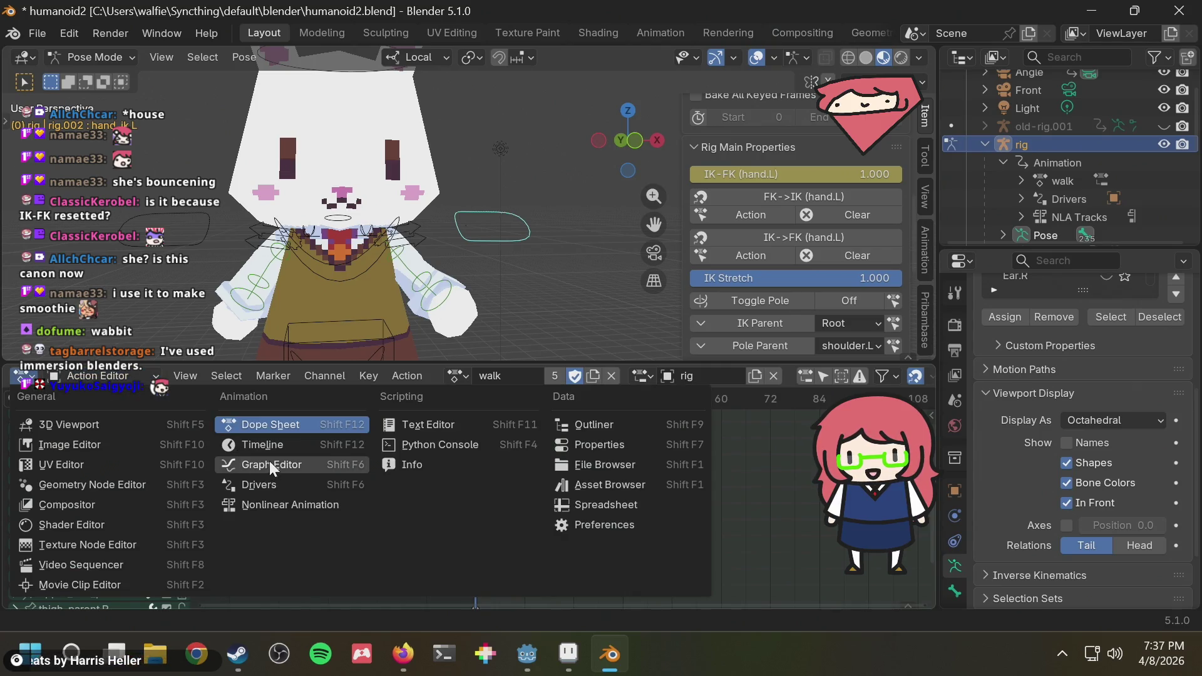
left_click(269, 461)
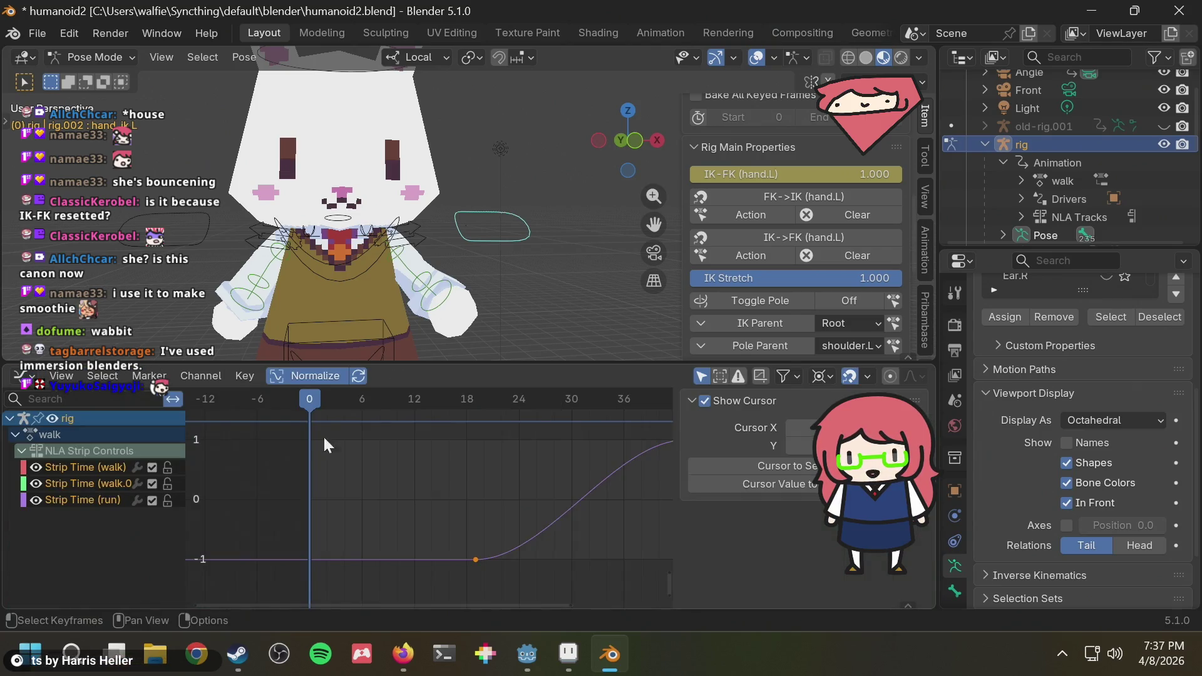
View the IK-FK (hand.L) curve in the Graph Editor, then switch back to the walk action's Dope Sheet.
right_click(757, 172)
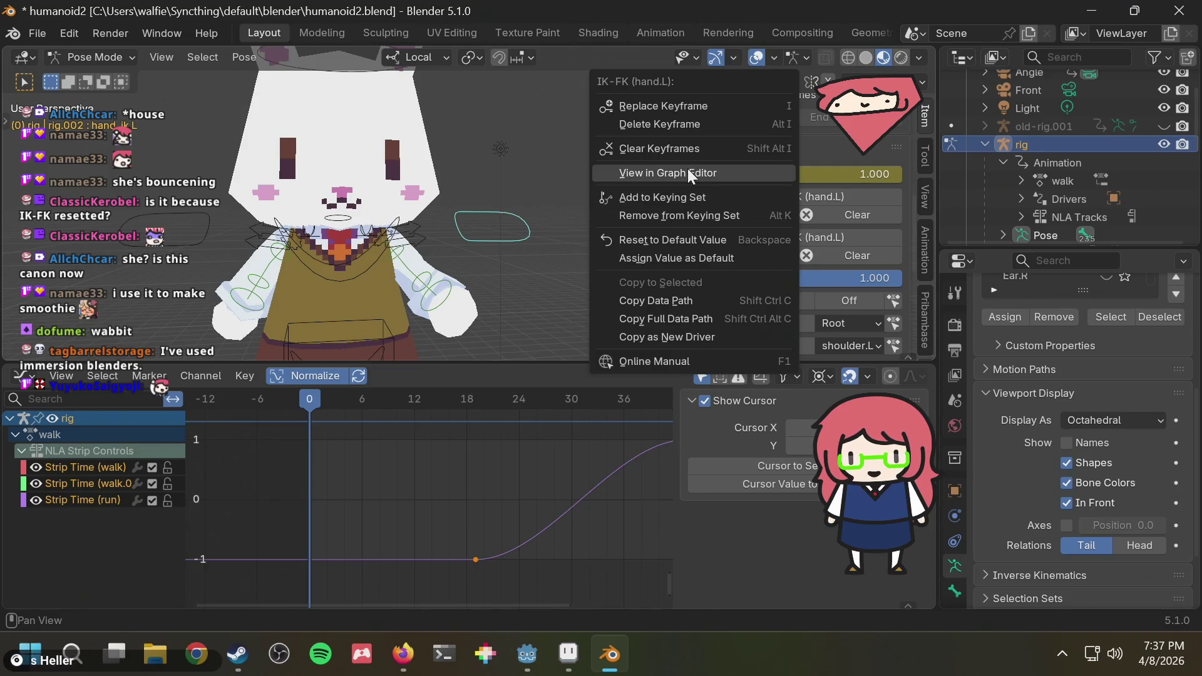
left_click(687, 168)
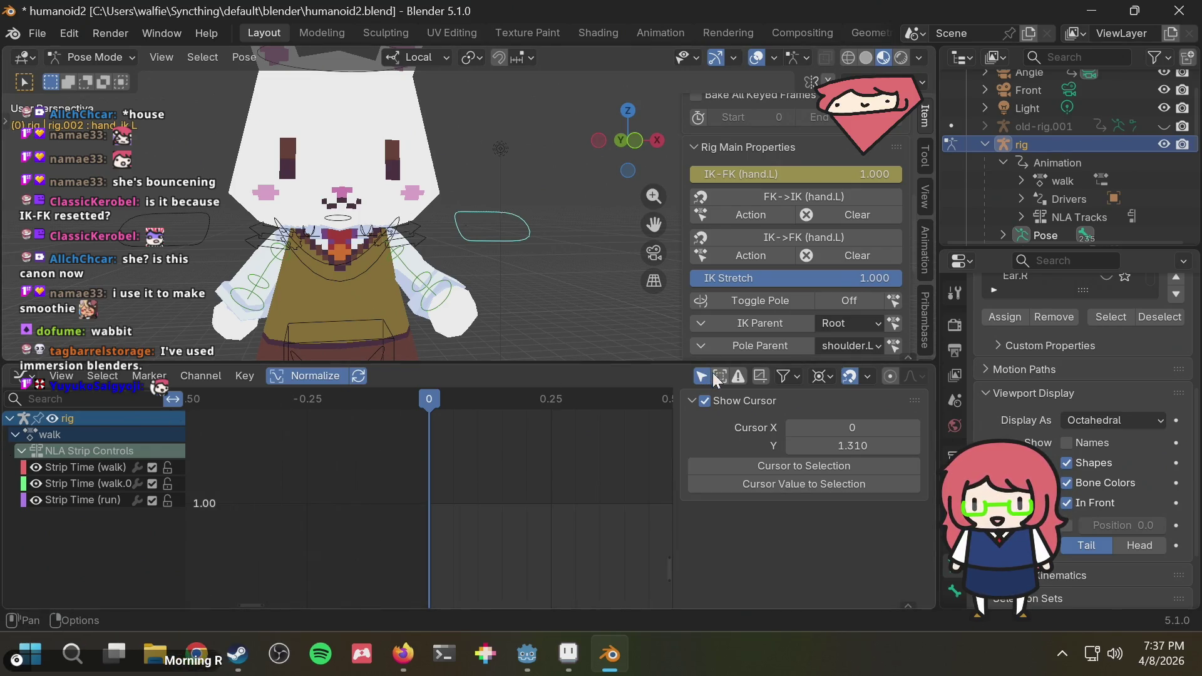
left_click(866, 372)
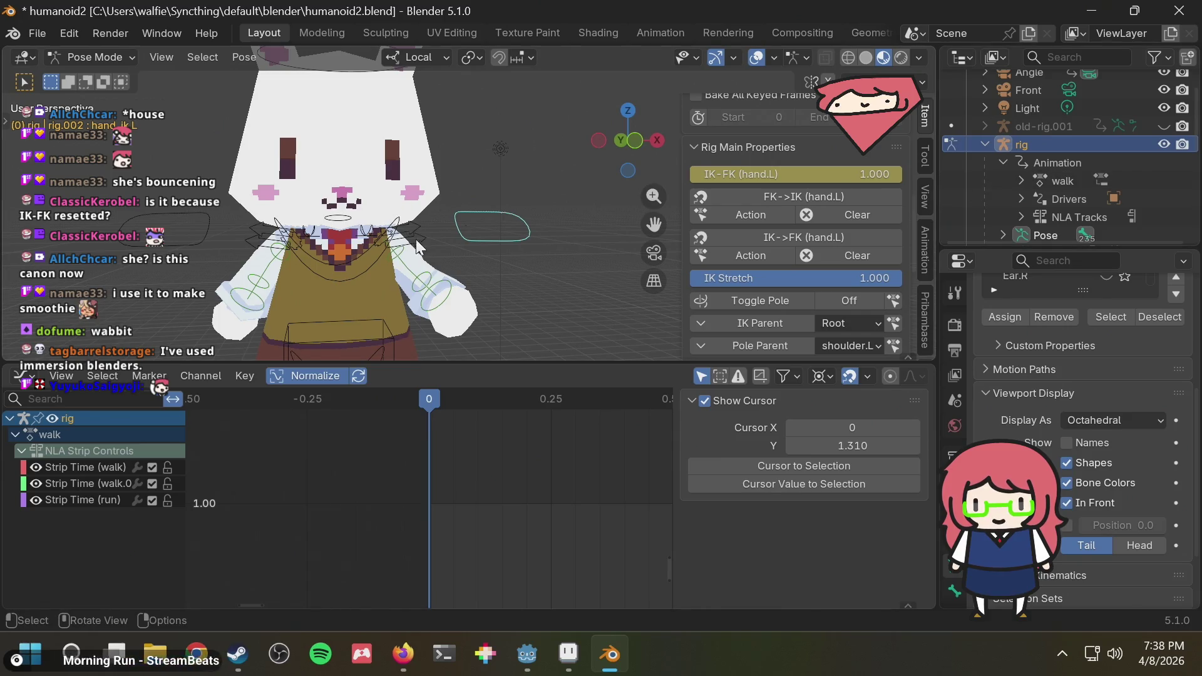
left_click(448, 299)
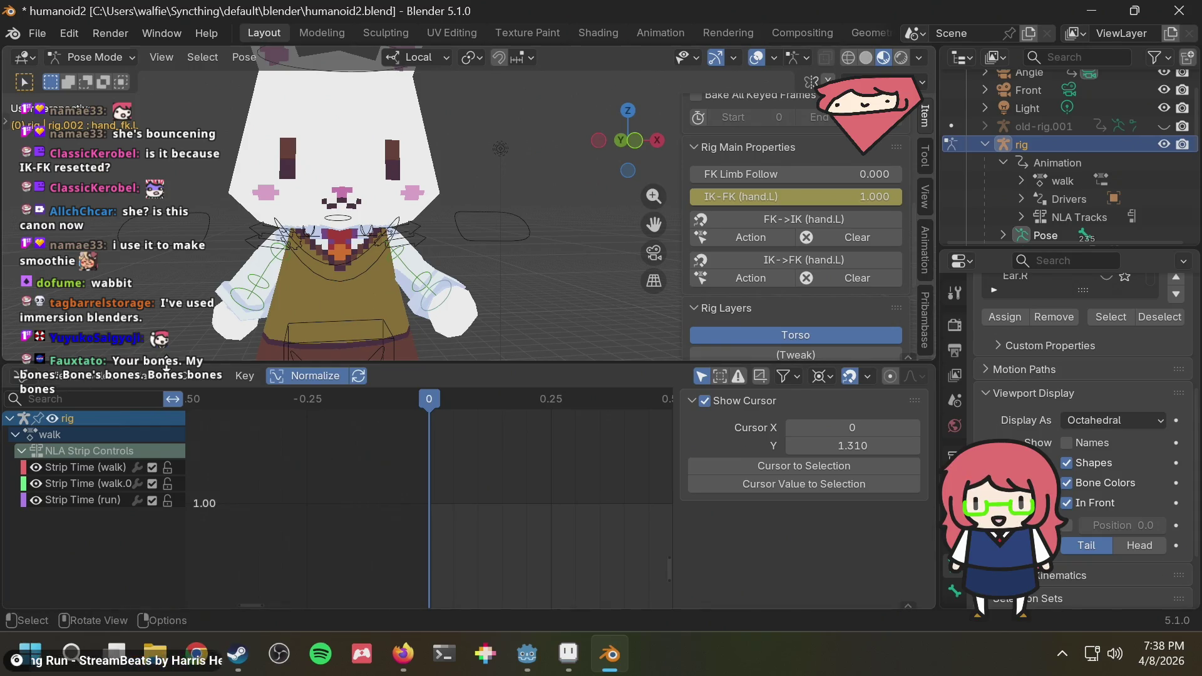
left_click(20, 376)
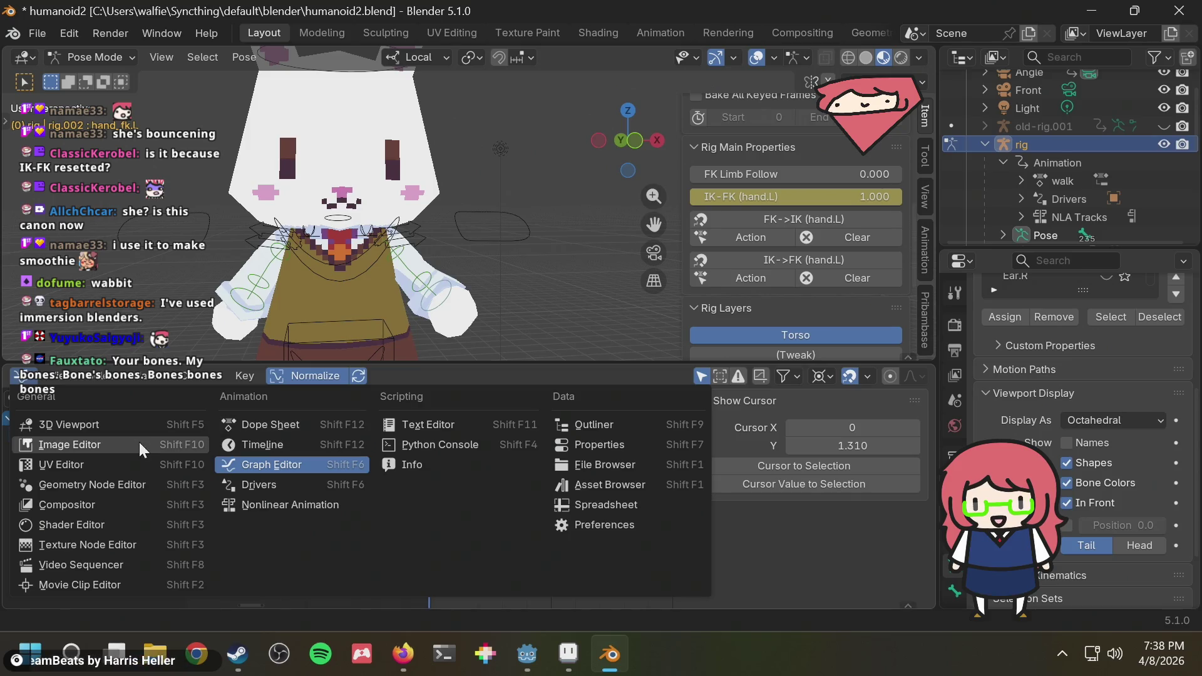
left_click(307, 422)
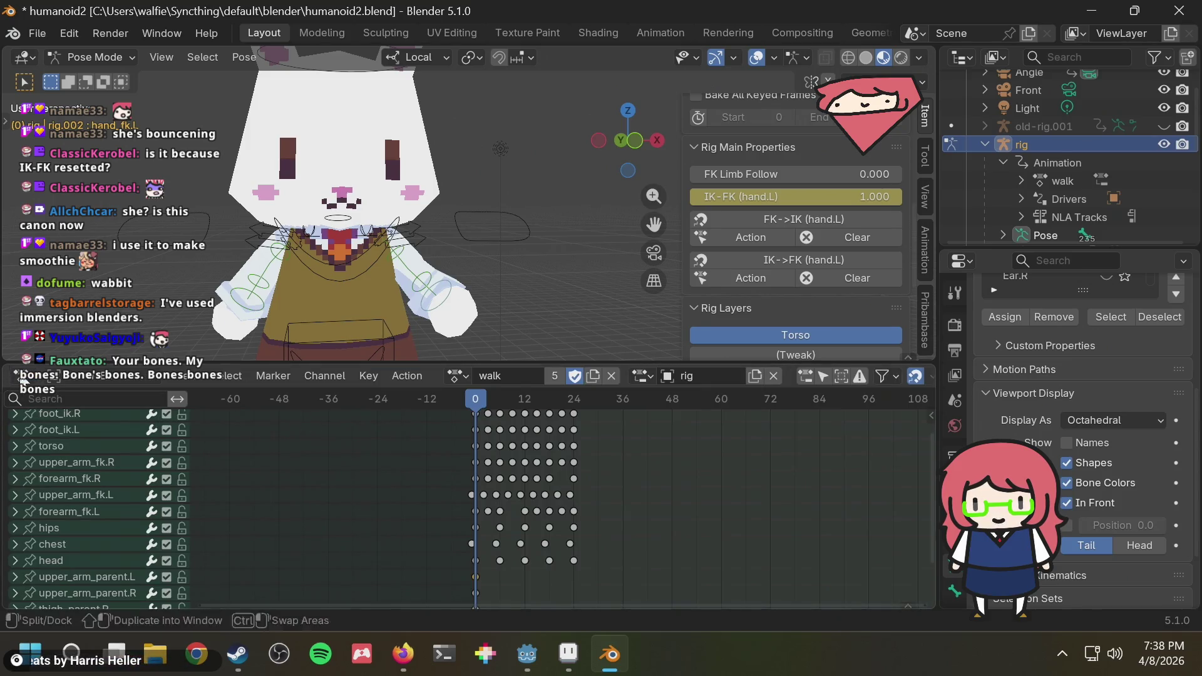
Bring up the editor type list over the walk action's keyframes.
left_click(20, 375)
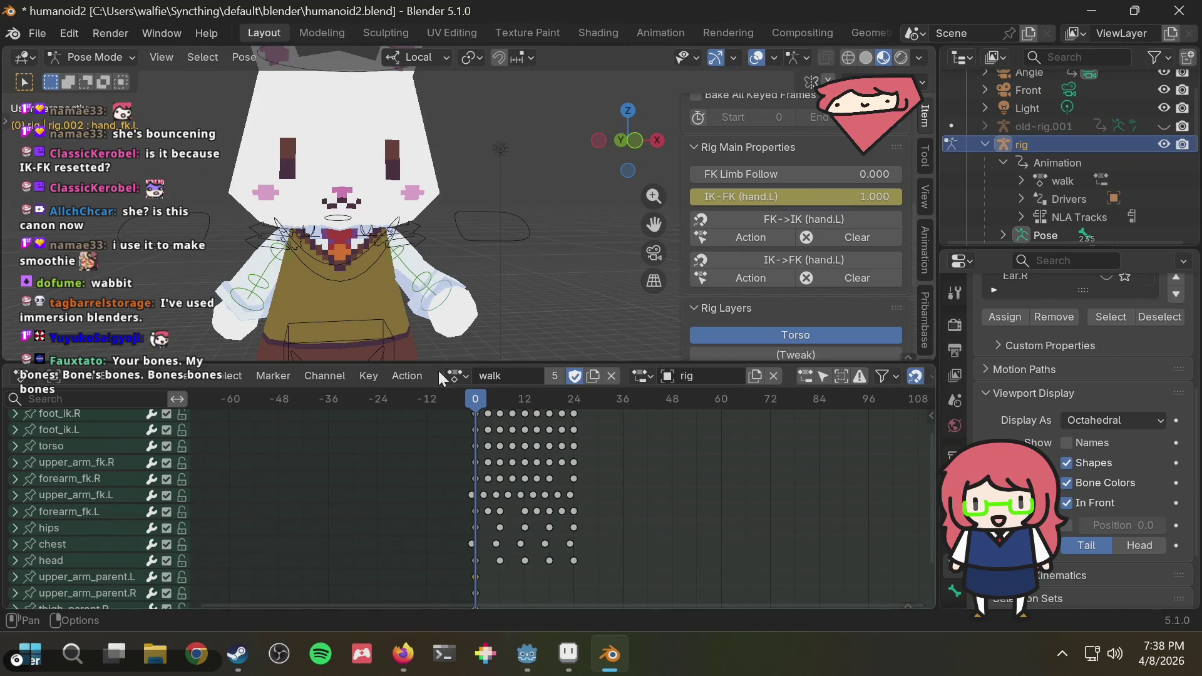
left_click(28, 374)
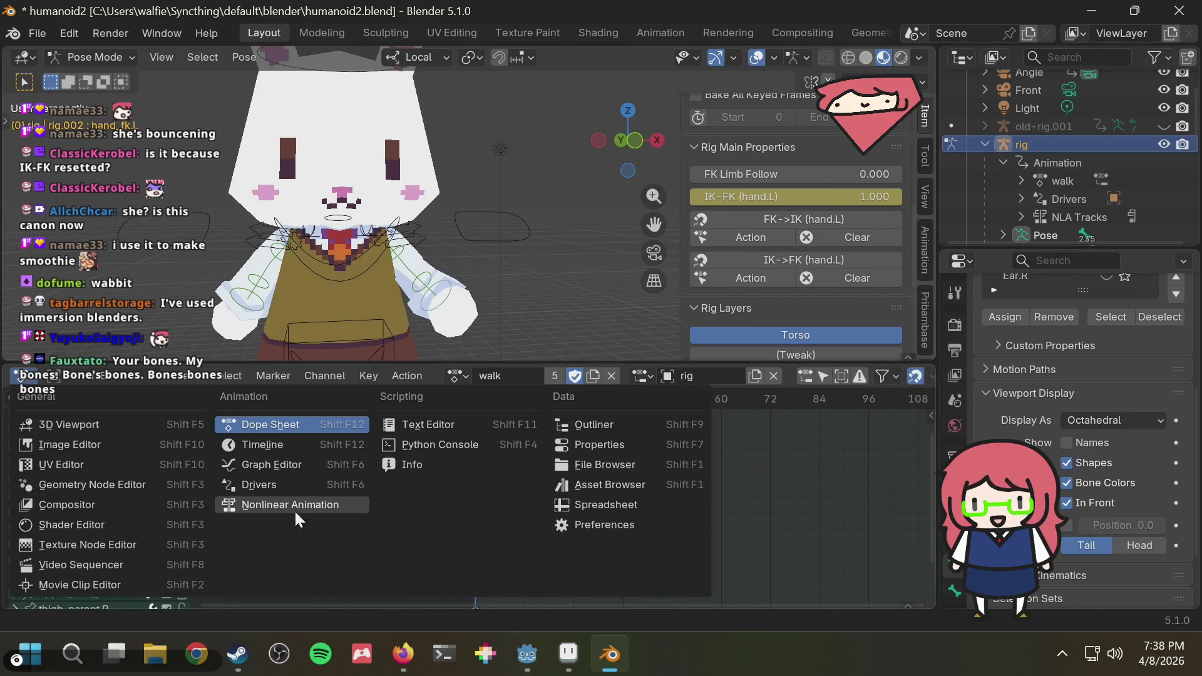
Inspect rig.002's driver channels in the Drivers editor.
left_click(261, 486)
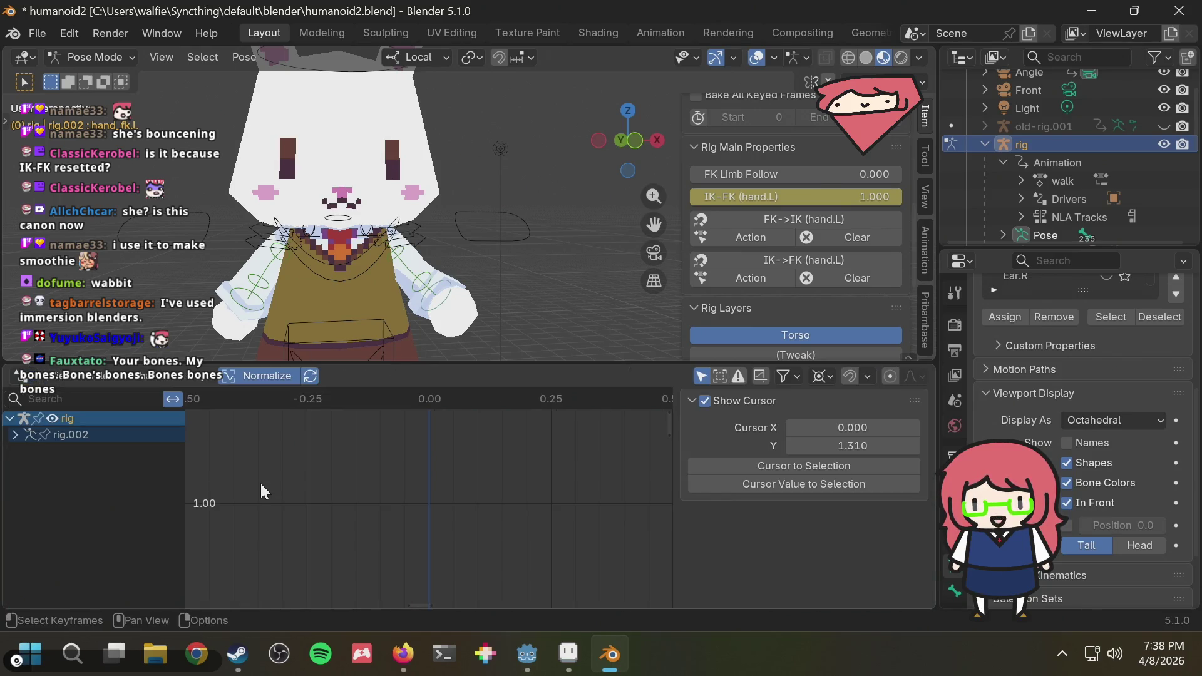
left_click(18, 433)
scroll(73, 480, "down", 2)
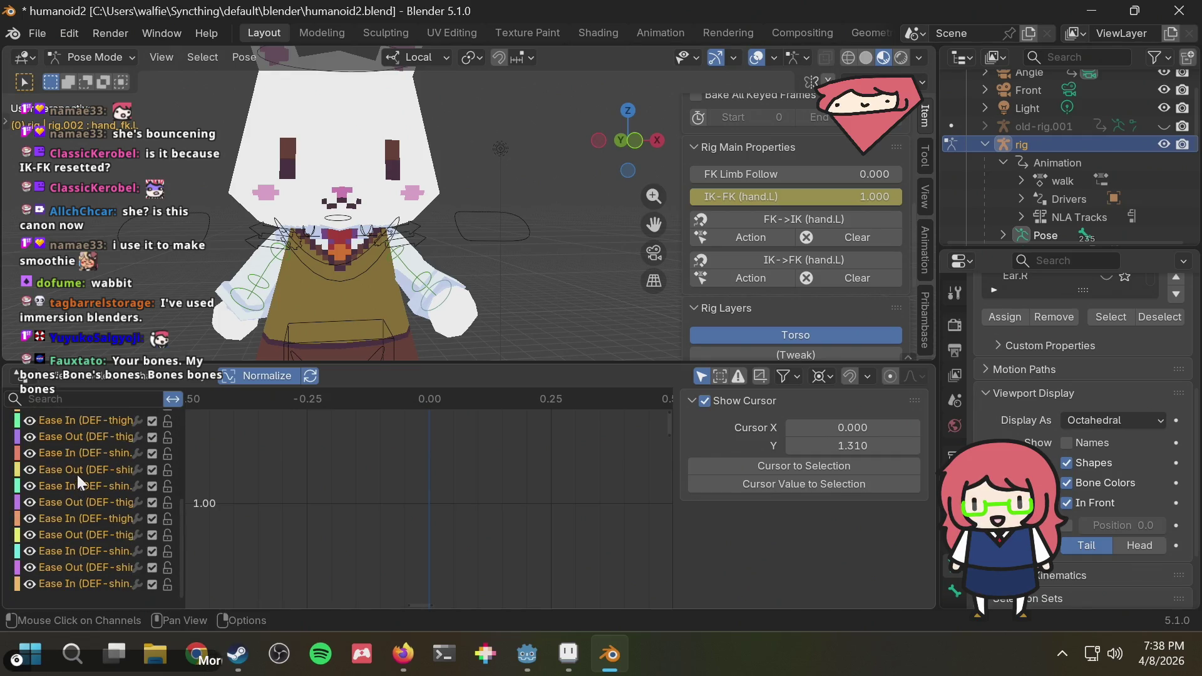
scroll(77, 473, "up", 3)
left_click(17, 435)
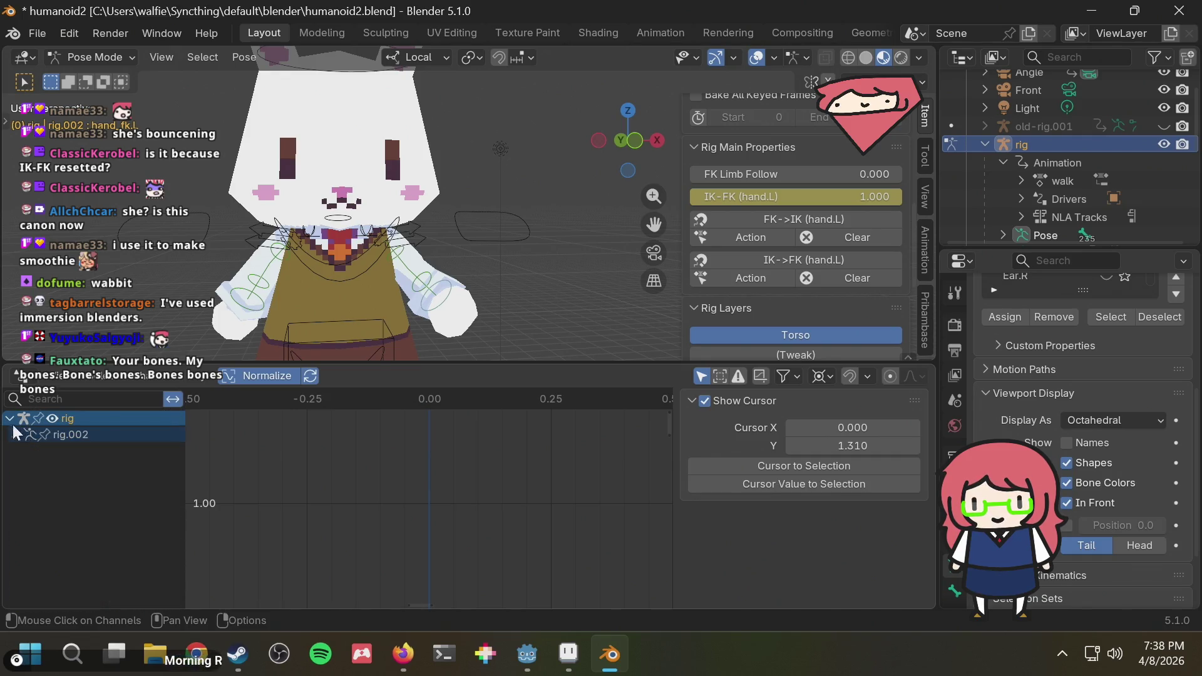
left_click(18, 374)
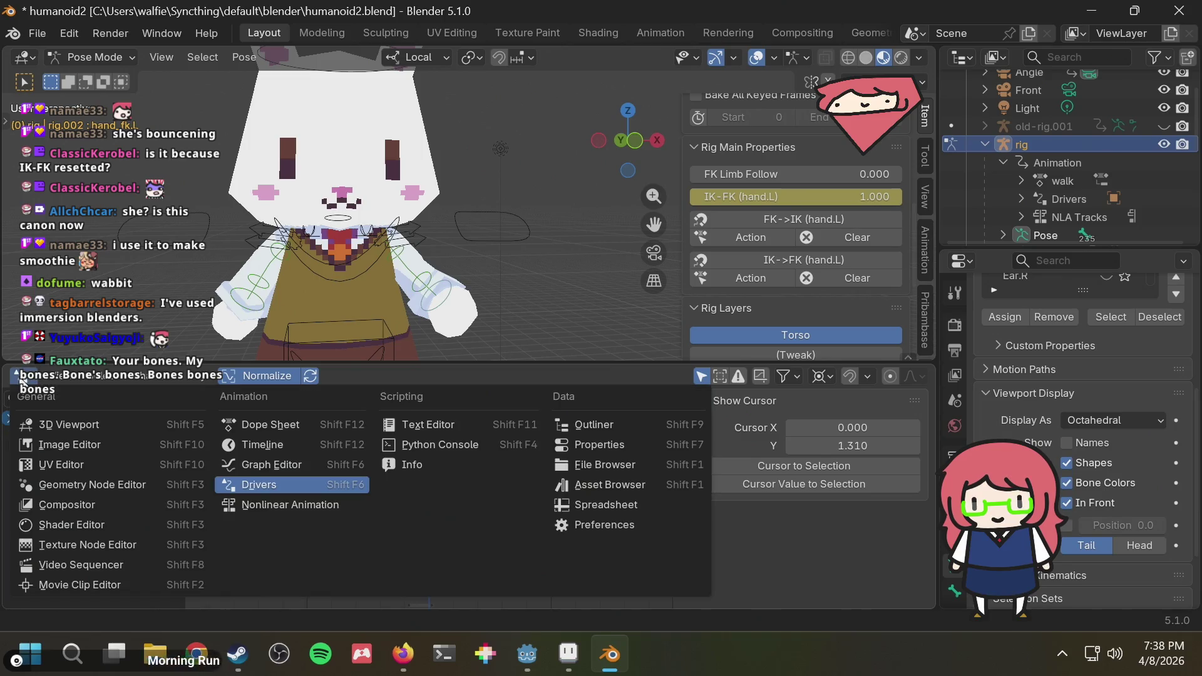
Review the rig's run and walk tracks in the Nonlinear Animation editor.
left_click(297, 504)
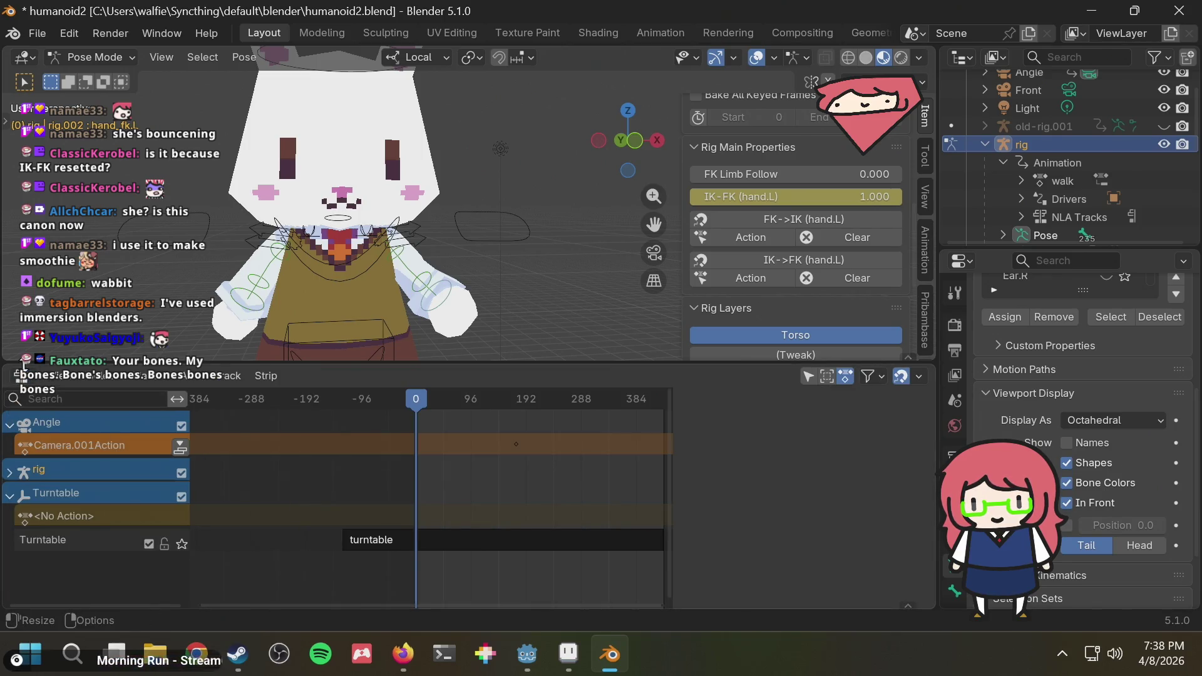
left_click(11, 468)
left_click(11, 469)
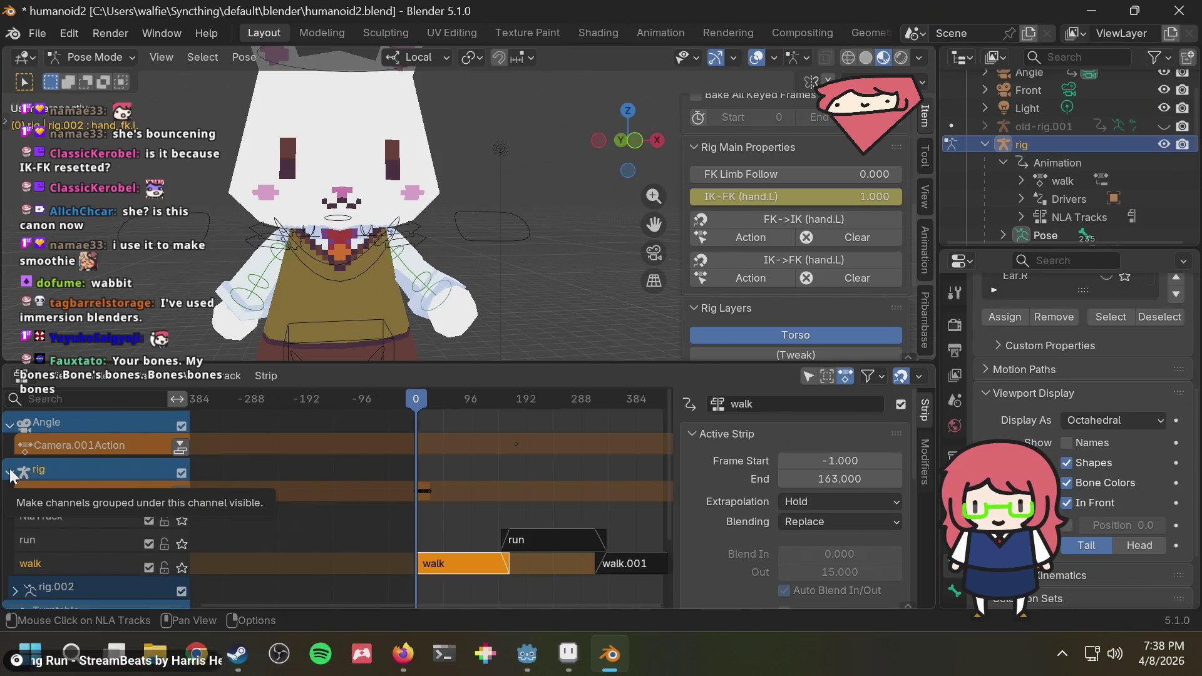
left_click(20, 375)
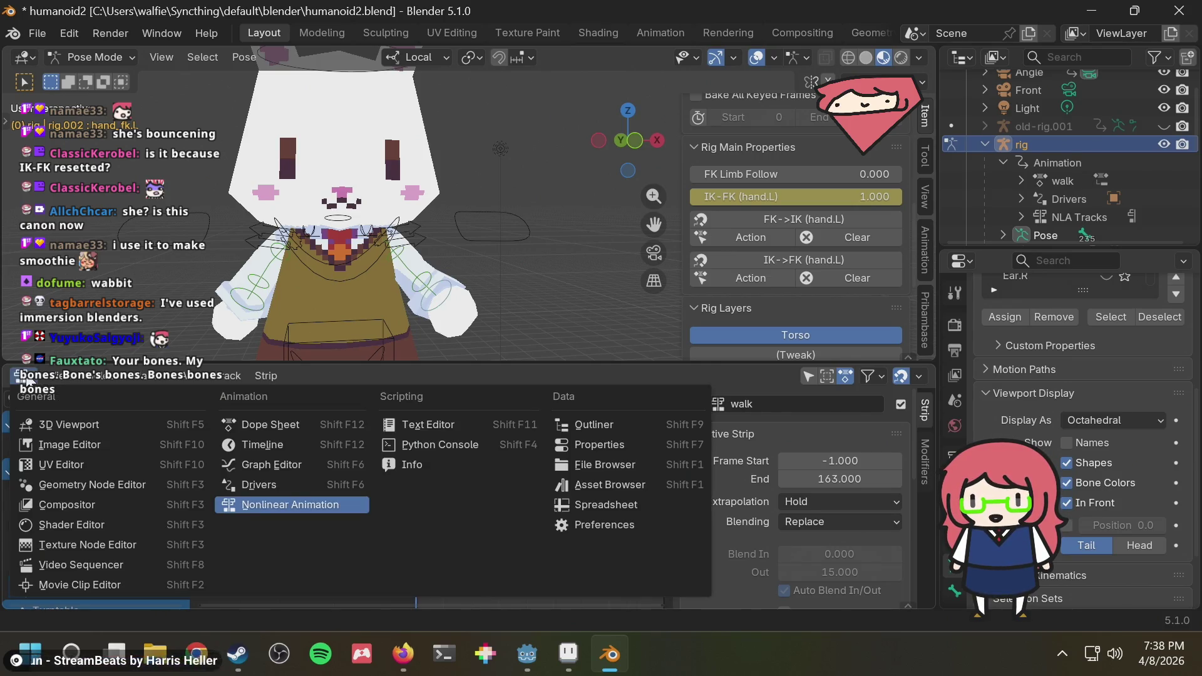
Pass through the Timeline and return to the Dope Sheet listing walk keyframes per bone.
left_click(249, 437)
scroll(569, 433, "up", 4)
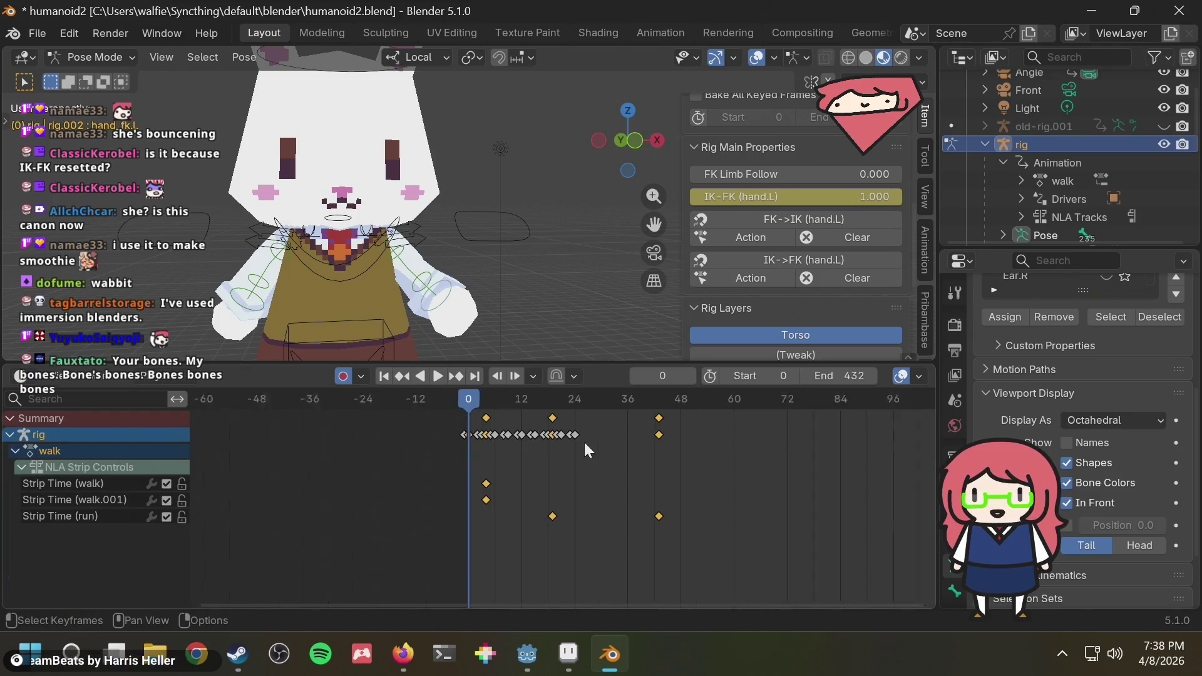
scroll(542, 438, "down", 1)
scroll(541, 438, "down", 1)
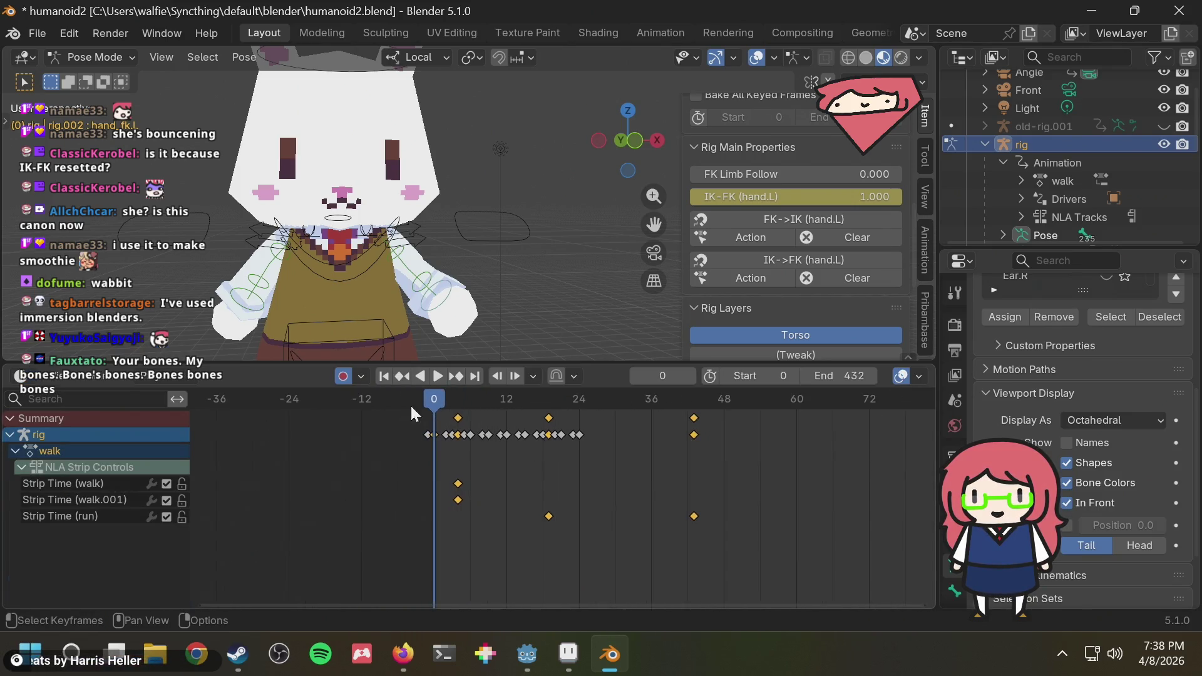
left_click(21, 374)
left_click(254, 424)
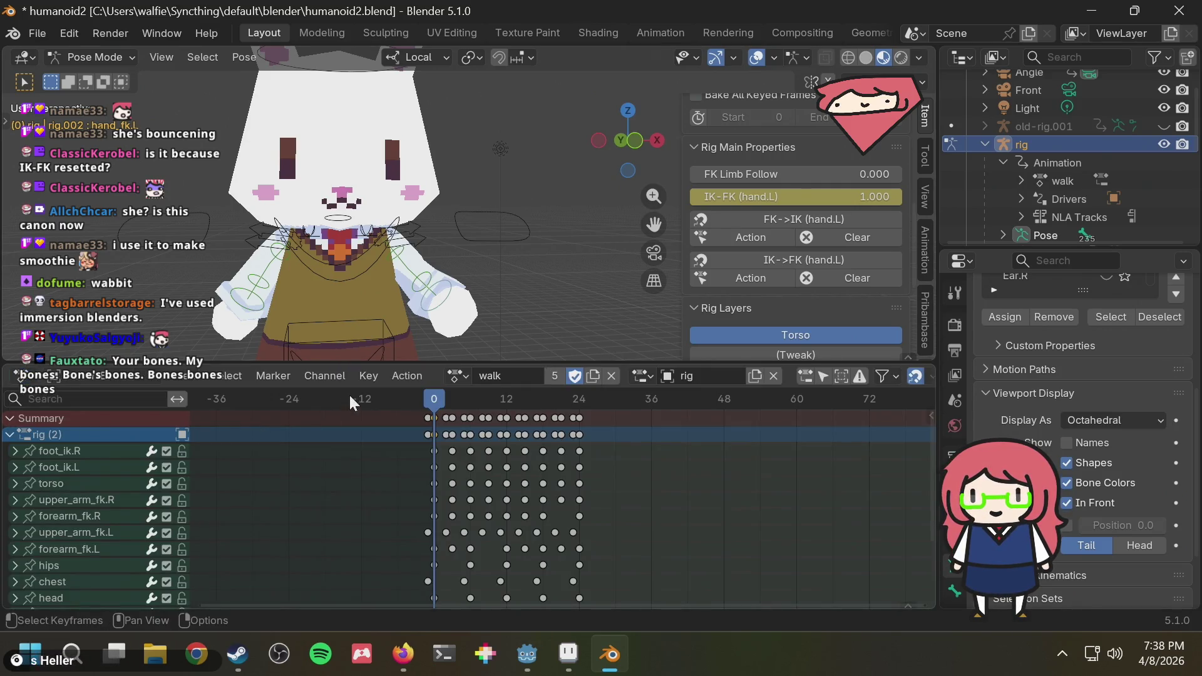
Assign run as the rig's active action instead of walk and play it.
left_click(467, 375)
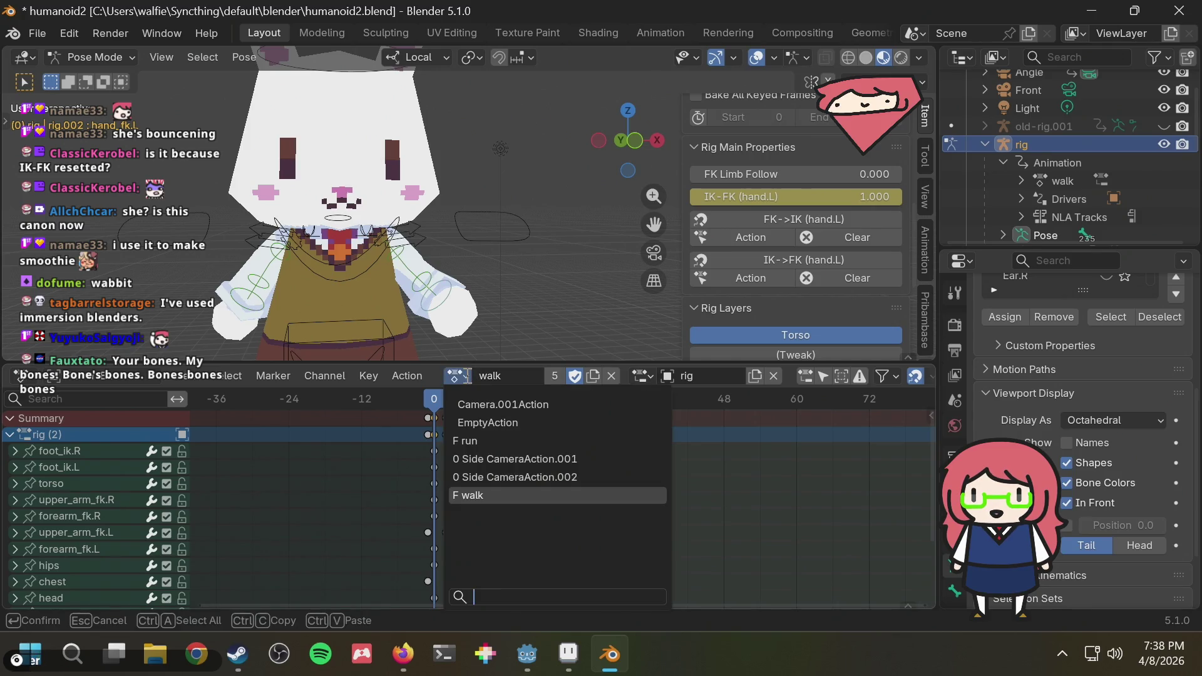
scroll(495, 273, "down", 2)
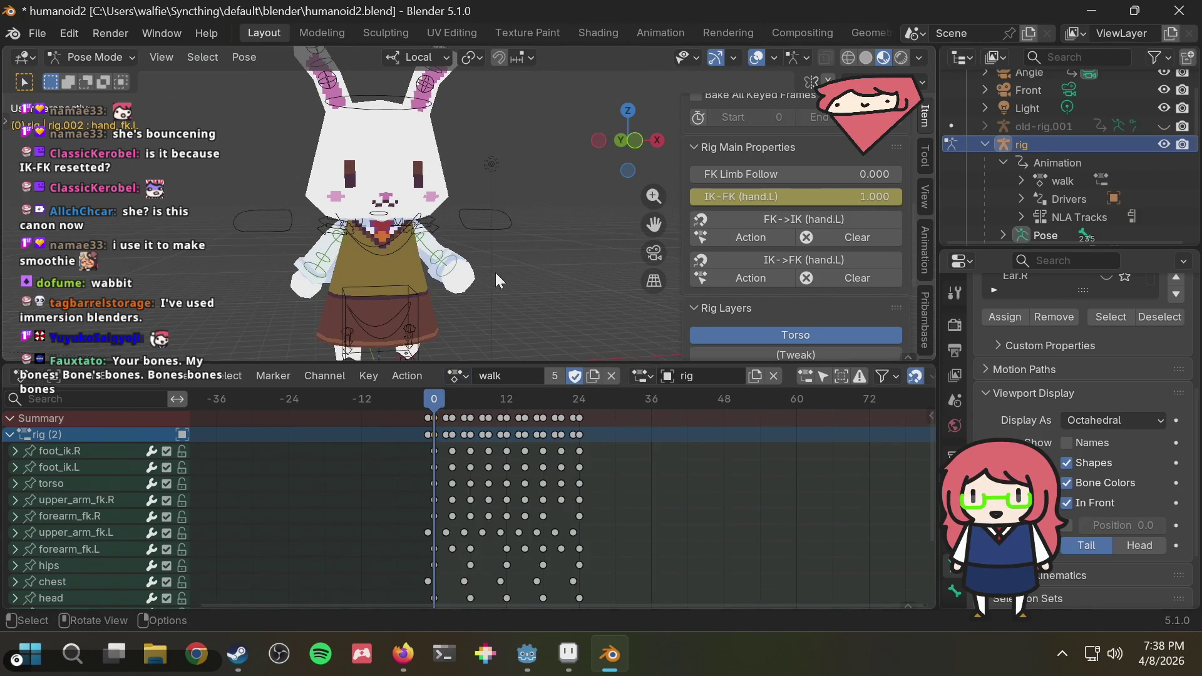
middle_click_drag(495, 273, 551, 261)
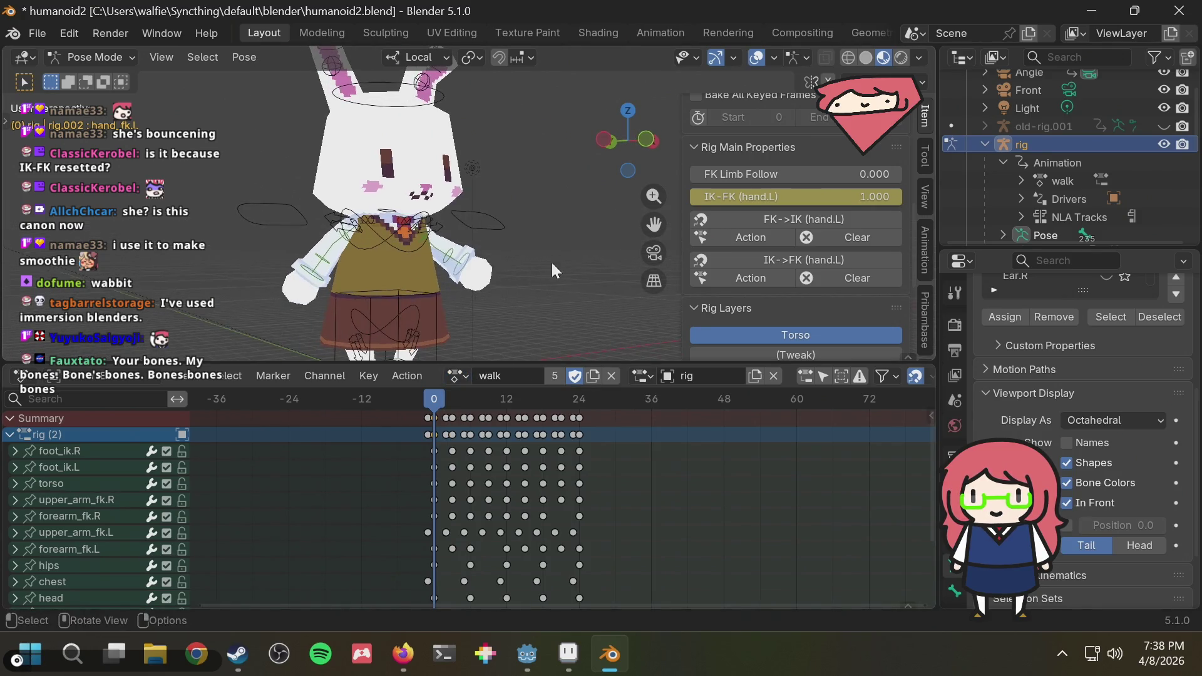
left_click(461, 372)
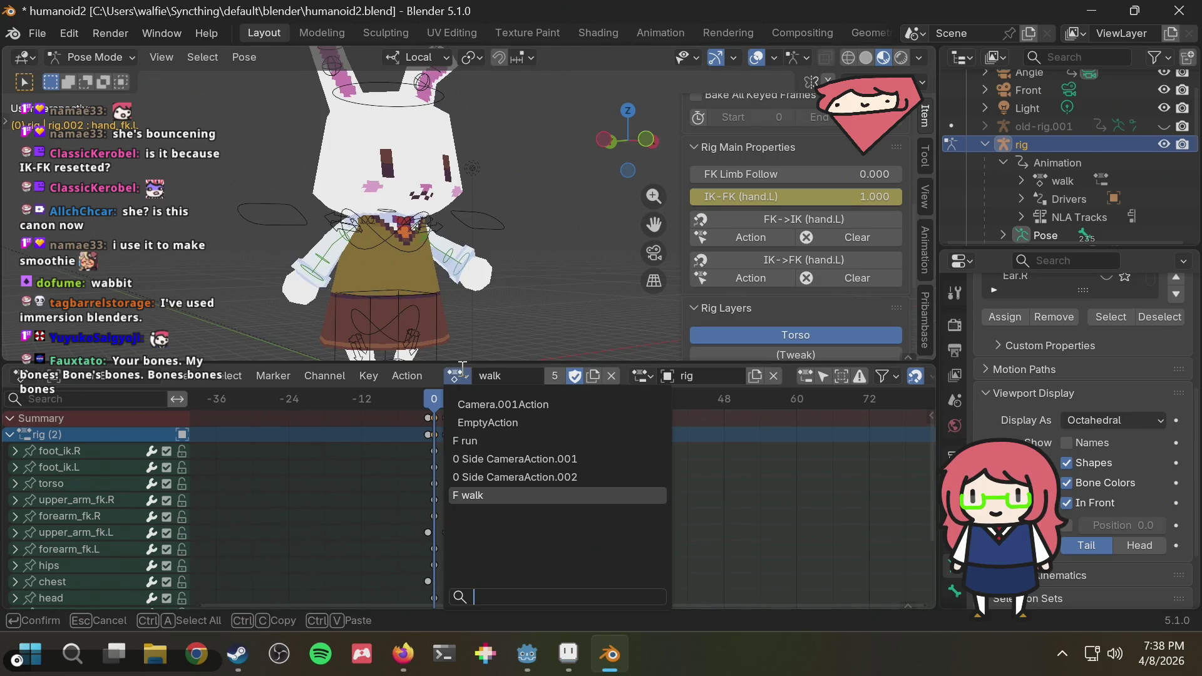
left_click(474, 441)
key("space")
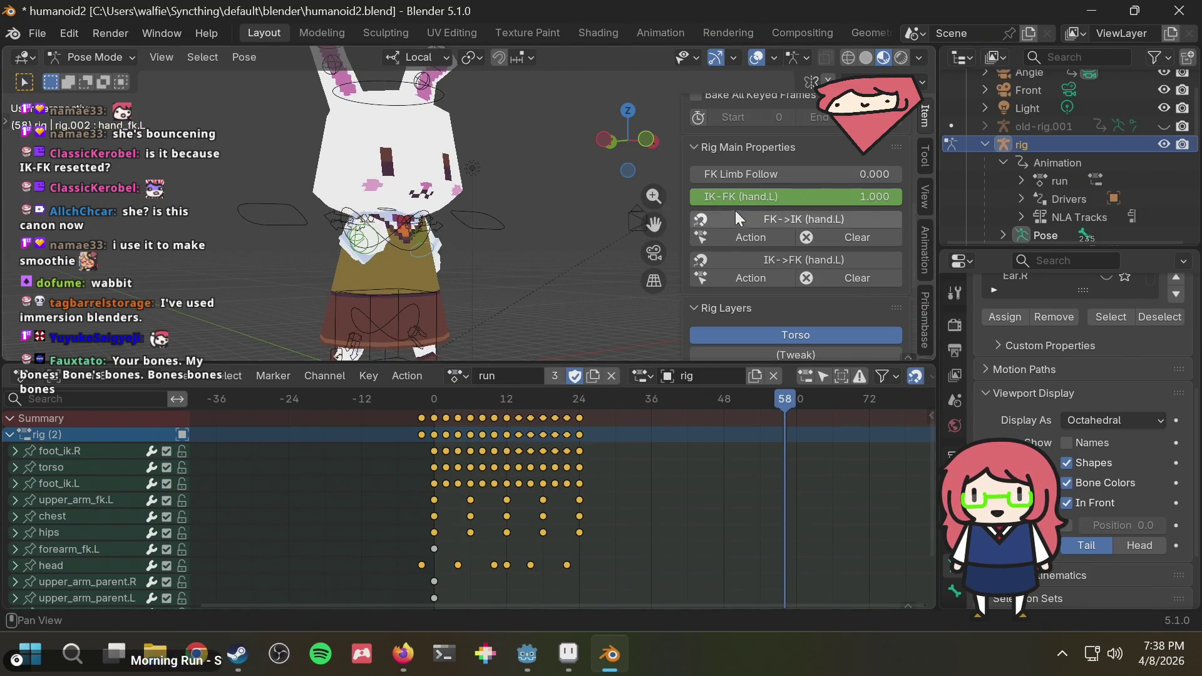
scroll(735, 210, "up", 2)
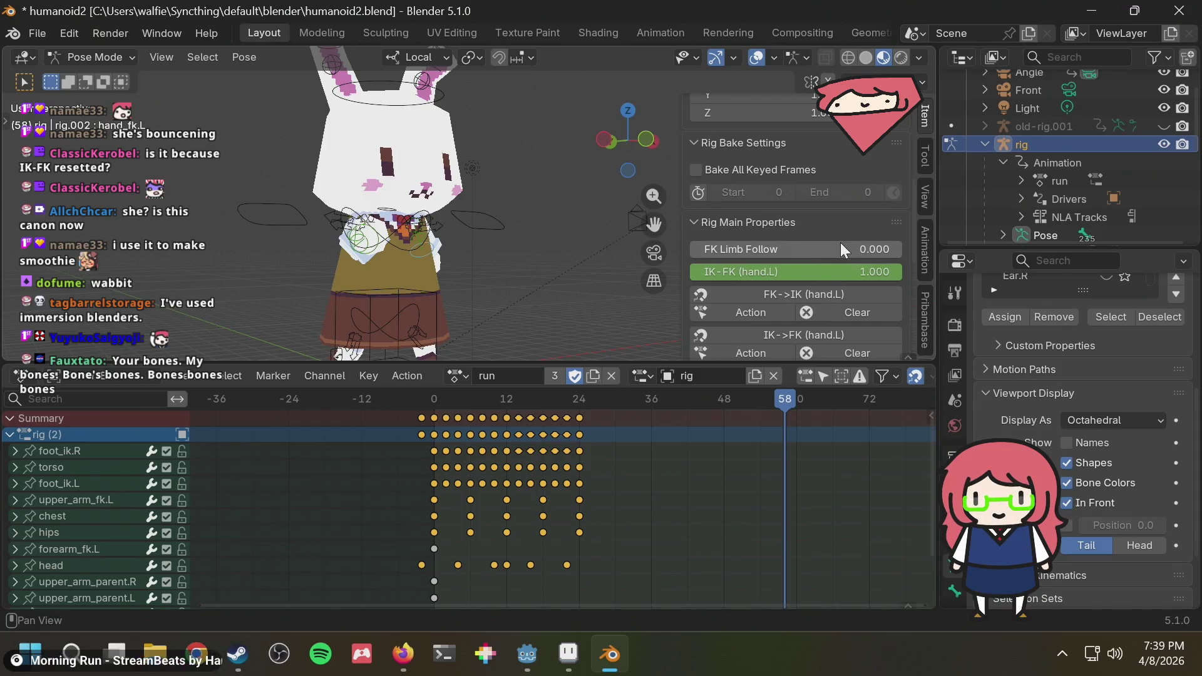
scroll(503, 259, "up", 3)
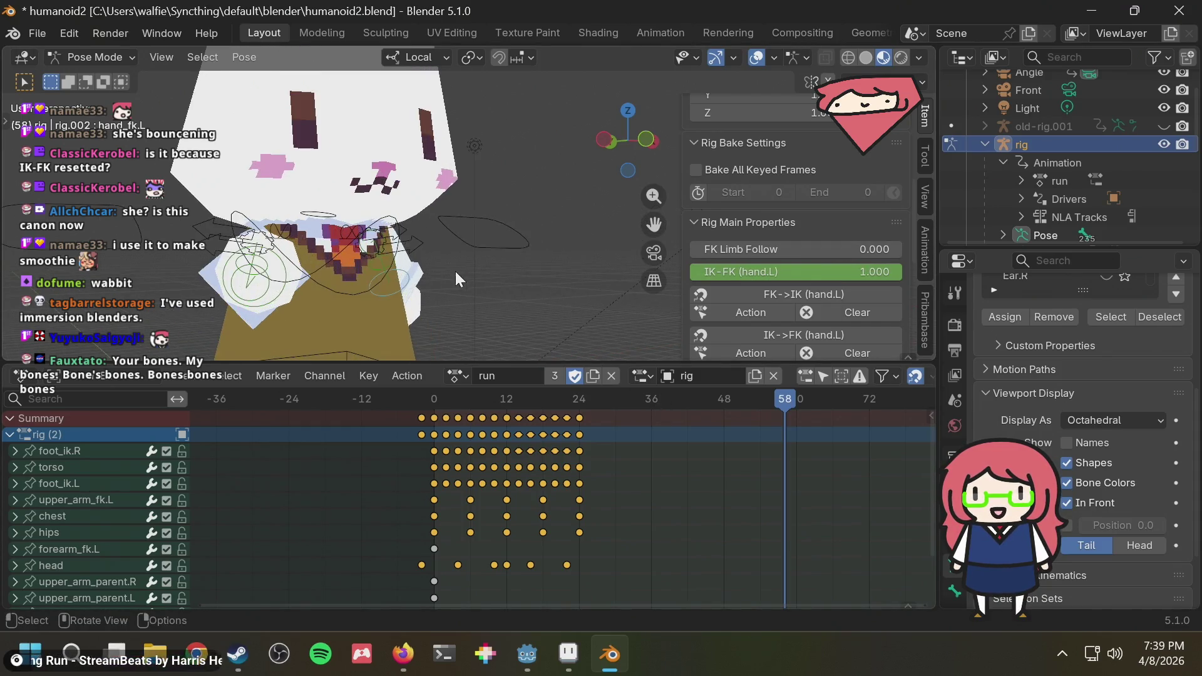
Inspect the left upper arm IK/FK and chest bones from several angles.
middle_click_drag(503, 259, 422, 277)
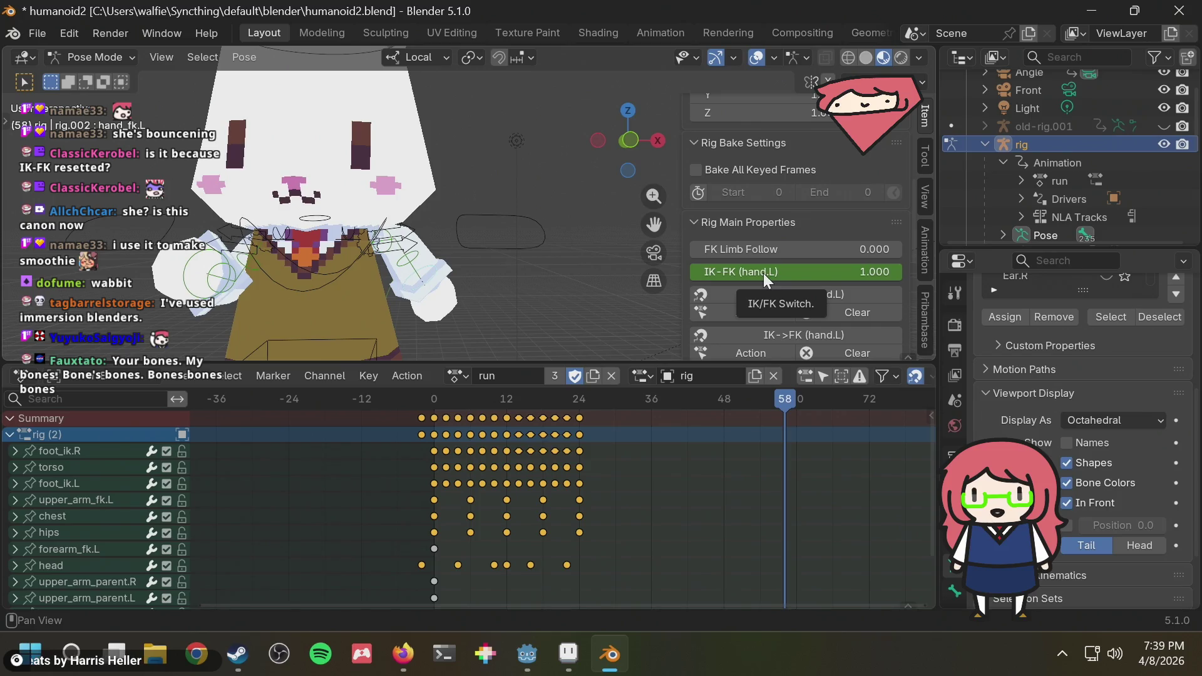
middle_click_drag(475, 279, 416, 282)
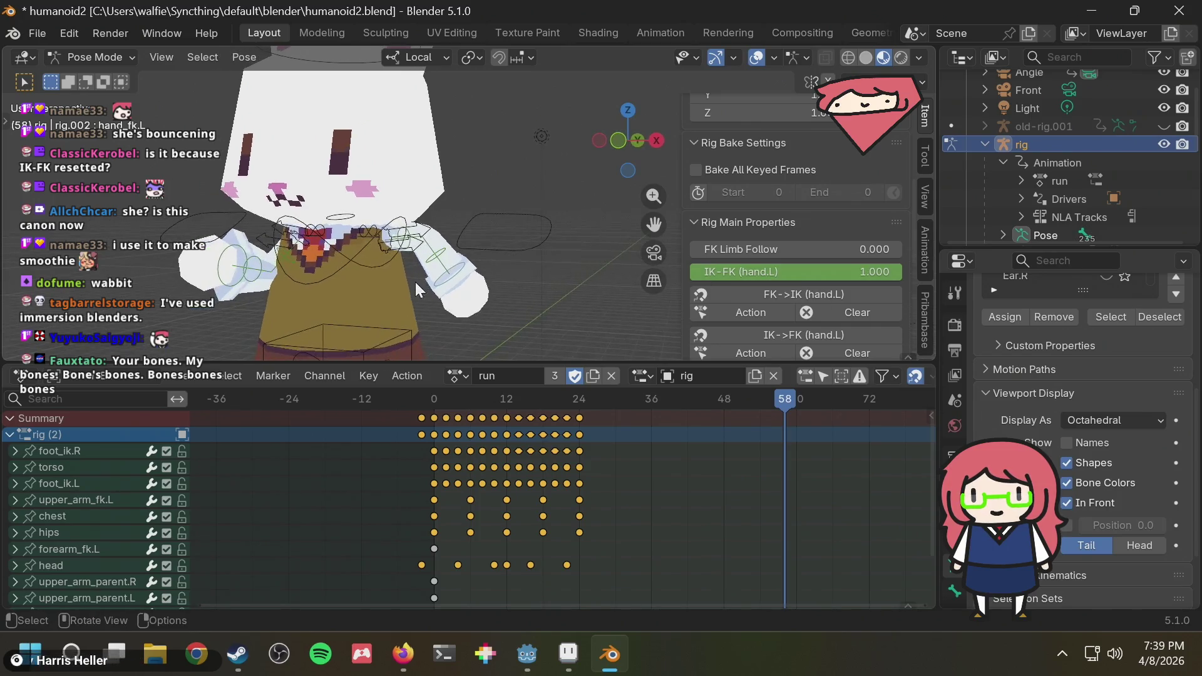
left_click(442, 252)
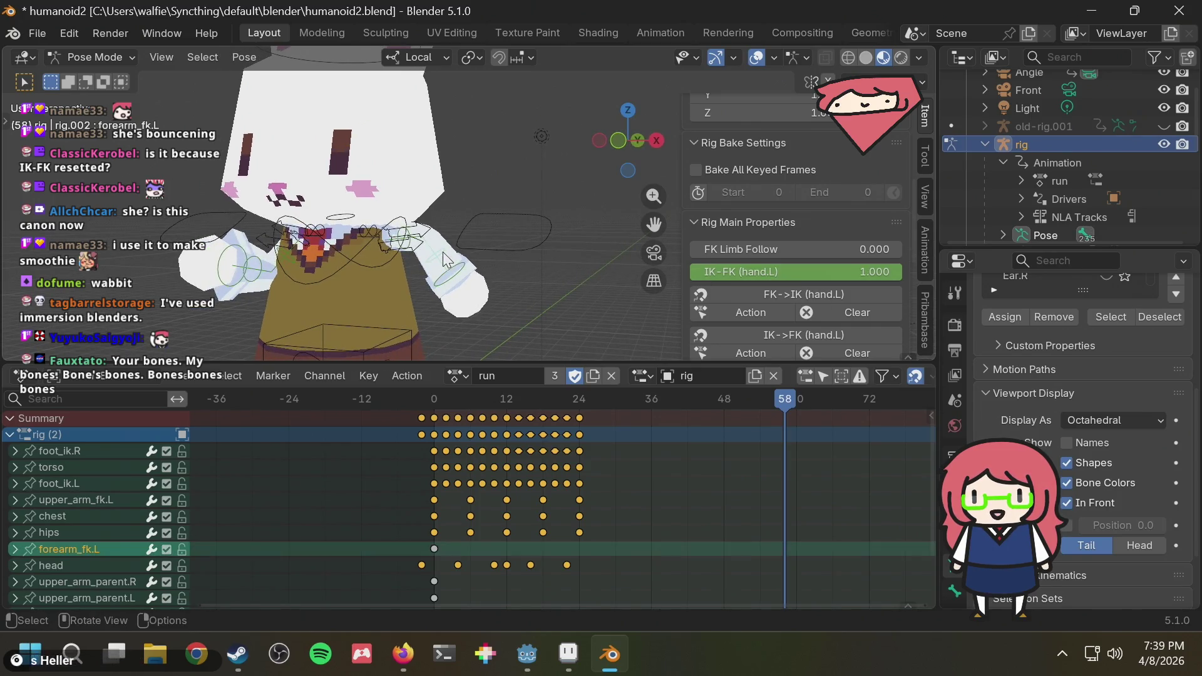
left_click(410, 246)
left_click(413, 246)
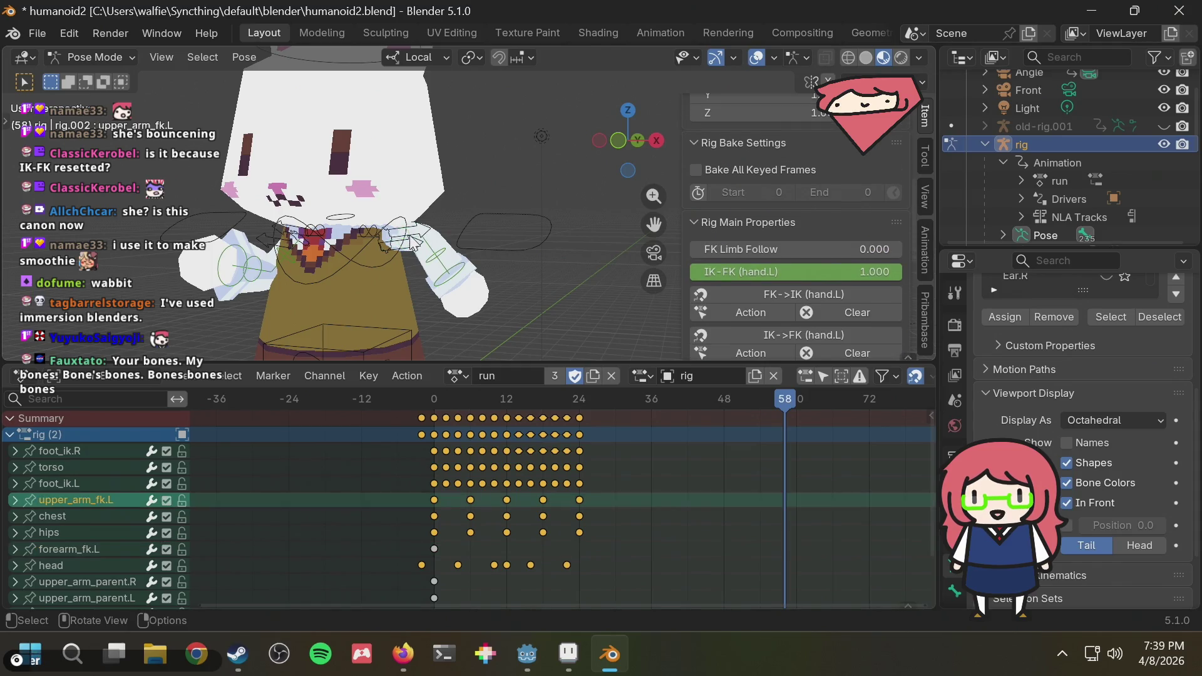
mouse_move(413, 247)
middle_mouse_down()
mouse_move(310, 293)
mouse_move(348, 271)
mouse_move(546, 268)
middle_mouse_up()
left_click(415, 287)
left_click(400, 280)
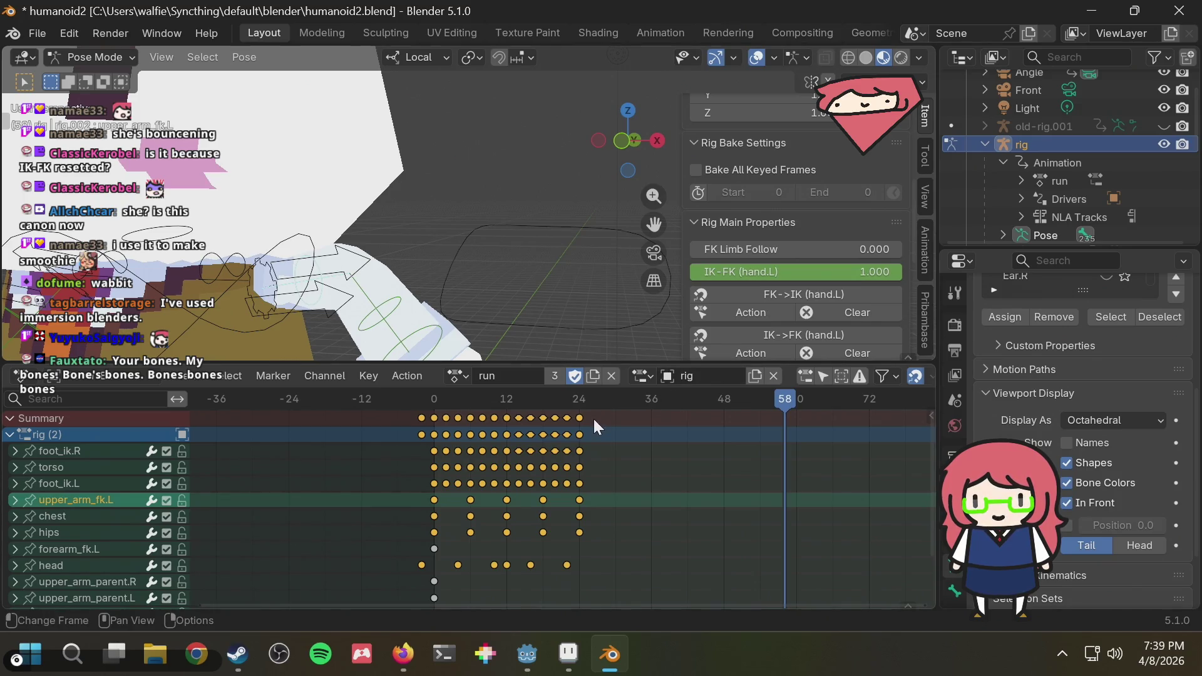
Scrub the run playhead back to frame 0 and deselect the upper_arm_fk.L channel.
left_click_drag(569, 401, 392, 419)
left_click(469, 289)
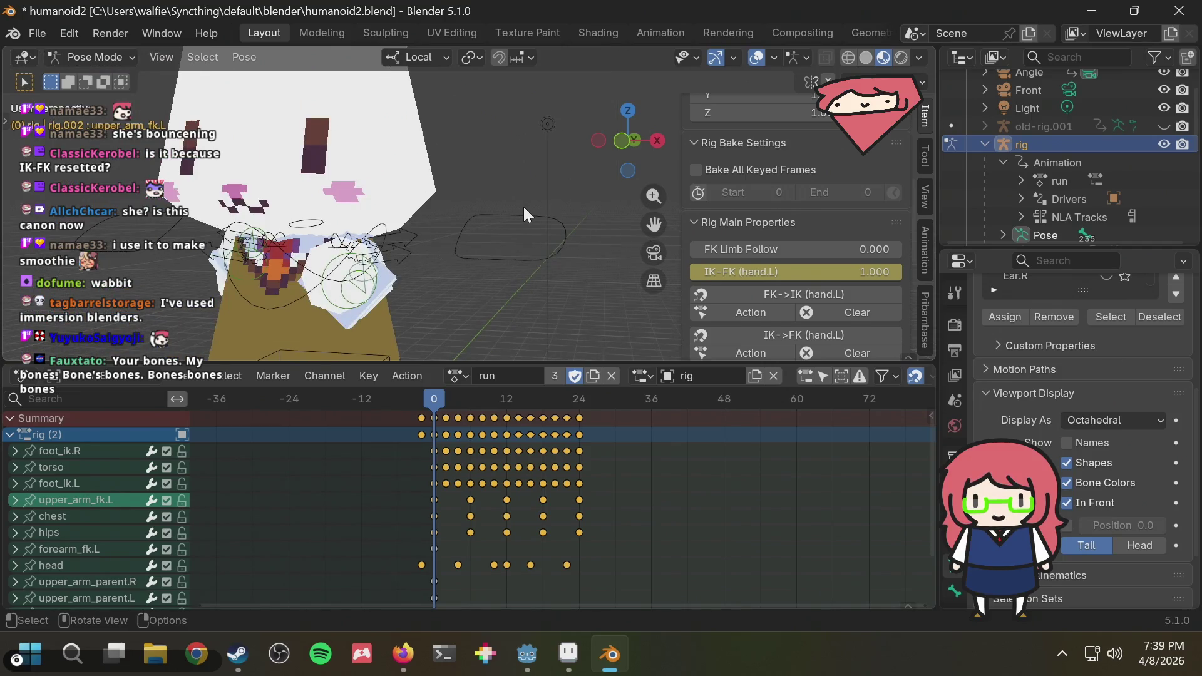
Select the left hand IK control and its upper_arm_fk.L channel.
left_click(525, 221)
left_click(527, 226)
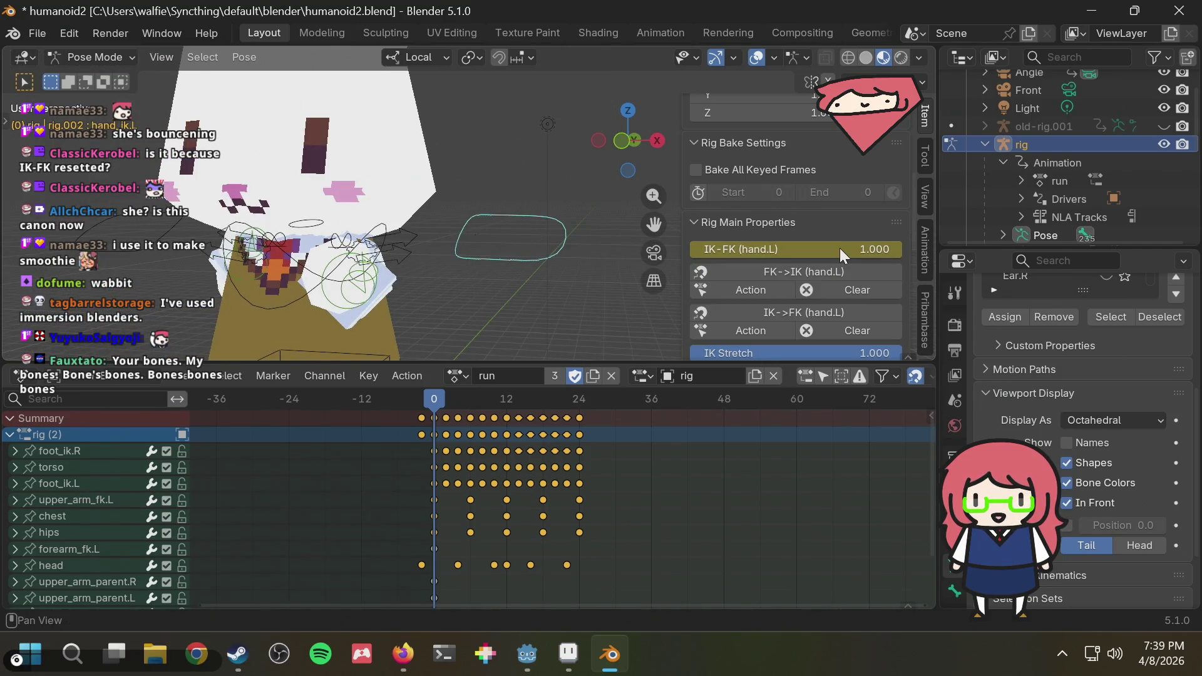
scroll(840, 248, "down", 1)
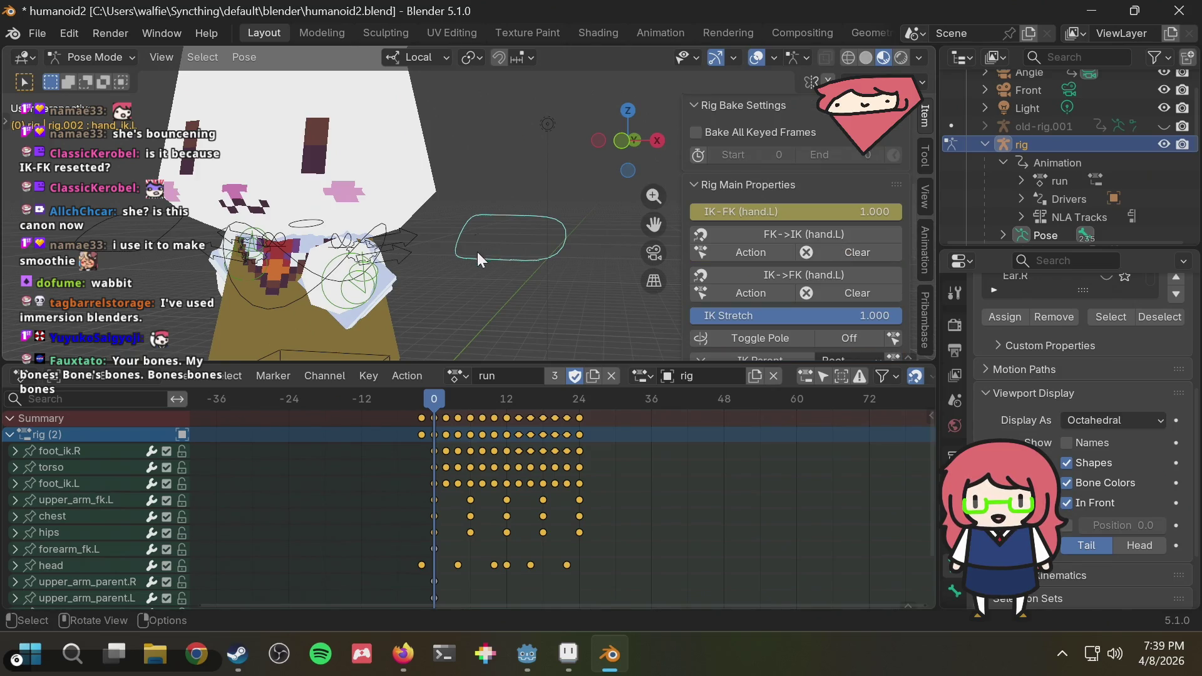
scroll(364, 287, "up", 2)
mouse_move(363, 287)
middle_mouse_down()
mouse_move(375, 277)
mouse_move(343, 281)
middle_mouse_up()
left_click(413, 289)
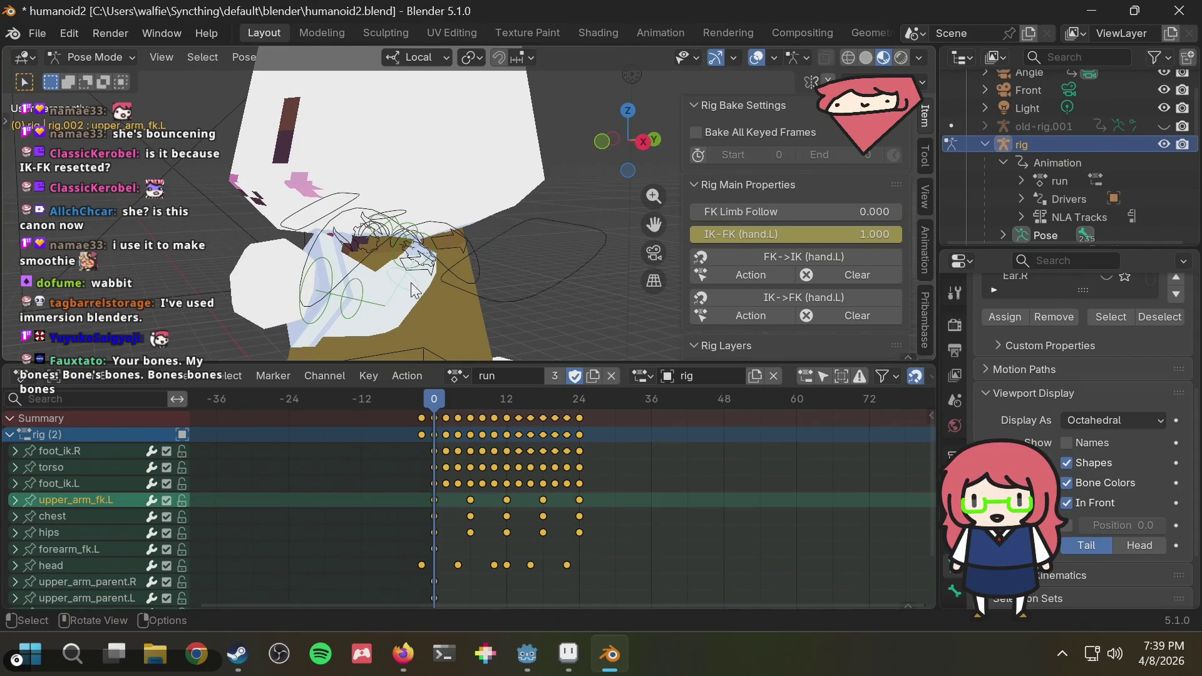
scroll(789, 232, "down", 5)
scroll(808, 237, "up", 3)
scroll(808, 237, "up", 1)
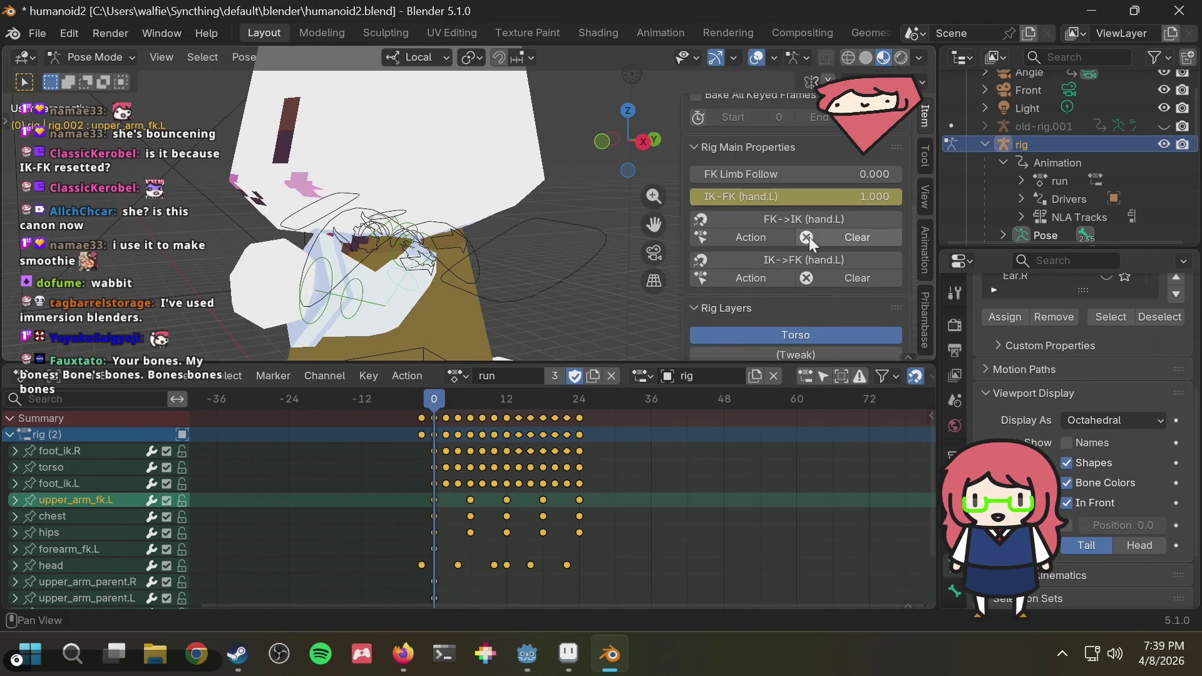
scroll(810, 238, "up", 2)
mouse_move(807, 272)
left_mouse_down()
mouse_move(681, 272)
mouse_move(903, 271)
left_mouse_up()
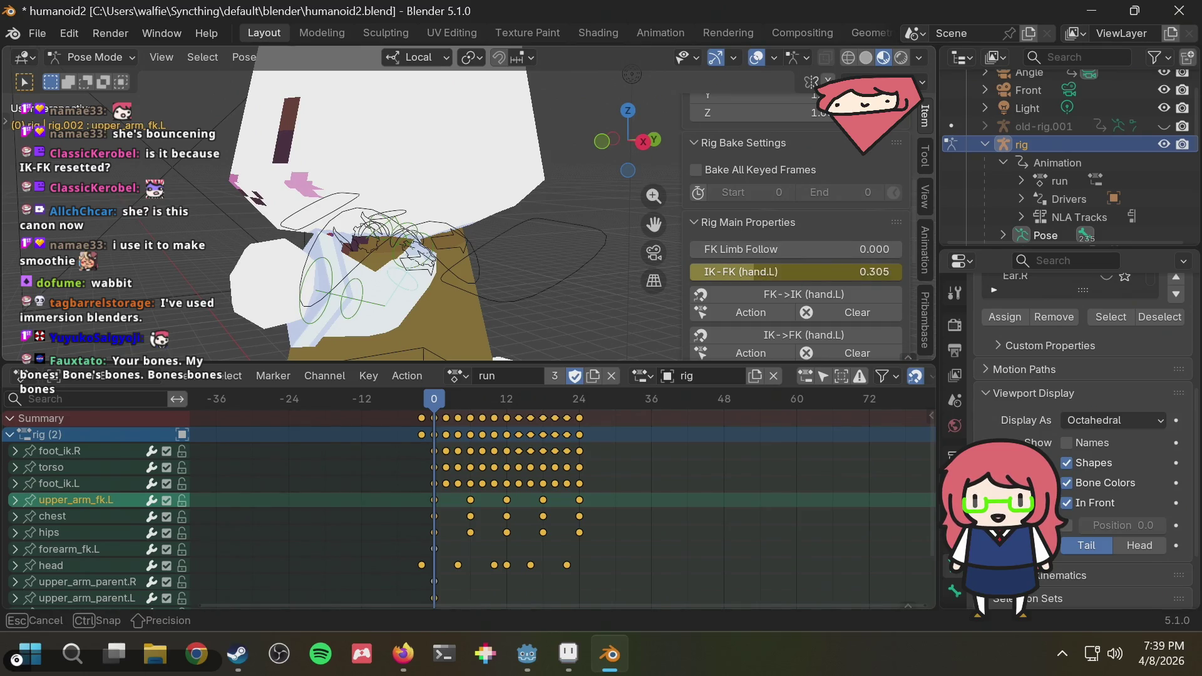
mouse_move(585, 315)
middle_mouse_down()
mouse_move(469, 307)
mouse_move(527, 302)
mouse_move(488, 320)
middle_mouse_up()
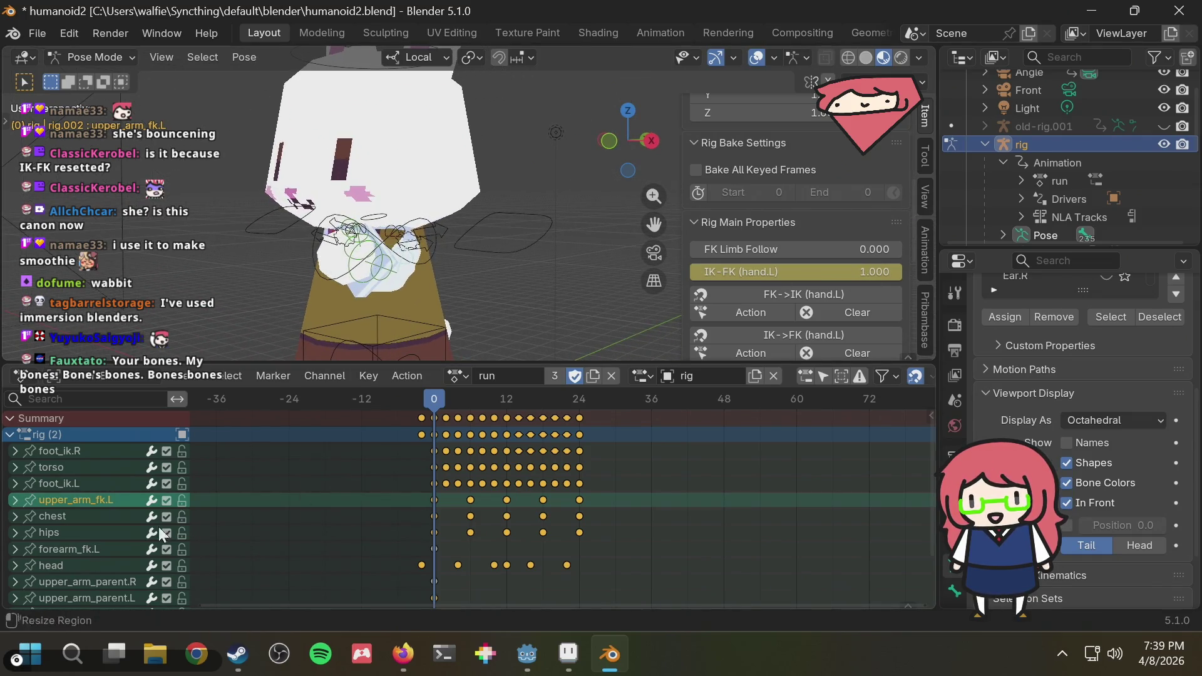
scroll(71, 539, "down", 2)
Test the right hand's IK-FK blend, leave it at 1.0 and bring up its keyframe options.
left_click(80, 546)
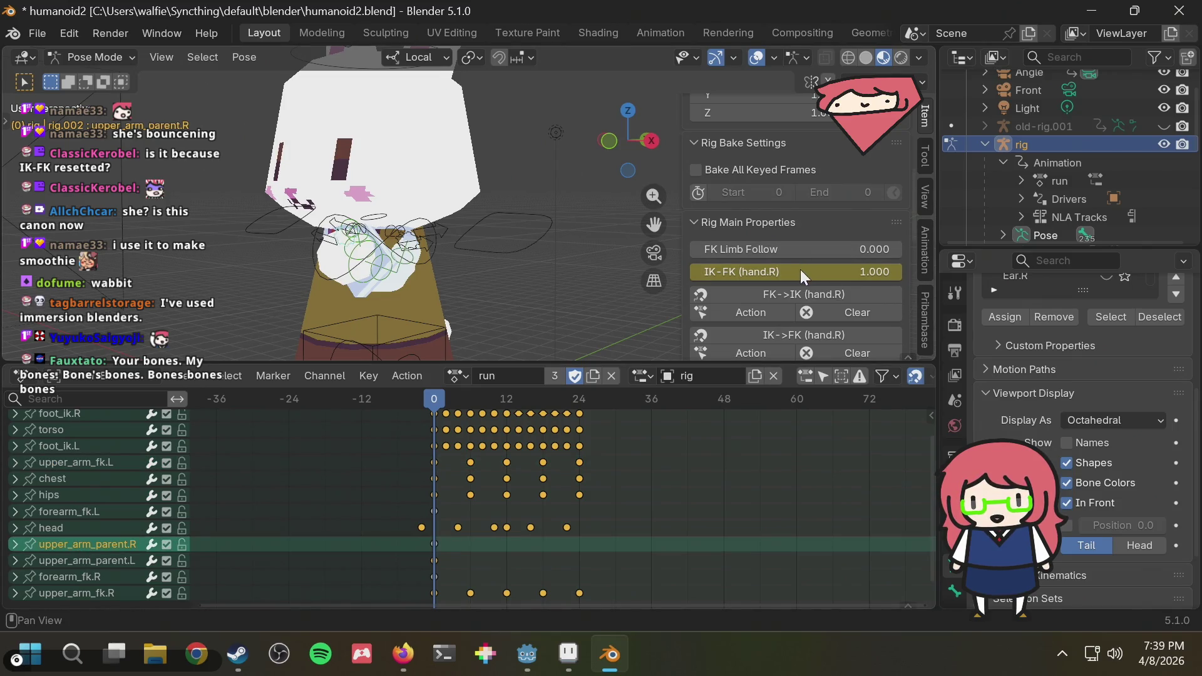
left_click_drag(800, 270, 903, 271)
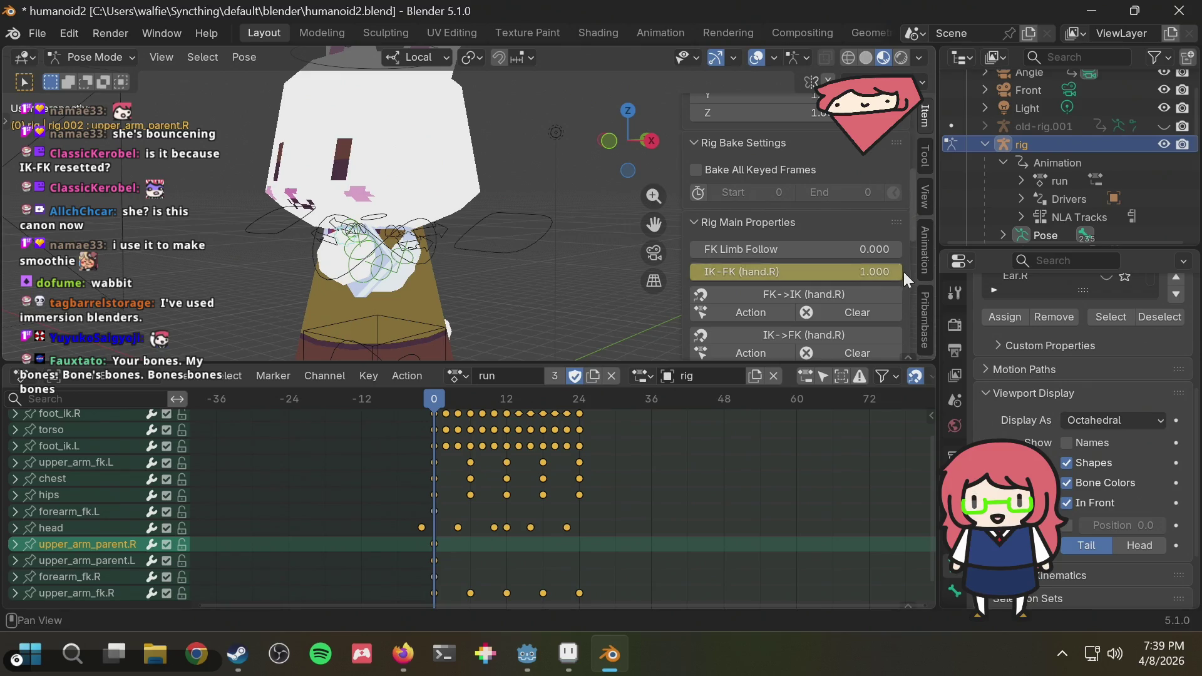
scroll(801, 284, "down", 1)
scroll(801, 285, "down", 1)
right_click(766, 198)
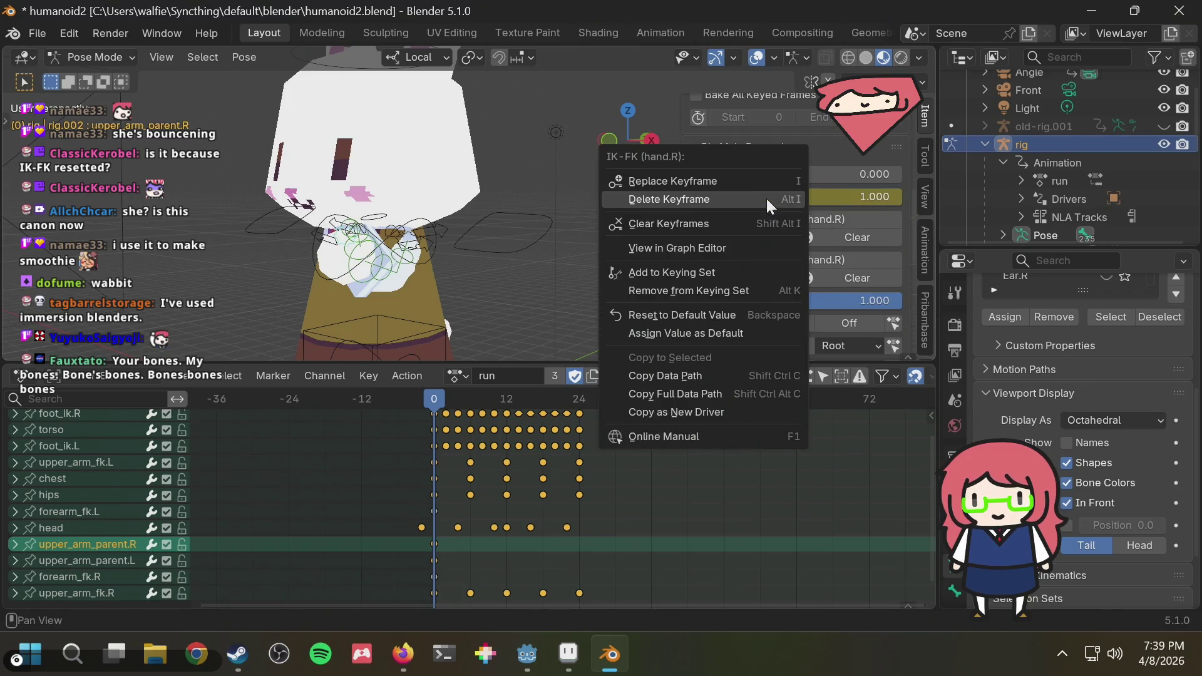
Delete the IK-FK keyframes for both hands from the run action and preview the first frames.
left_click(721, 222)
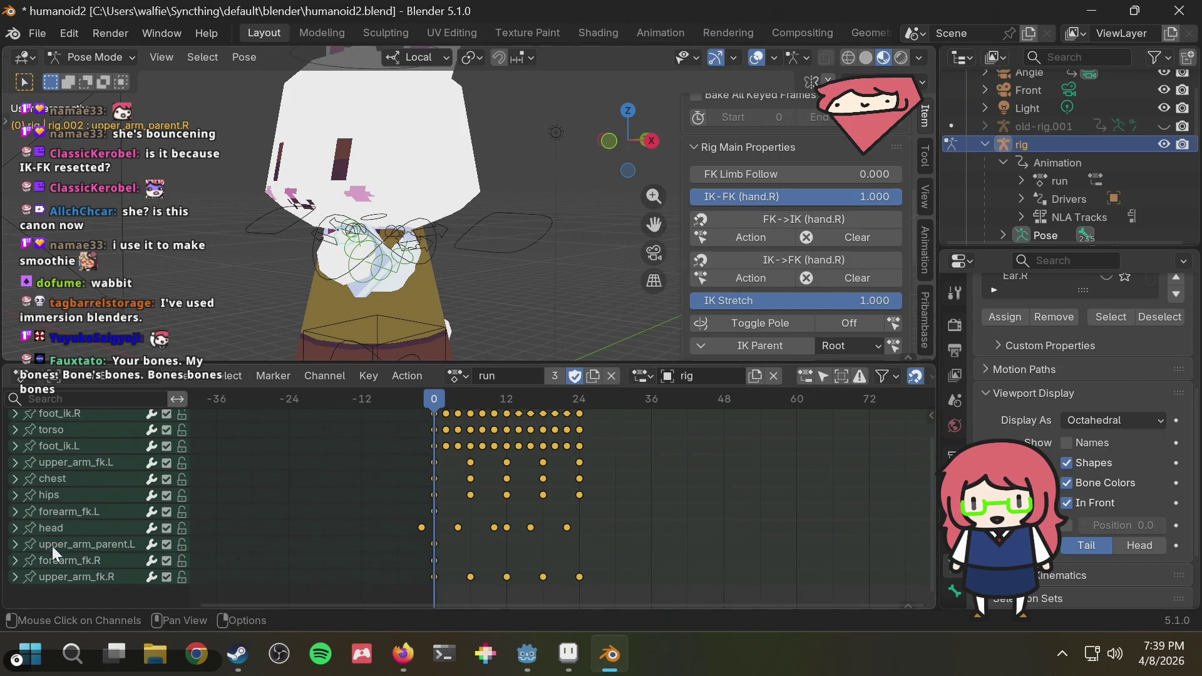
left_click(68, 548)
middle_click_drag(298, 303, 387, 307)
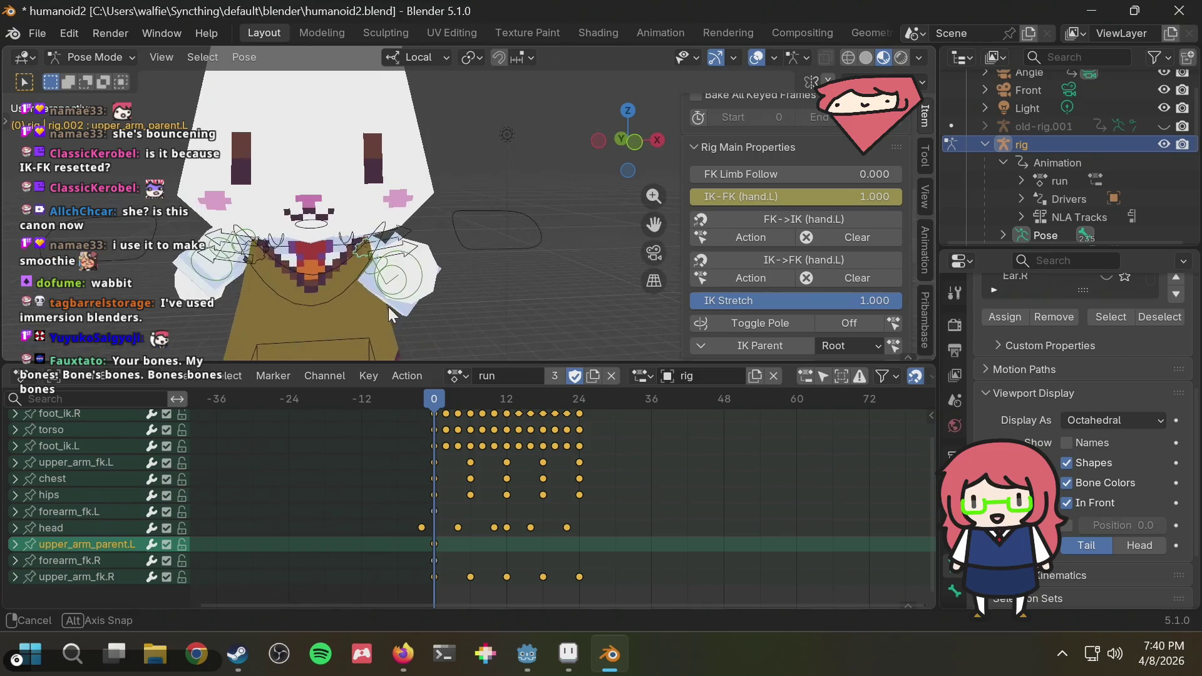
right_click(839, 201)
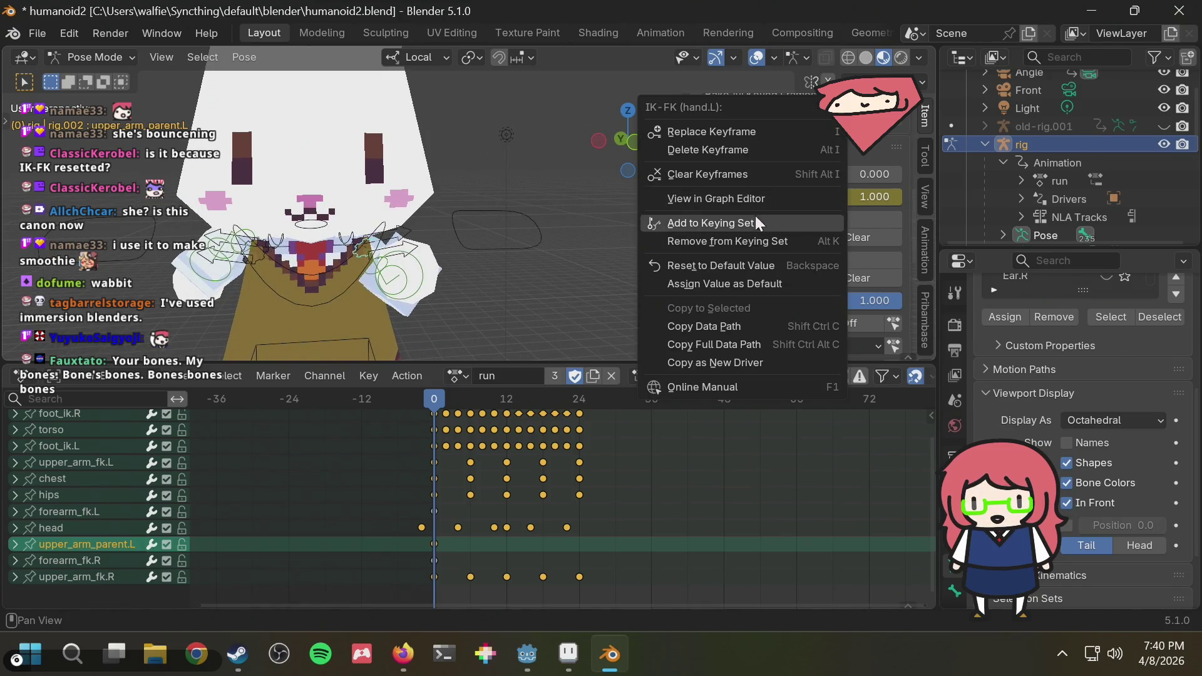
left_click(719, 164)
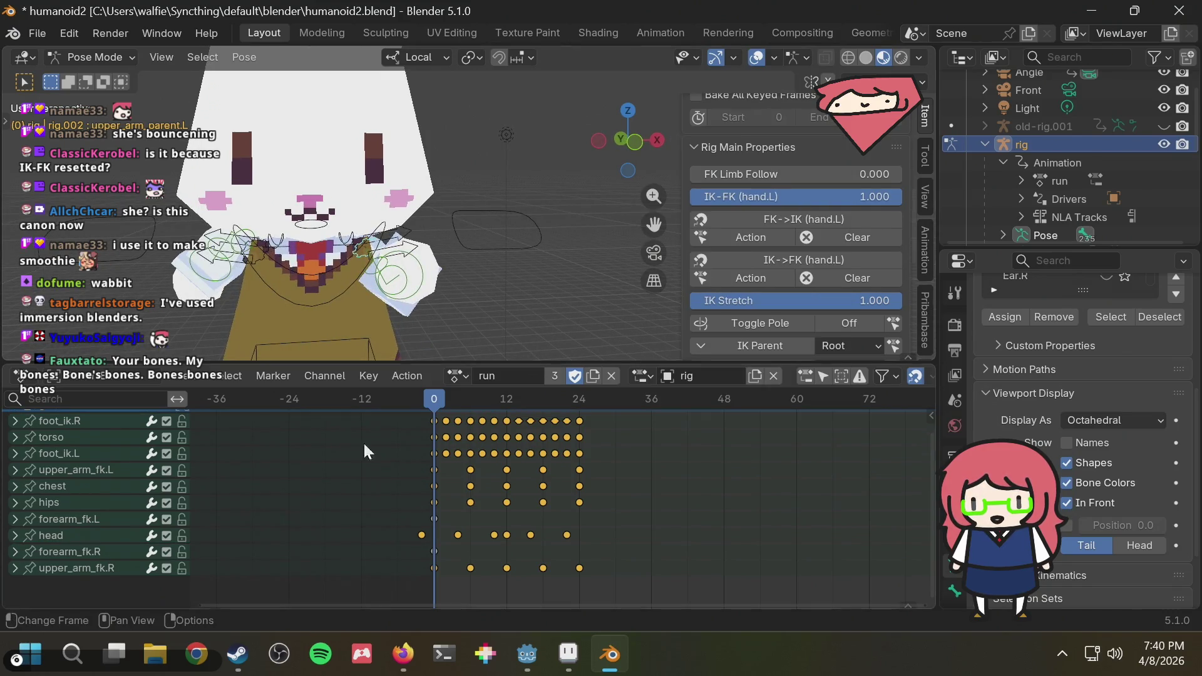
mouse_move(416, 413)
left_mouse_down()
mouse_move(400, 409)
mouse_move(423, 413)
left_mouse_up()
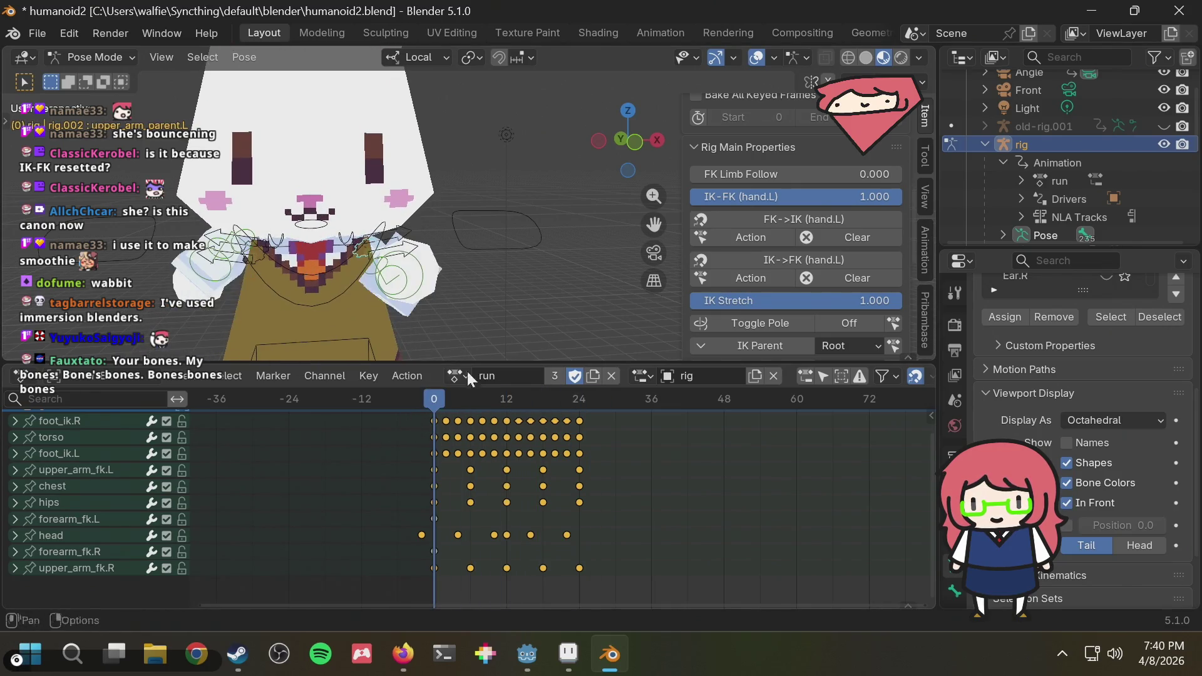
scroll(487, 263, "down", 3)
scroll(487, 263, "down", 2)
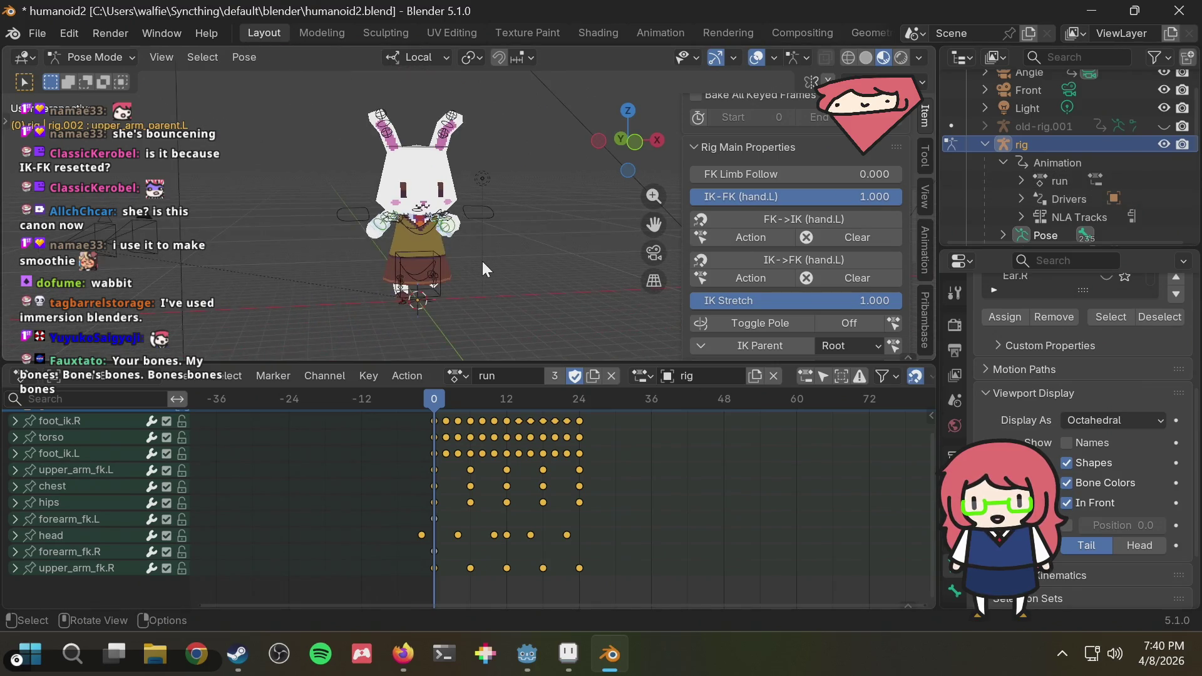
scroll(482, 261, "up", 2)
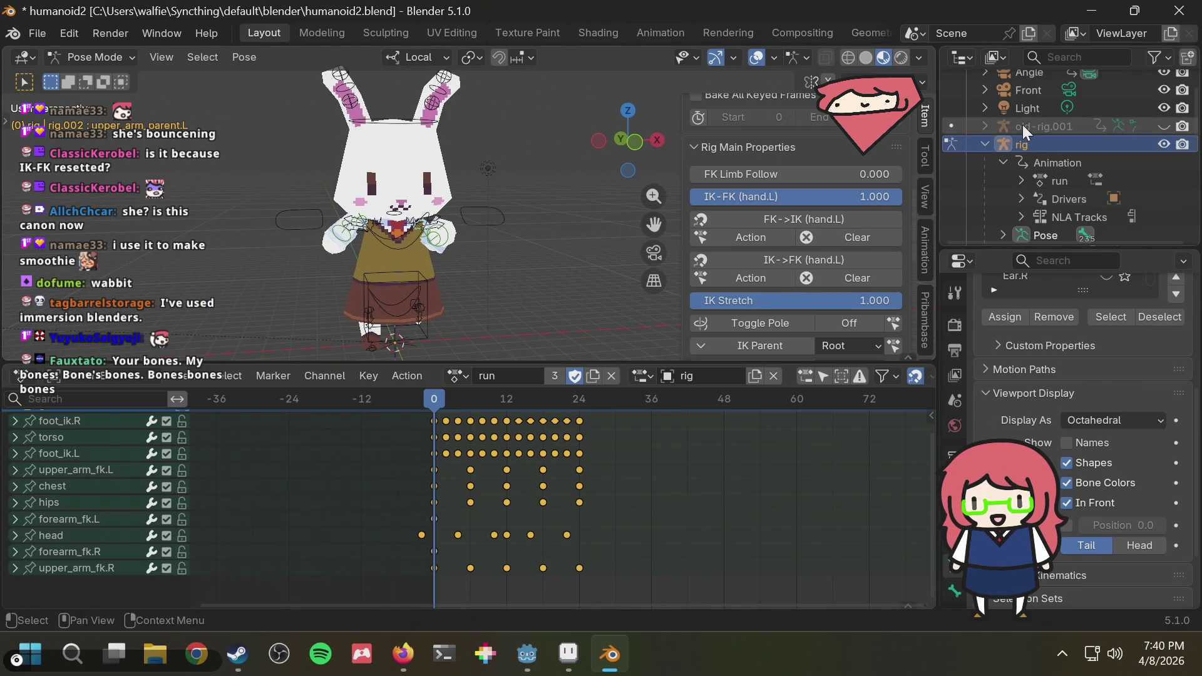
Delete old-rig.001 from the scene and select the left hand IK control.
key("x")
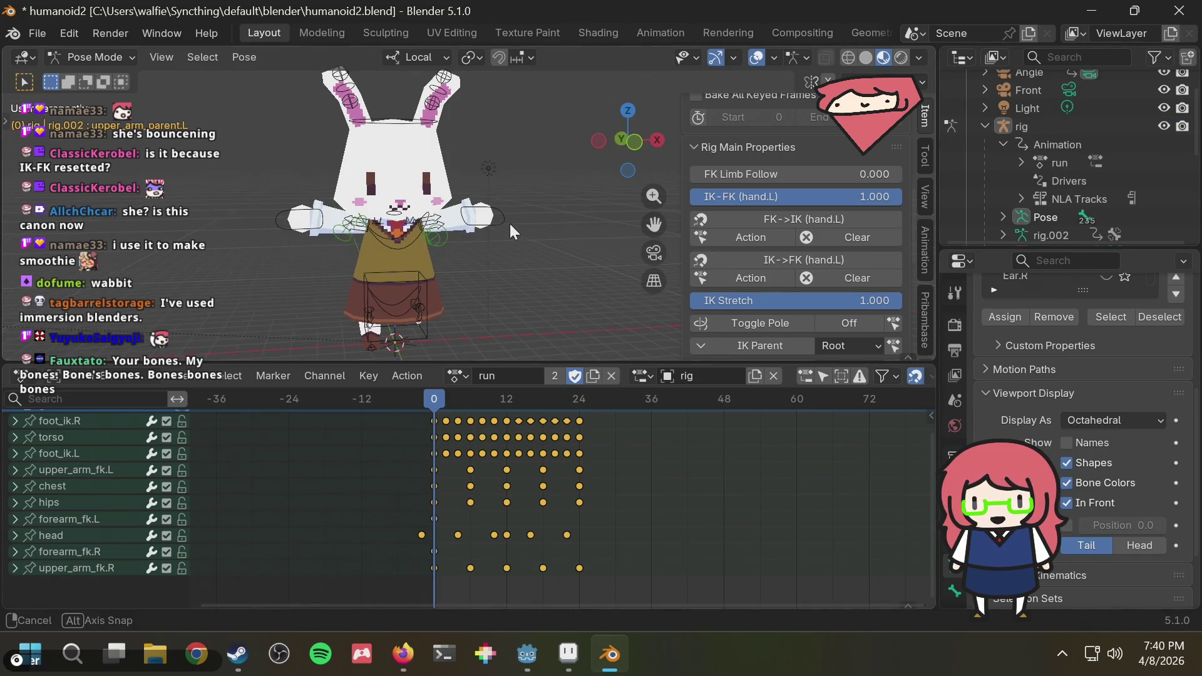
middle_click_drag(510, 224, 489, 222)
left_click(490, 221)
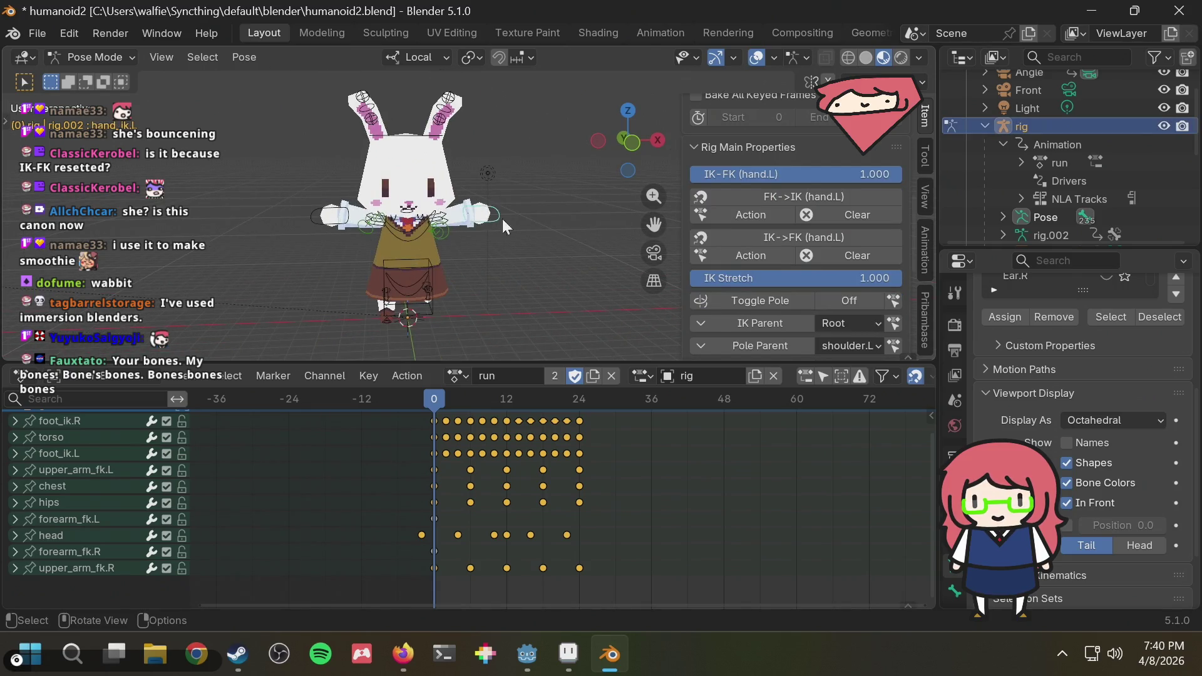
Test the left hand's IK-FK blend and IK Stretch sliders, leaving both at 1.000.
left_click_drag(826, 173, 897, 174)
scroll(528, 238, "up", 5)
mouse_move(538, 255)
middle_mouse_down()
mouse_move(505, 270)
mouse_move(823, 167)
middle_mouse_up()
left_click_drag(815, 181, 859, 219)
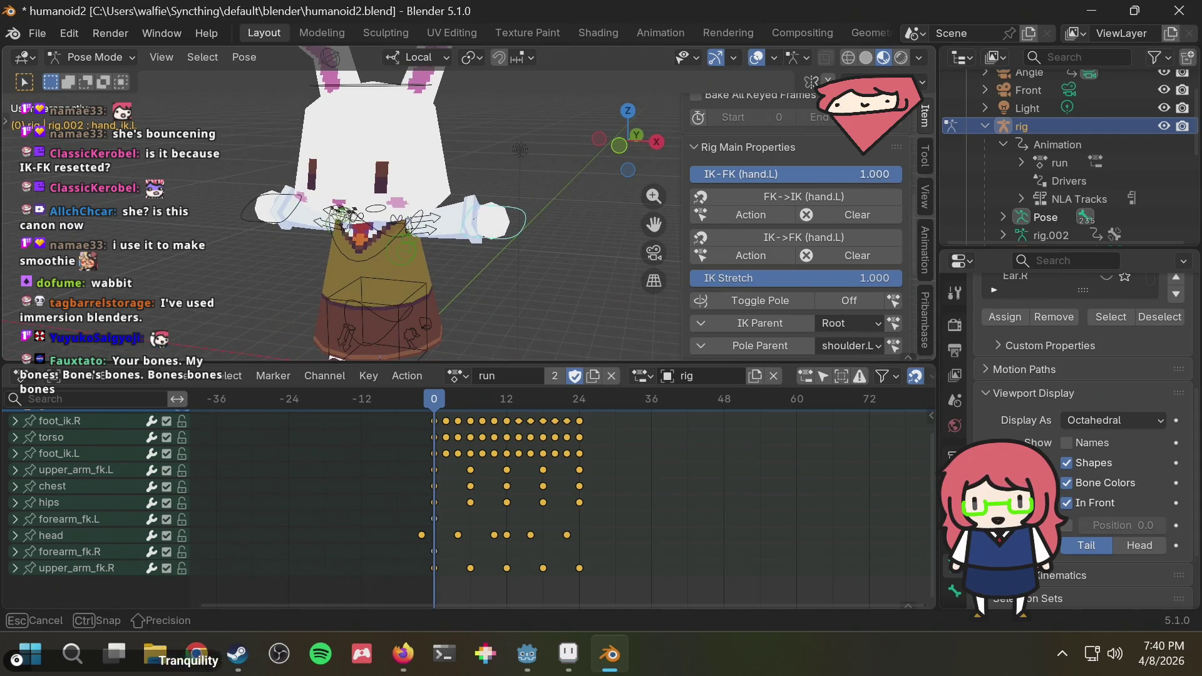
left_click_drag(829, 283, 905, 280)
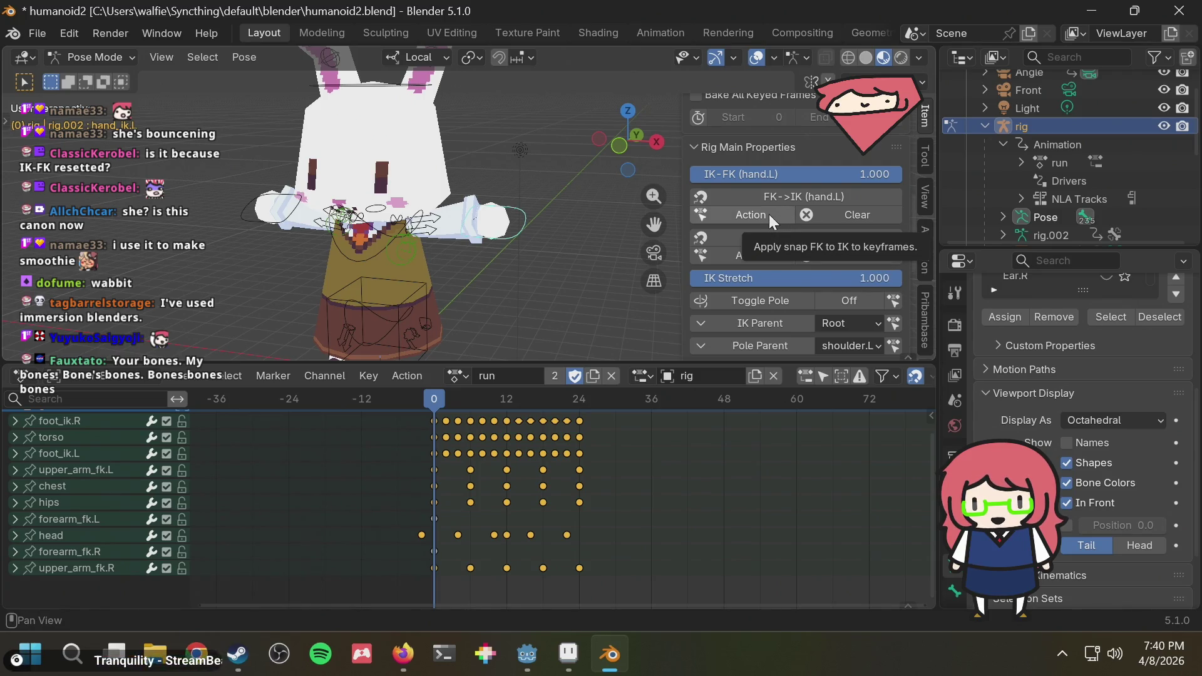
scroll(769, 214, "down", 1)
scroll(769, 214, "down", 2)
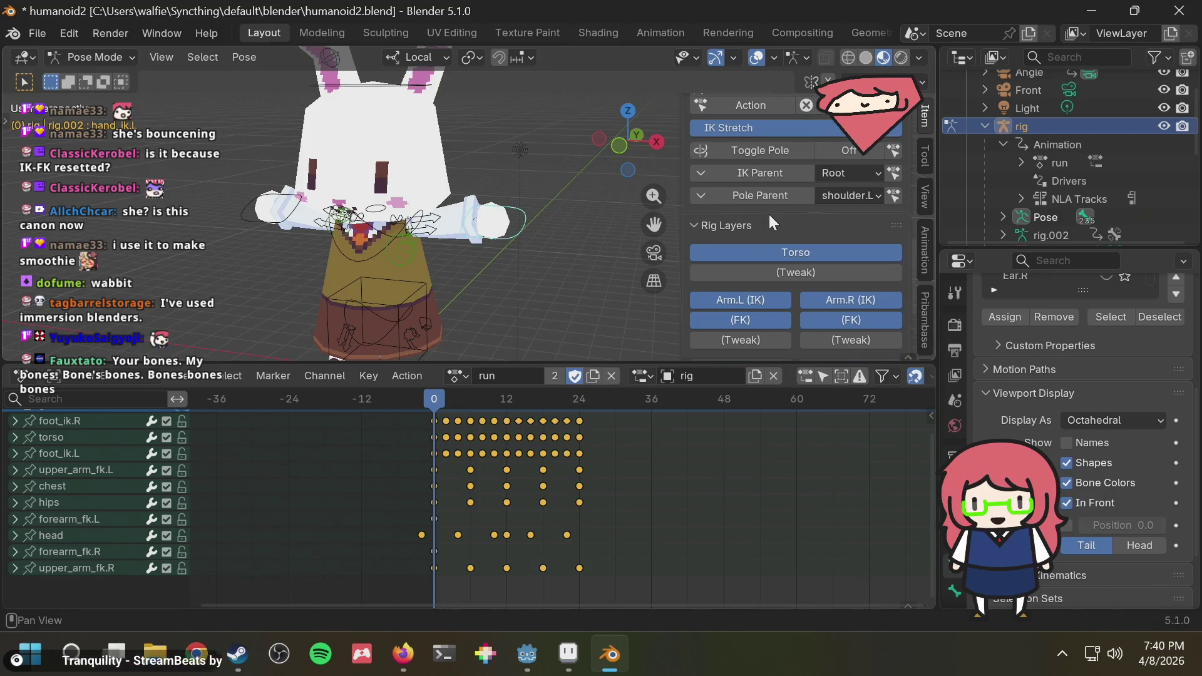
scroll(769, 214, "down", 1)
scroll(770, 215, "down", 2)
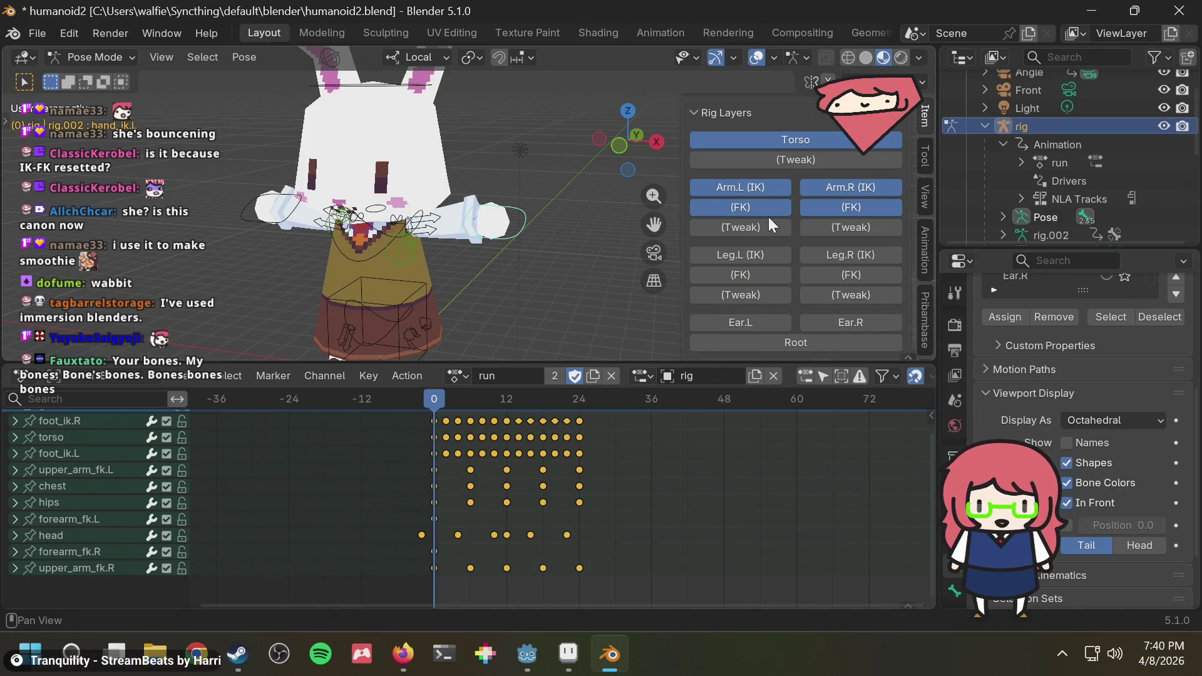
scroll(768, 218, "up", 5)
scroll(767, 217, "up", 1)
scroll(768, 218, "up", 3)
scroll(769, 218, "up", 2)
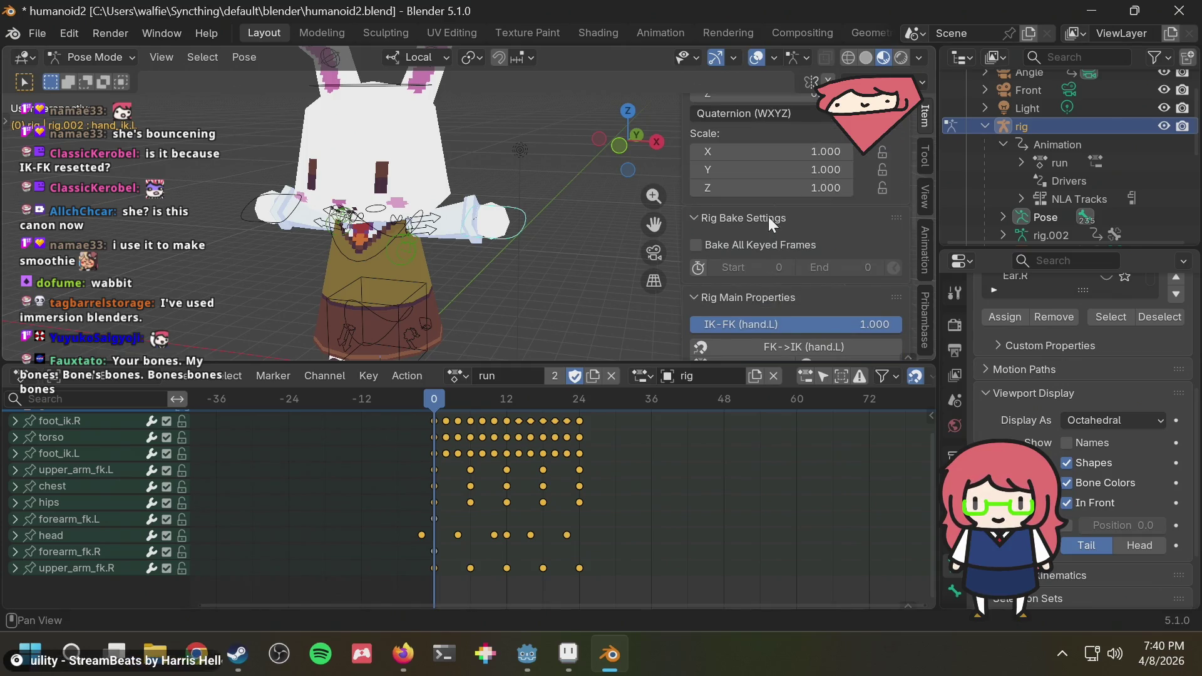
scroll(768, 217, "down", 4)
scroll(769, 217, "up", 6)
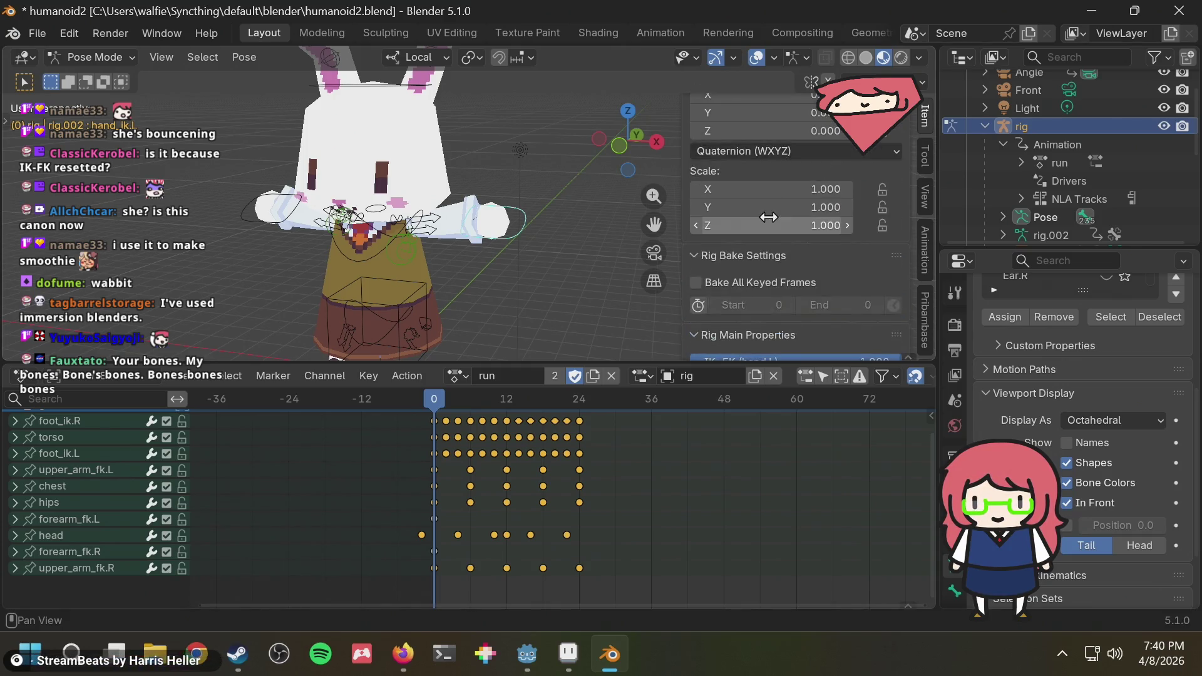
scroll(768, 217, "up", 2)
scroll(767, 218, "up", 1)
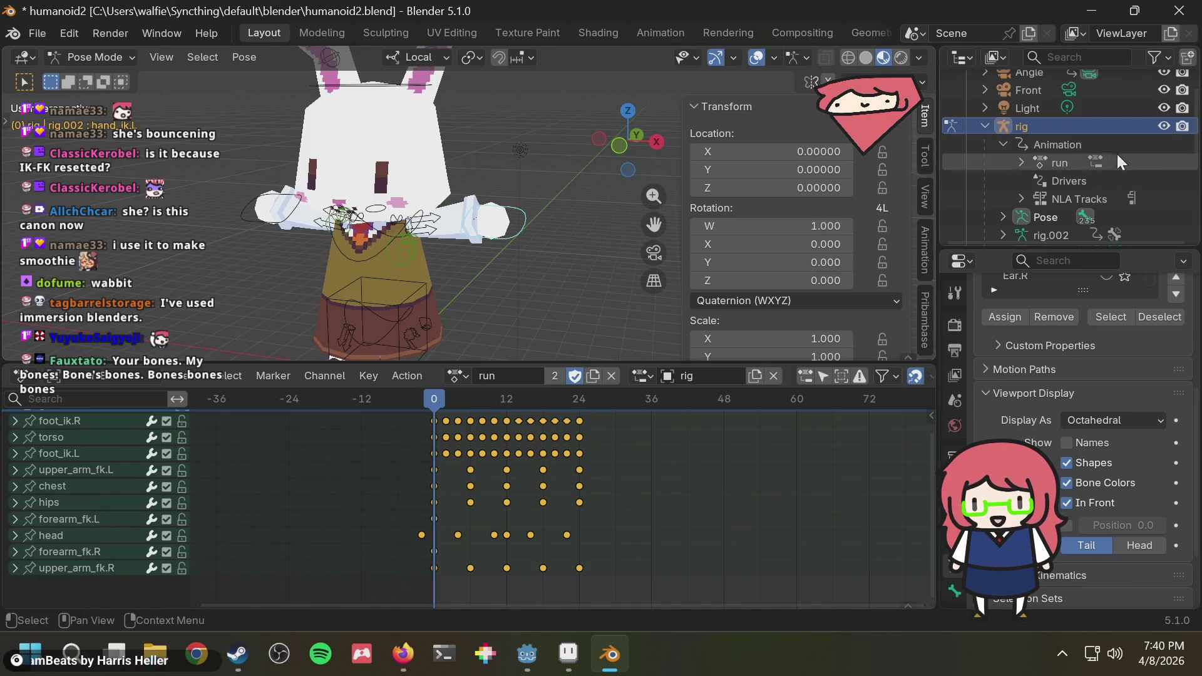
scroll(1035, 178, "down", 5)
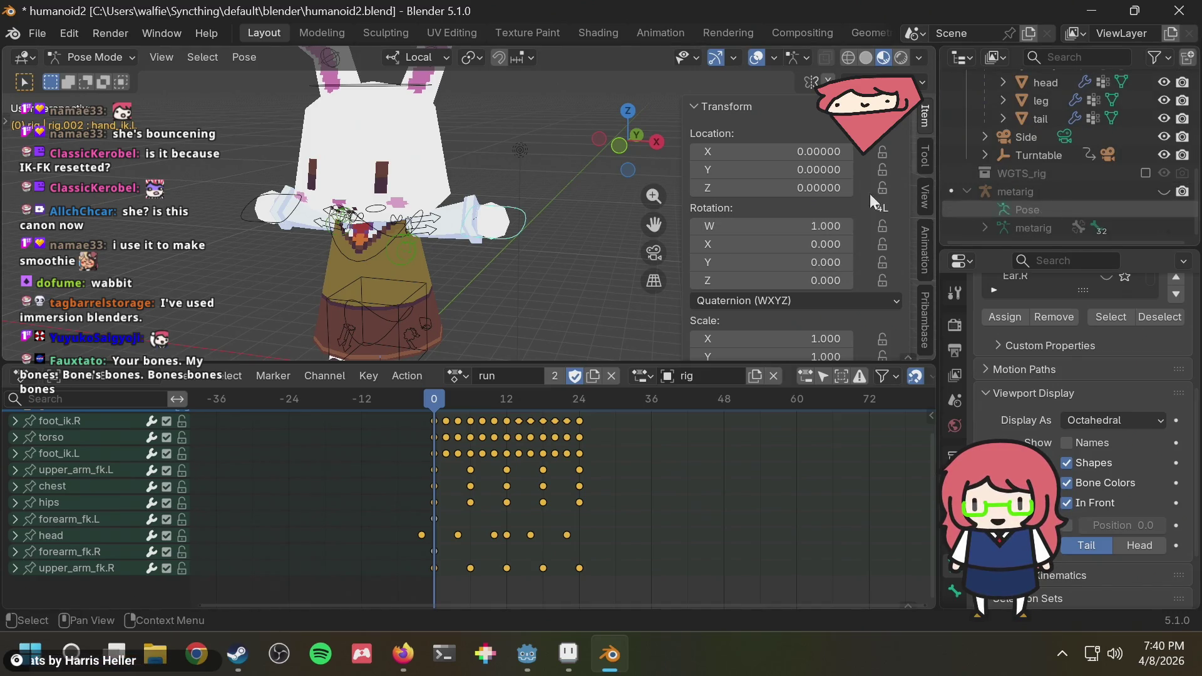
scroll(410, 179, "down", 1)
scroll(1080, 164, "up", 3)
scroll(1080, 164, "up", 5)
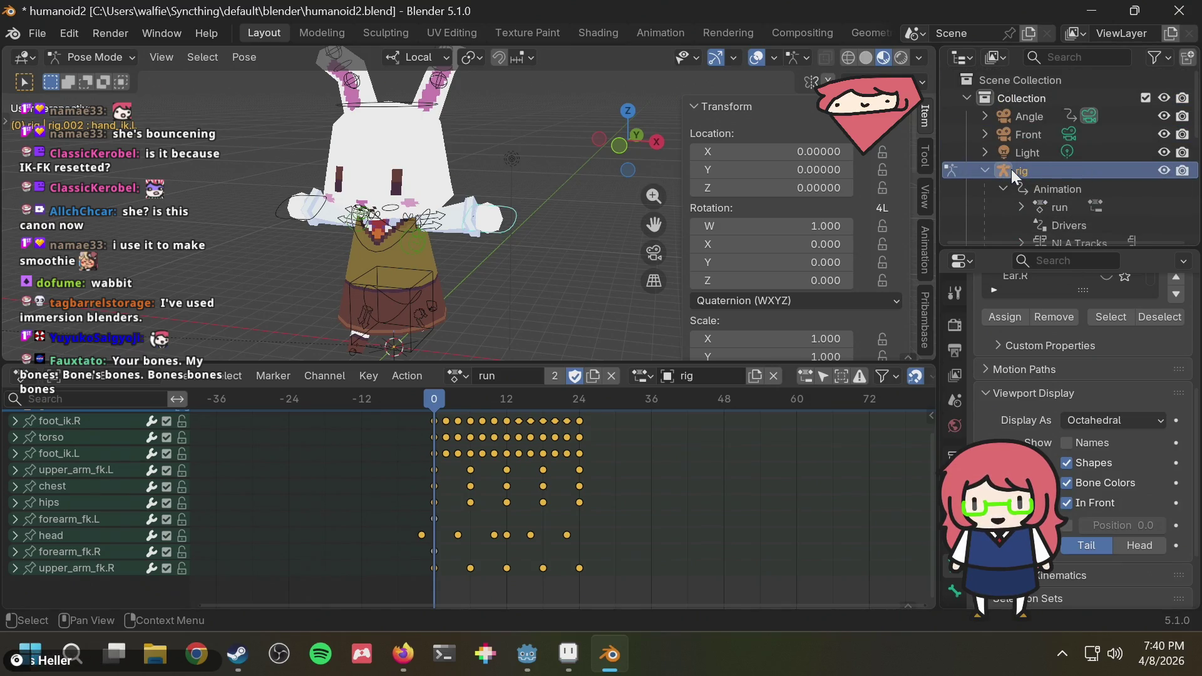
Search the web for adding bones to a Rigify-generated rig and open the Blender Artists thread.
key("alt+Tab")
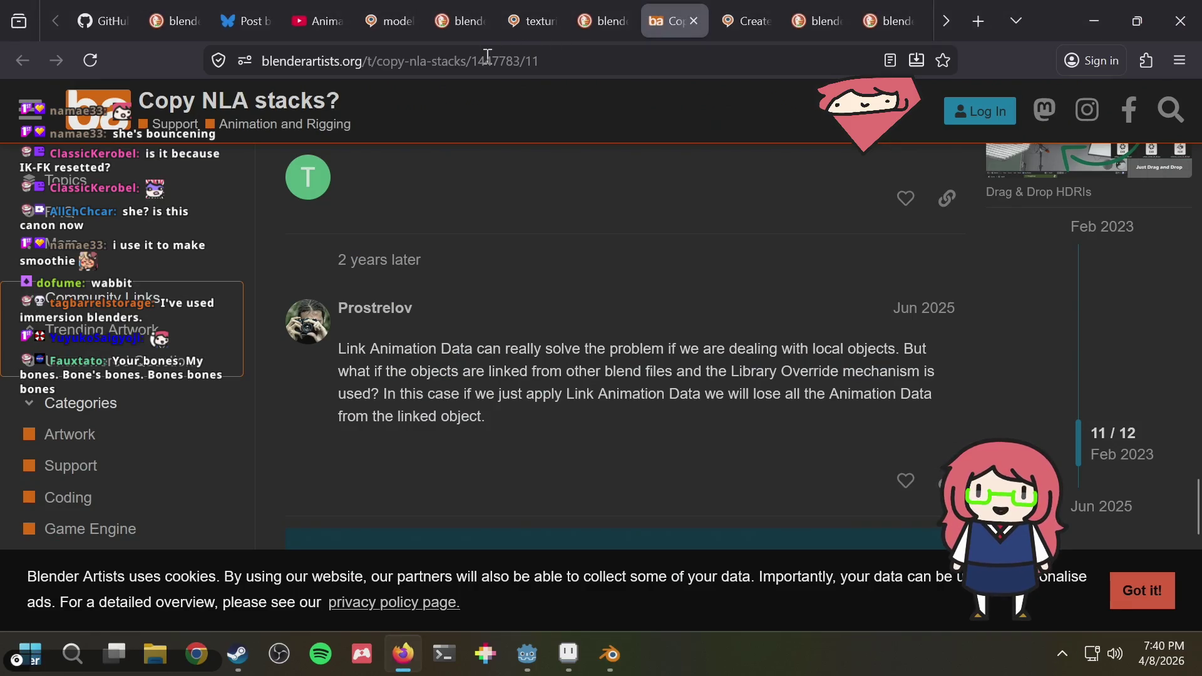
left_click(581, 26)
left_click(582, 60)
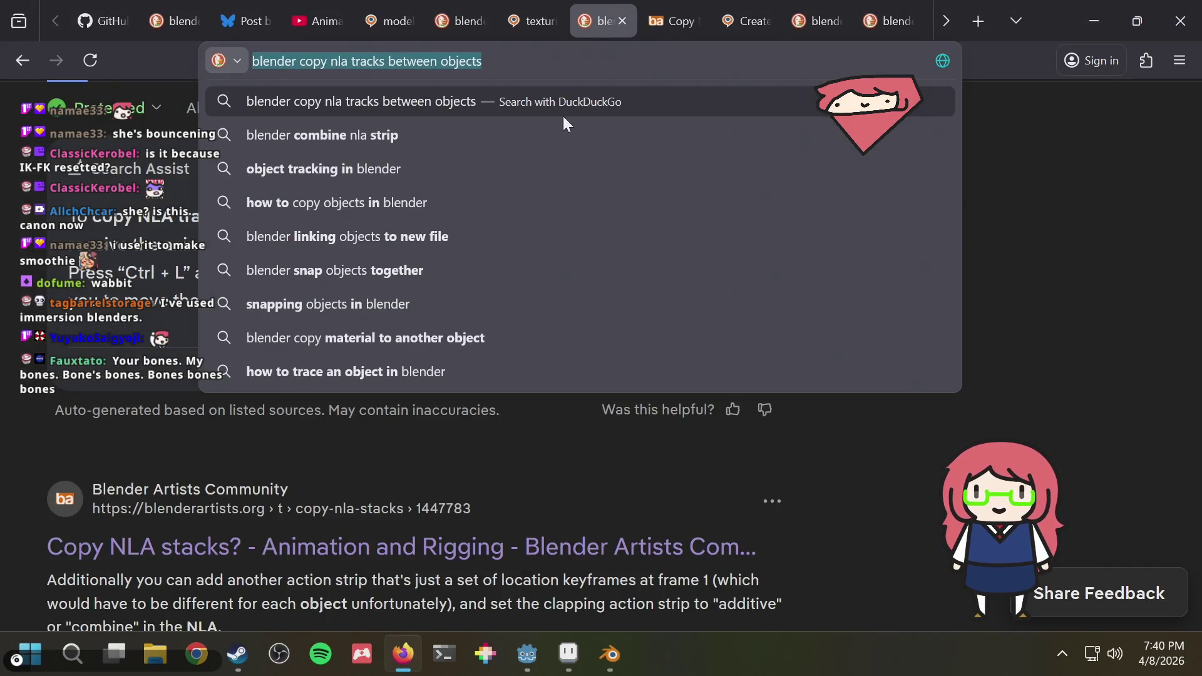
type("blender is i")
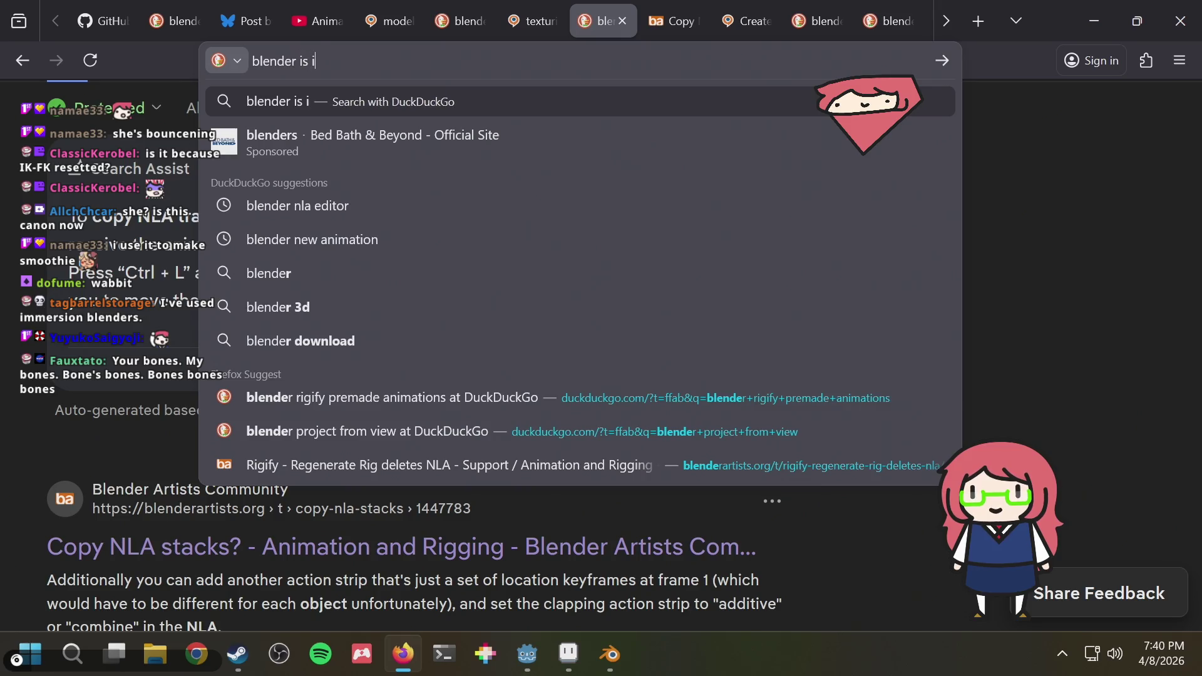
type("t bad to gene")
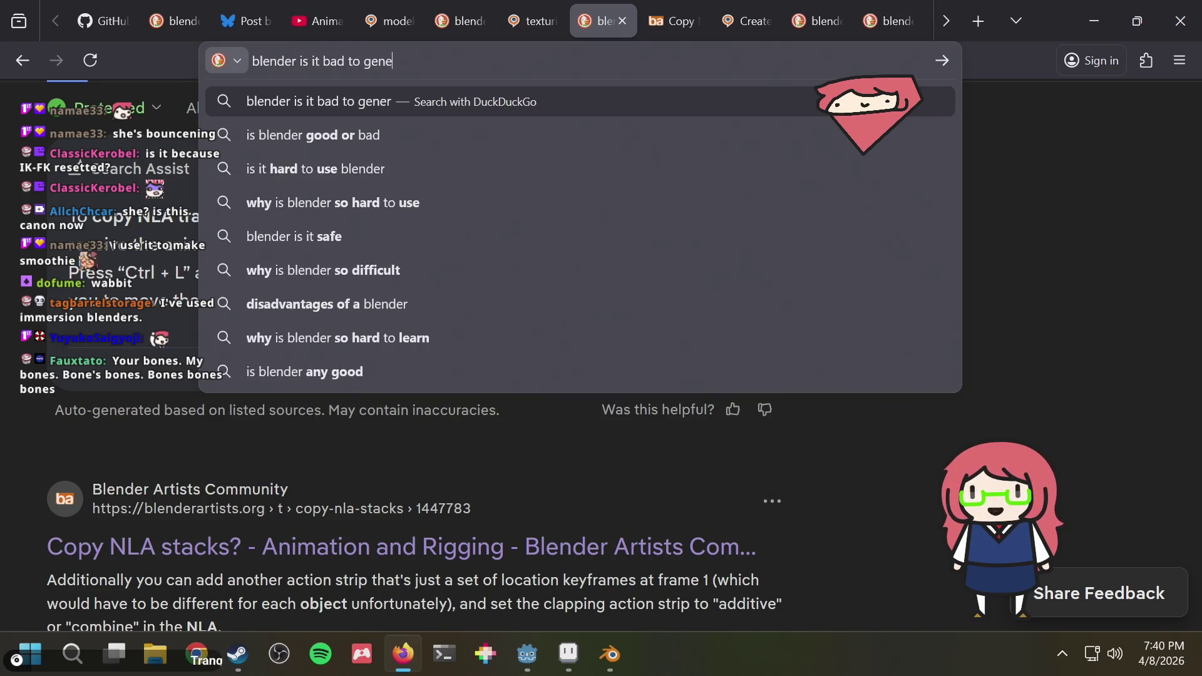
key("BackSpace")
key("BackSpace")
key("BackSpace")
key("BackSpace")
type("add bones")
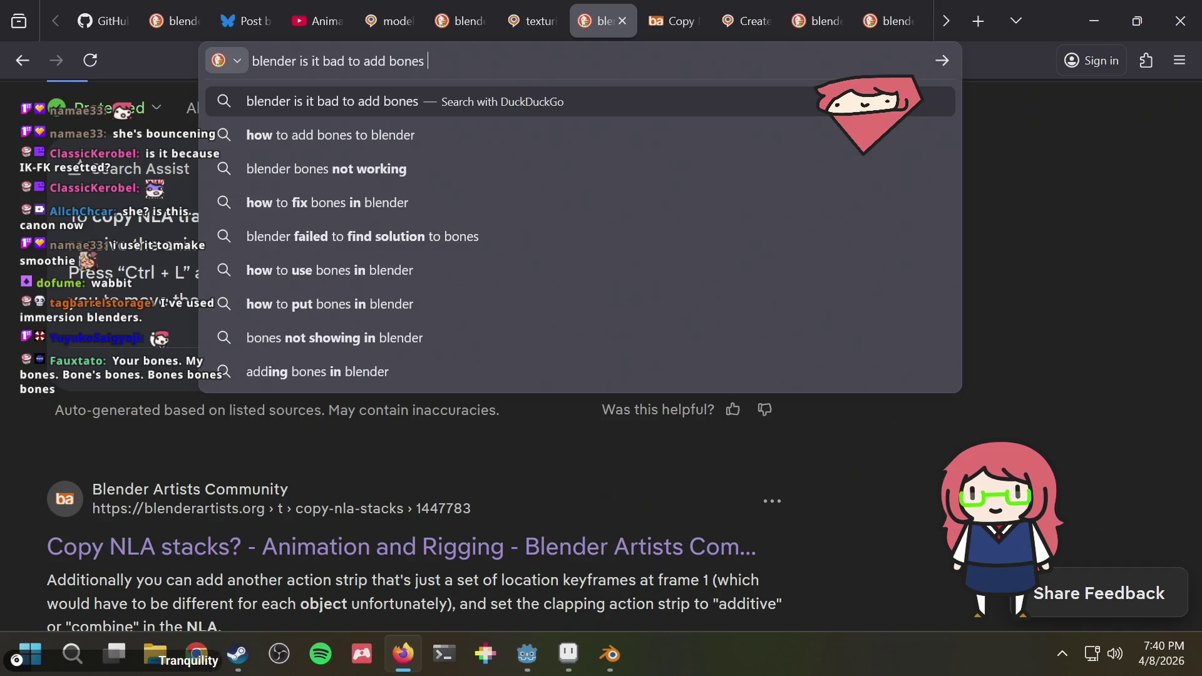
type(" to the ")
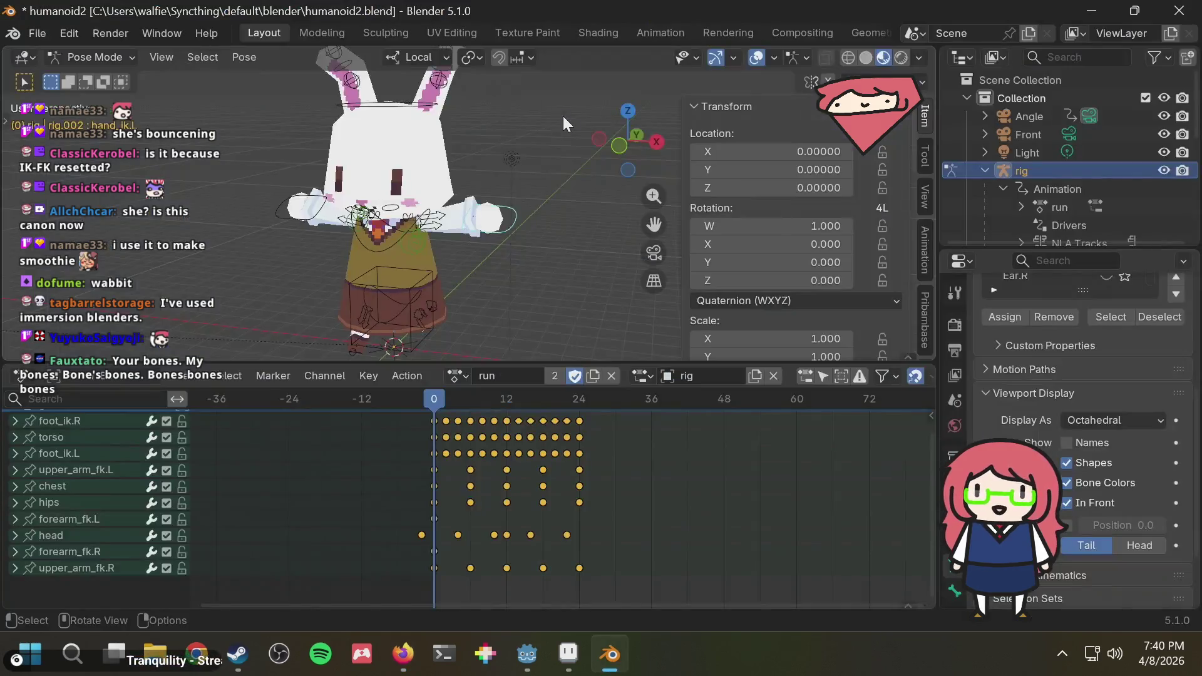
type("rigif")
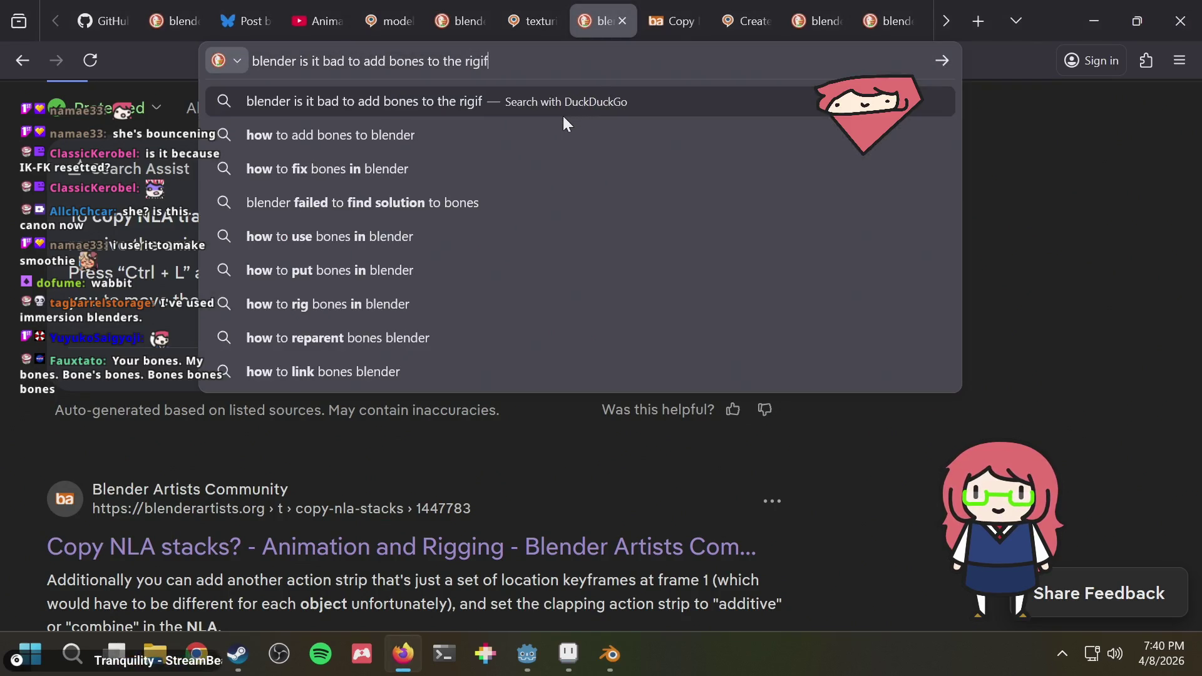
type("y gener")
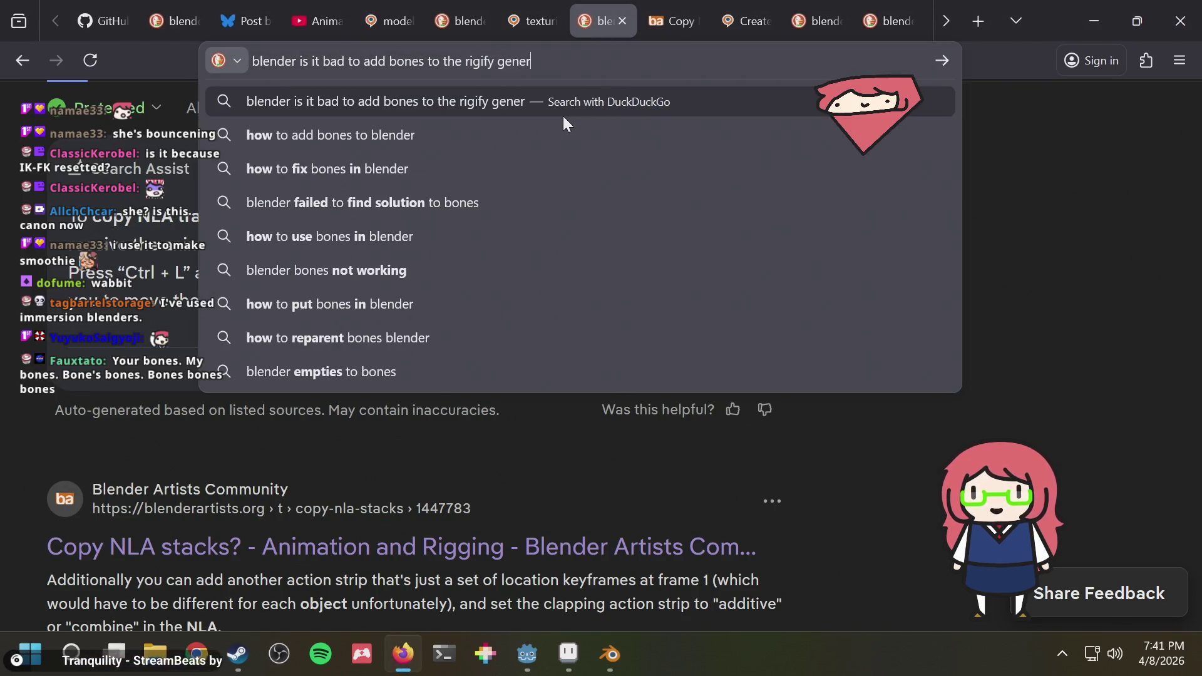
type("ated rig")
key("Return")
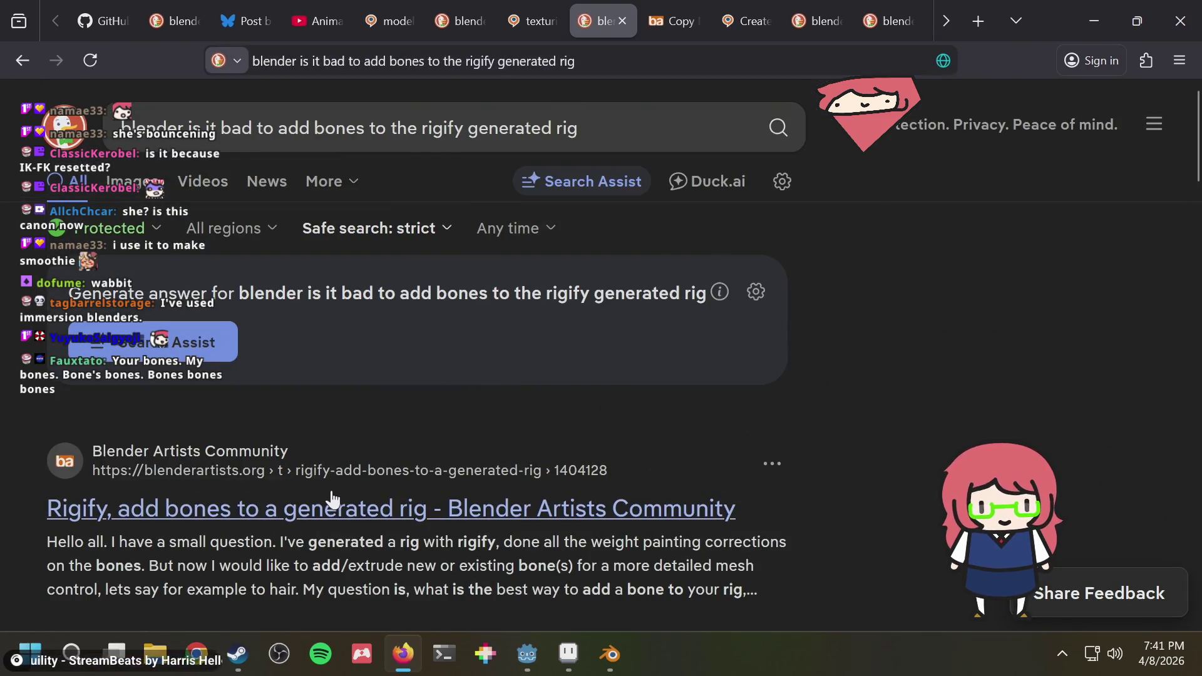
left_click(331, 505)
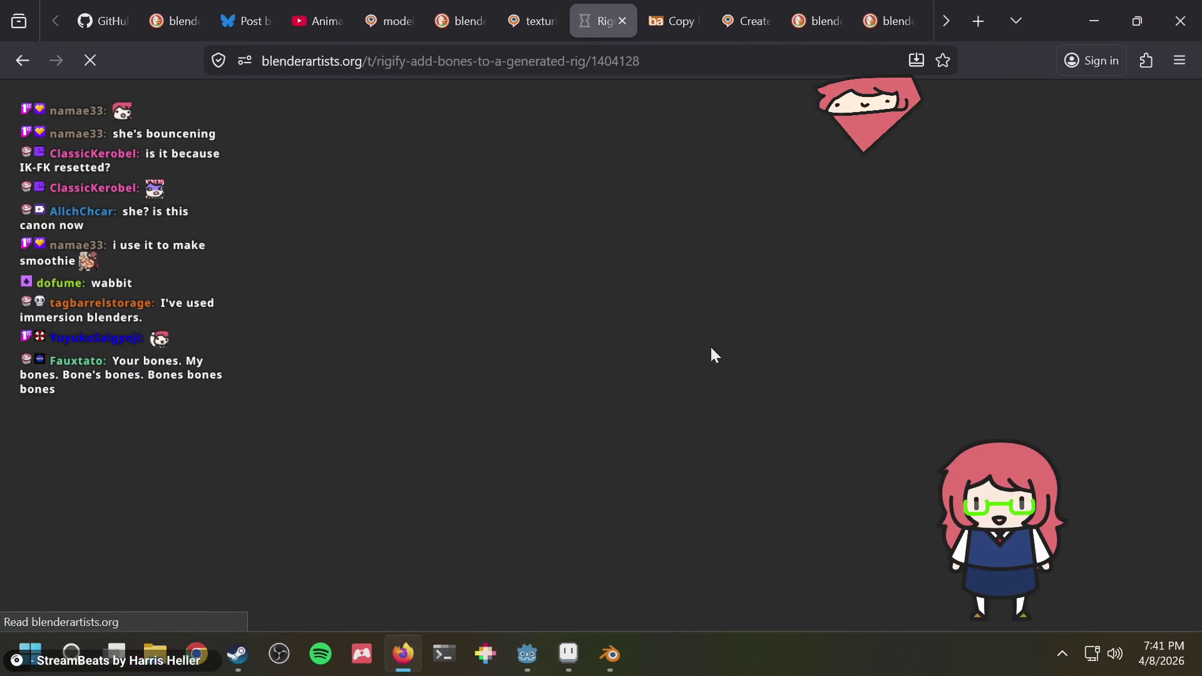
scroll(711, 355, "down", 5)
scroll(709, 356, "down", 4)
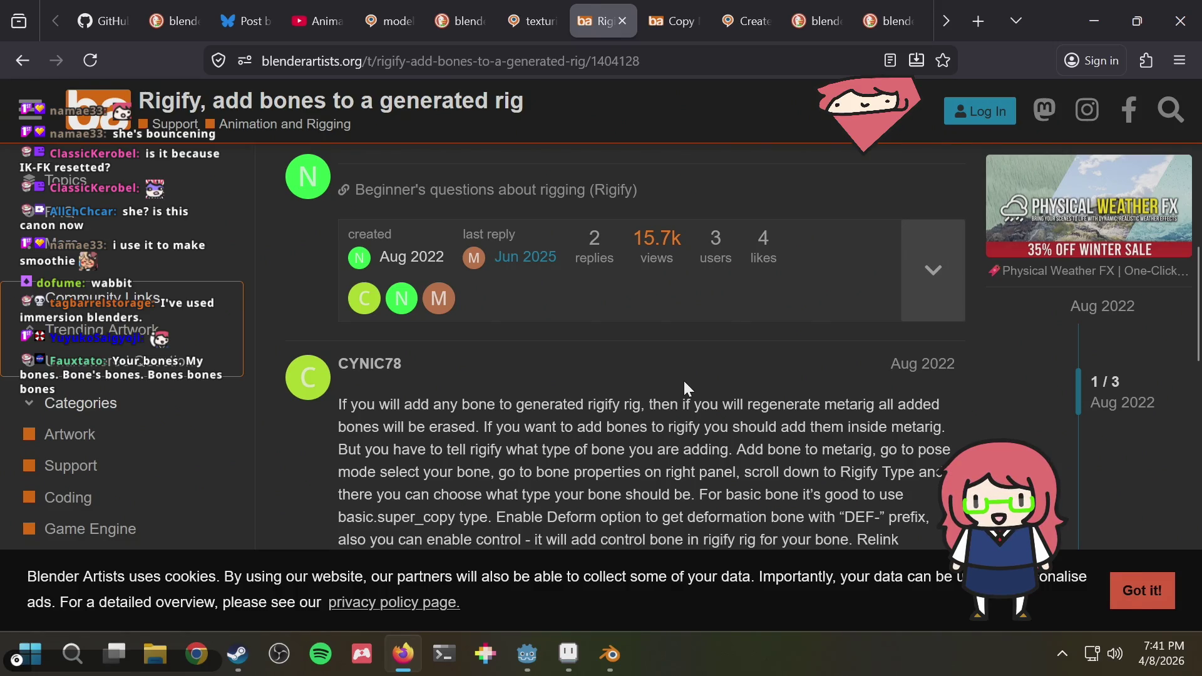
scroll(684, 381, "down", 3)
scroll(684, 381, "down", 1)
scroll(683, 378, "down", 1)
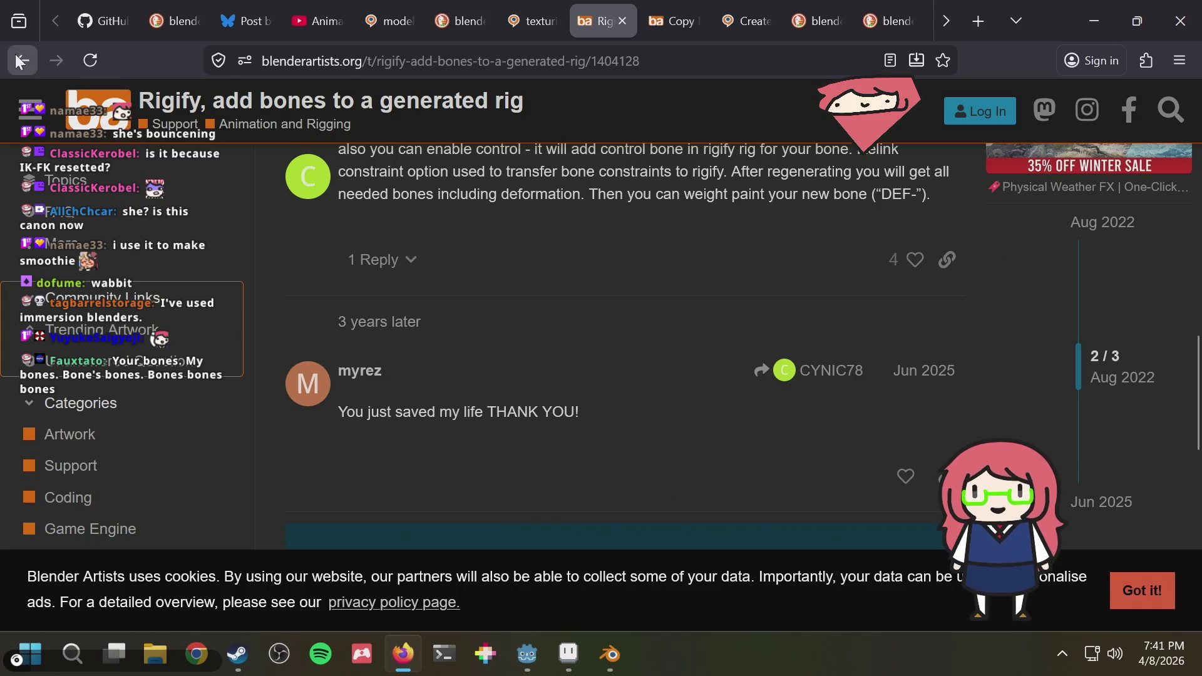
Return from the metarig advice thread to the search results and back to Blender.
left_click(20, 60)
scroll(639, 328, "down", 3)
key("alt+Tab")
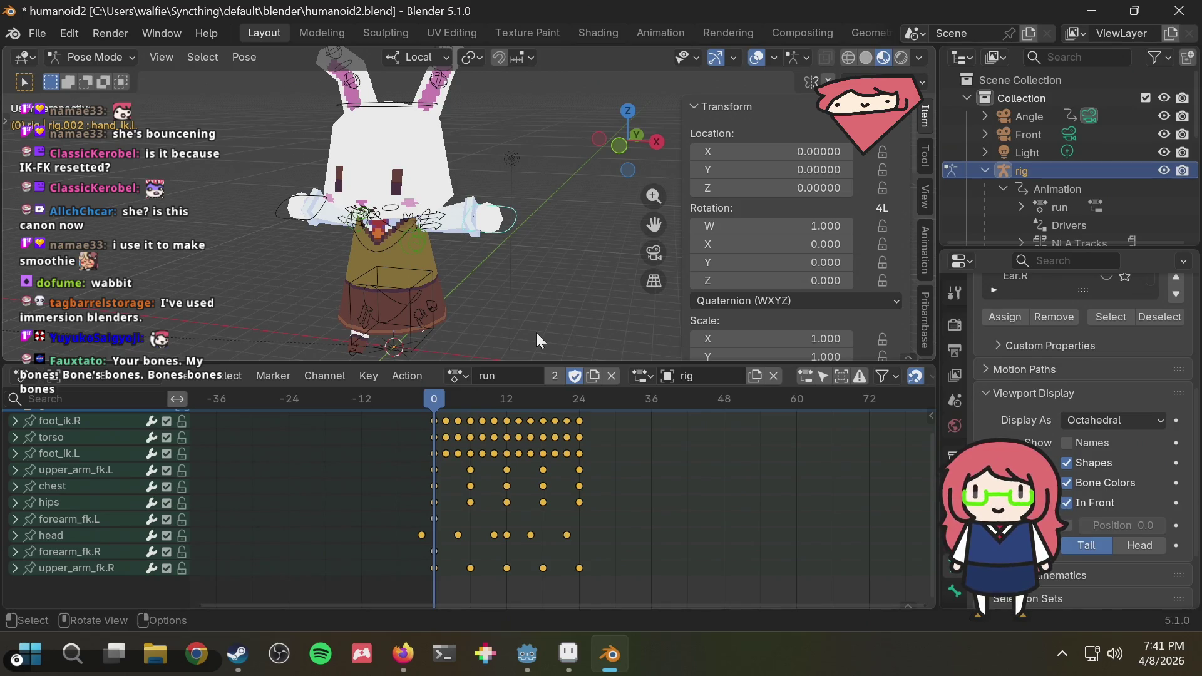
Undo the old-rig.001 deletion and preview the run animation from behind.
key("ctrl")
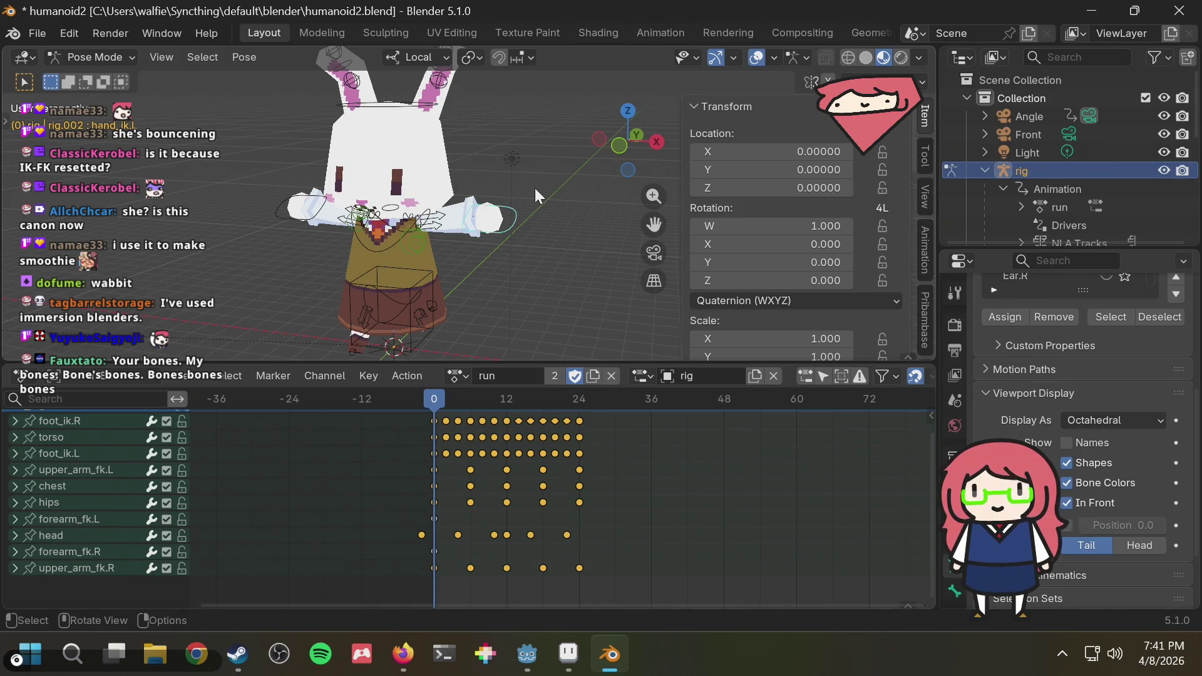
key("ctrl+z")
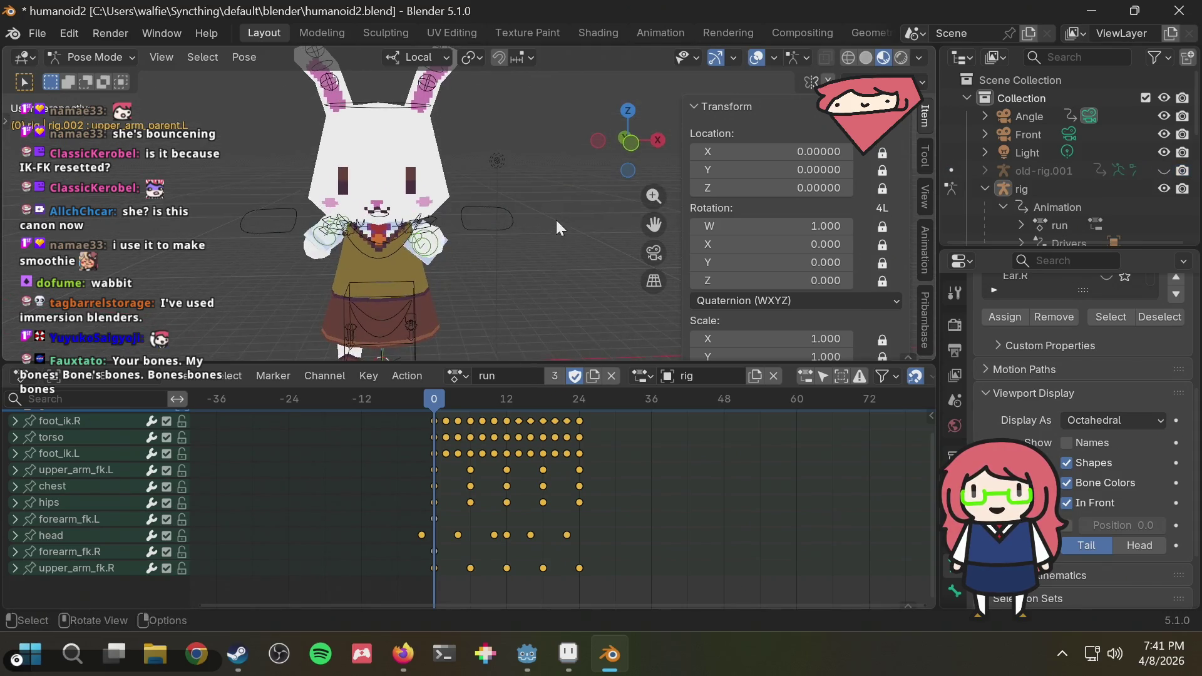
key("space")
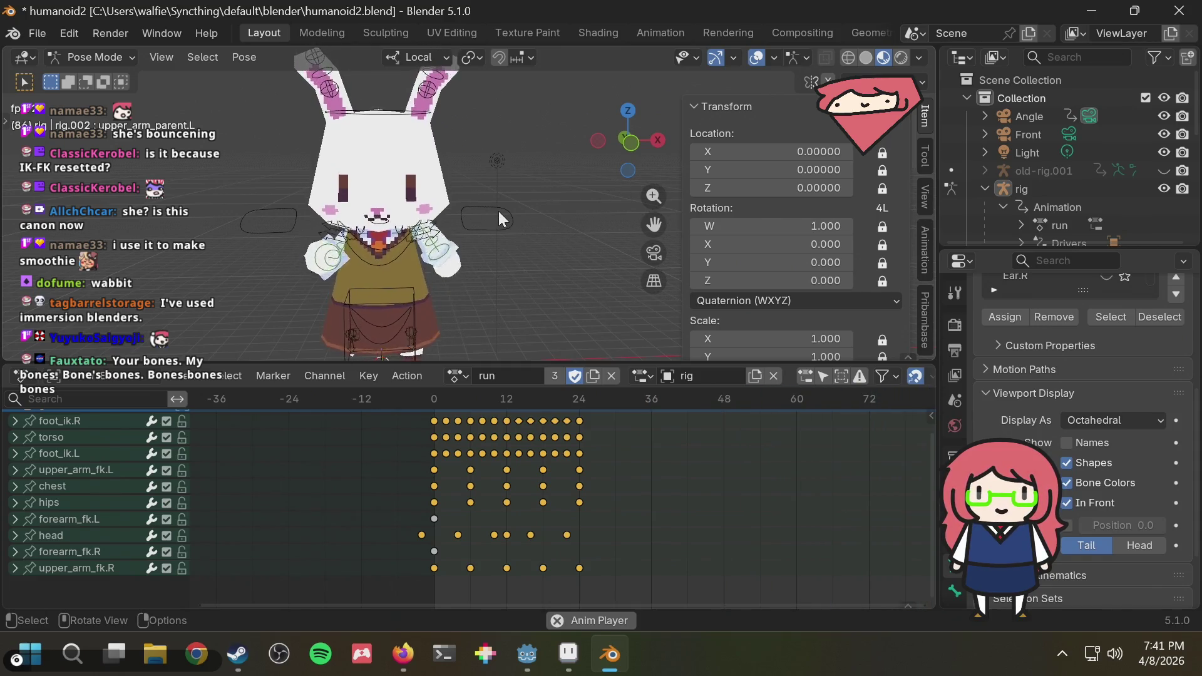
mouse_move(497, 212)
middle_mouse_down()
mouse_move(615, 211)
mouse_move(617, 191)
mouse_move(442, 223)
middle_mouse_up()
key("Escape")
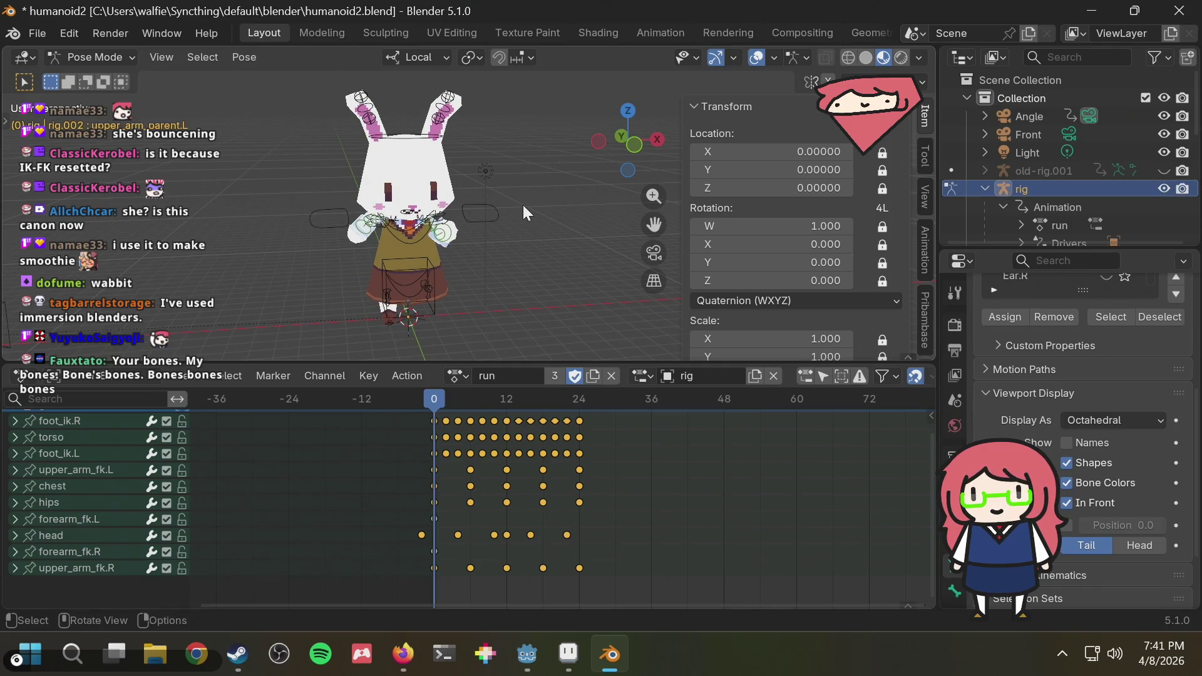
Replay the run from a straight side view, then return to the Rigify search results.
key("space")
mouse_move(523, 205)
middle_mouse_down()
mouse_move(639, 200)
mouse_move(629, 205)
middle_mouse_up()
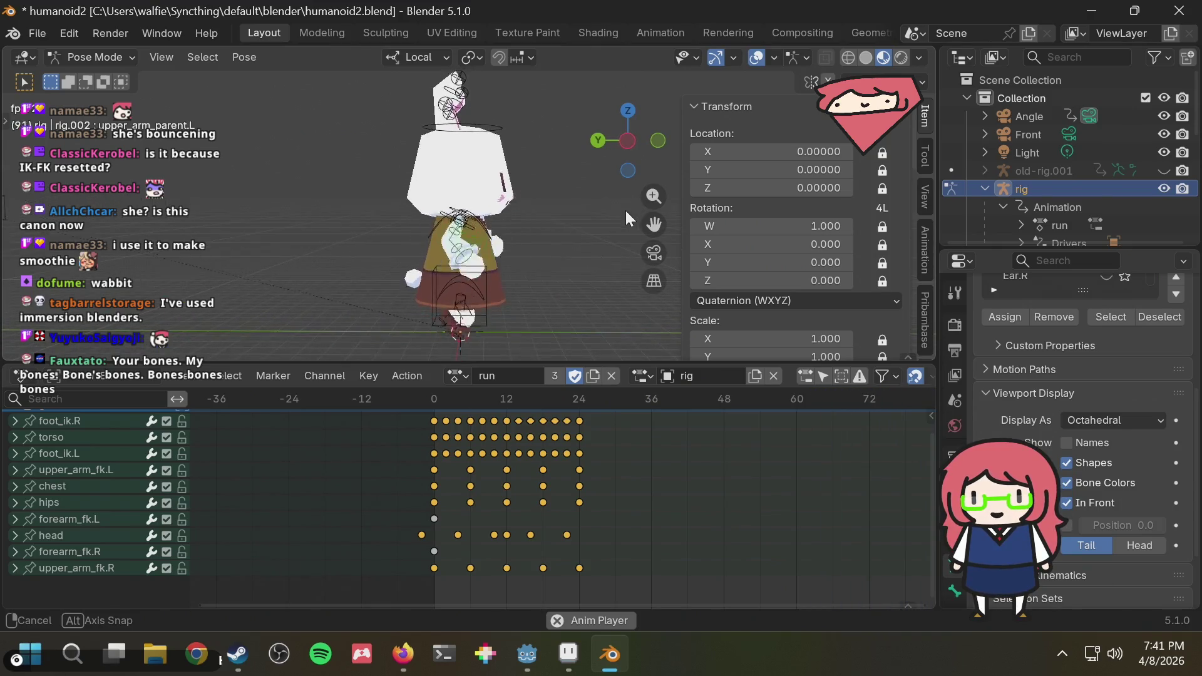
middle_click_drag(629, 206, 518, 238)
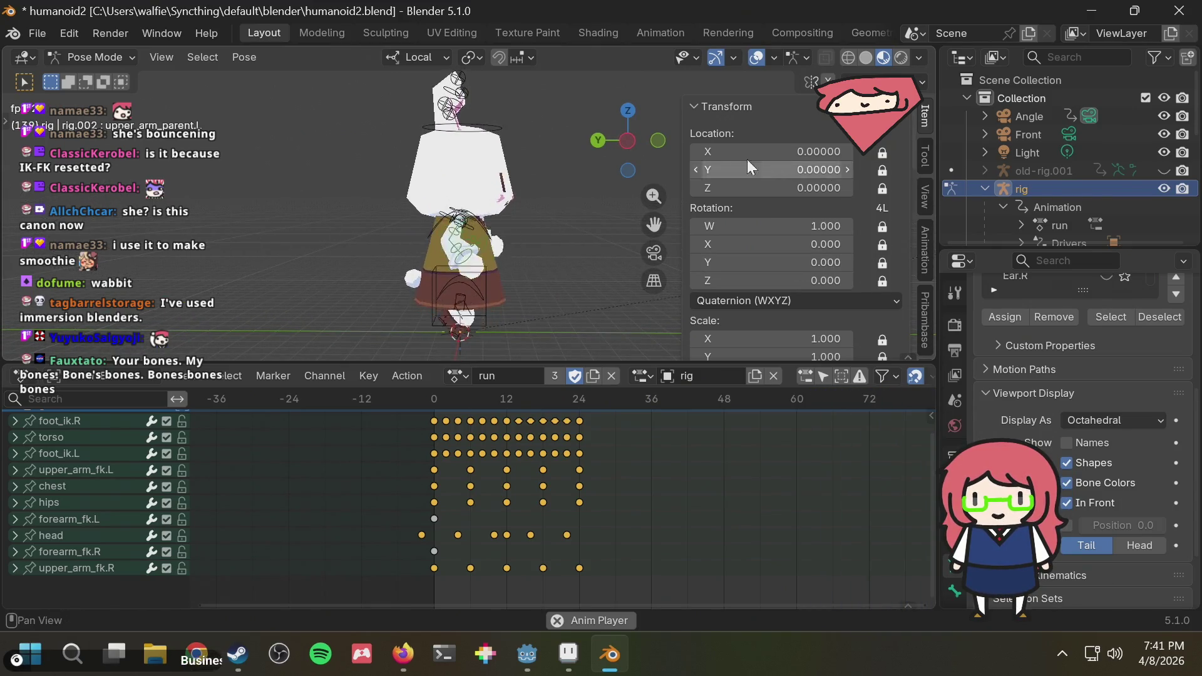
left_click(628, 138)
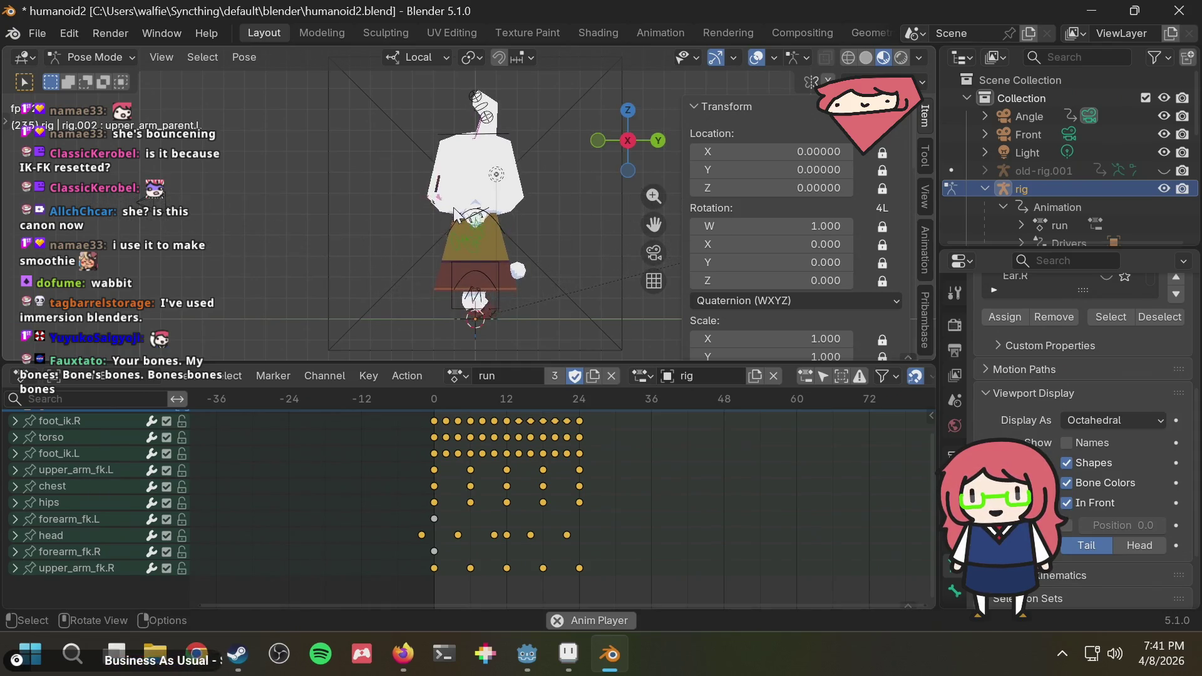
key("alt+Tab")
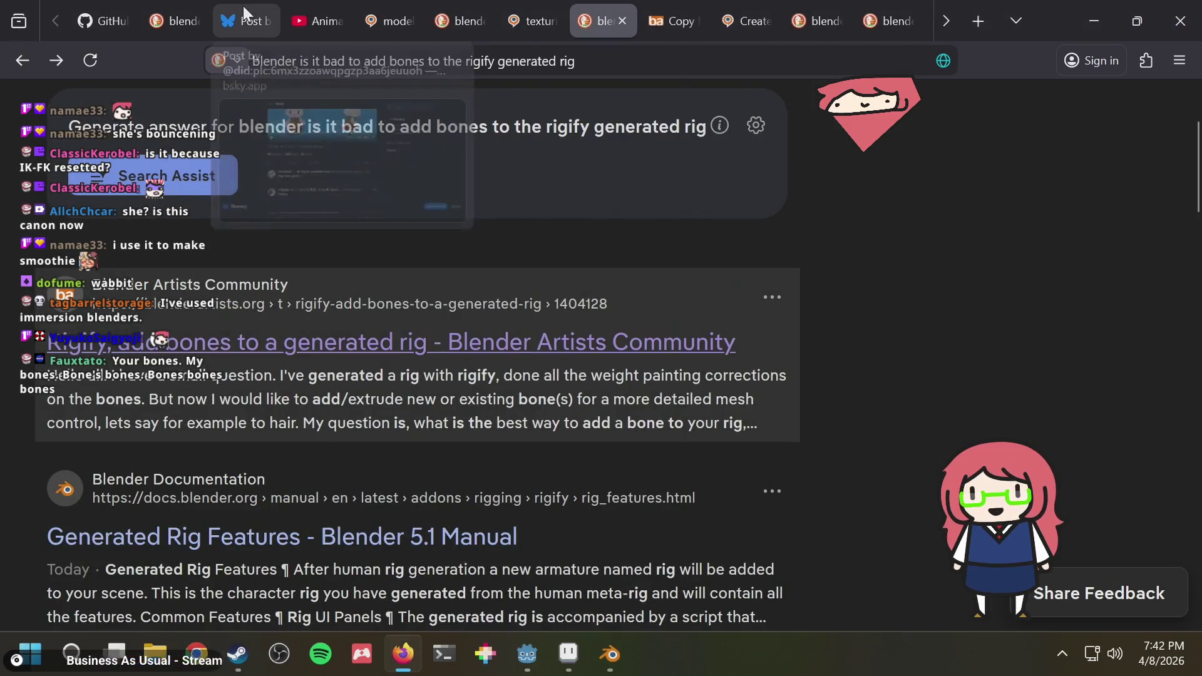
View the Bluesky rabbit turnaround post in Firefox, then return to Blender.
left_click(244, 8)
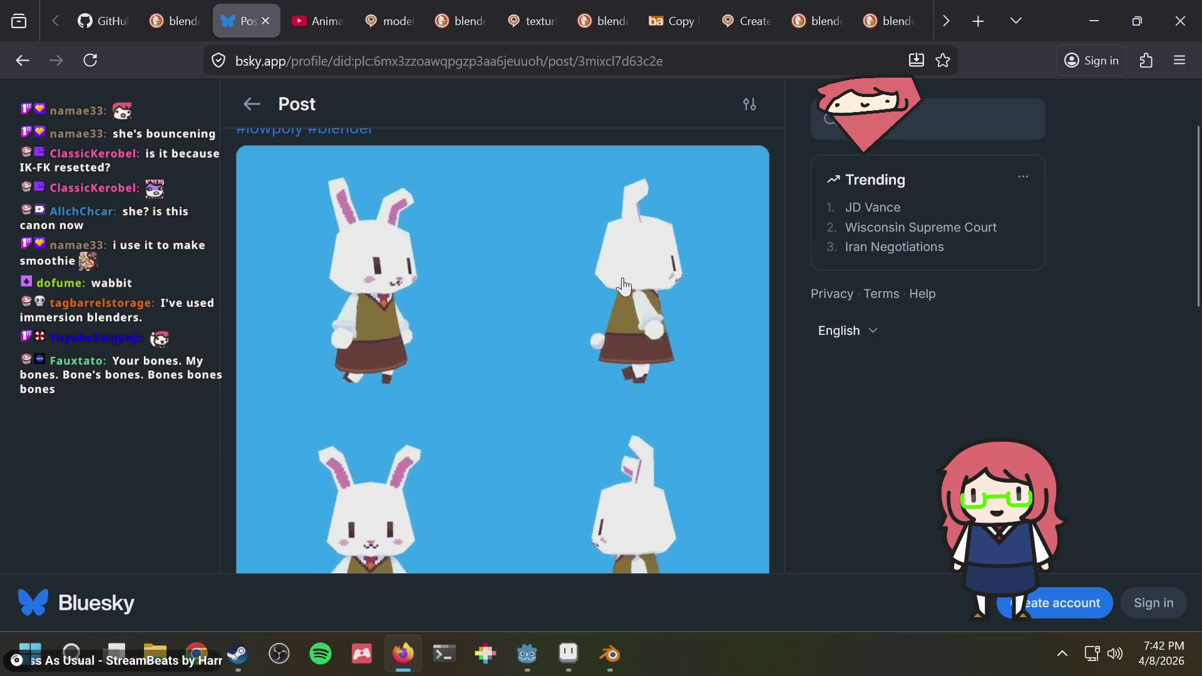
key("alt+Tab")
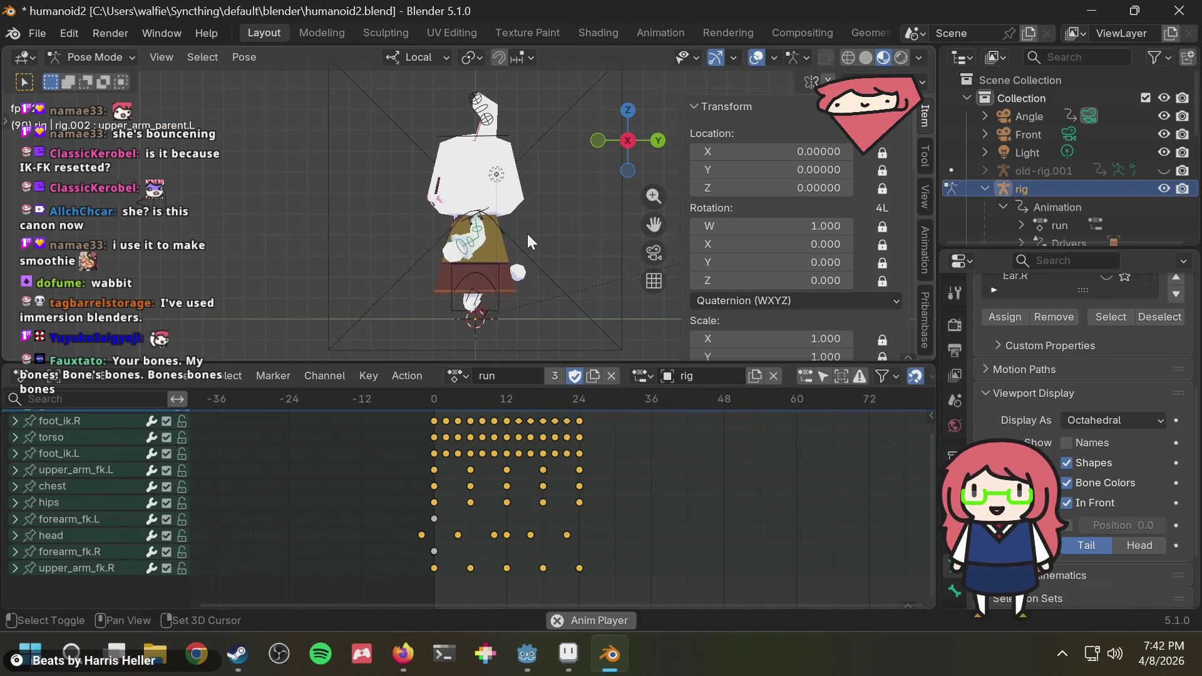
Undo the arm edits to restore the upper_arm_parent channels and original rotation.
key("ctrl+z")
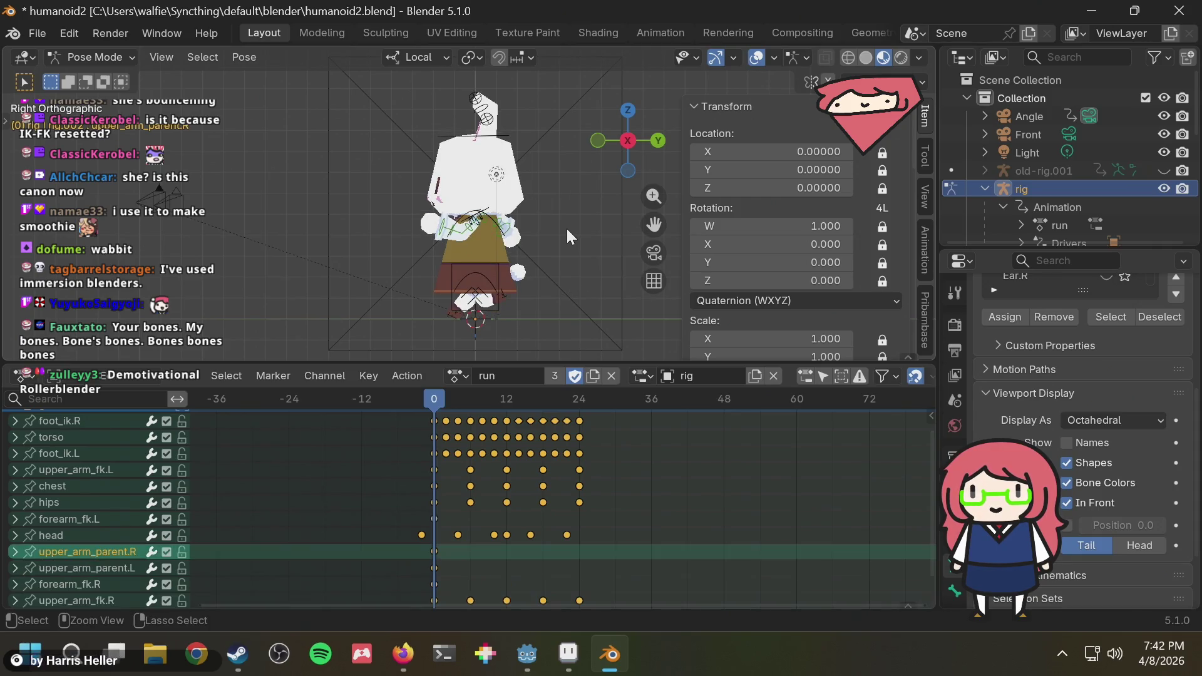
key("ctrl+z")
key("ctrl+z")
key("ctrl+z")
key("ctrl+z")
key("ctrl+z")
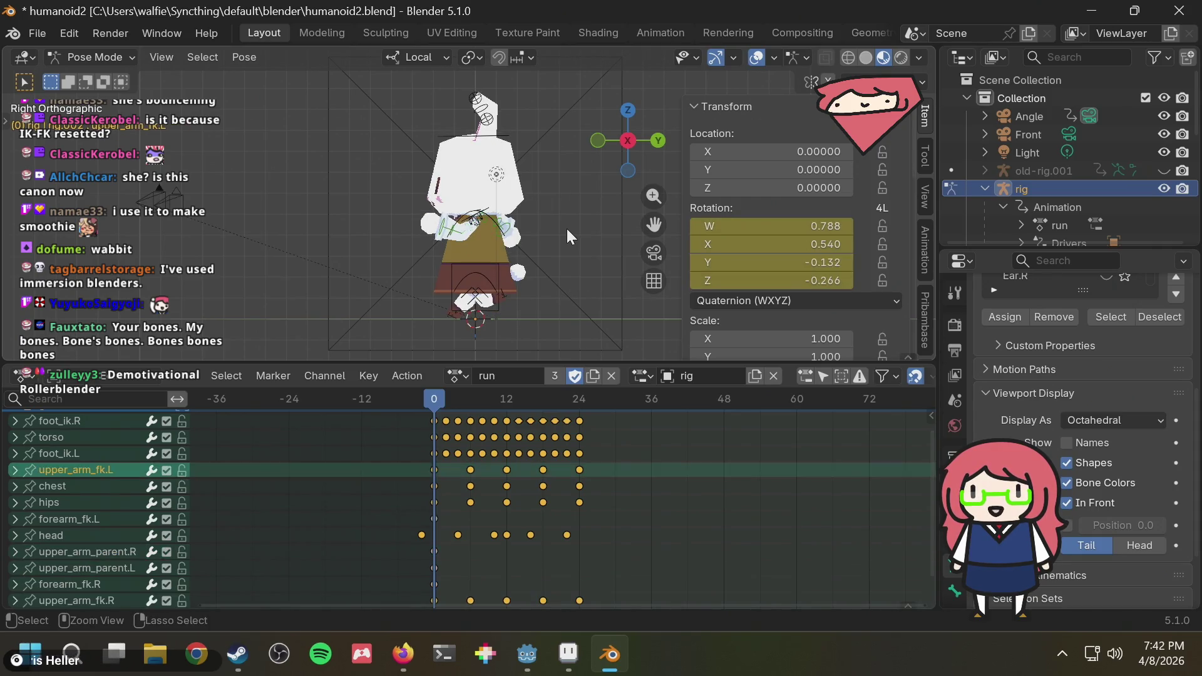
key("ctrl+z")
key("ctrl+z")
key("ctrl+z")
key("ctrl+z")
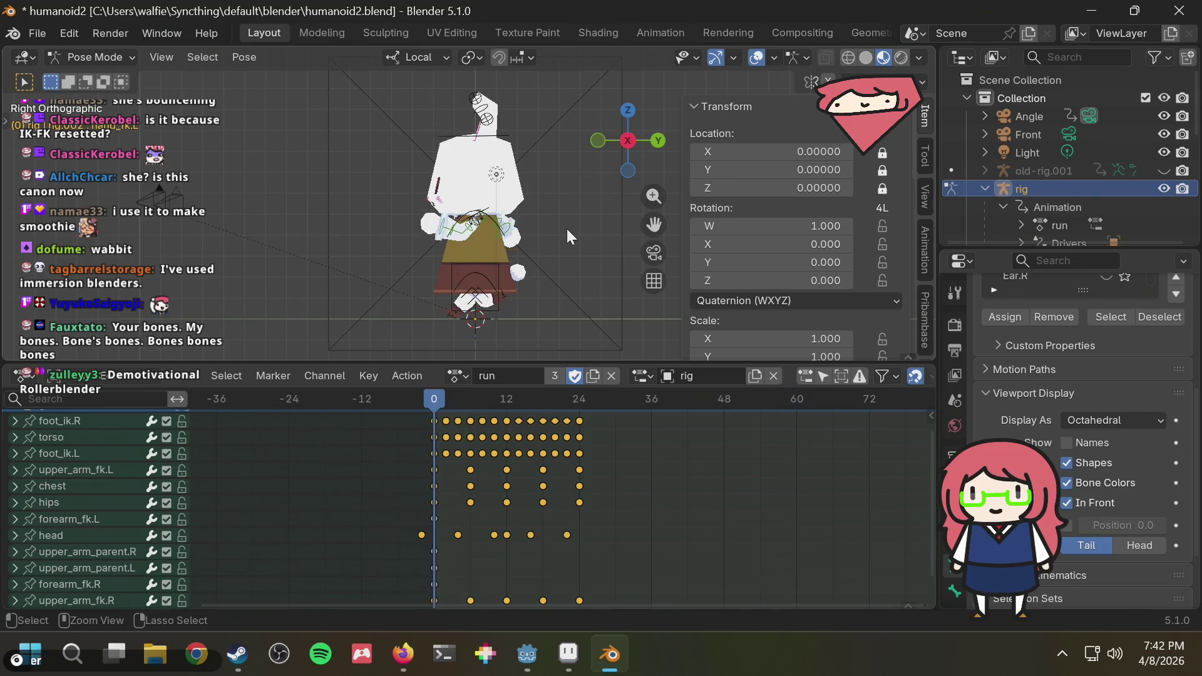
key("ctrl+z")
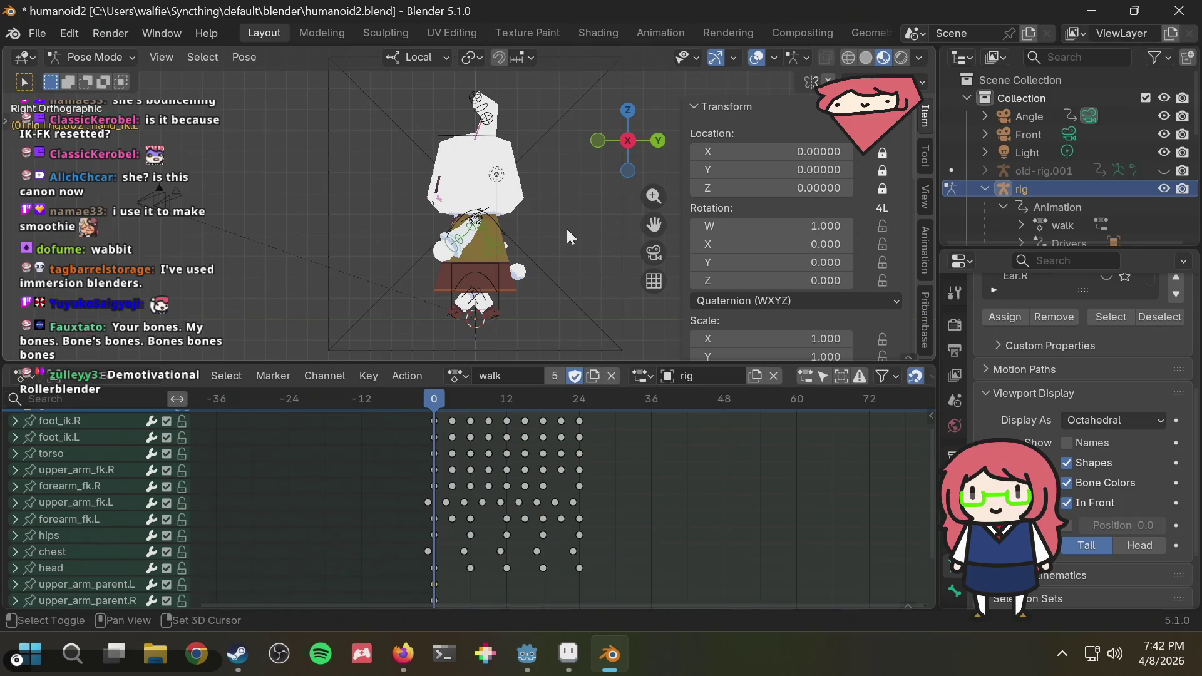
Play the walk cycle while orbiting around the bunny, then stop and restore the pose.
key("space")
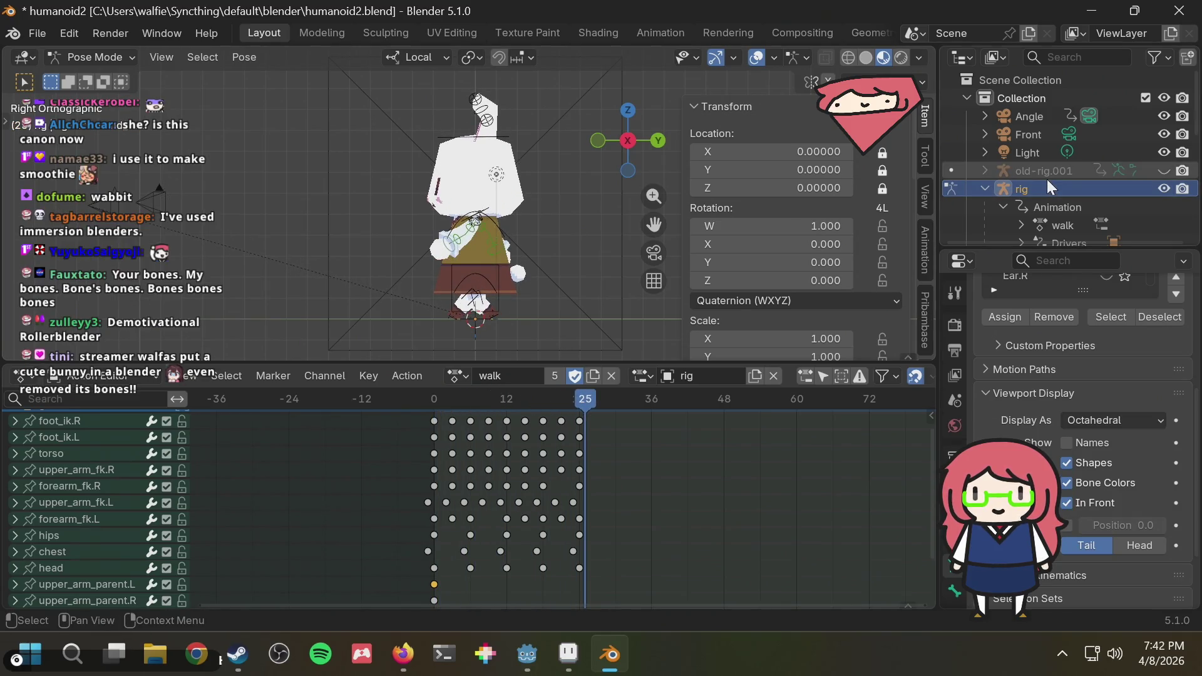
scroll(483, 231, "down", 1)
scroll(484, 230, "down", 1)
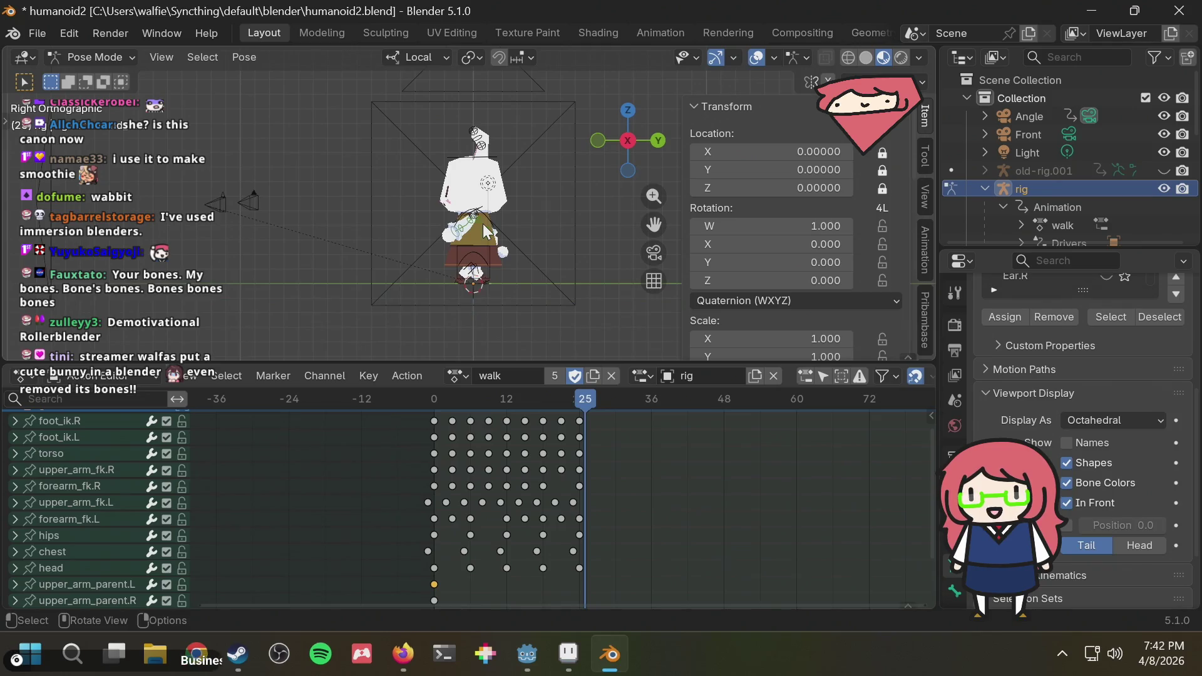
middle_click_drag(484, 232, 630, 238)
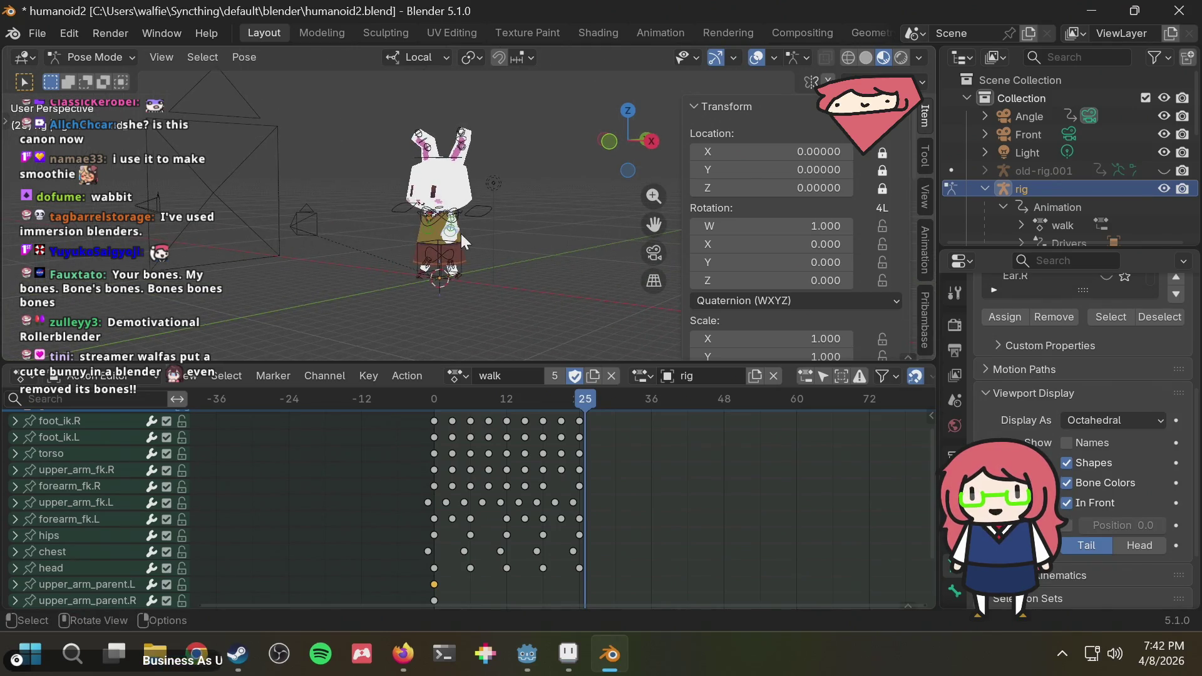
mouse_move(424, 234)
middle_mouse_down()
mouse_move(525, 234)
mouse_move(519, 227)
middle_mouse_up()
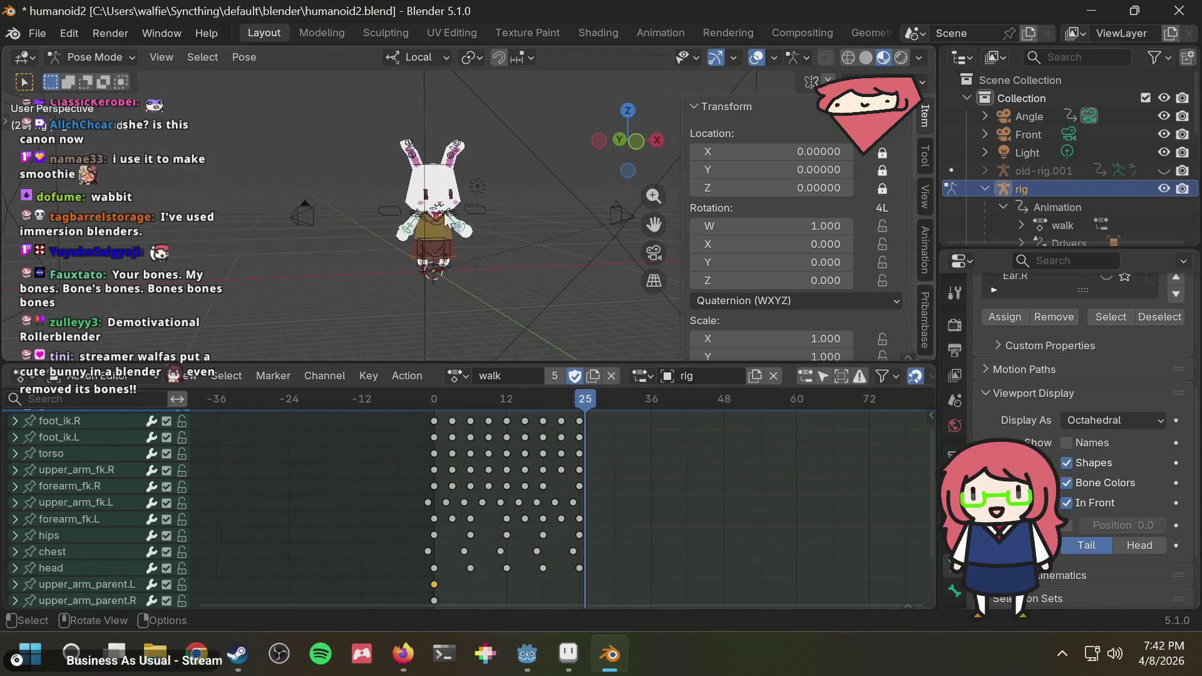
scroll(519, 227, "up", 3)
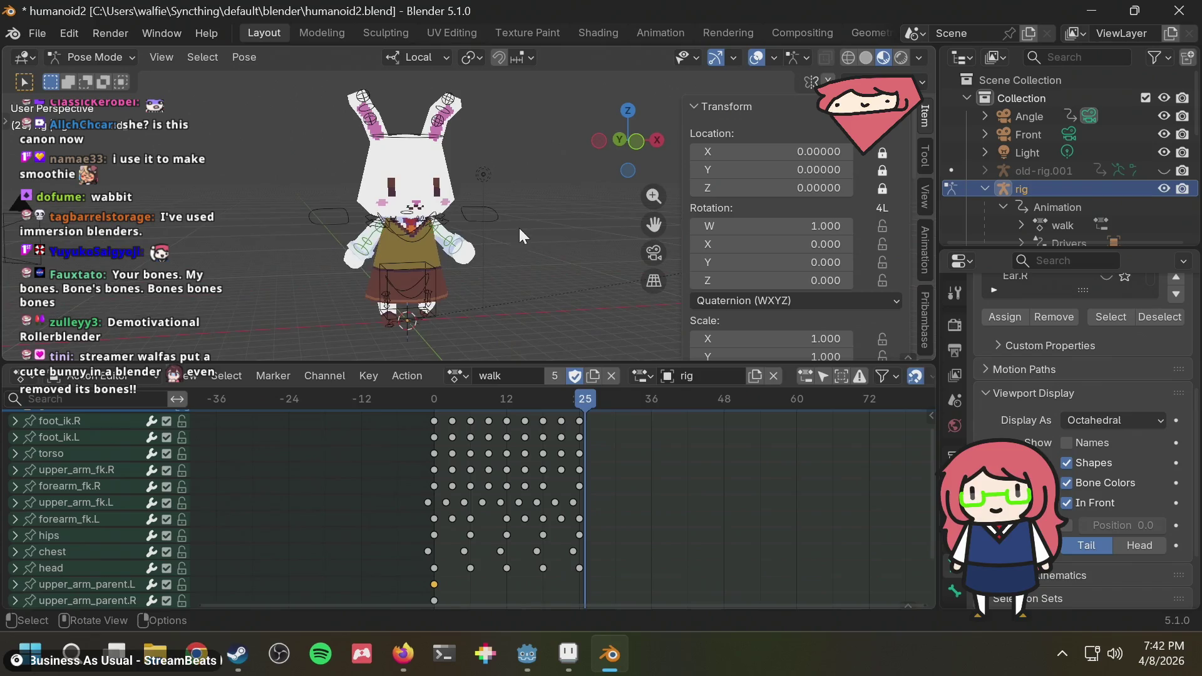
middle_click_drag(507, 224, 512, 233)
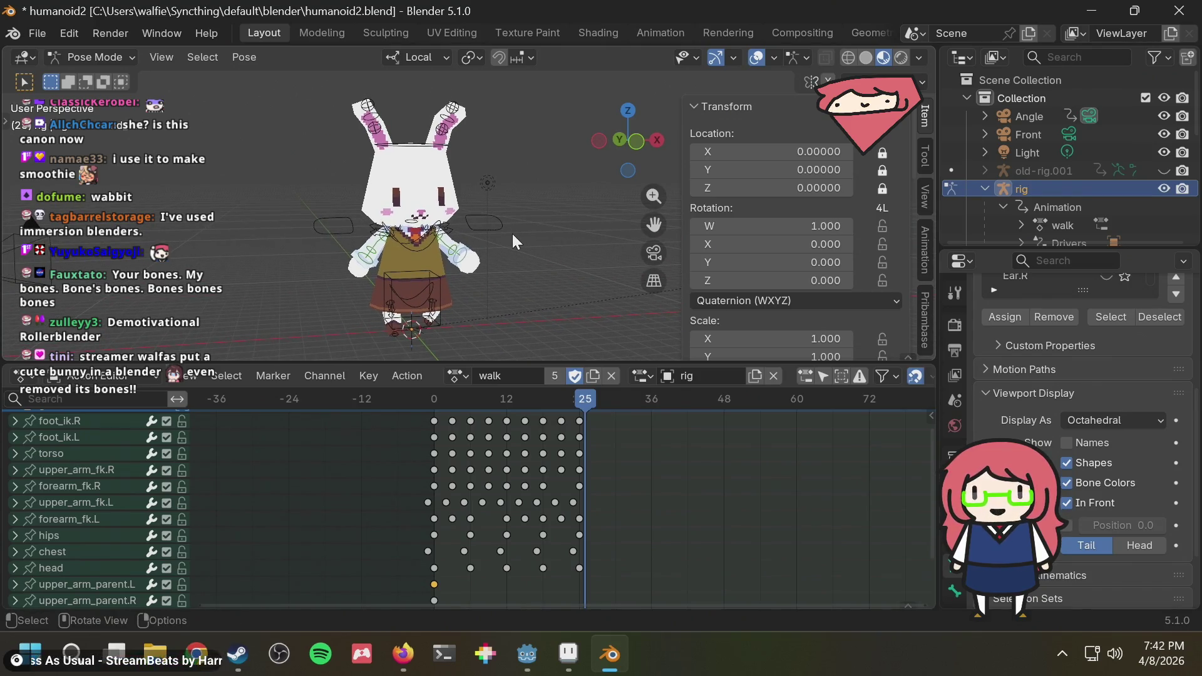
key("space")
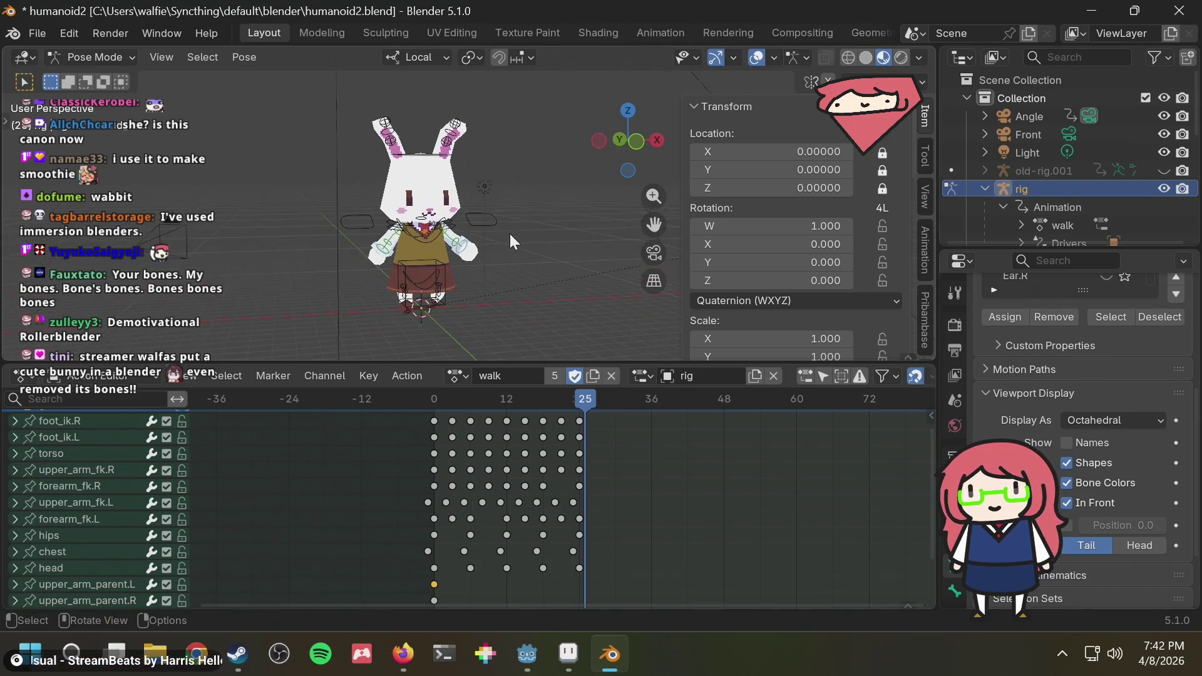
key("Escape")
Check the Bluesky reference post again and return to the bunny in Blender.
key("alt+Tab")
scroll(498, 255, "up", 2)
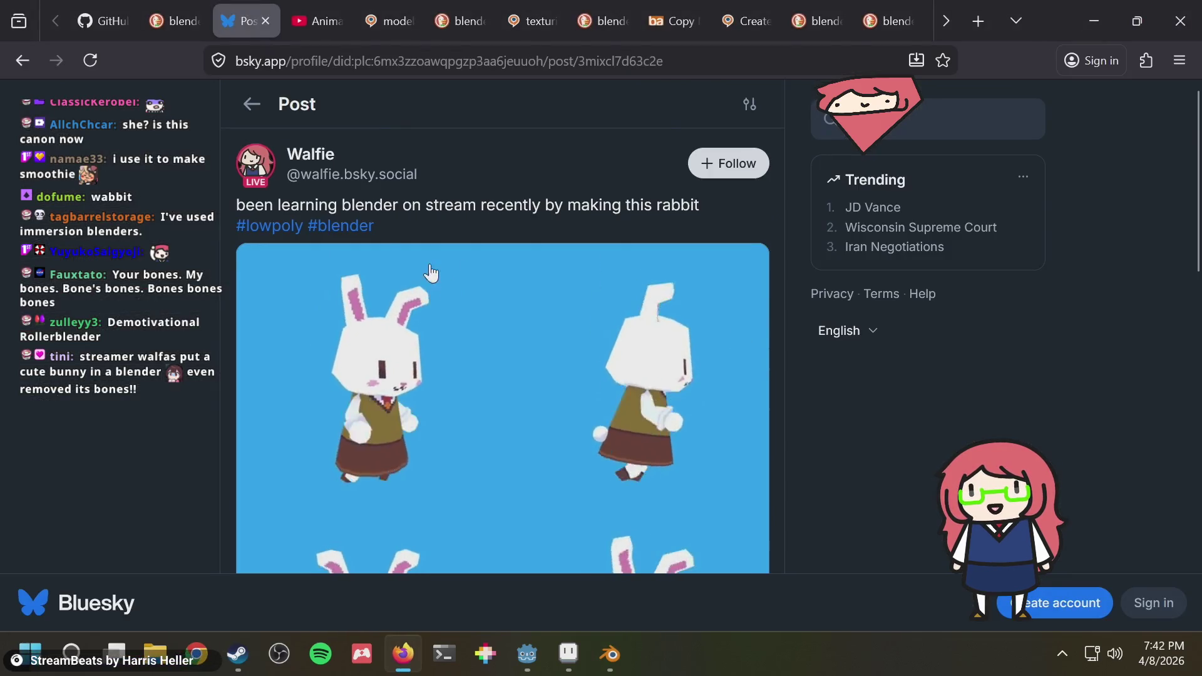
scroll(430, 268, "down", 2)
scroll(431, 337, "down", 2)
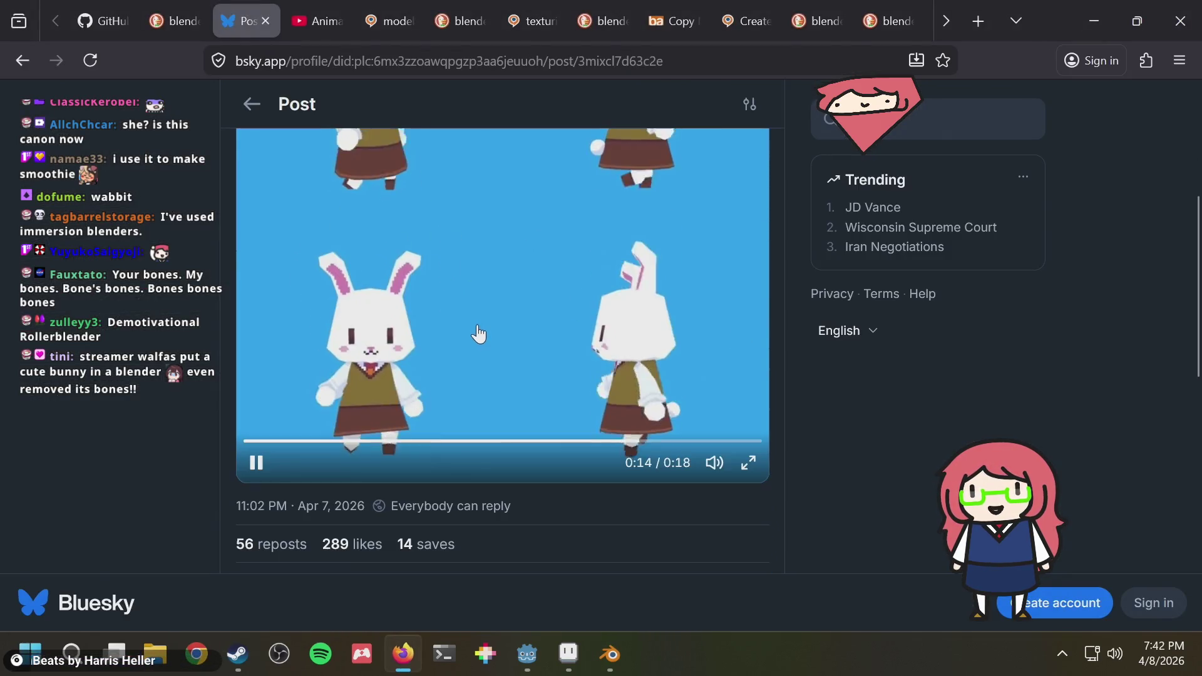
key("alt+Tab")
middle_click_drag(530, 273, 571, 264)
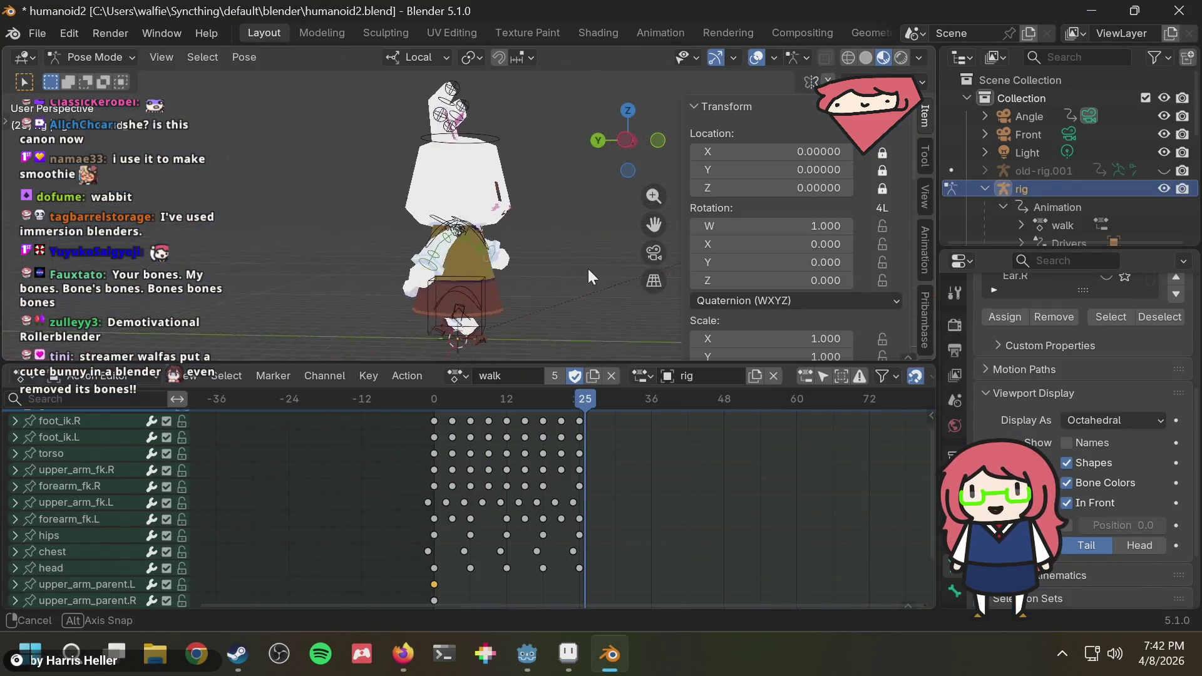
Inspect both side views, rewind the walk to the first frame, and close Blender.
left_click(630, 137)
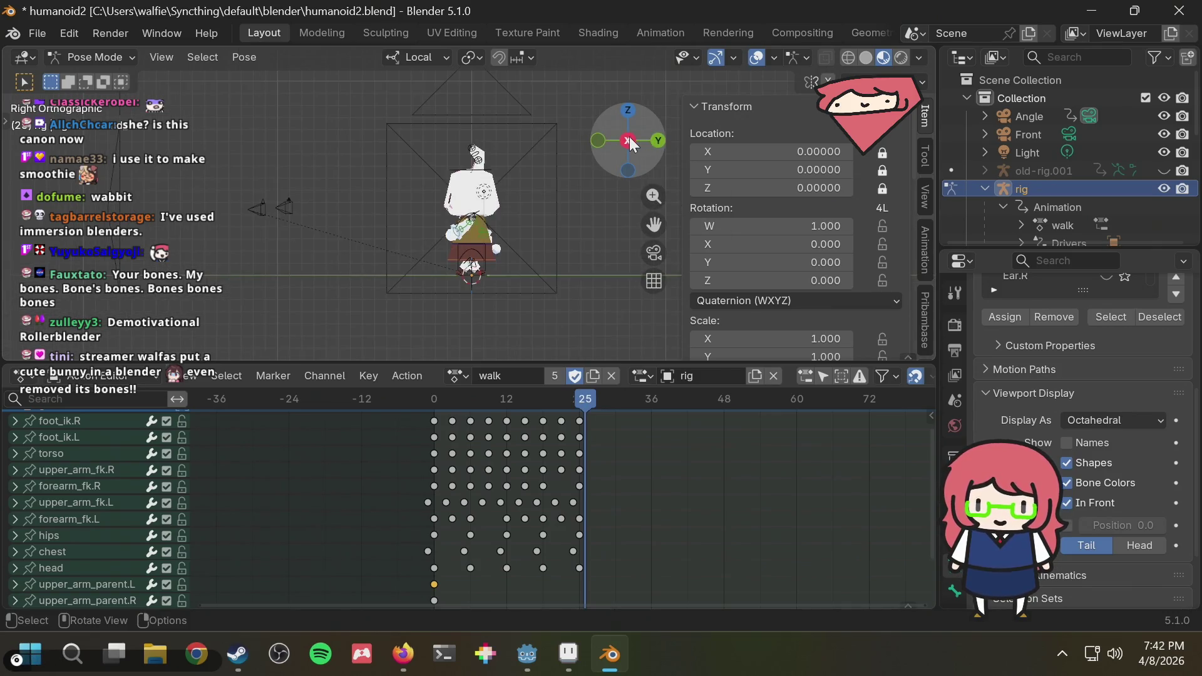
left_click(630, 137)
middle_click_drag(594, 174, 526, 268)
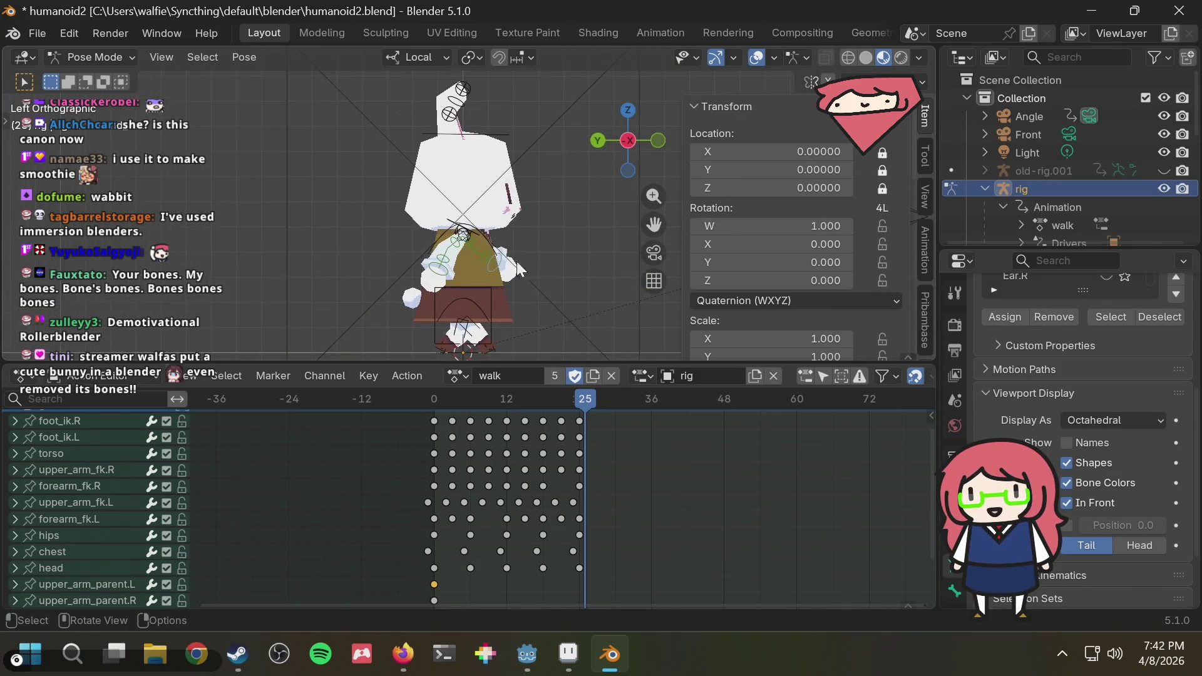
scroll(549, 261, "up", 1)
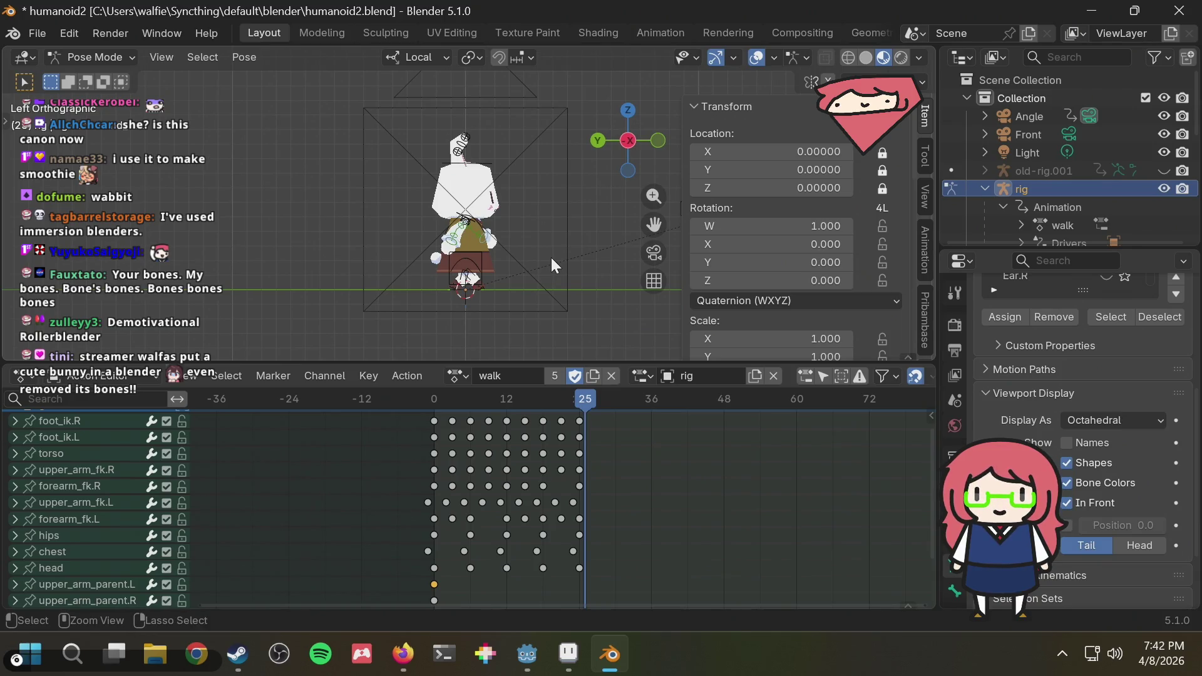
key("shift+Left")
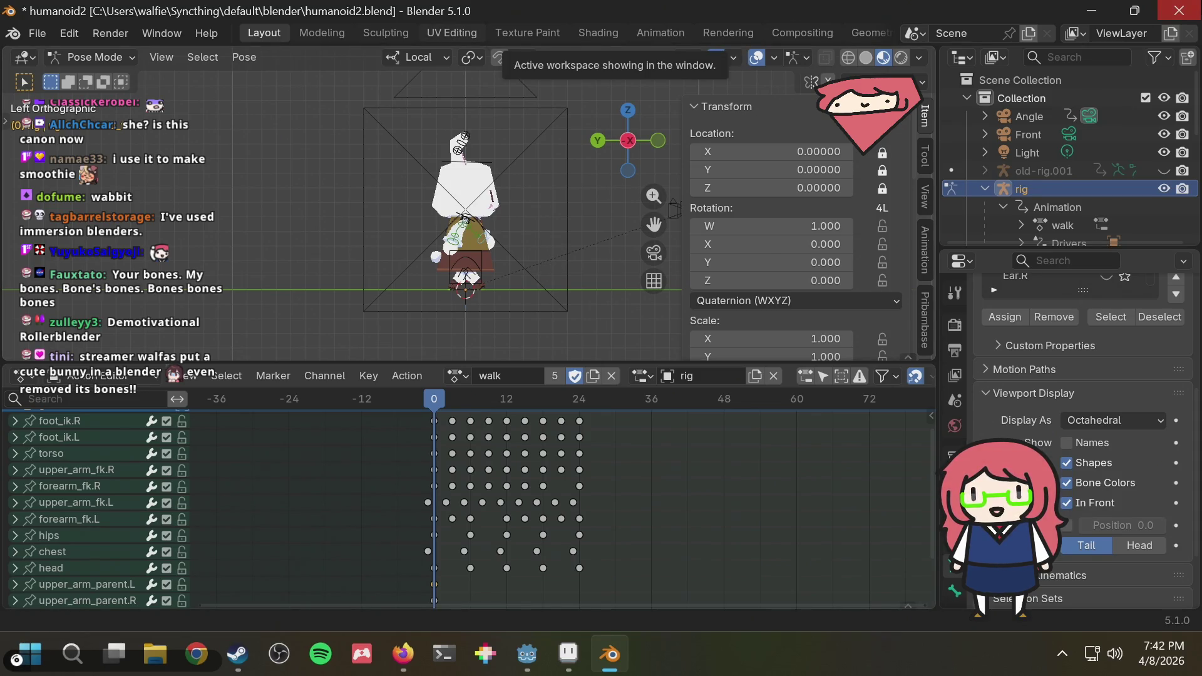
left_click(1178, 10)
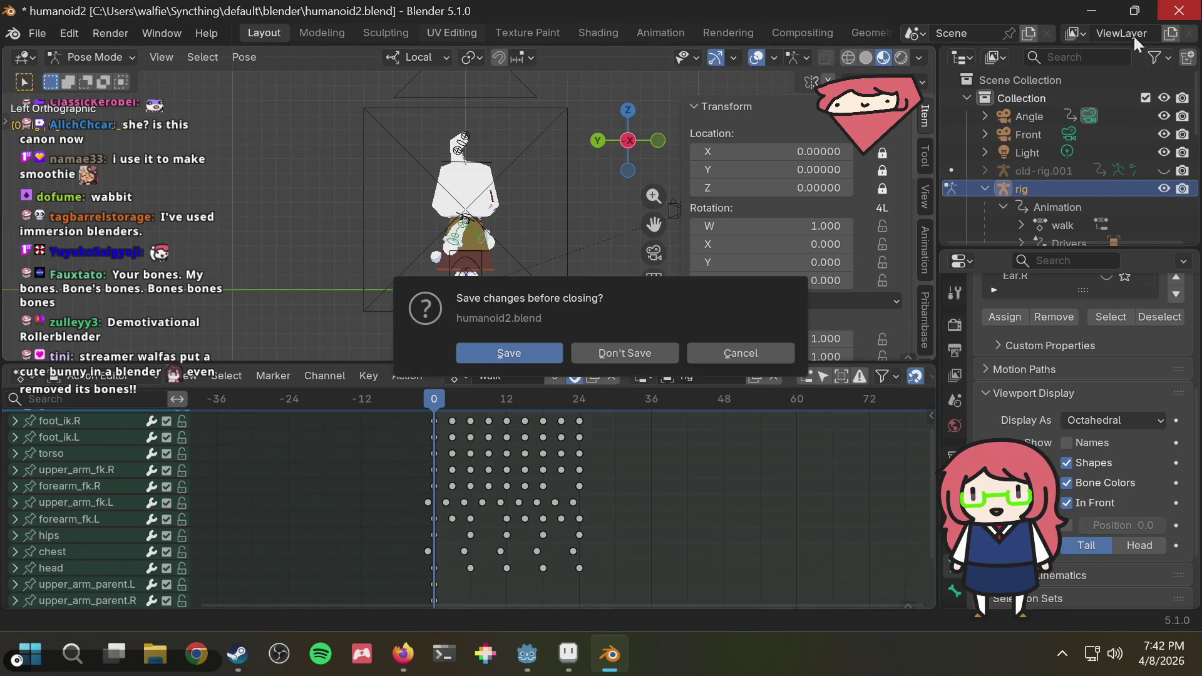
Quit without saving humanoid2.blend and relaunch Blender from the Start menu.
left_click(597, 352)
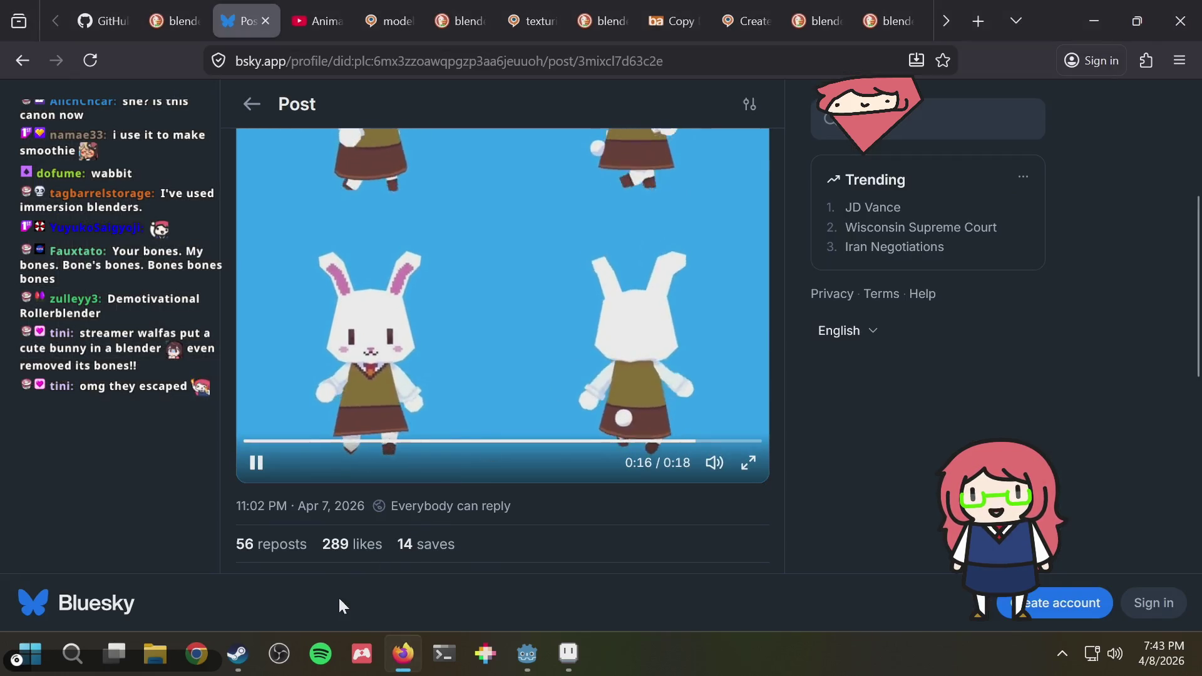
left_click(29, 653)
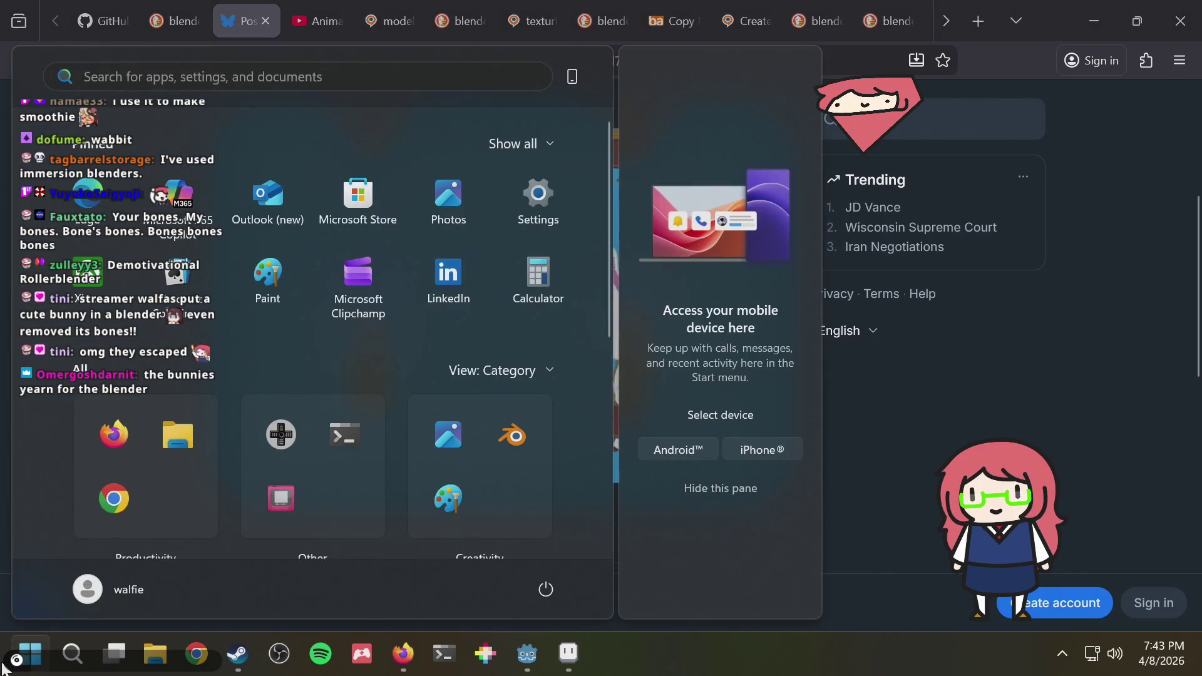
left_click(30, 653)
left_click(6, 662)
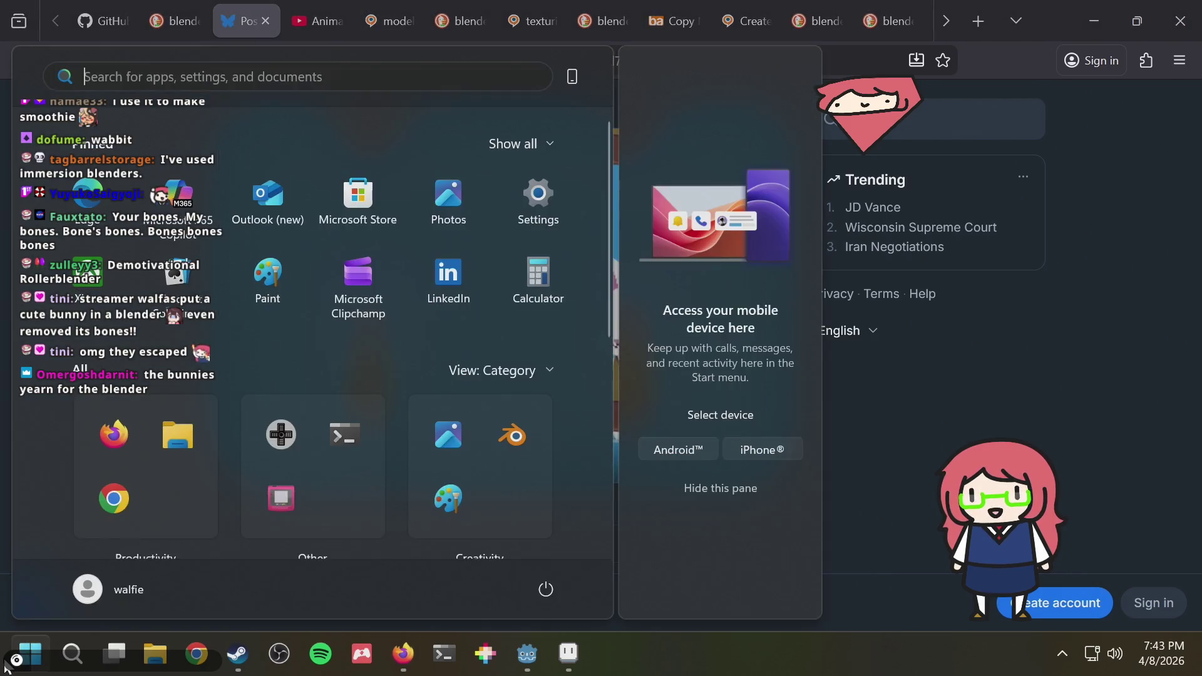
type("blend")
key("Return")
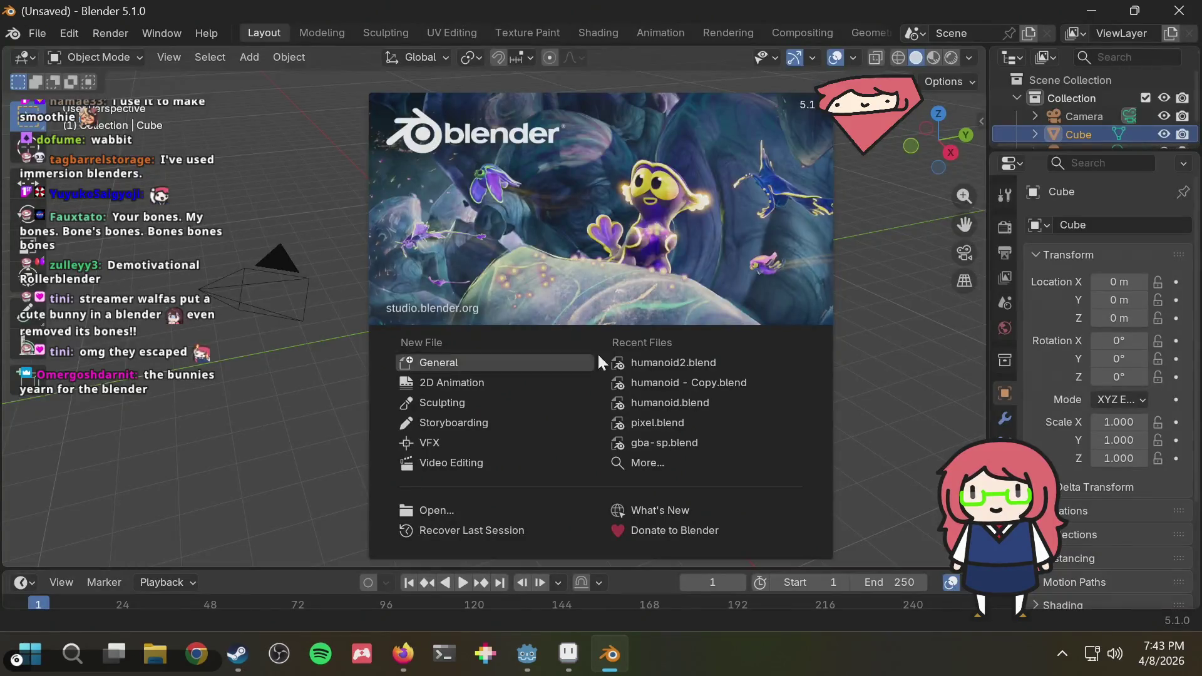
Reopen humanoid2.blend from Recent Files with scripts allowed and play its animation.
left_click(634, 359)
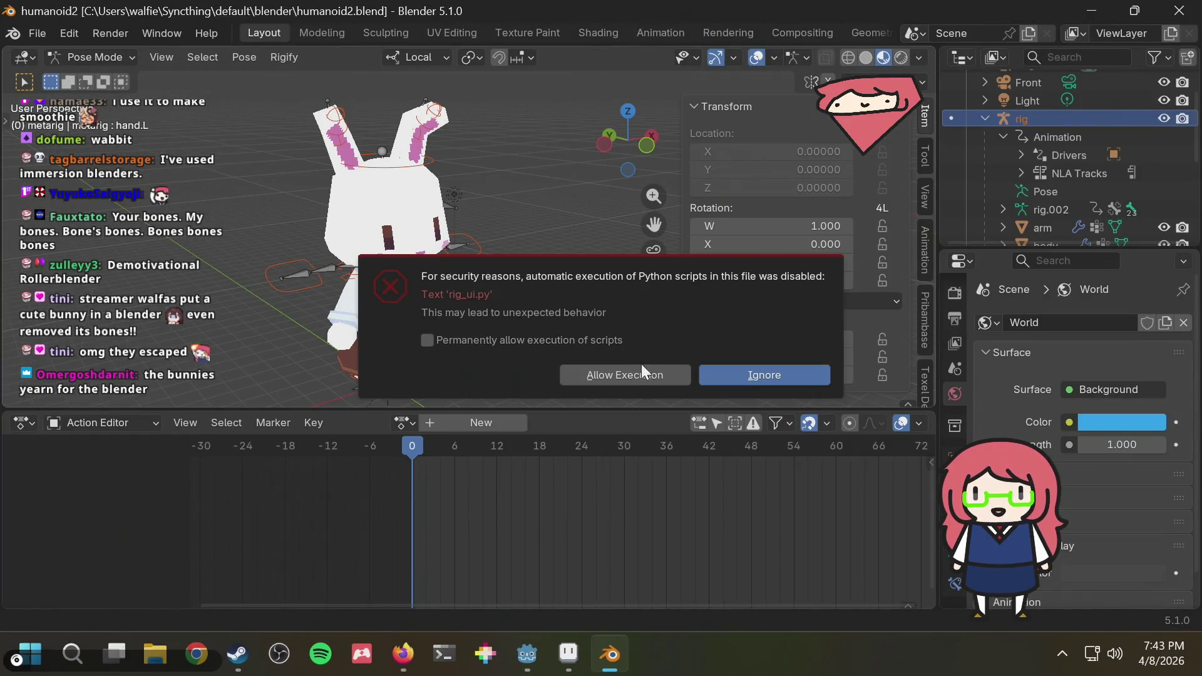
left_click(660, 372)
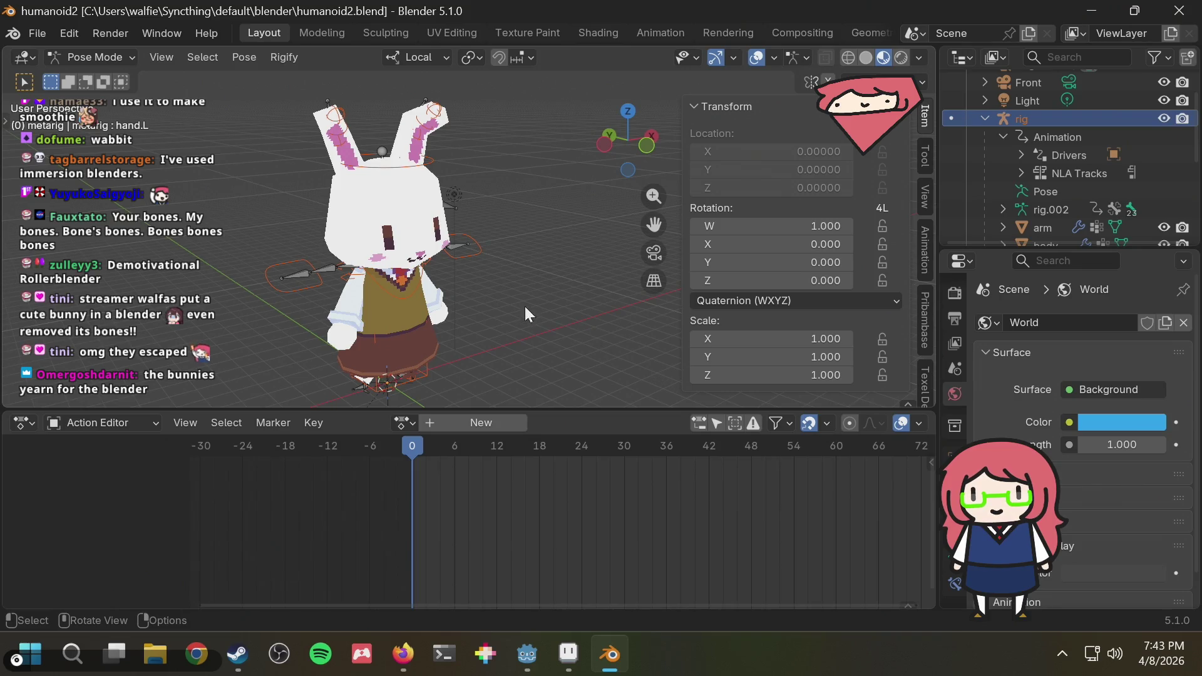
middle_click_drag(520, 281, 596, 263)
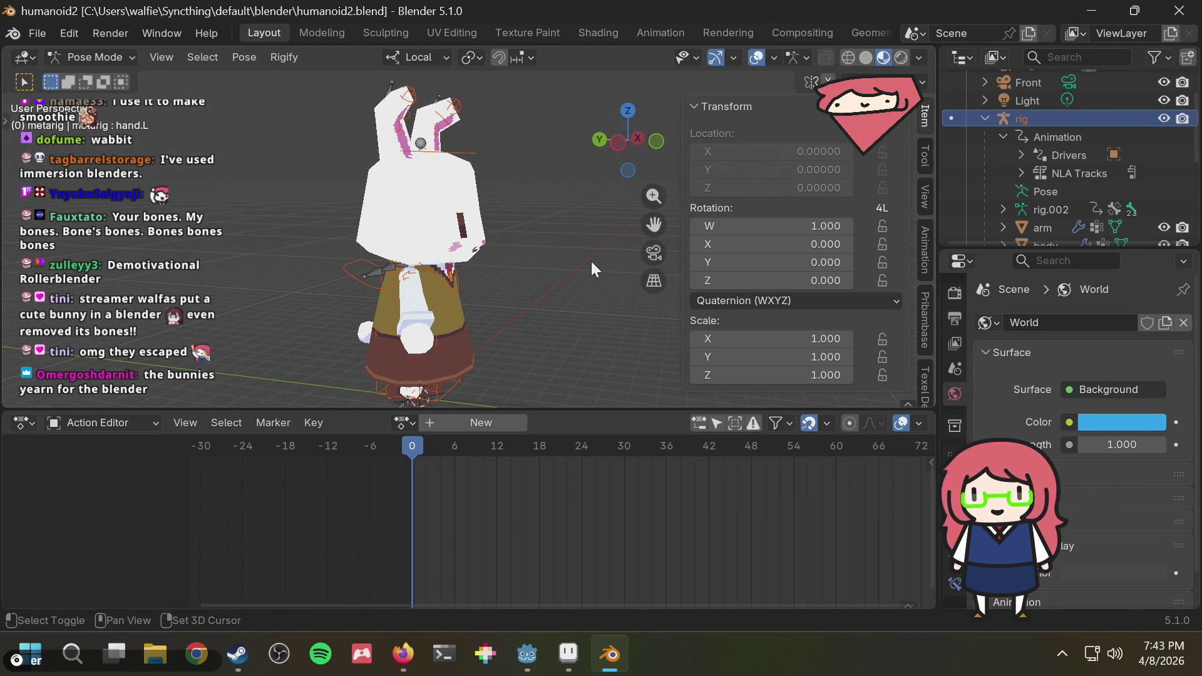
scroll(1086, 165, "down", 4)
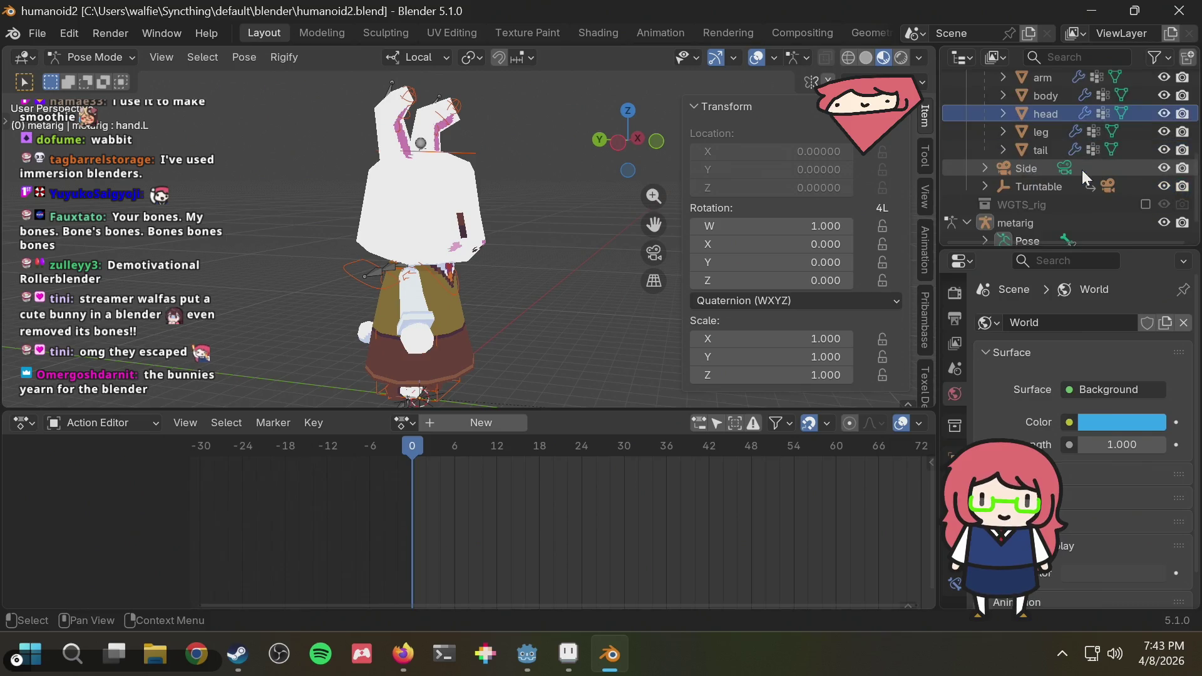
scroll(1080, 170, "up", 4)
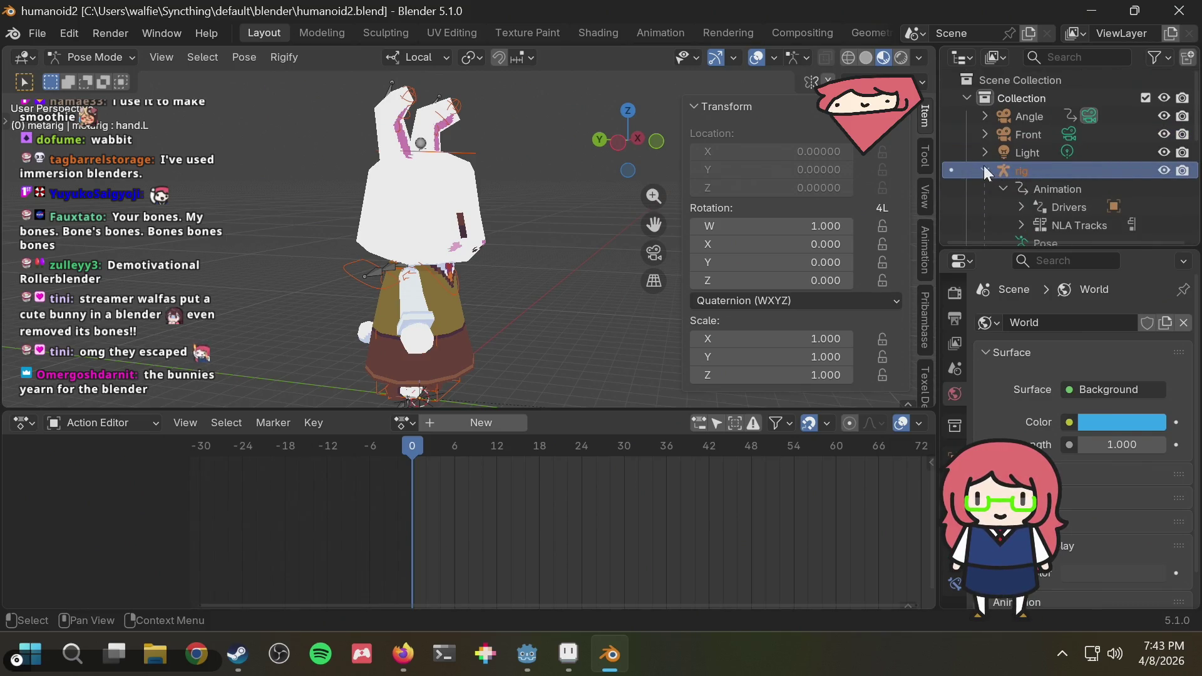
left_click(983, 169)
middle_click_drag(498, 228, 310, 254)
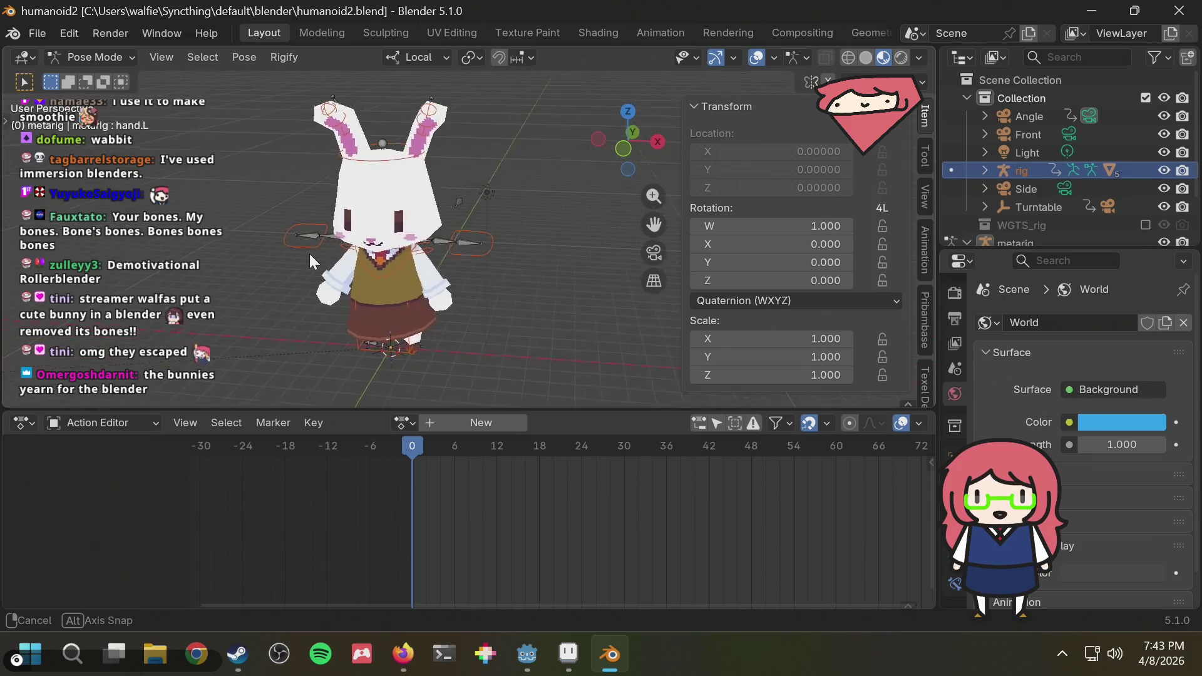
left_click(468, 198)
scroll(500, 204, "up", 3)
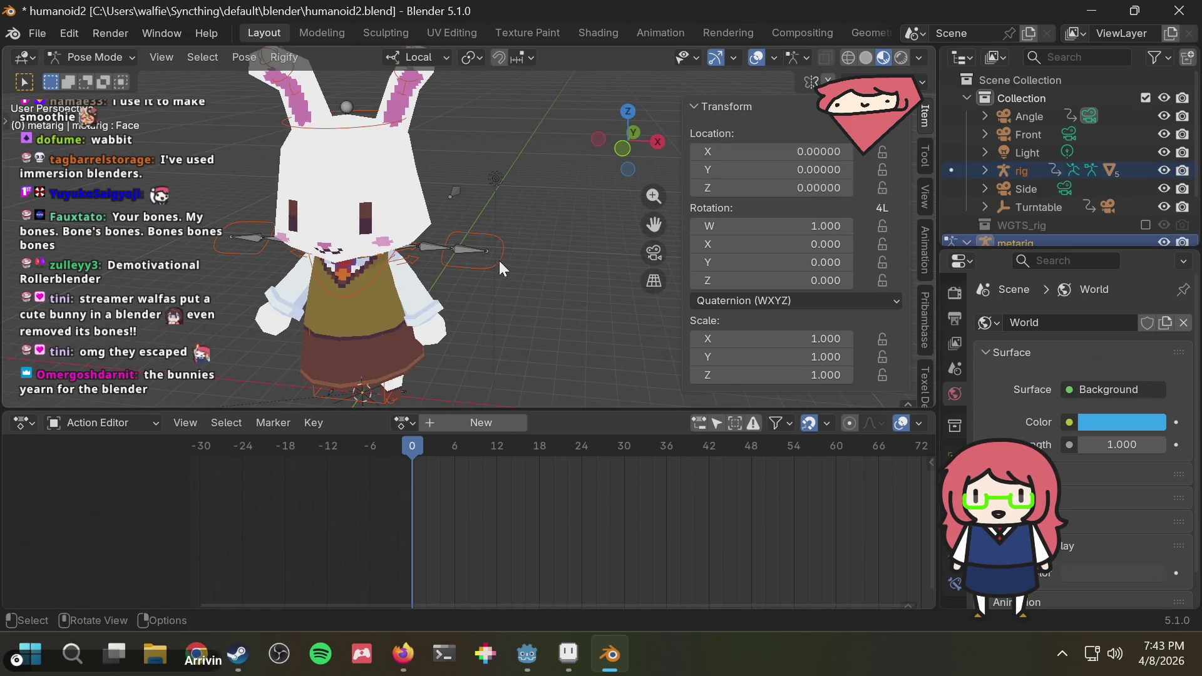
key("space")
scroll(1053, 212, "down", 3)
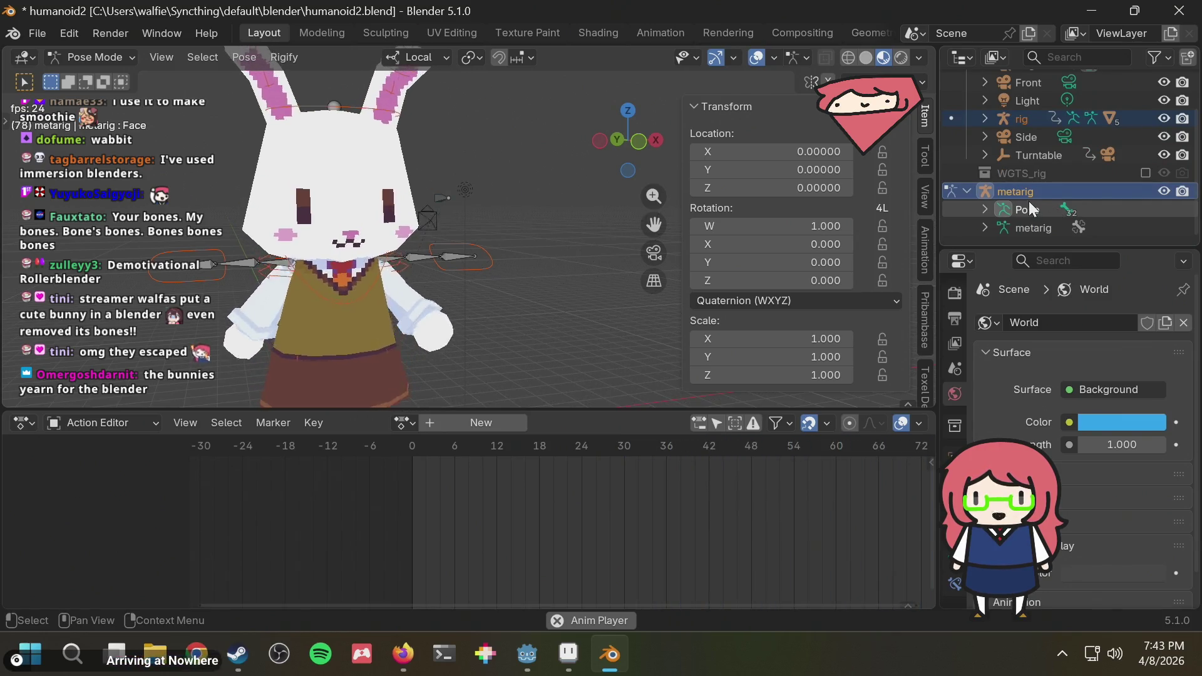
Show the metarig's armature data properties, go to front view, and launch File Explorer.
left_click(984, 119)
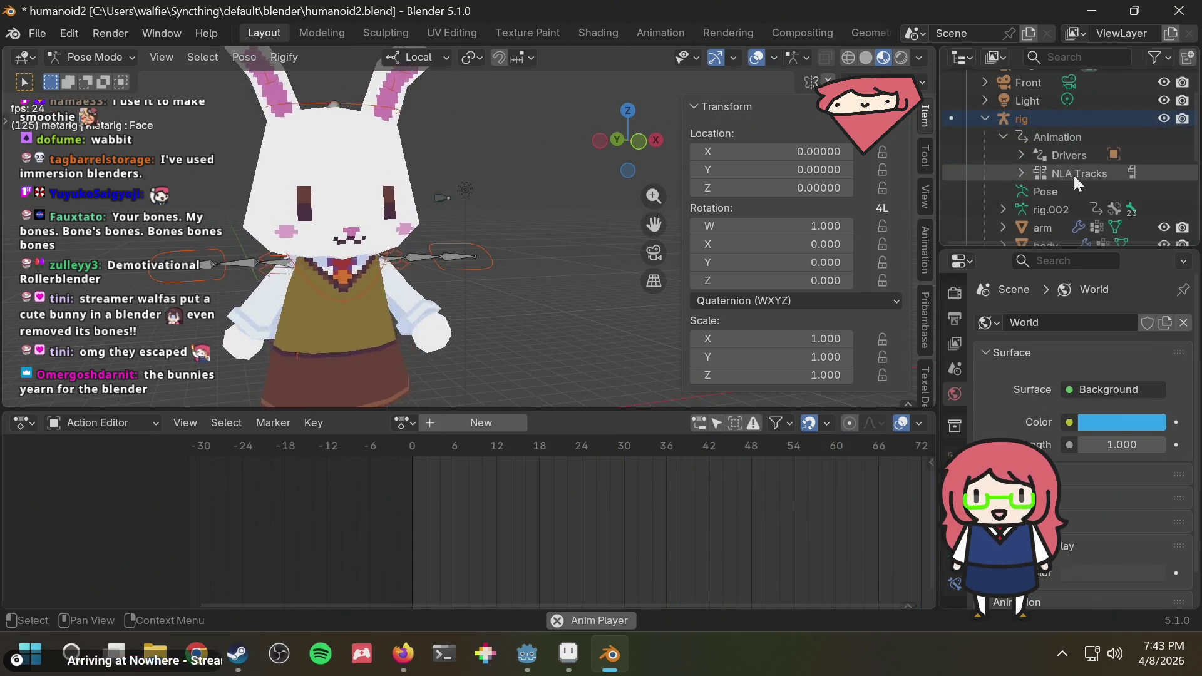
left_click(985, 119)
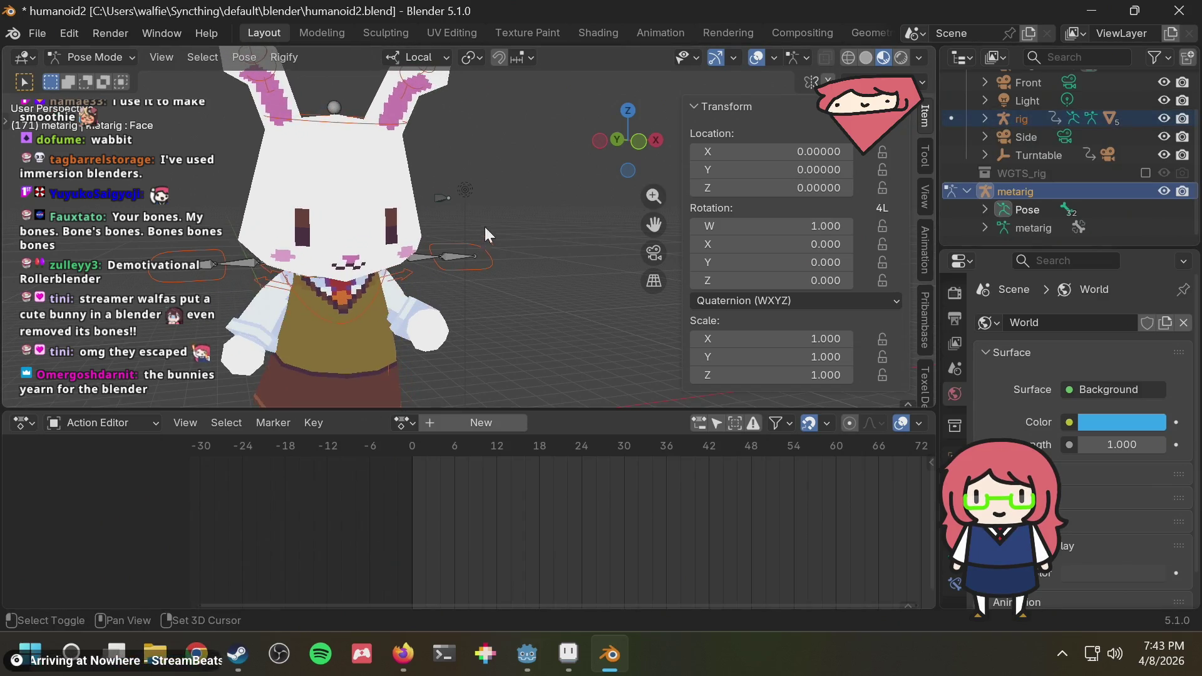
left_click(984, 228)
scroll(1037, 215, "down", 1)
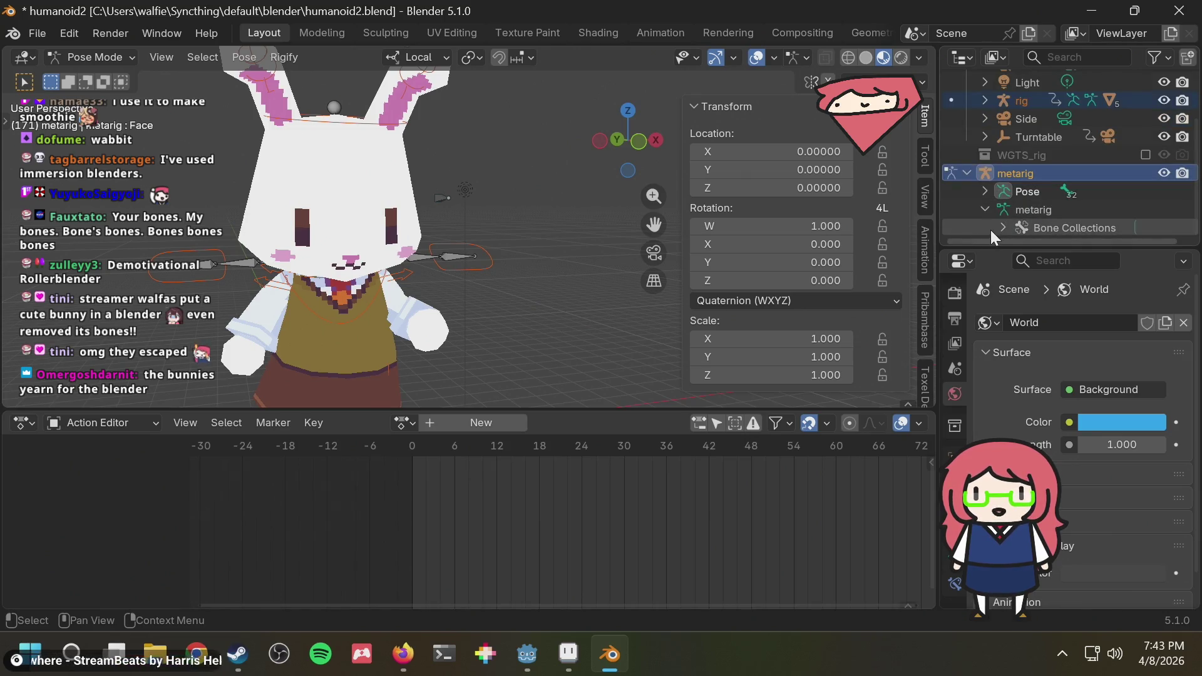
left_click(1004, 214)
scroll(987, 206, "up", 1)
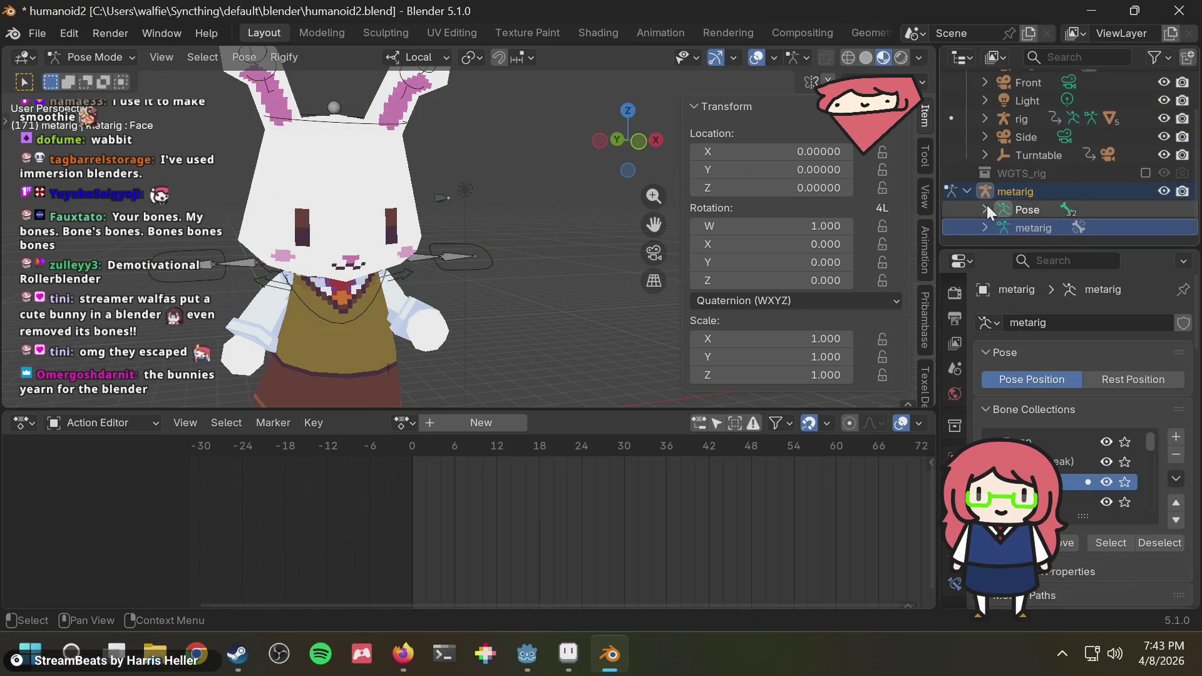
left_click(642, 142)
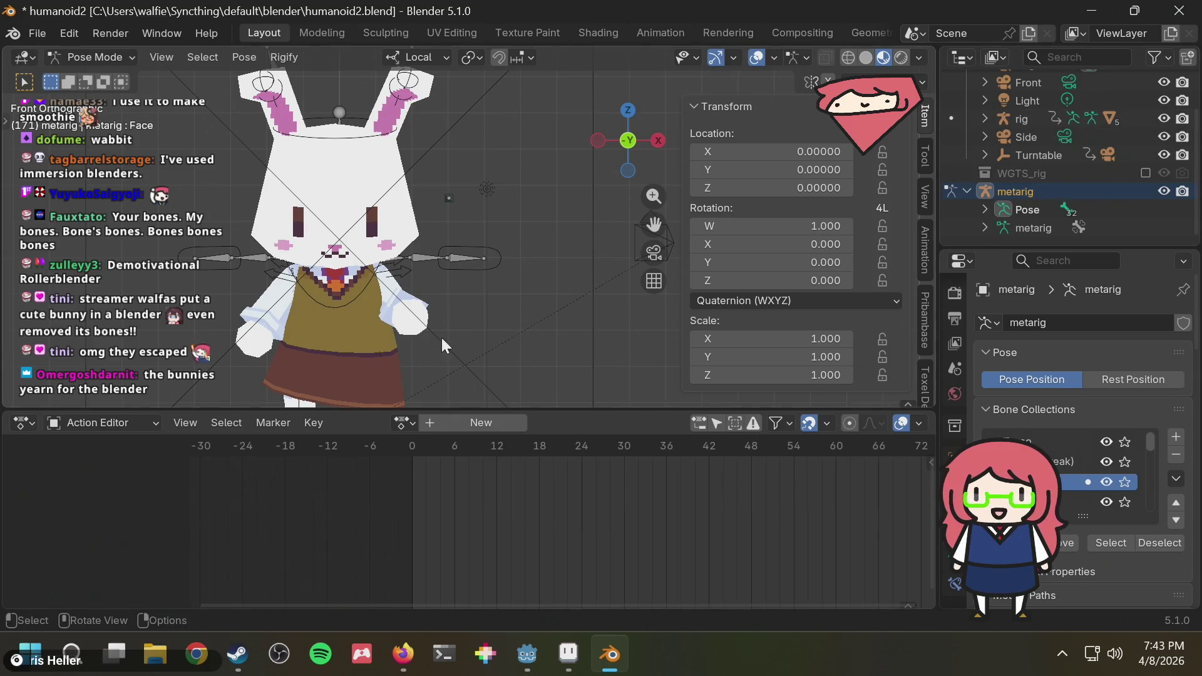
scroll(1066, 175, "up", 2)
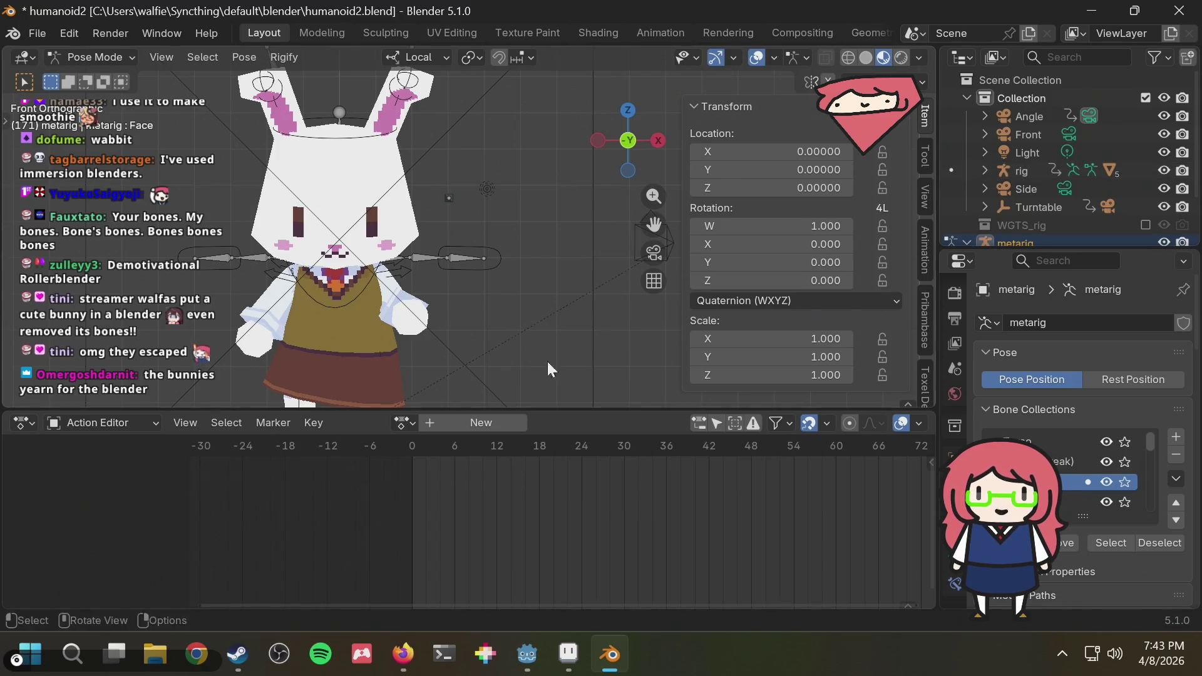
left_click(154, 653)
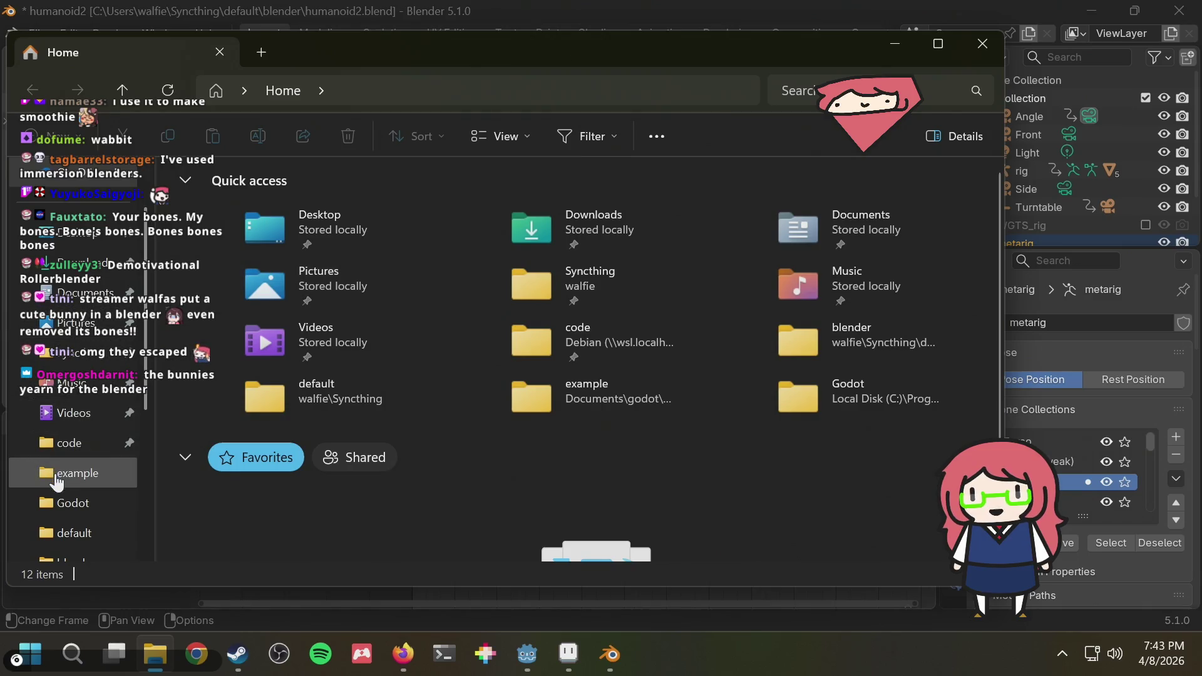
scroll(81, 470, "down", 3)
scroll(142, 550, "down", 3)
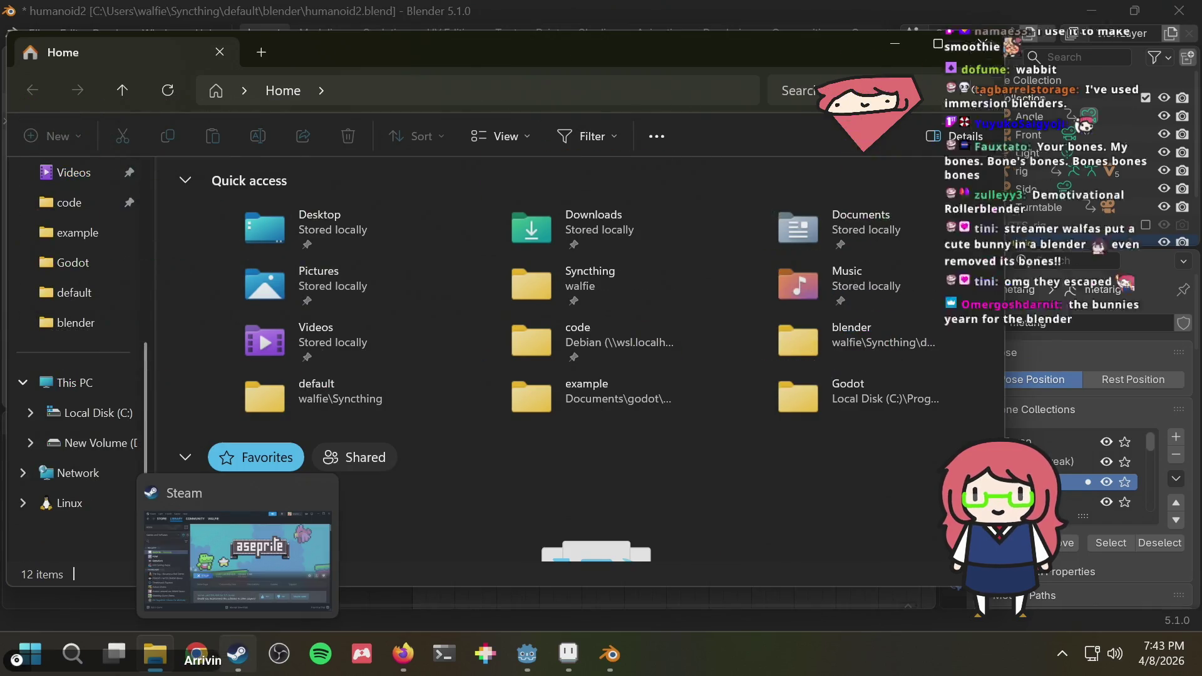
mouse_move(238, 653)
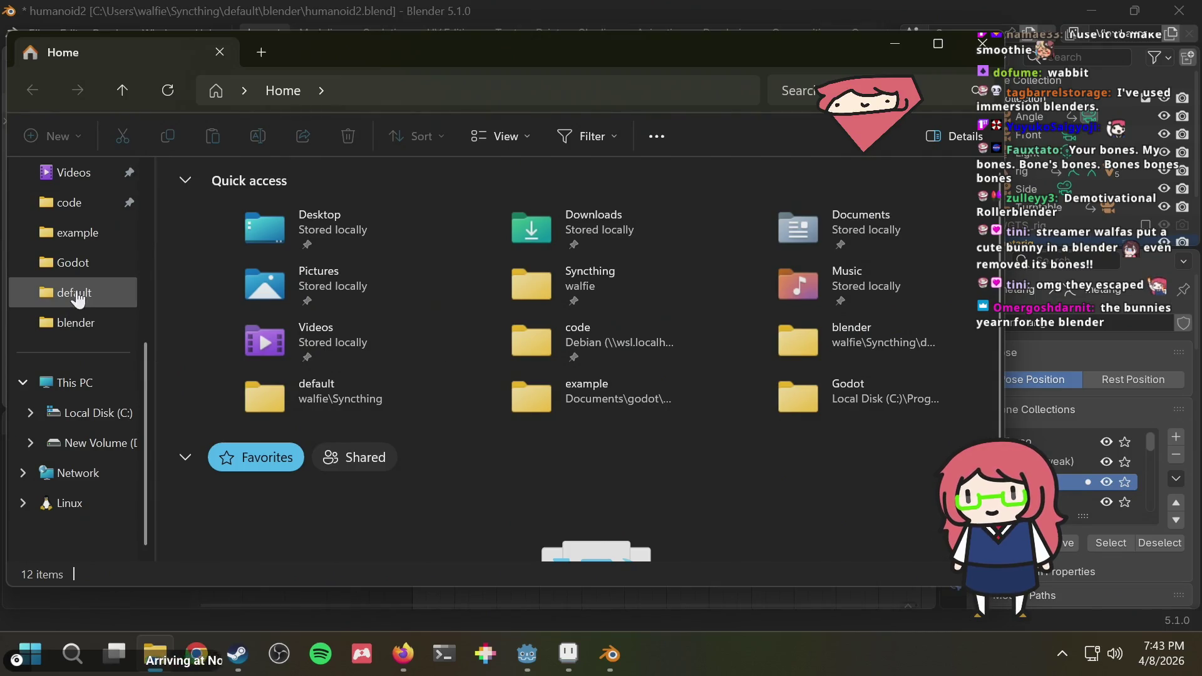
Go to the Syncthing blender folder and select humanoid2.blend.
left_click(75, 322)
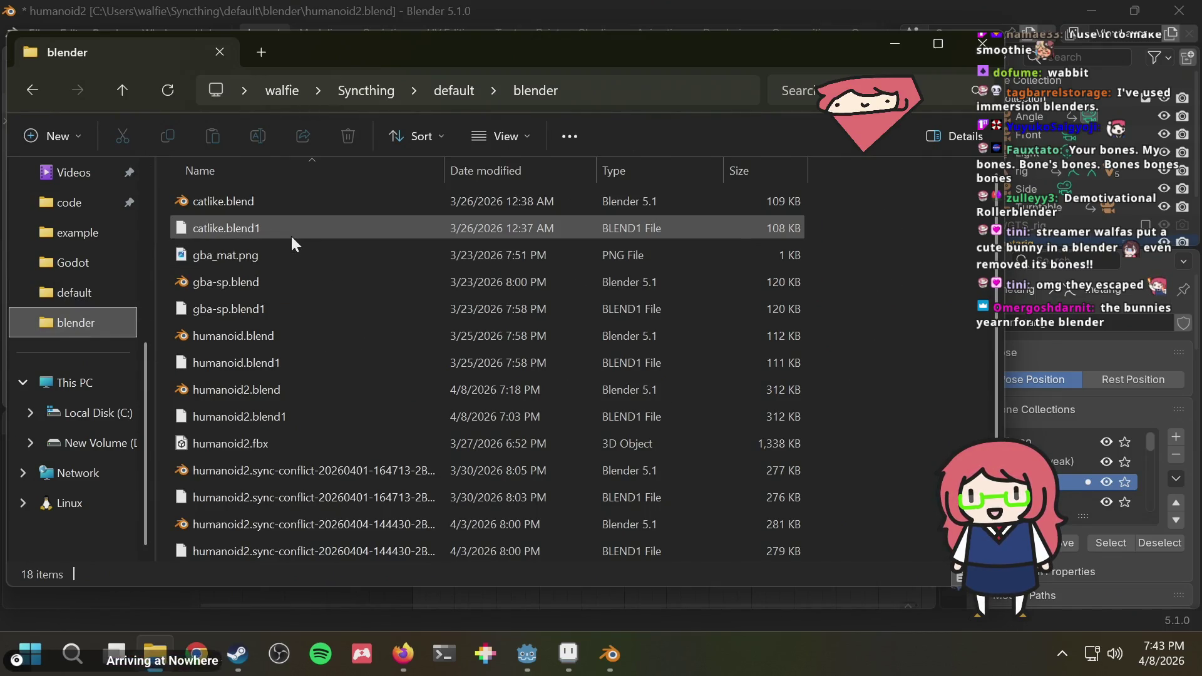
scroll(289, 233, "down", 2)
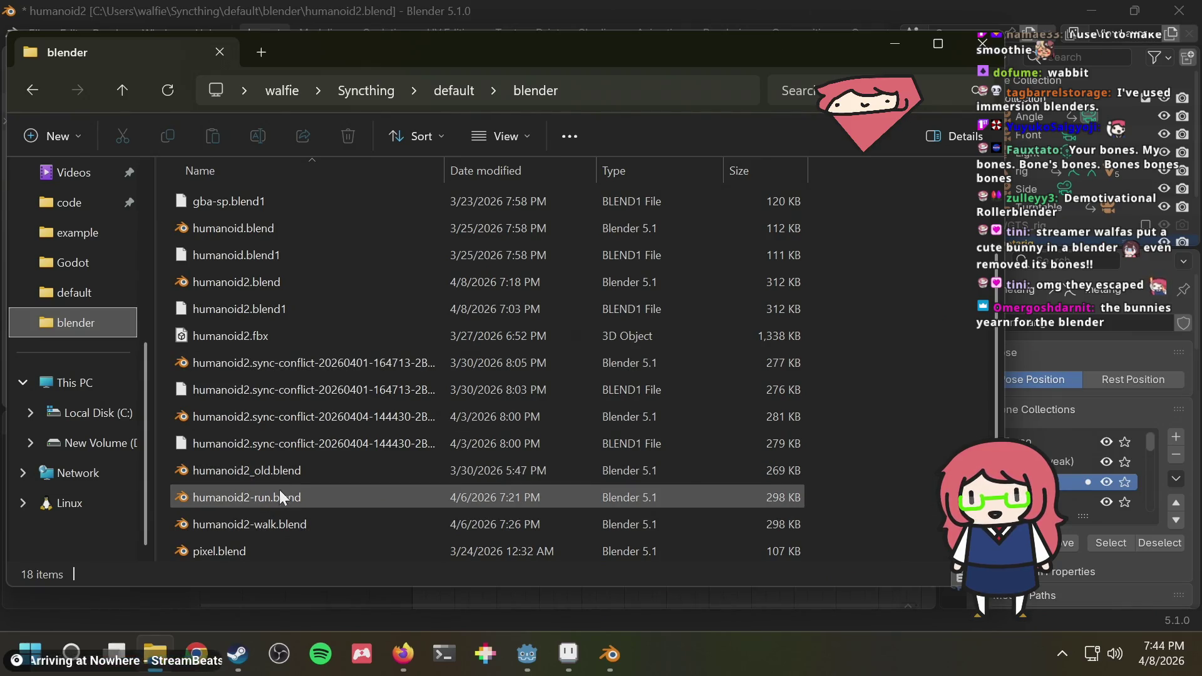
left_click(289, 284)
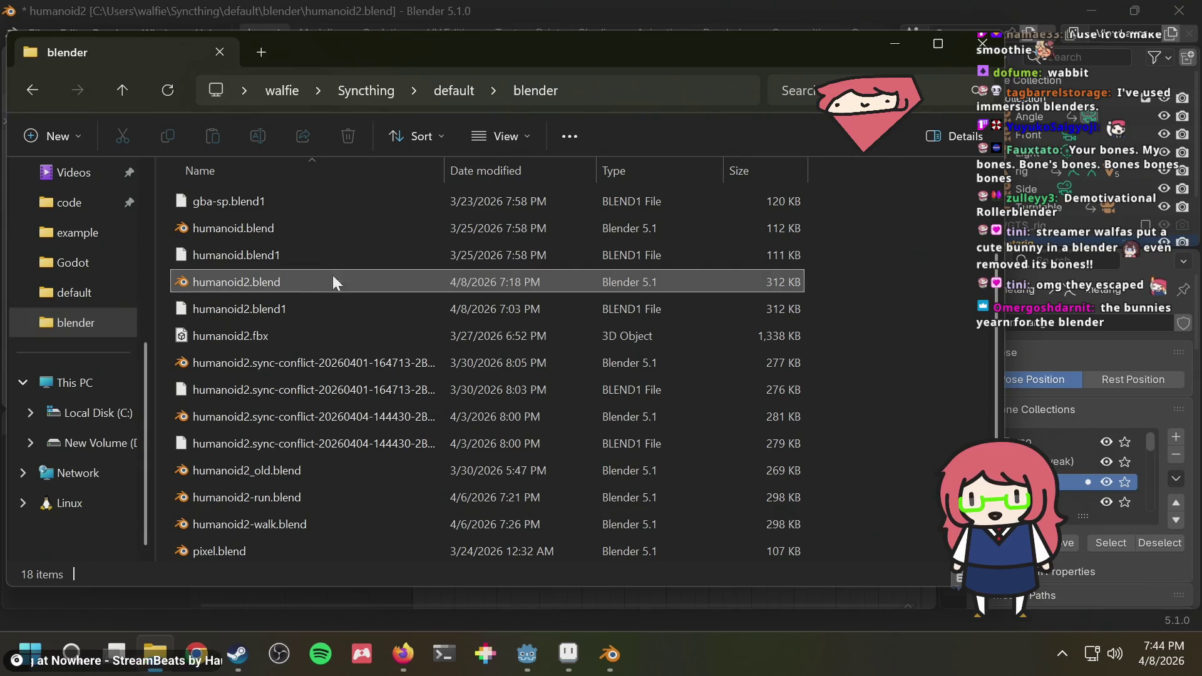
Duplicate humanoid2.blend and start renaming the copy, removing the Copy suffix.
key("ctrl+c")
key("ctrl+v")
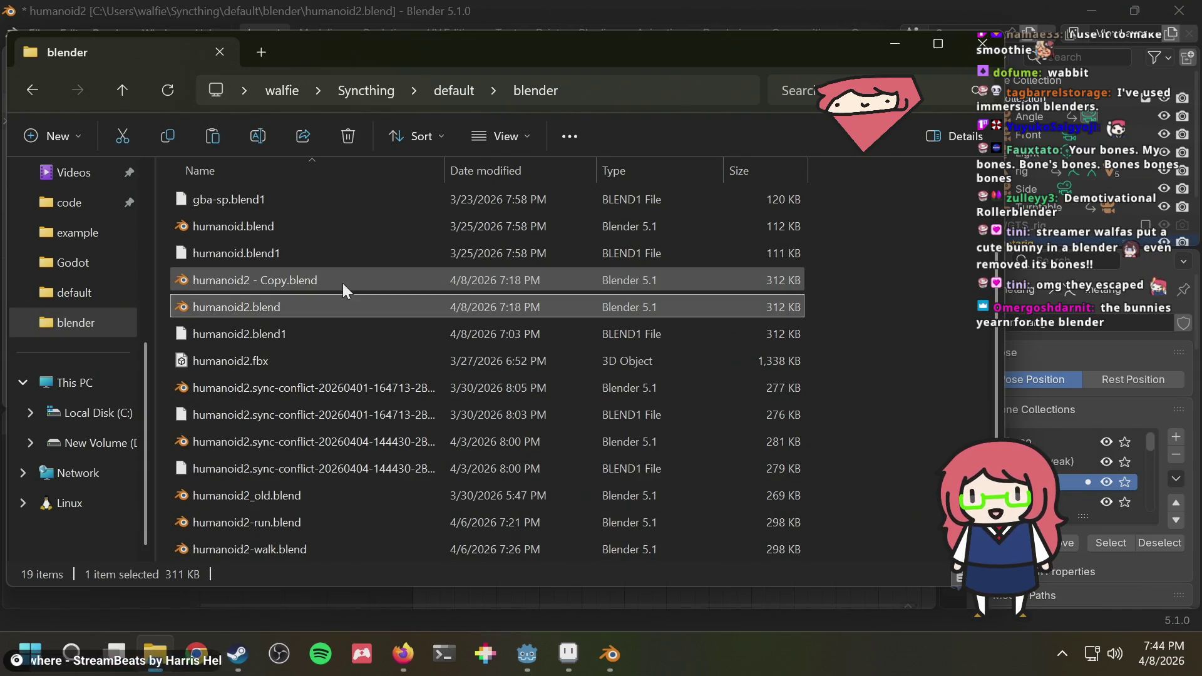
key("F2")
key("Right")
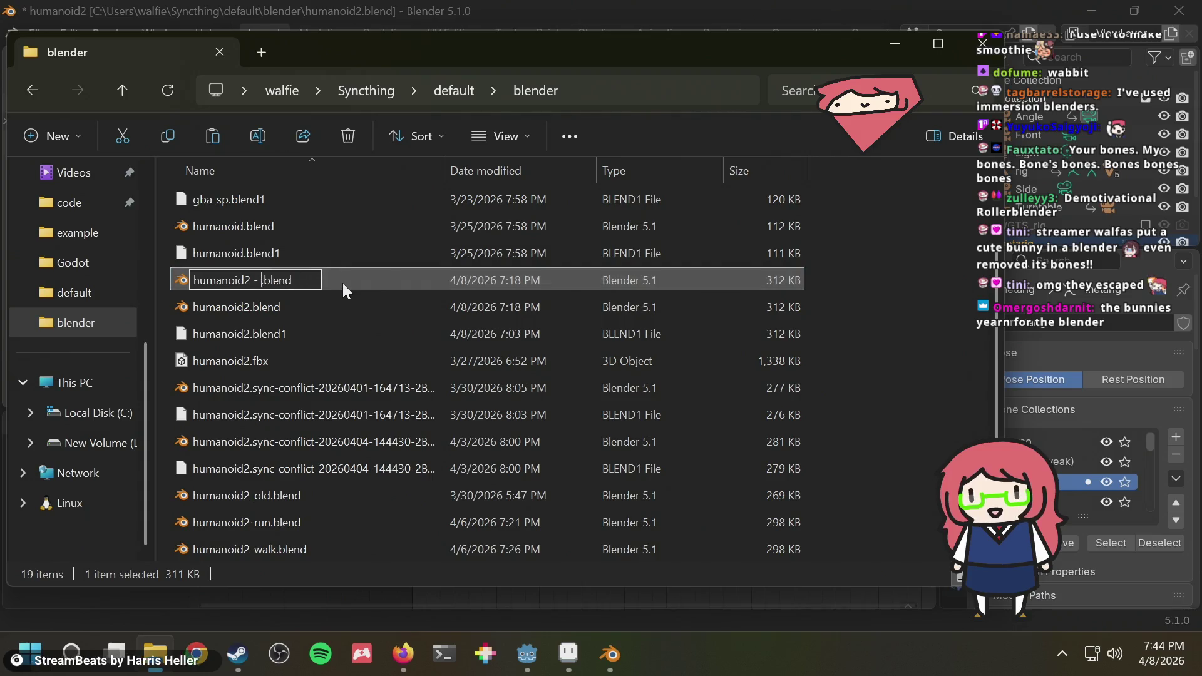
key("BackSpace")
key("BackSpace")
key("BackSpace")
key("BackSpace")
key("BackSpace")
key("BackSpace")
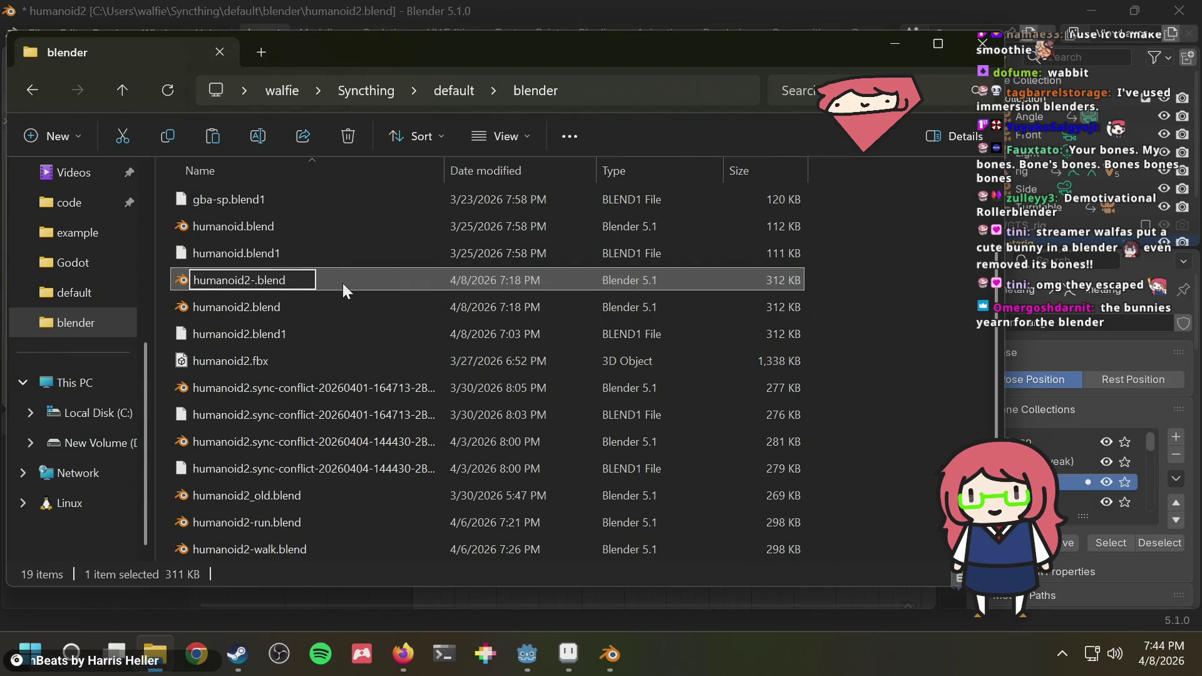
type("-")
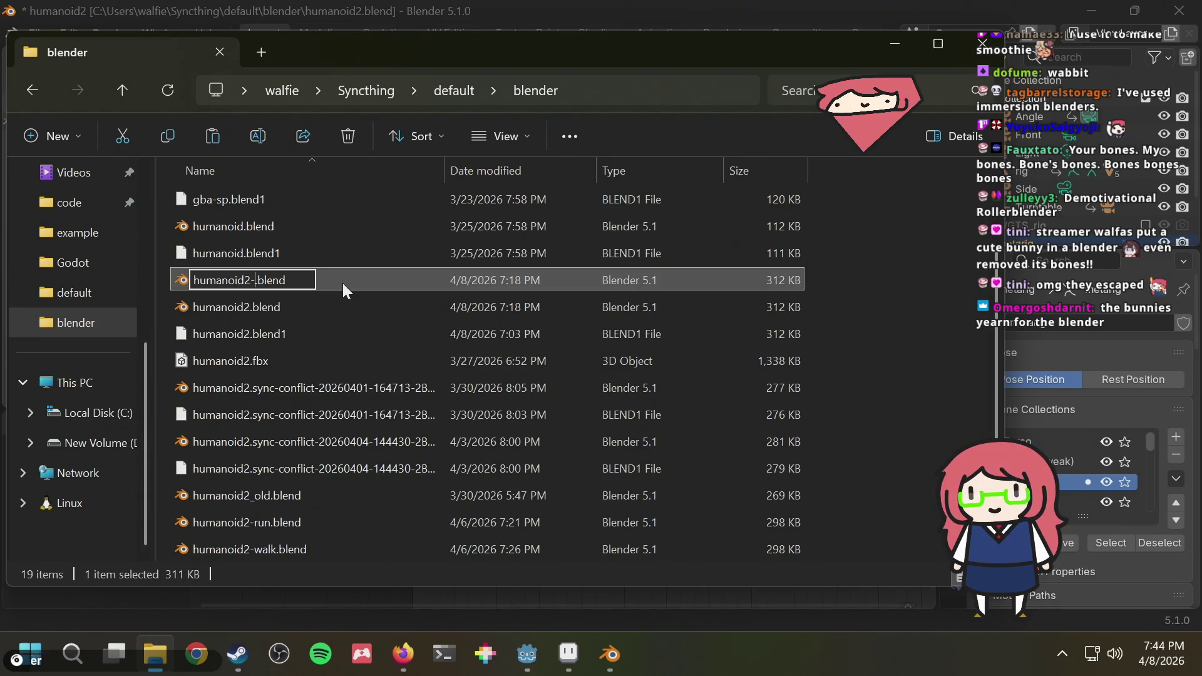
type("before-")
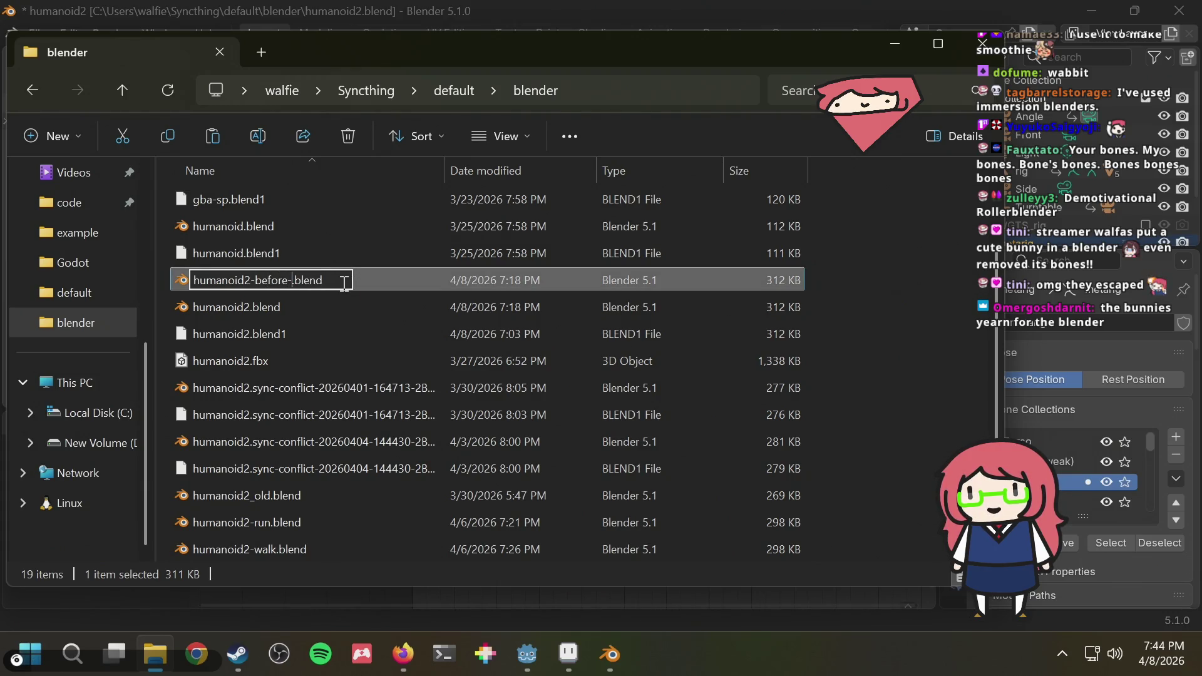
key("BackSpace")
key("BackSpace")
key("BackSpace")
key("BackSpace")
key("BackSpace")
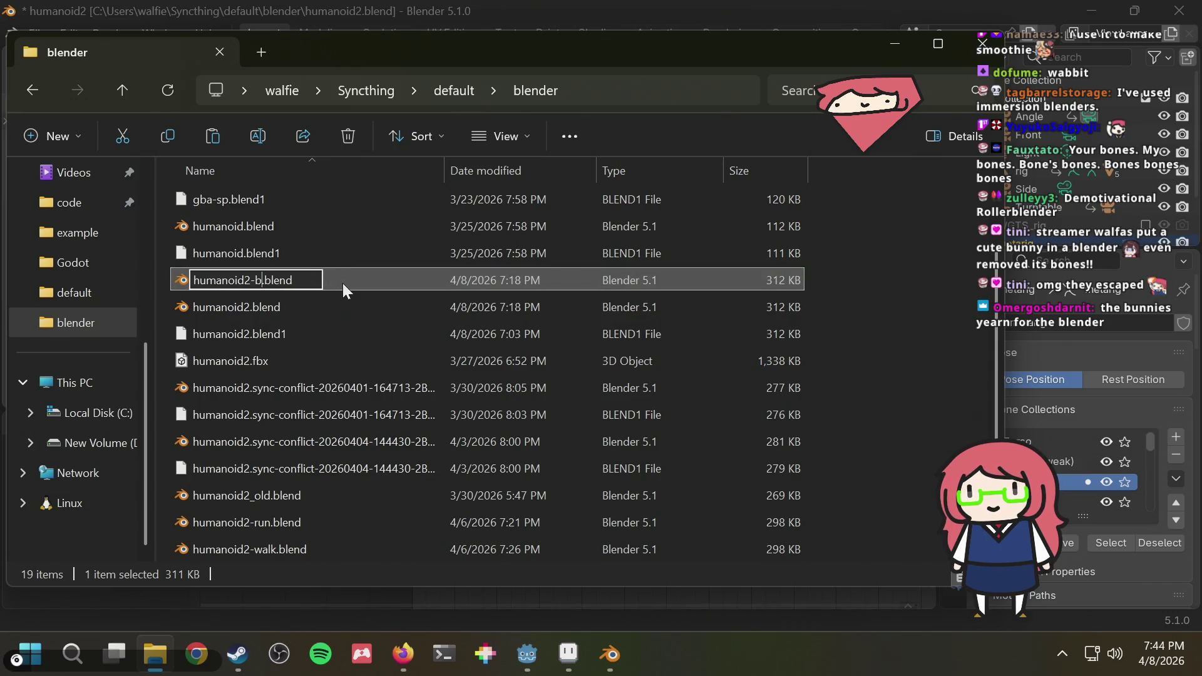
type("wit")
key("BackSpace")
key("BackSpace")
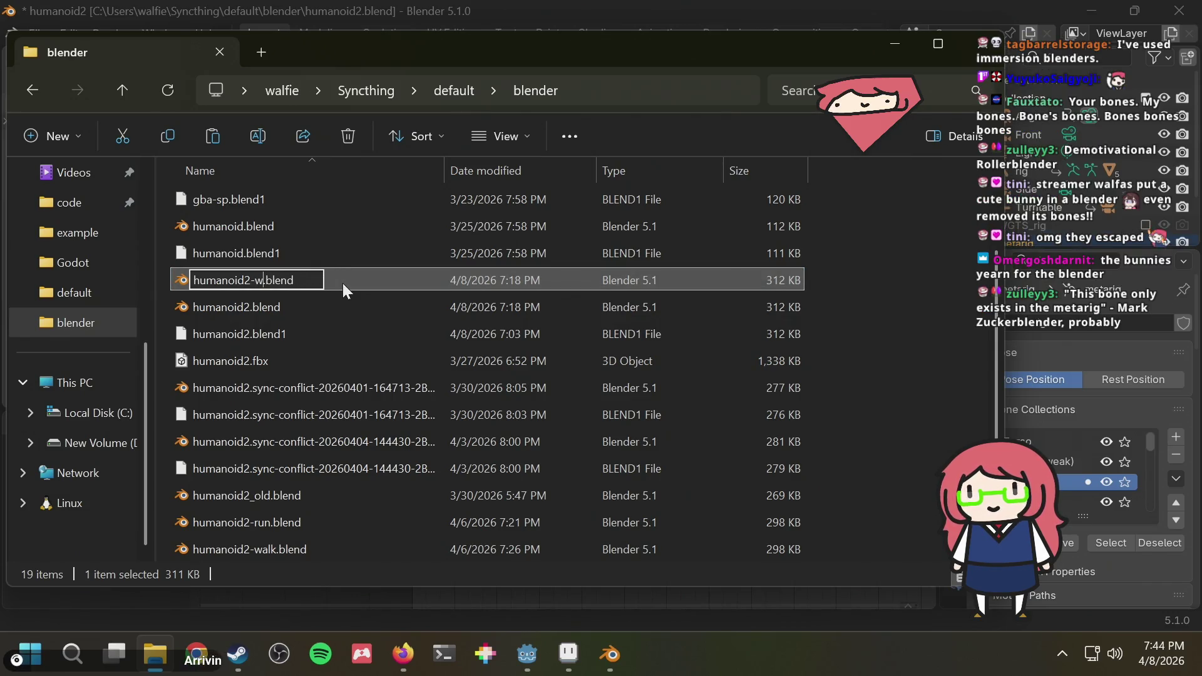
key("BackSpace")
type("before-re")
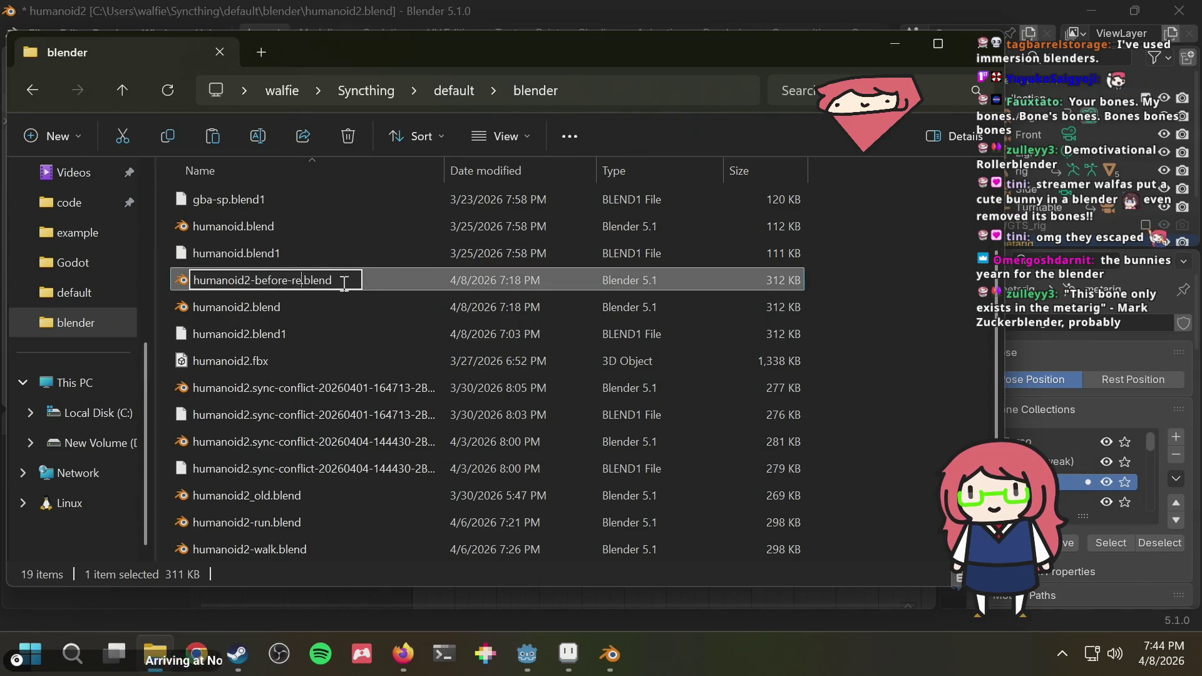
Name the copy humanoid2-before-face-animation.blend and switch back to Blender.
key("BackSpace")
key("BackSpace")
key("BackSpace")
key("BackSpace")
key("BackSpace")
key("BackSpace")
key("BackSpace")
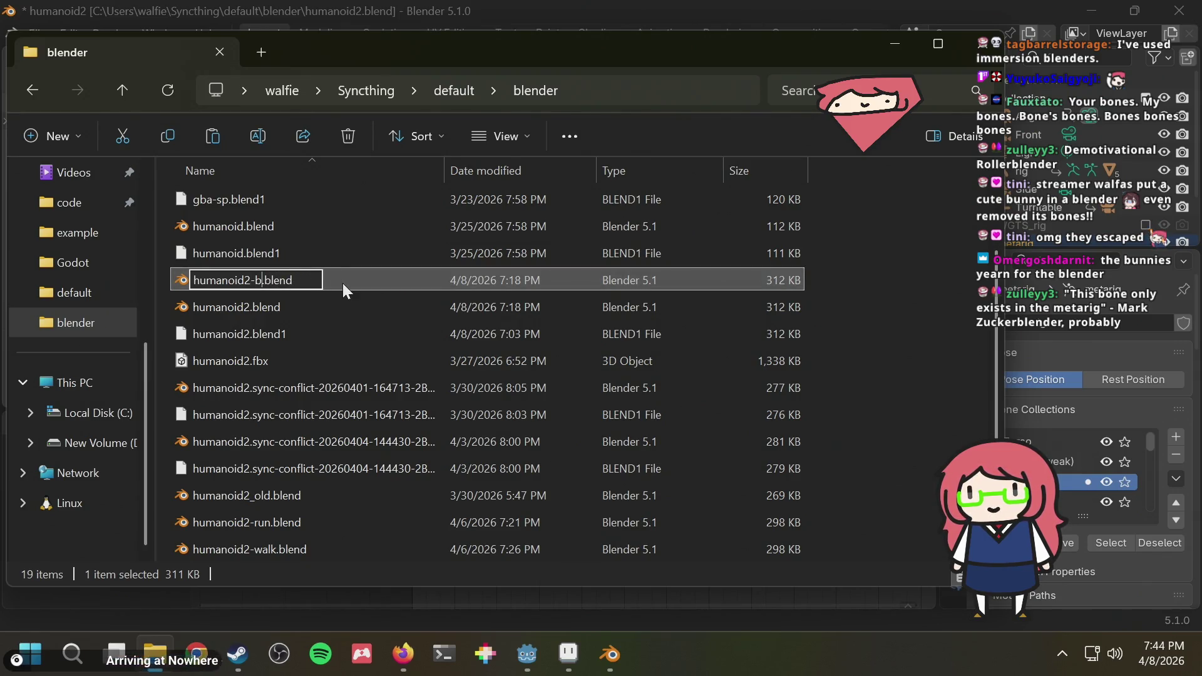
key("BackSpace")
key("BackSpace")
type("-")
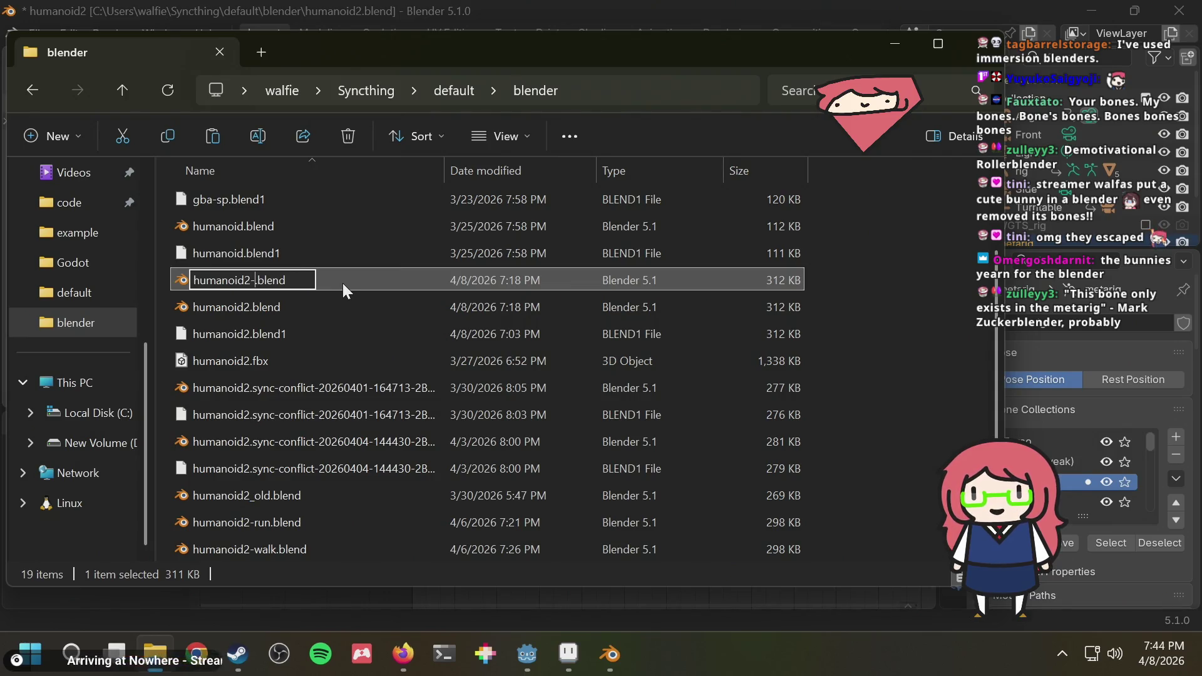
type("new")
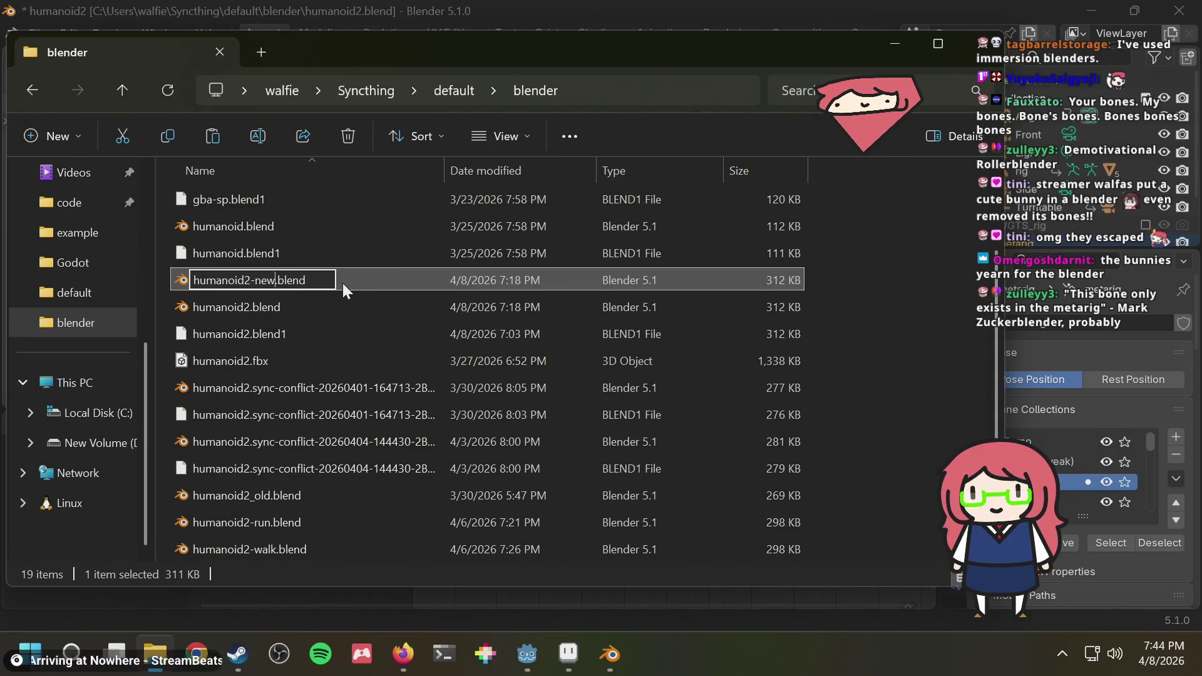
type("2(final")
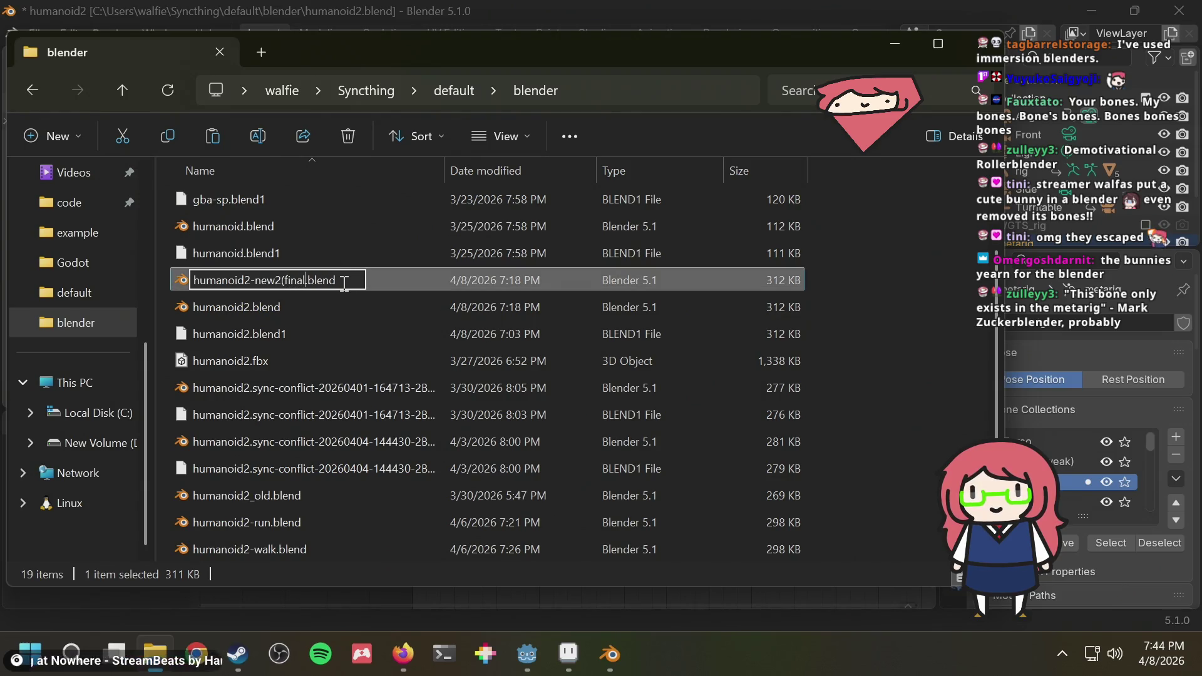
key("BackSpace")
key("BackSpace")
key("BackSpace")
key("BackSpace")
key("BackSpace")
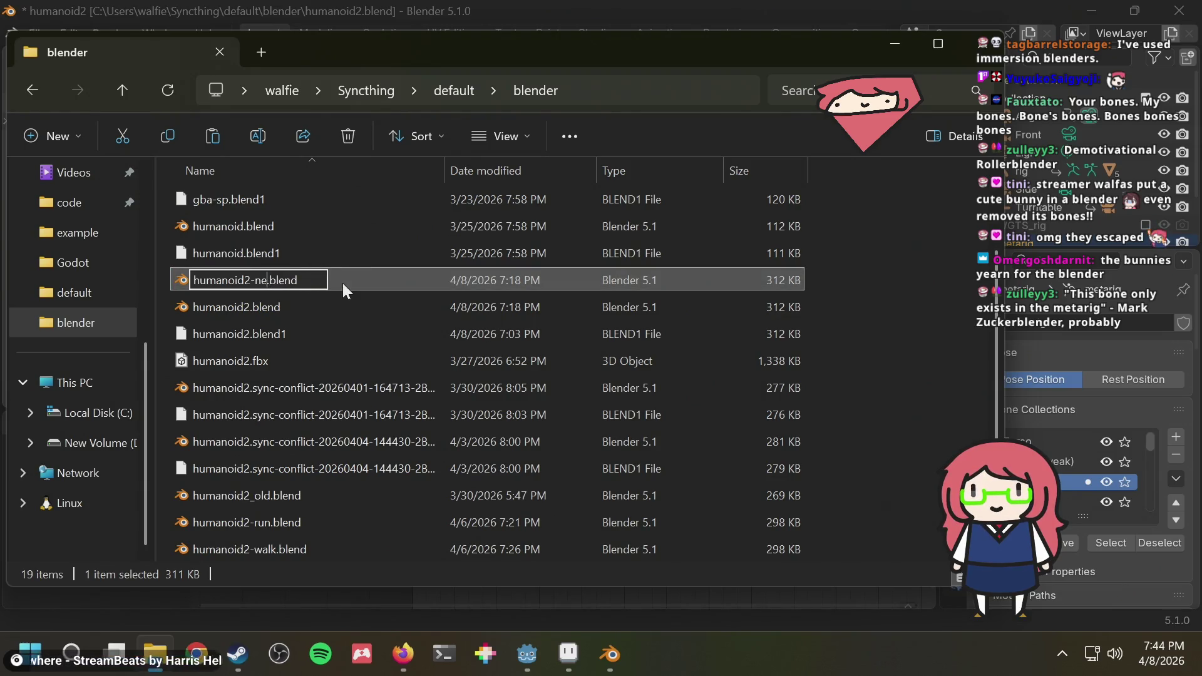
key("BackSpace")
key("BackSpace")
key("BackSpace")
type("id")
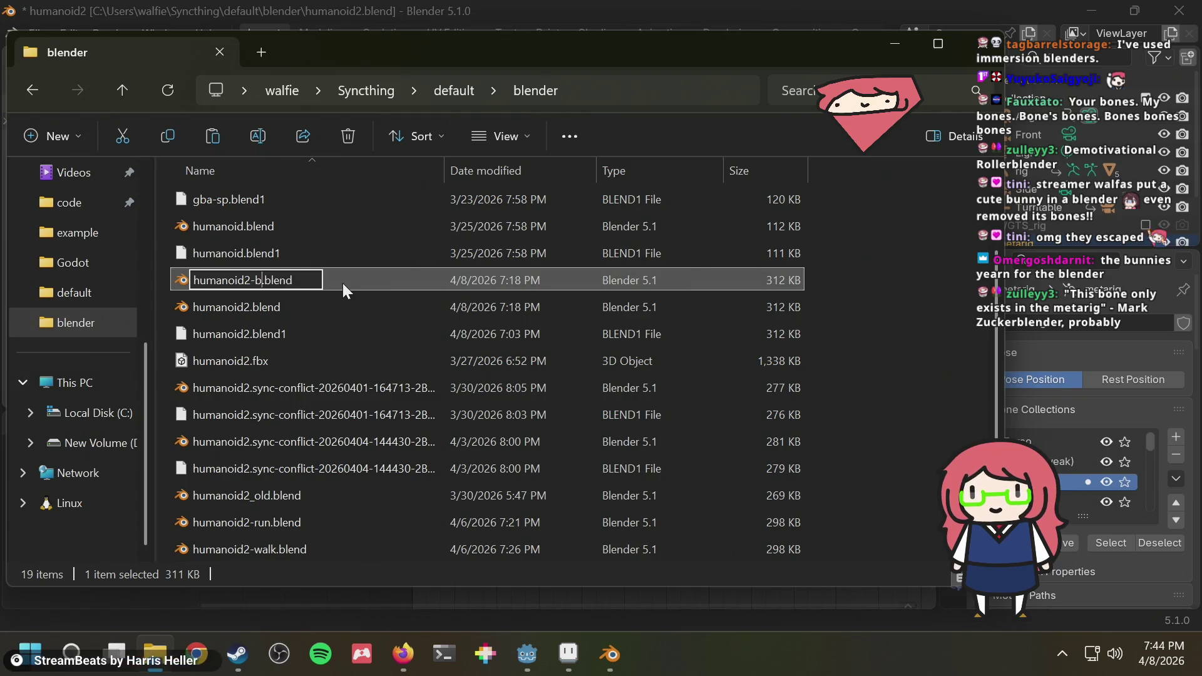
type("le")
key("BackSpace")
key("BackSpace")
key("BackSpace")
type("bef")
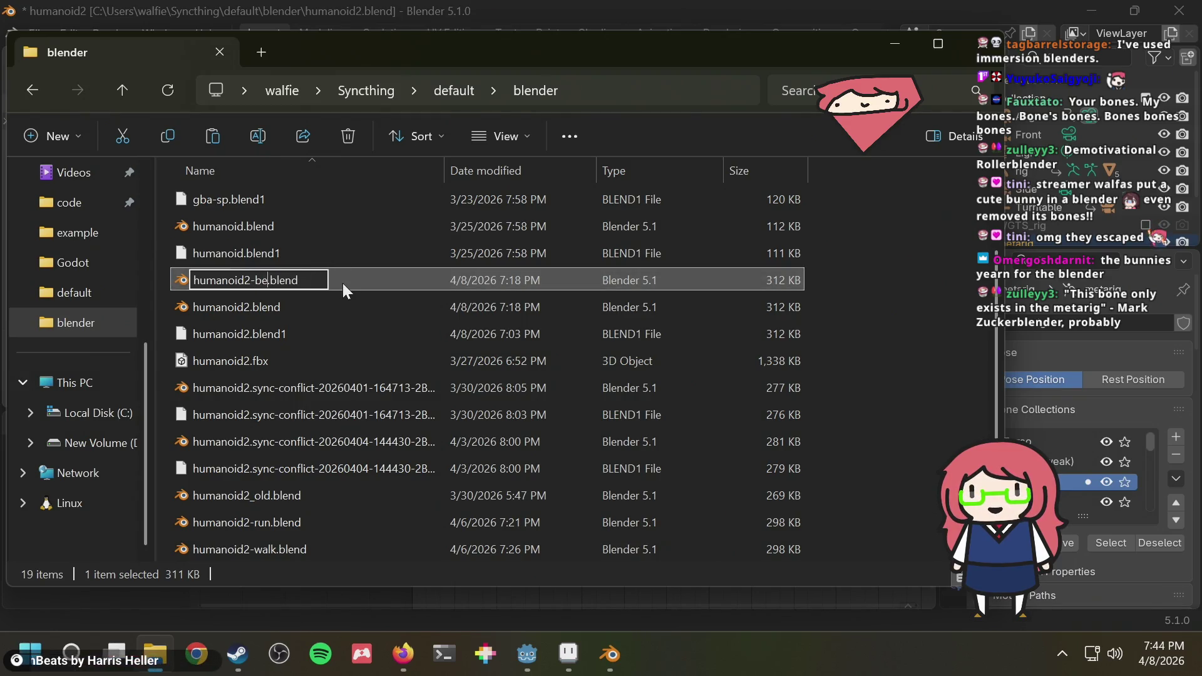
type("ore-fa")
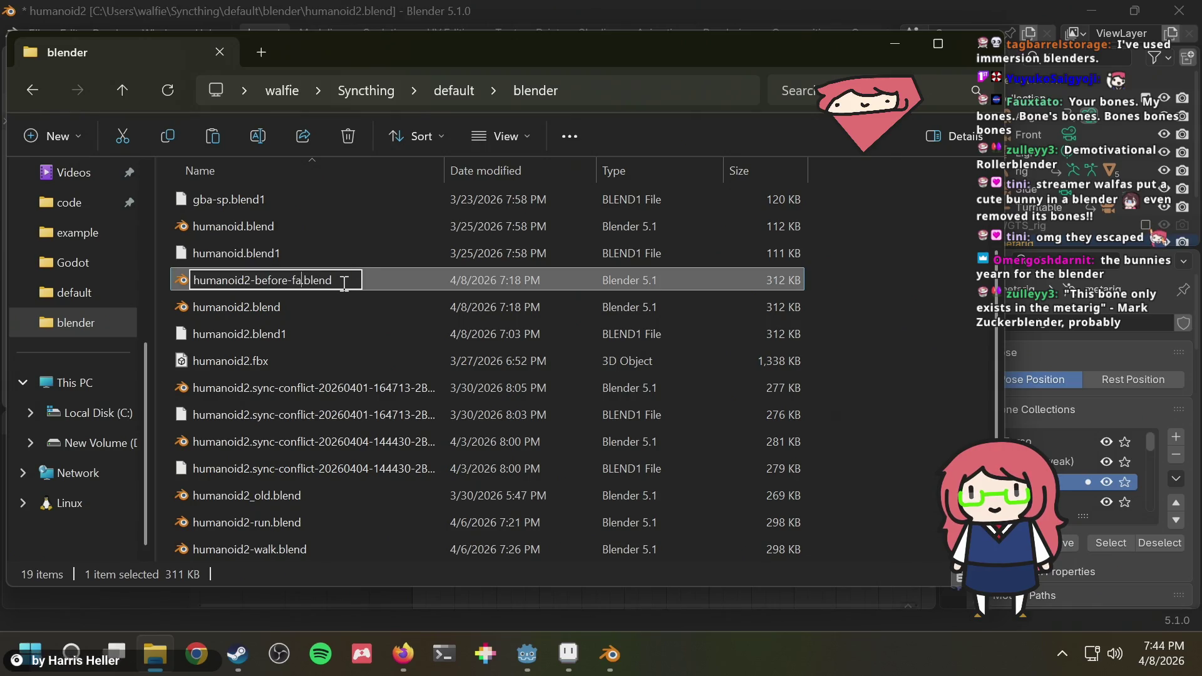
type("ce-animation")
key("Return")
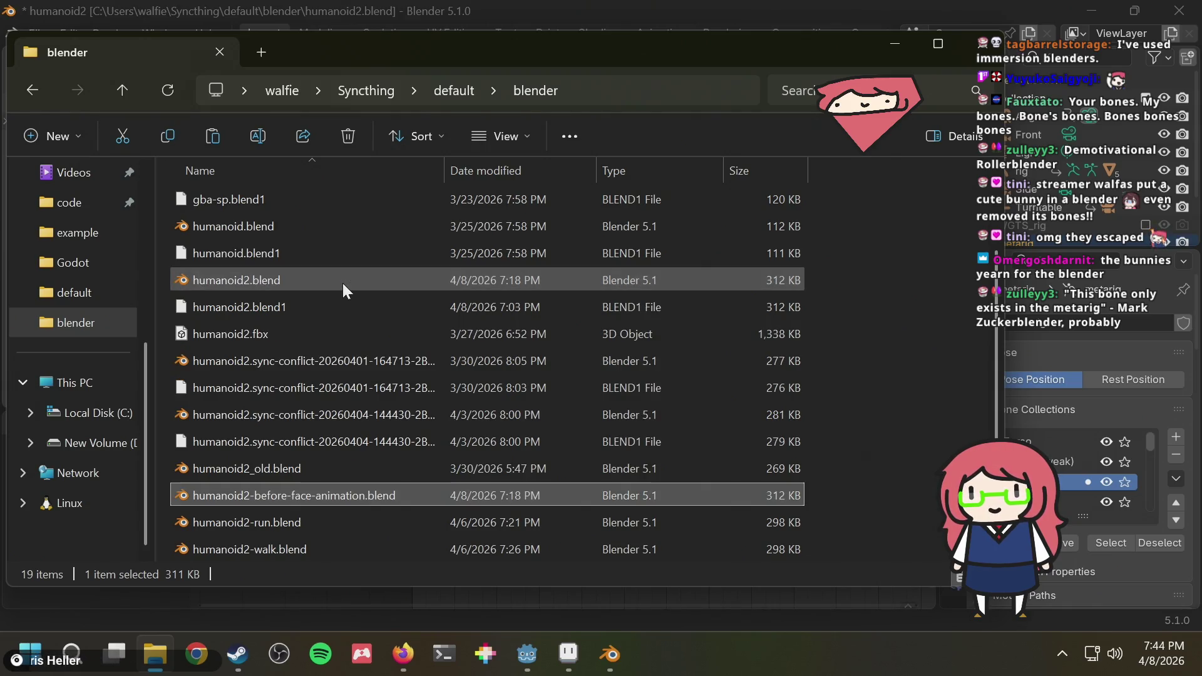
key("alt+Tab")
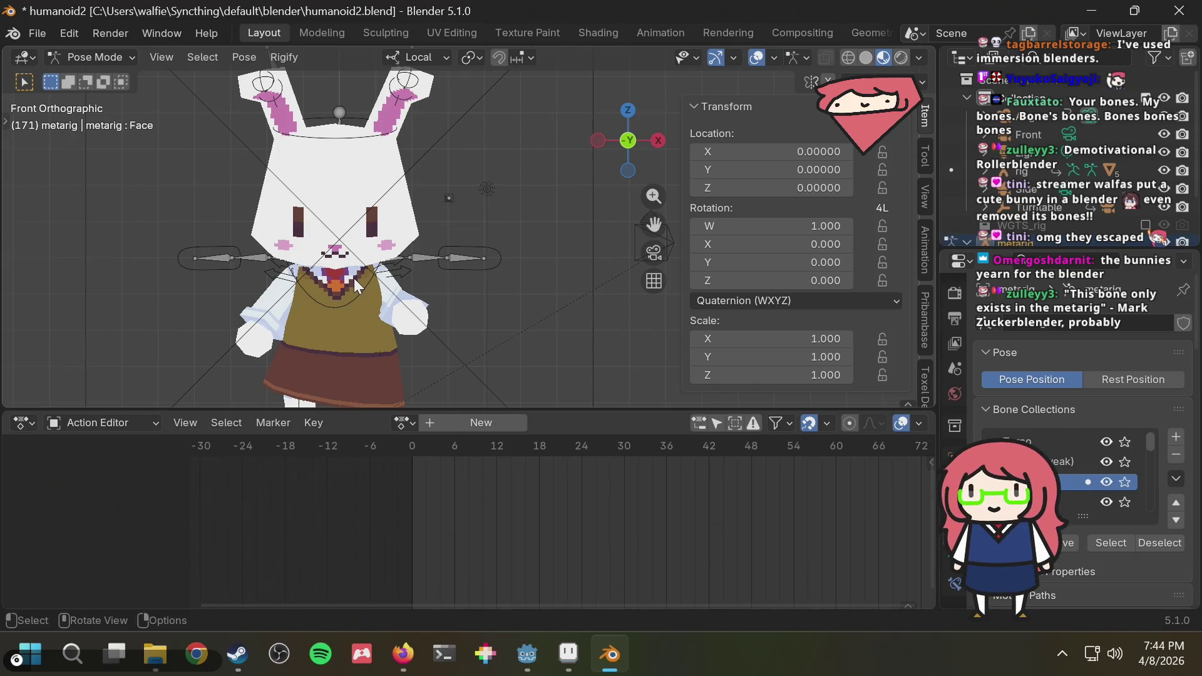
scroll(481, 169, "down", 3)
Orbit around the bunny and play the animation, stopping at frame 386.
mouse_move(463, 184)
middle_mouse_down()
mouse_move(465, 206)
mouse_move(509, 221)
middle_mouse_up()
scroll(443, 249, "up", 3)
mouse_move(443, 248)
middle_mouse_down()
mouse_move(464, 230)
mouse_move(518, 232)
middle_mouse_up()
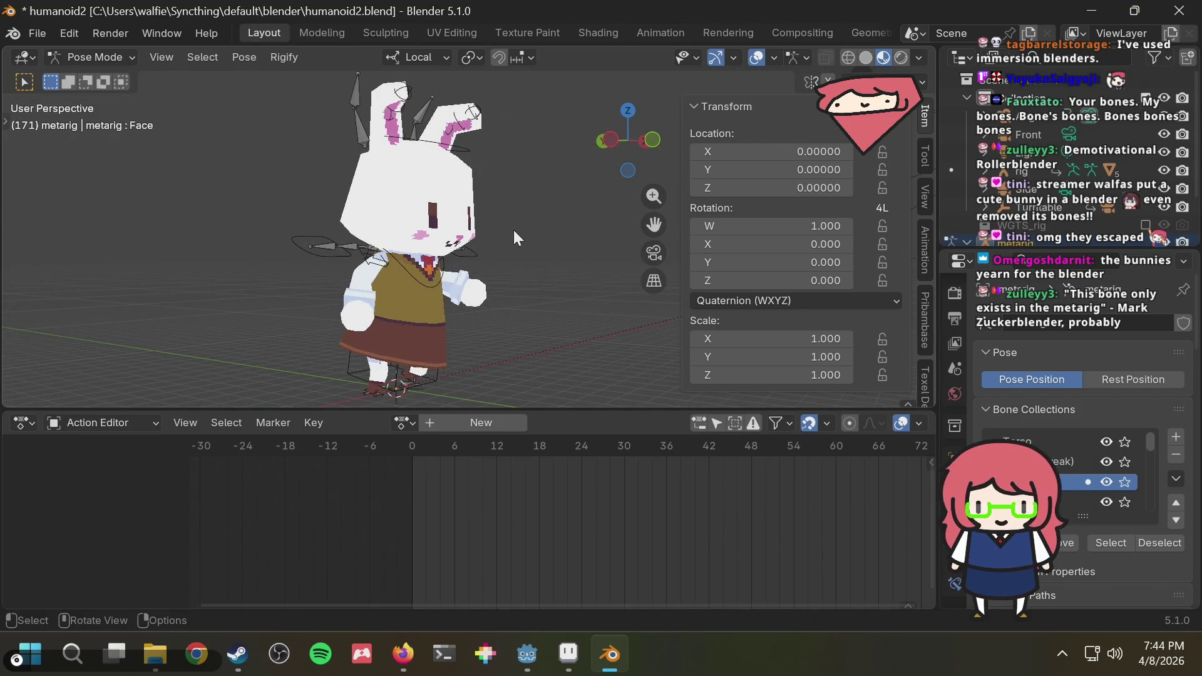
key("space")
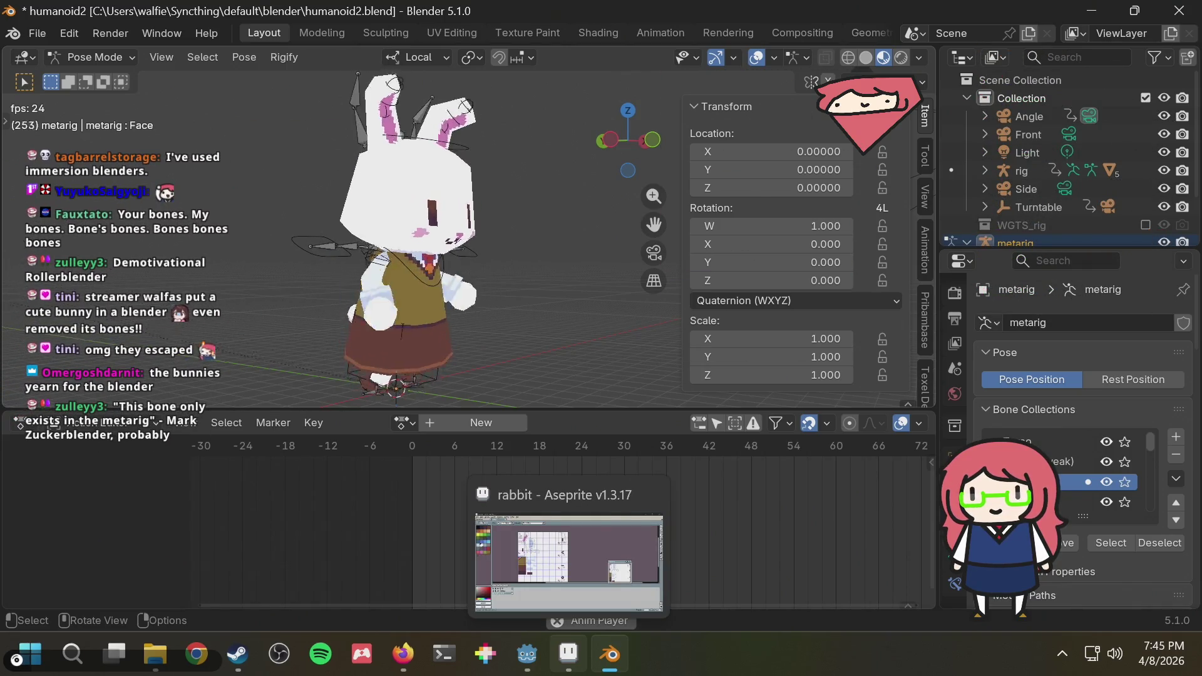
middle_click_drag(610, 183, 575, 206)
key("space")
key("space")
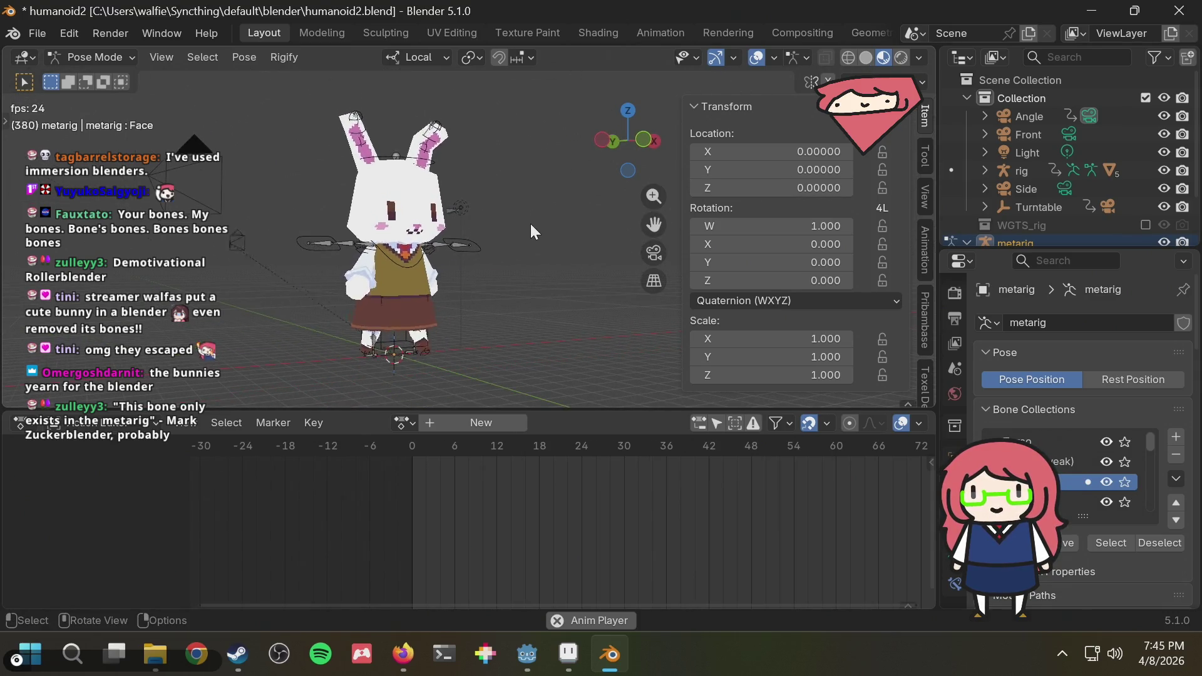
key("space")
scroll(1070, 192, "down", 3)
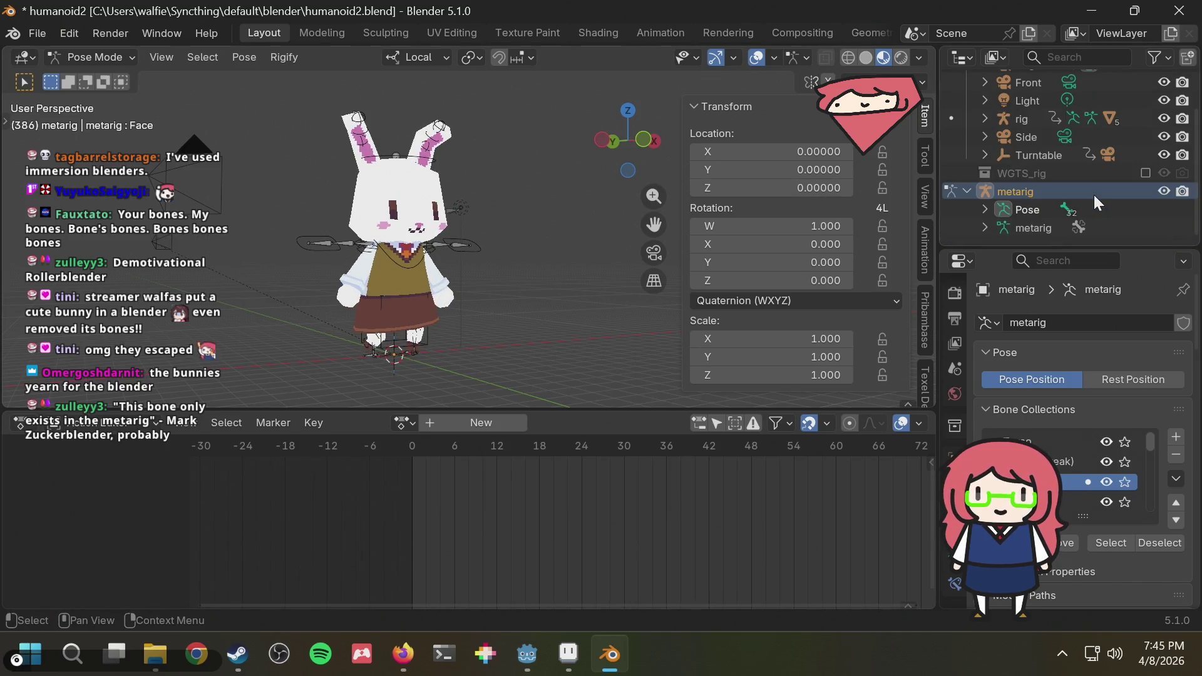
scroll(1094, 194, "up", 2)
scroll(1094, 194, "down", 2)
Expand the metarig in the Outliner and select the generated rig armature.
left_click(982, 223)
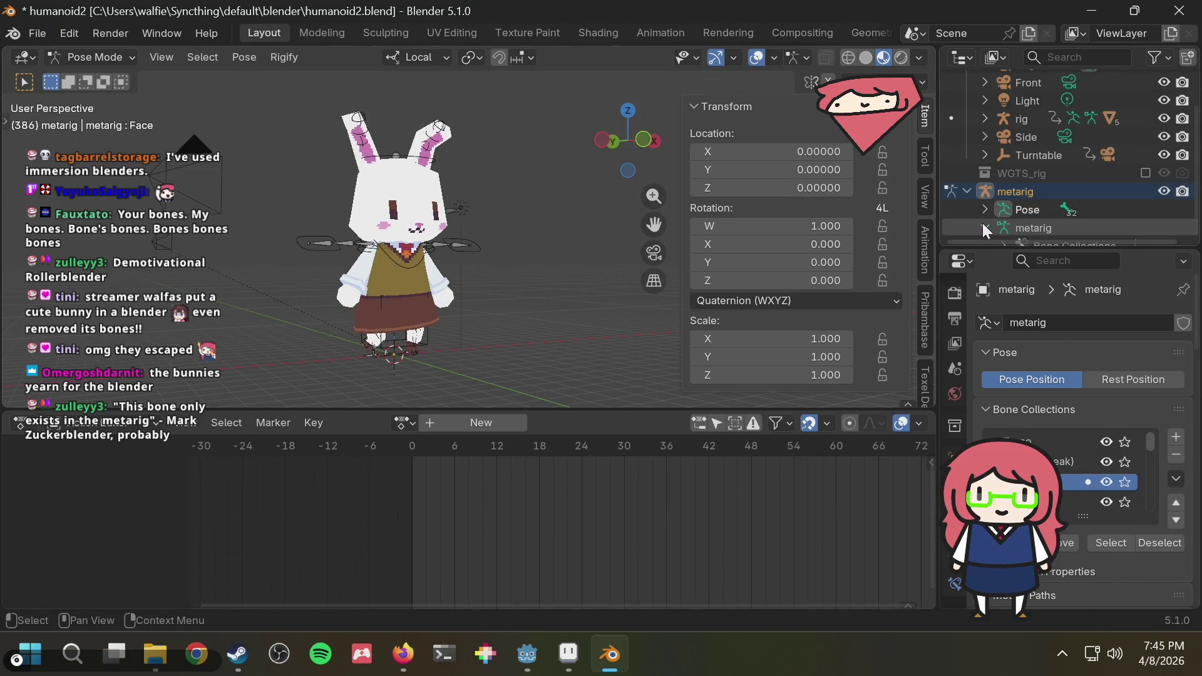
scroll(983, 222, "down", 1)
scroll(1006, 199, "up", 3)
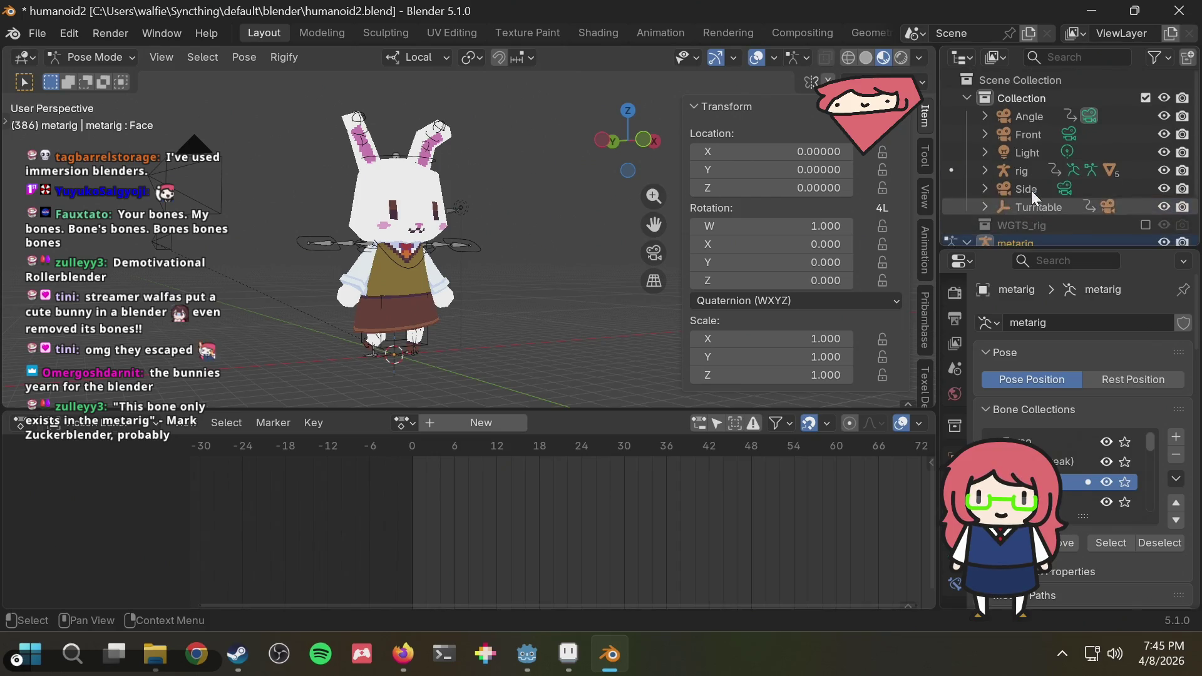
left_click(1023, 167)
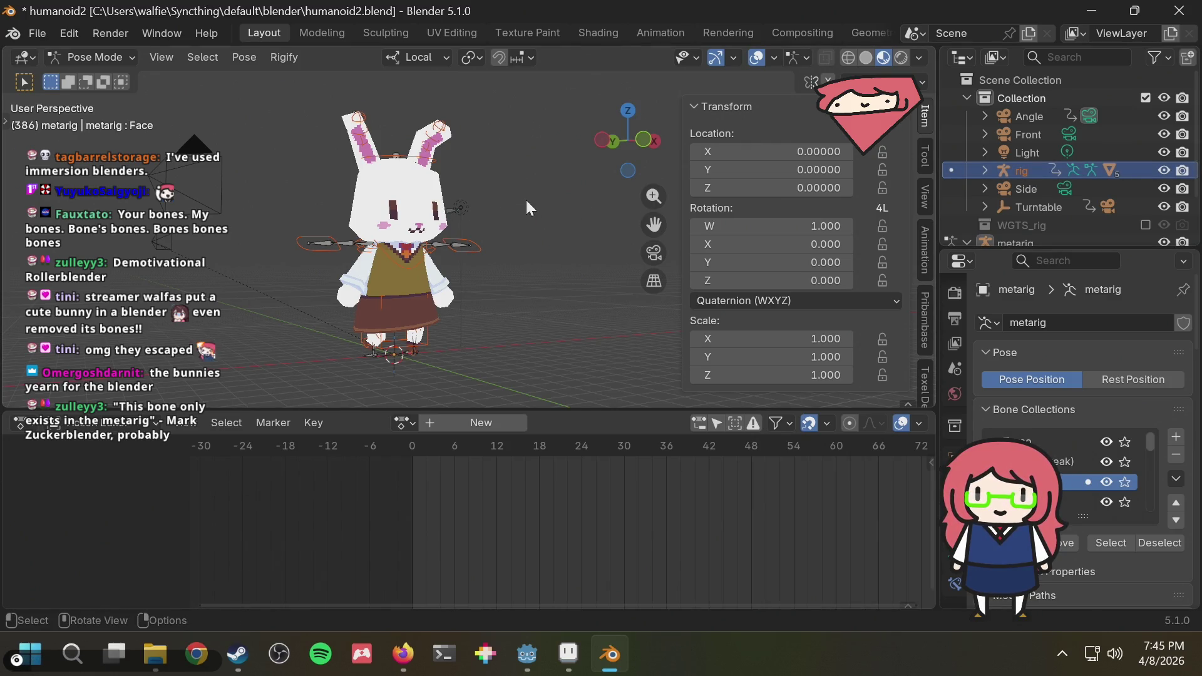
In Object Mode, duplicate the rig armature in place.
left_click(124, 58)
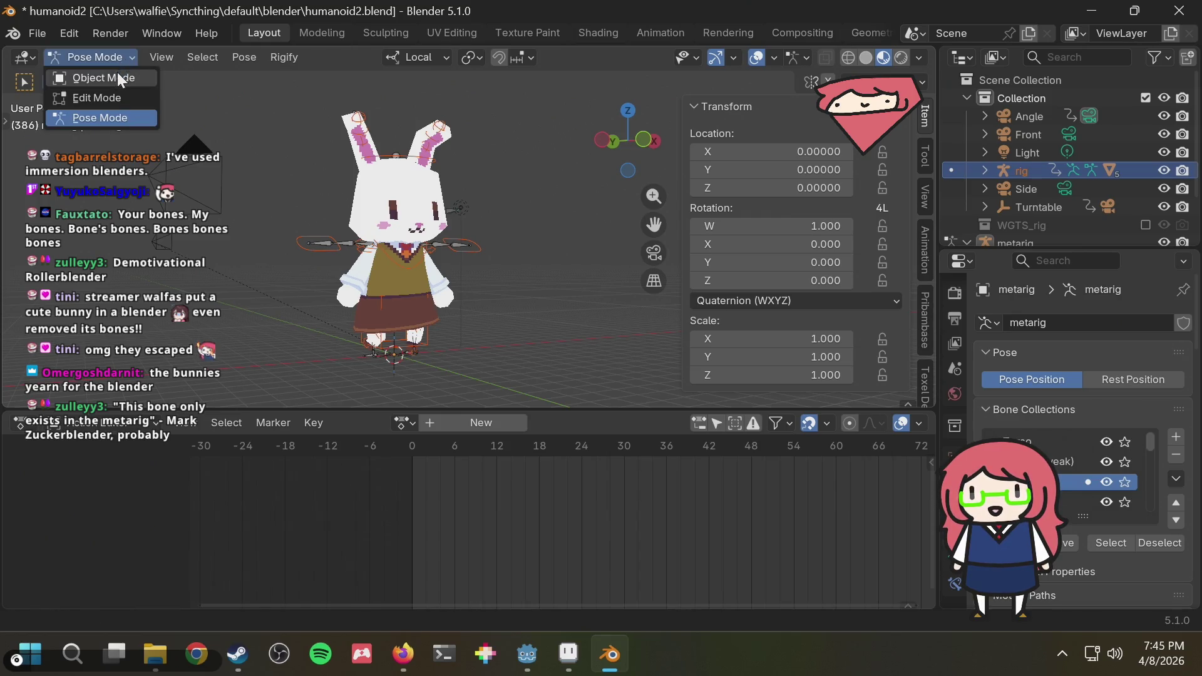
left_click(118, 76)
key("shift+d")
key("Escape")
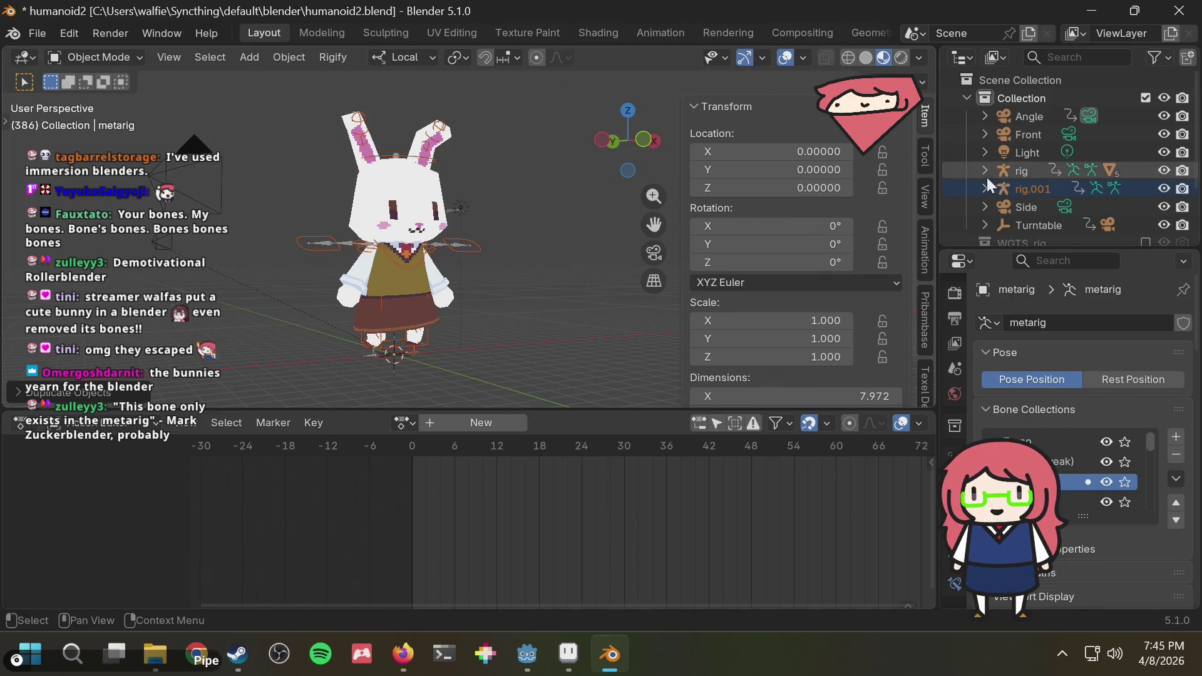
Rename the duplicate rig.001 to rig.old in the Outliner.
left_click(1034, 189)
double_click(1039, 188)
key("BackSpace")
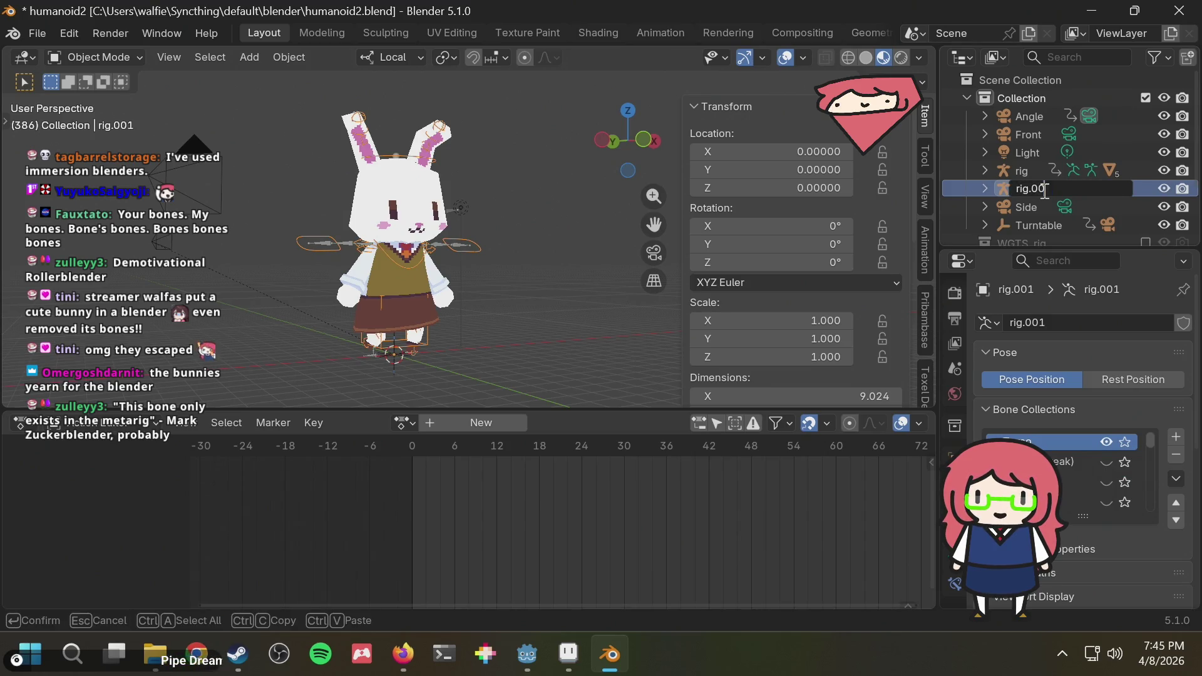
type(".old")
key("Return")
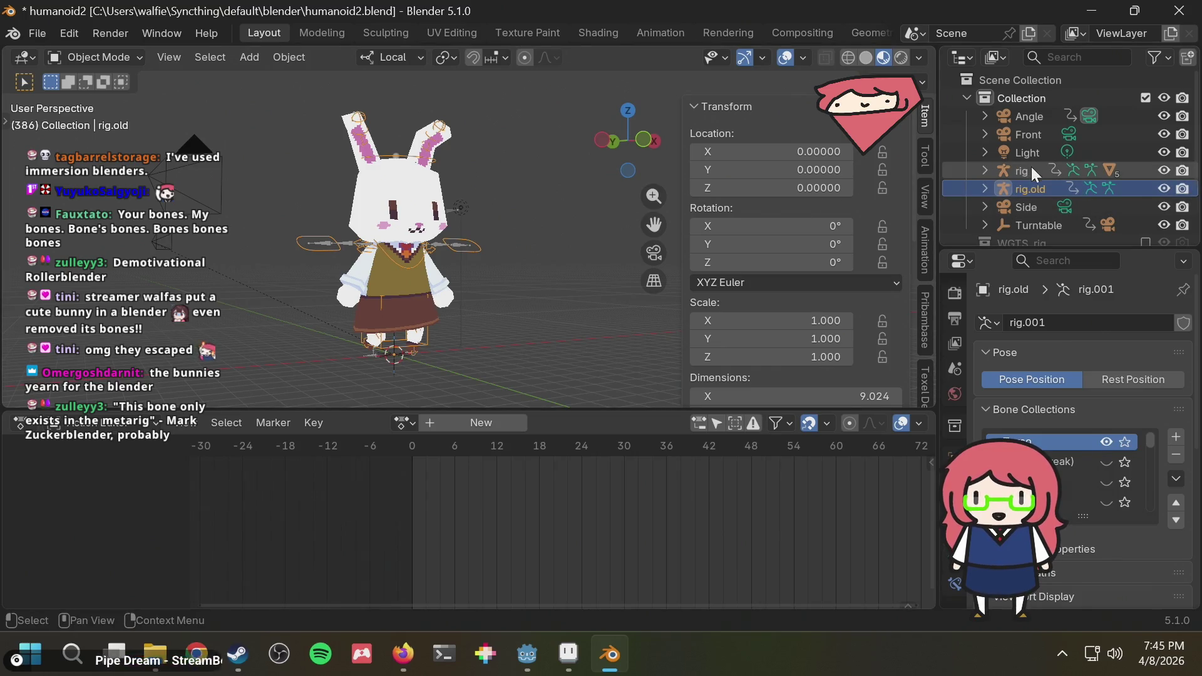
scroll(1024, 172, "down", 3)
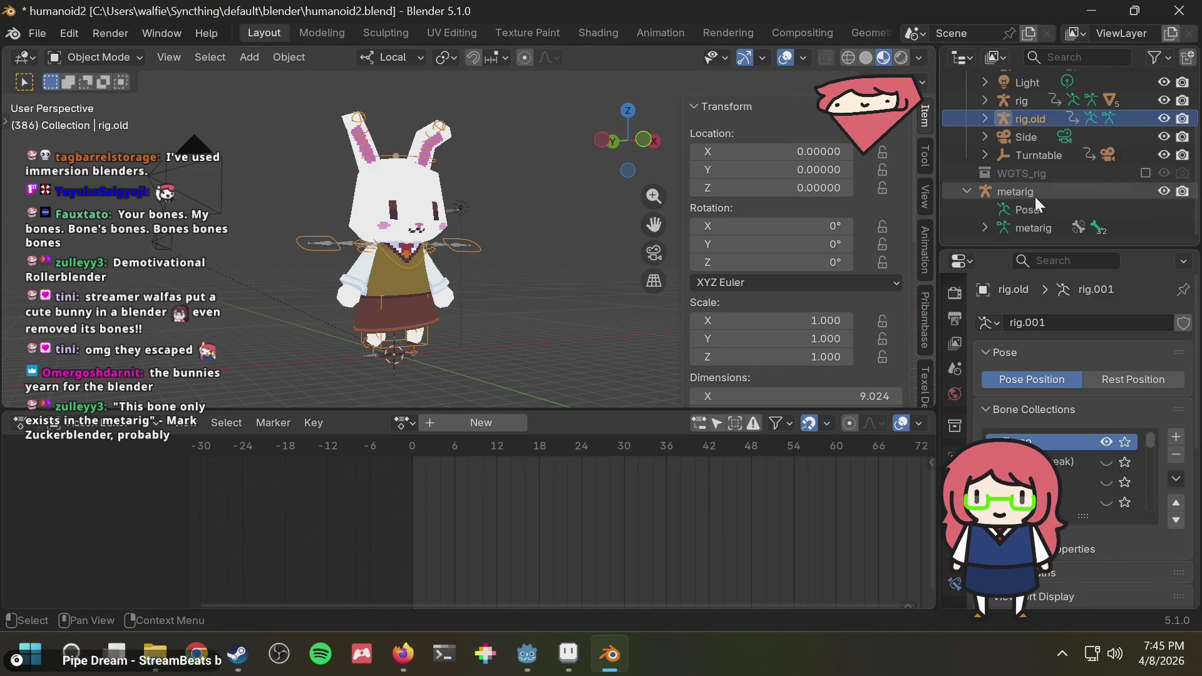
Re-Generate the rig from the metarig with Rigify and play the animation to check it.
left_click(1014, 224)
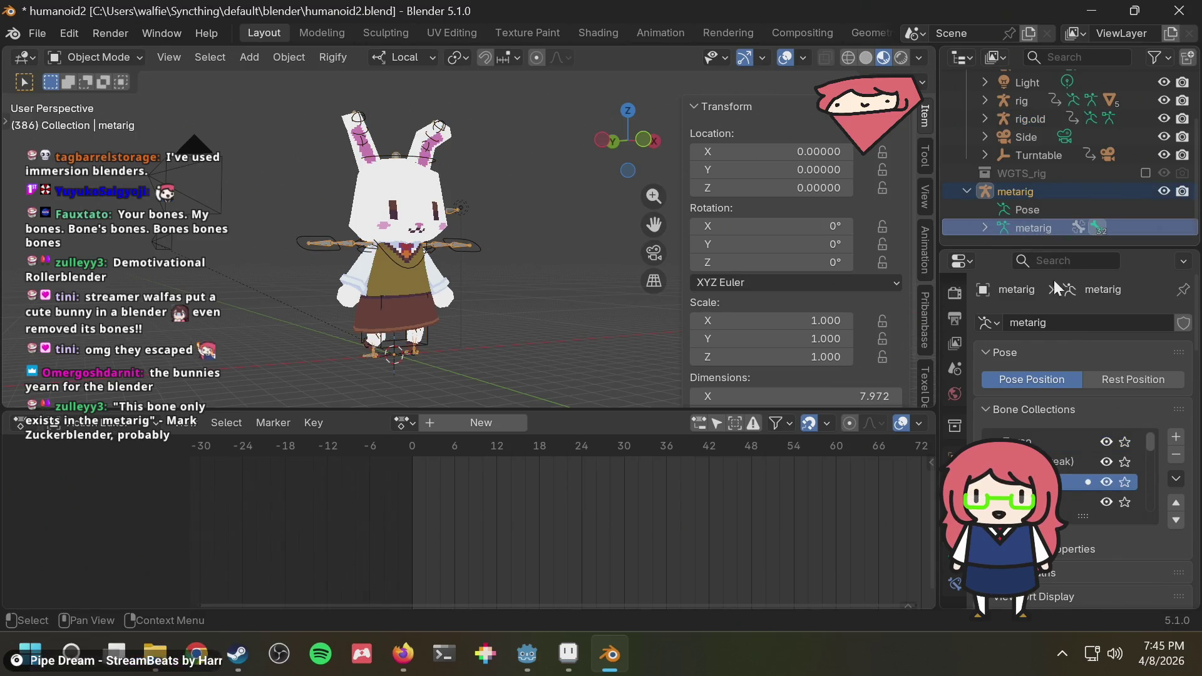
scroll(1097, 505, "down", 3)
scroll(1127, 507, "down", 5)
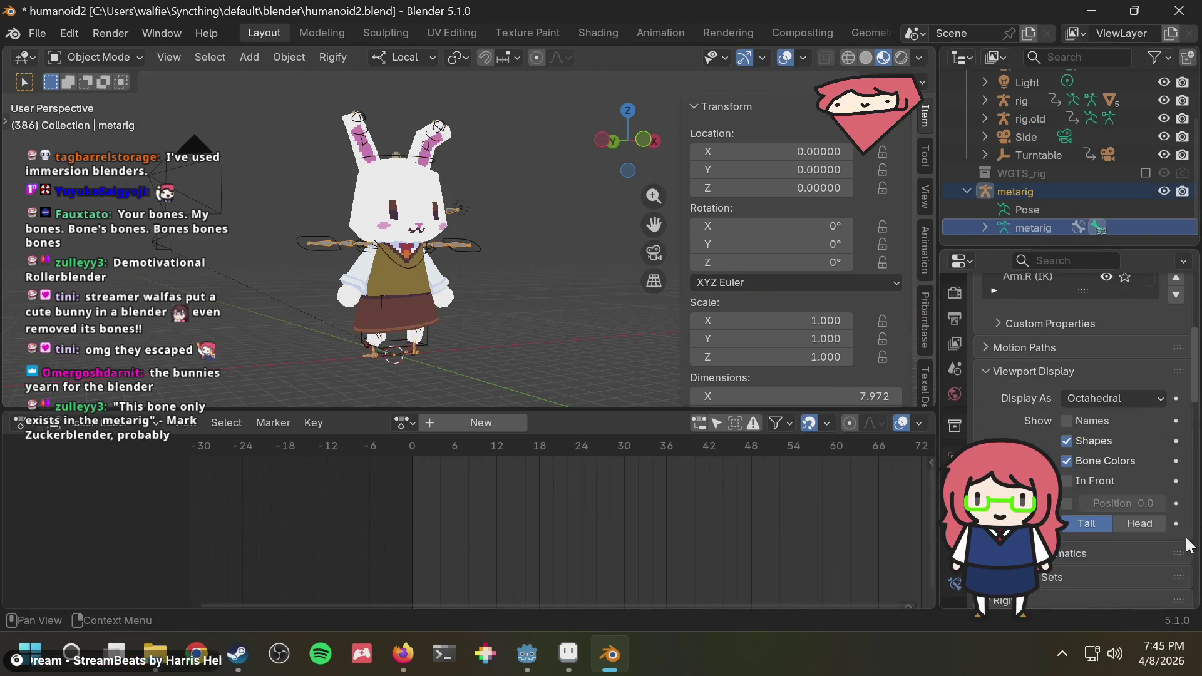
scroll(1173, 525, "down", 3)
scroll(1174, 517, "down", 5)
scroll(1129, 336, "up", 1)
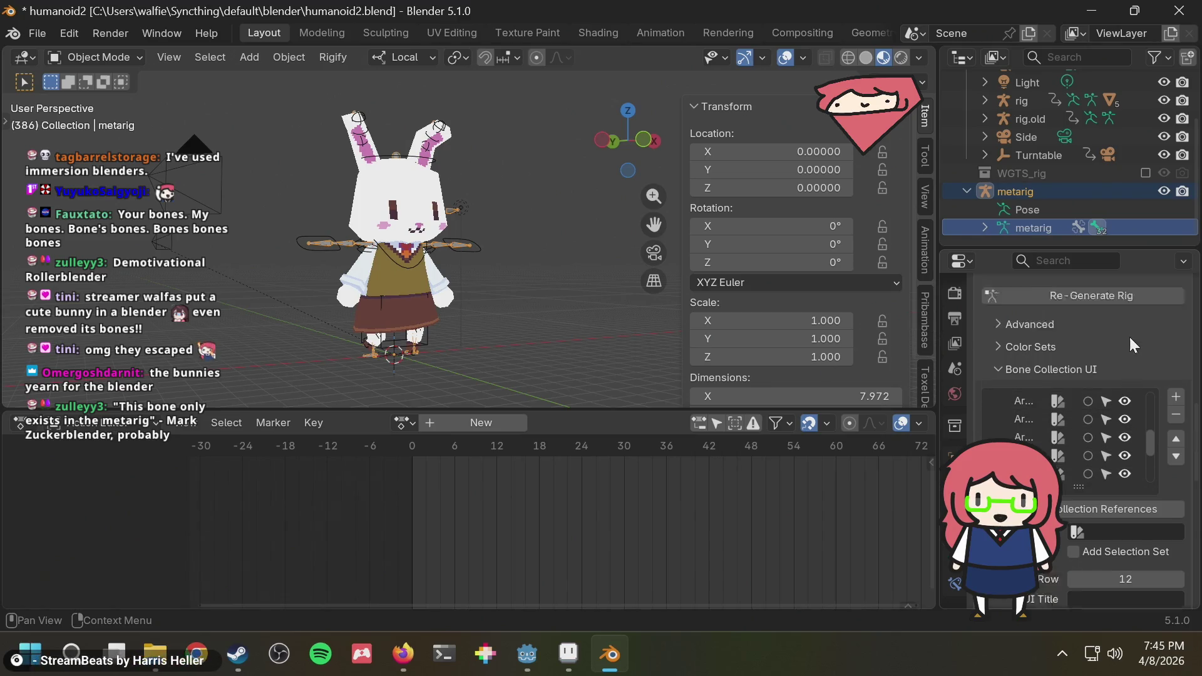
scroll(1129, 331, "up", 3)
left_click(1143, 366)
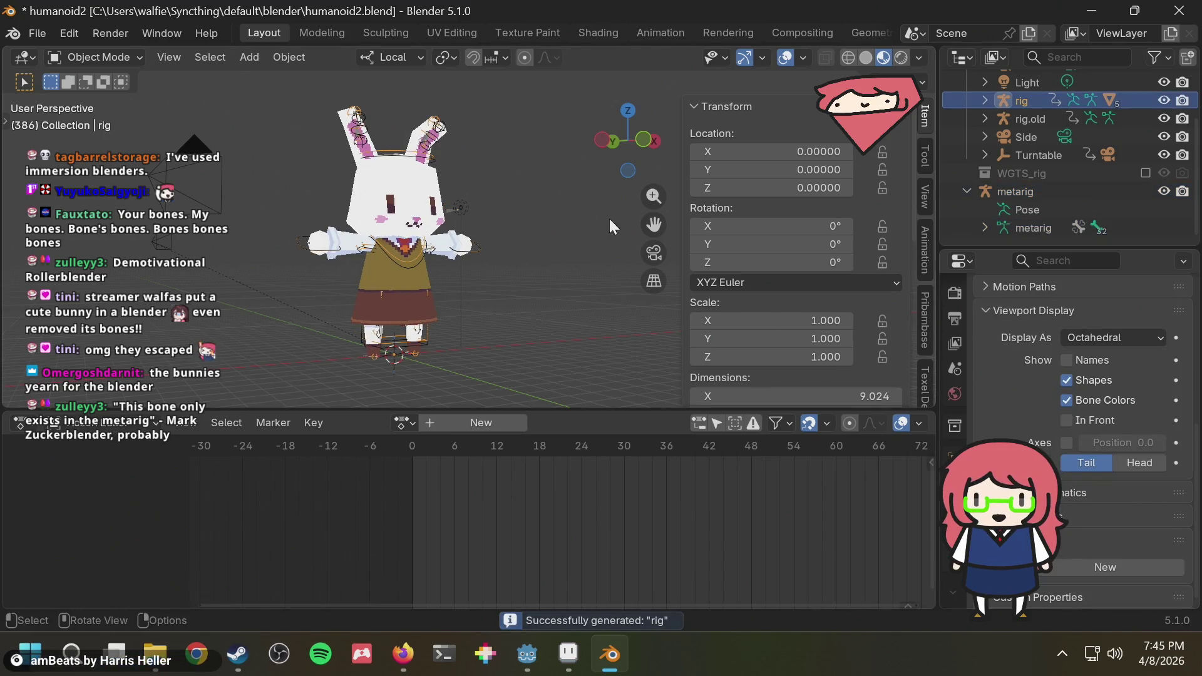
key("space")
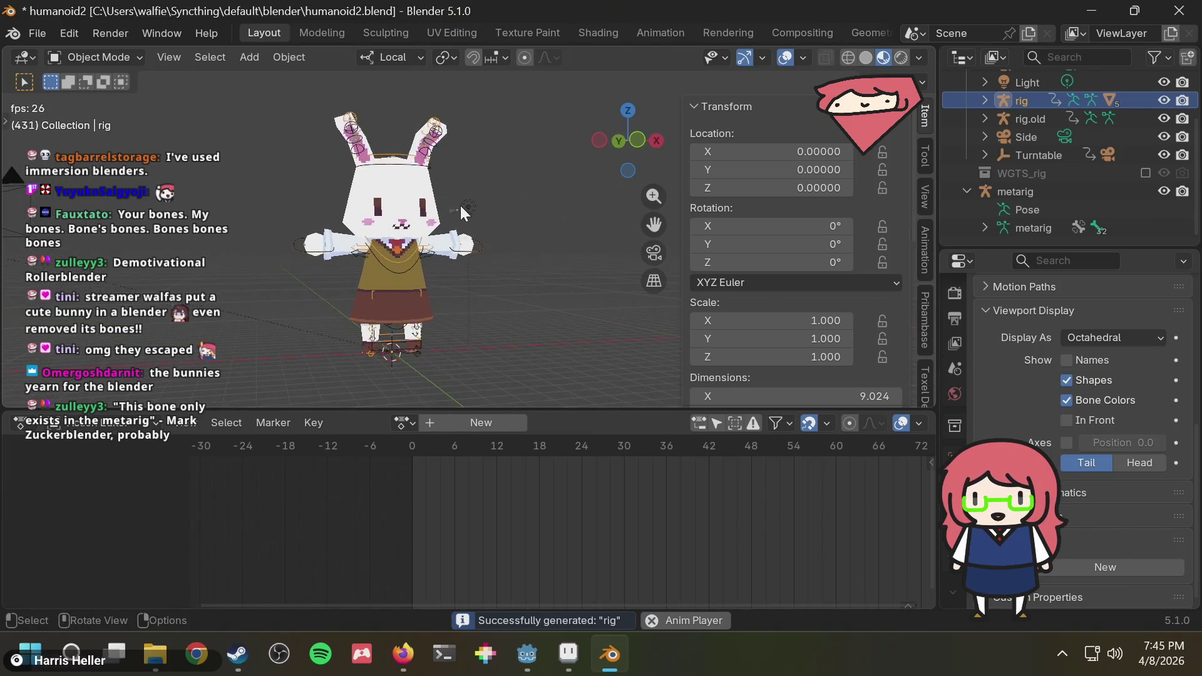
key("shift+Left")
key("space")
scroll(1029, 132, "up", 2)
scroll(1009, 154, "up", 2)
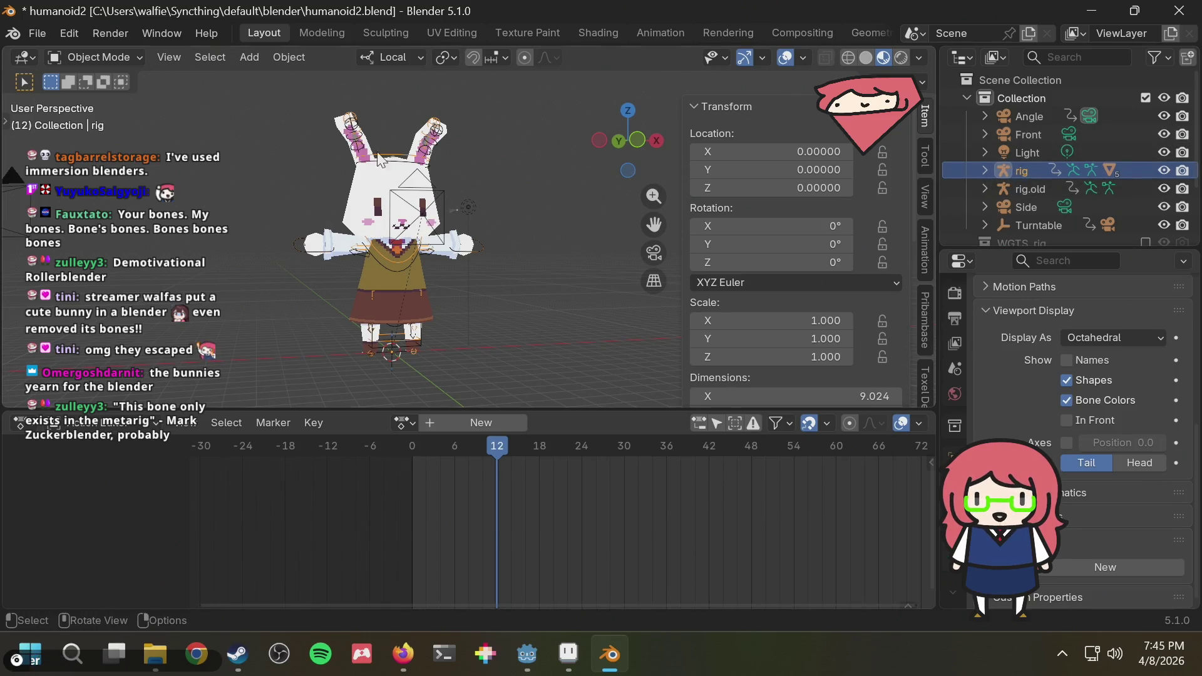
left_click(115, 56)
In Pose Mode at frame 0, assign the 'run' action to the new rig.
left_click(101, 116)
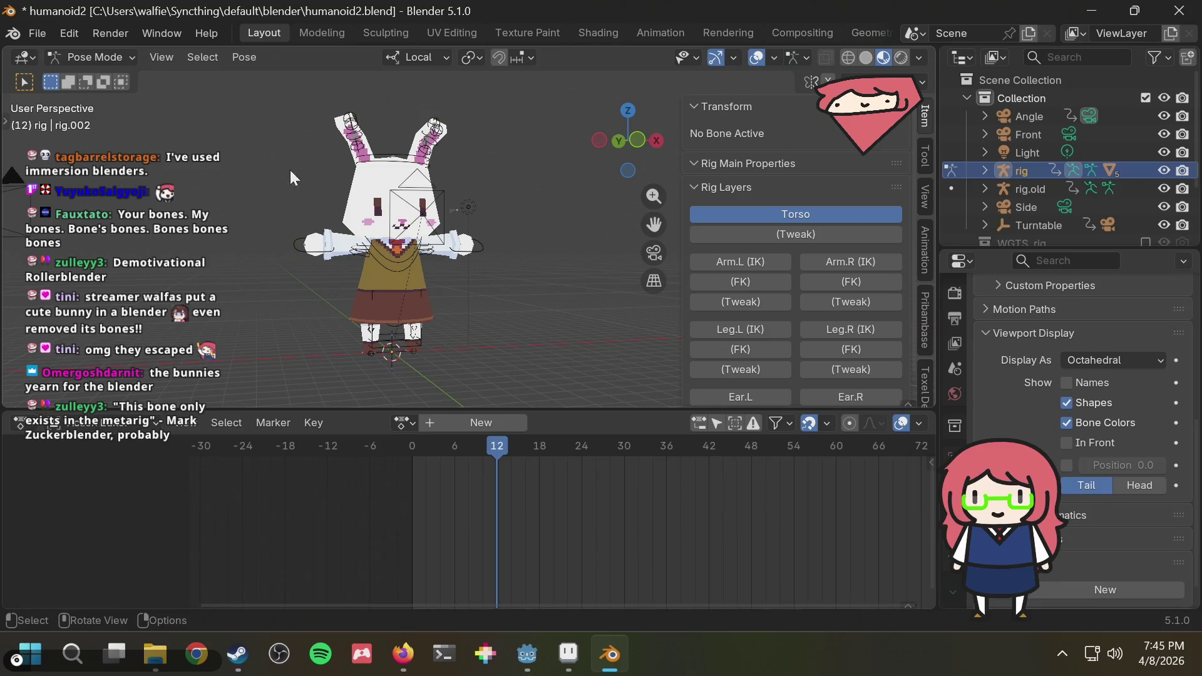
left_click_drag(463, 443, 378, 442)
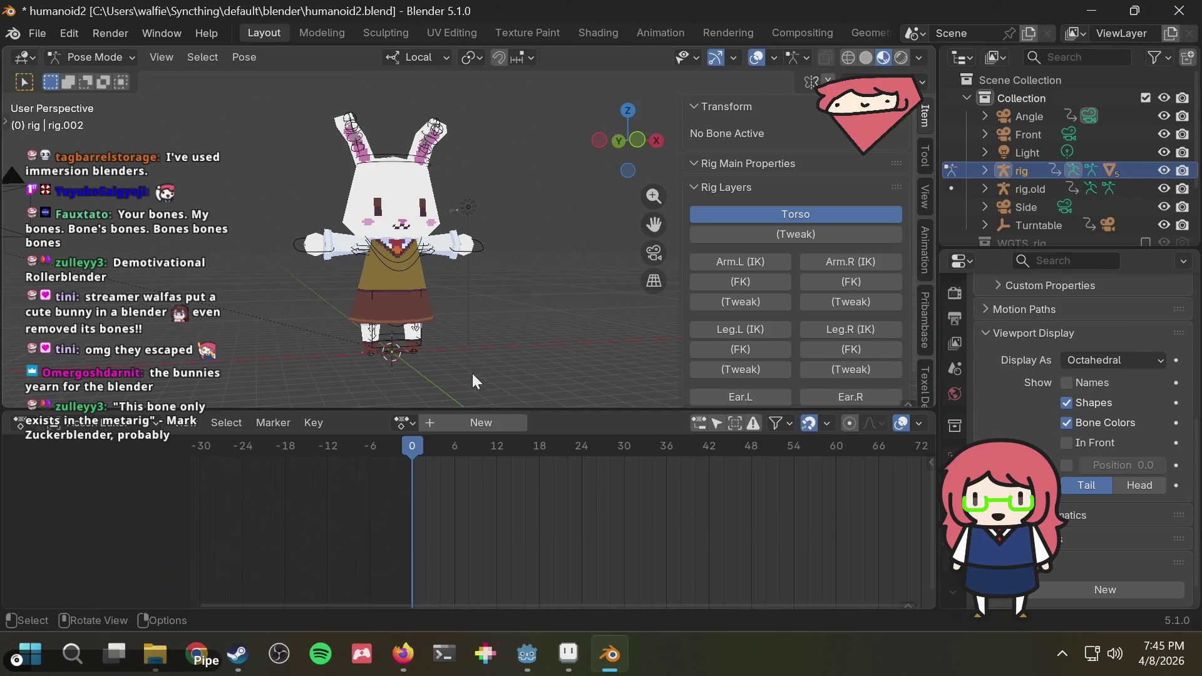
left_click(404, 421)
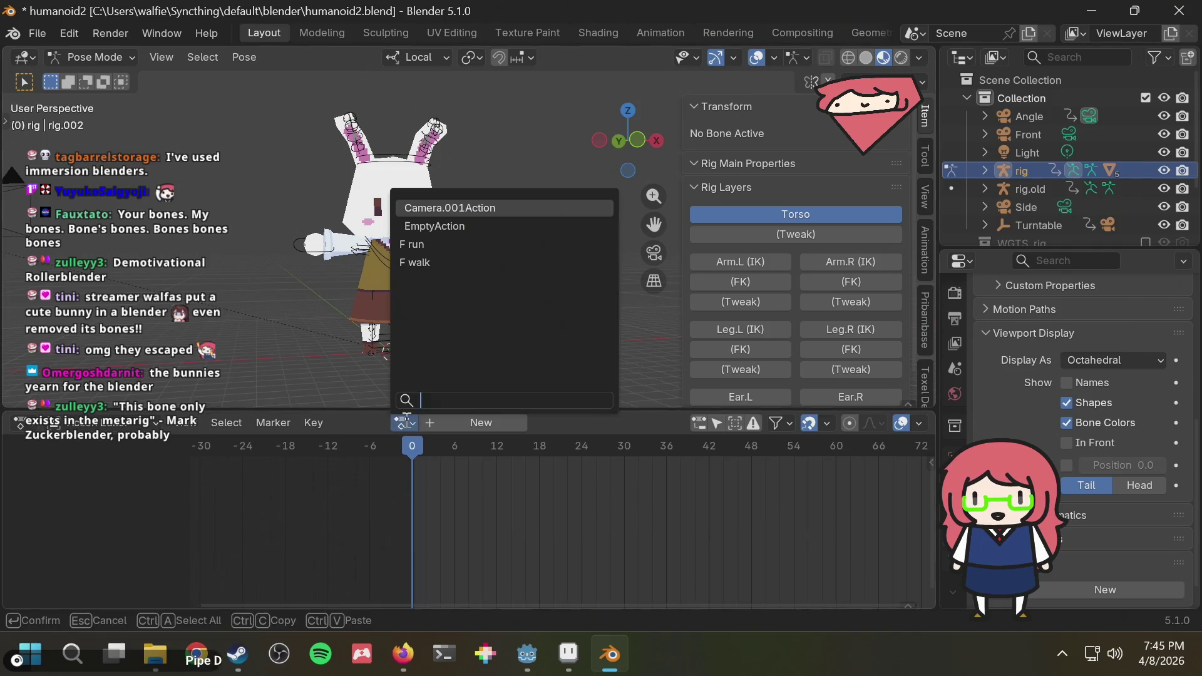
left_click(451, 244)
Play the run animation on the new rig while orbiting the view, then stop playback.
key("space")
middle_click_drag(515, 228, 535, 254)
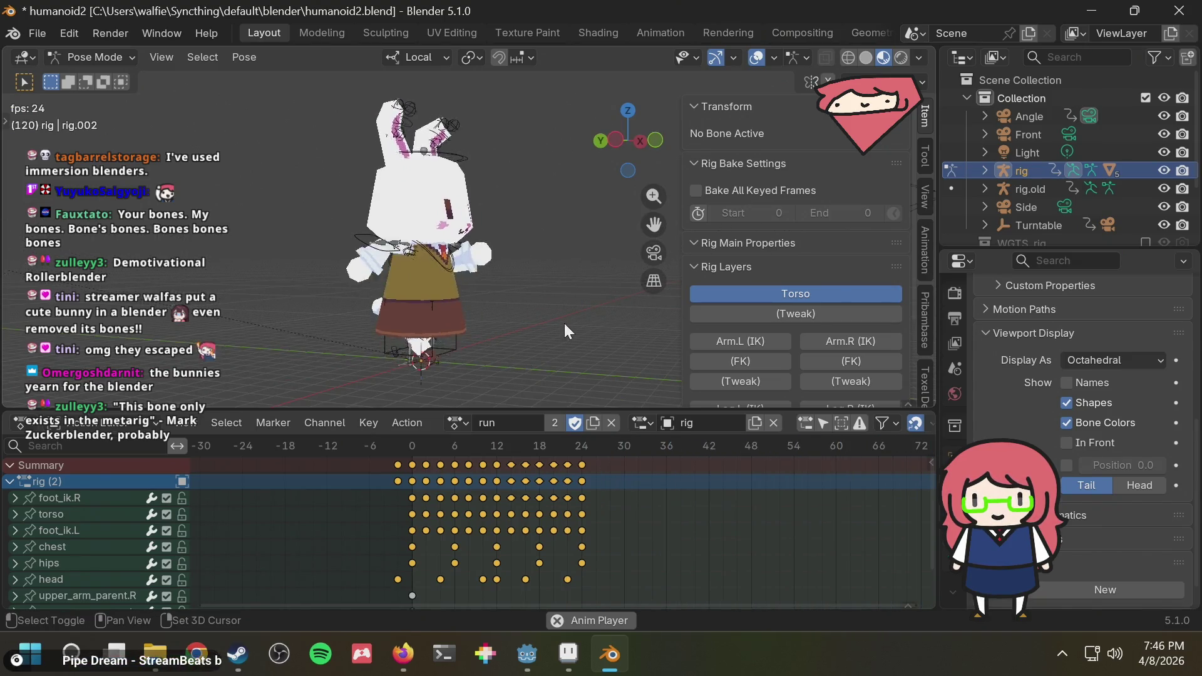
key("space")
middle_click_drag(564, 322, 492, 314)
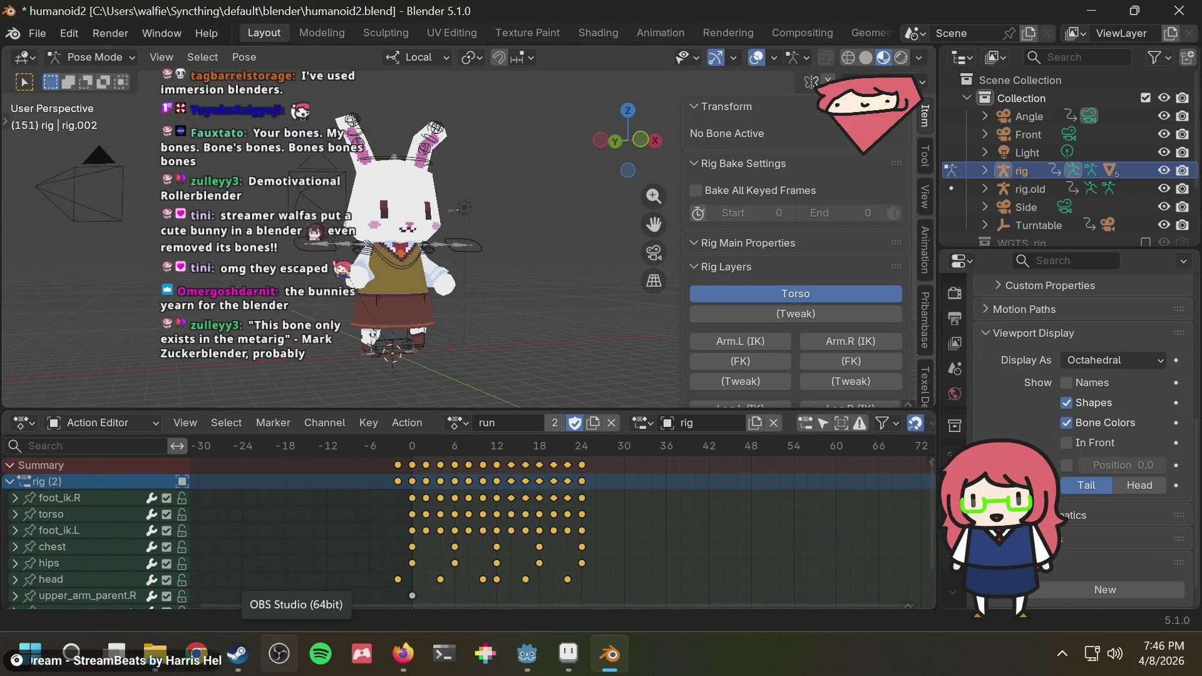
Check the animation editor mode list and leave it unchanged.
left_click(116, 421)
left_click(86, 419)
left_click(18, 424)
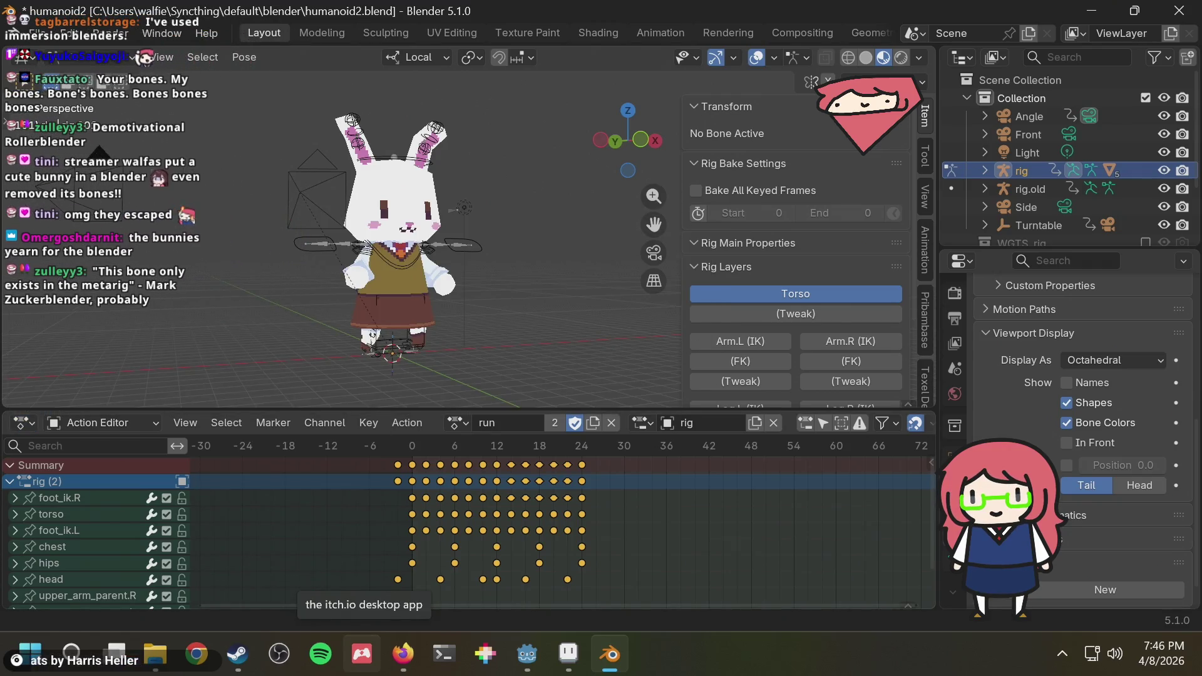
scroll(477, 284, "up", 2)
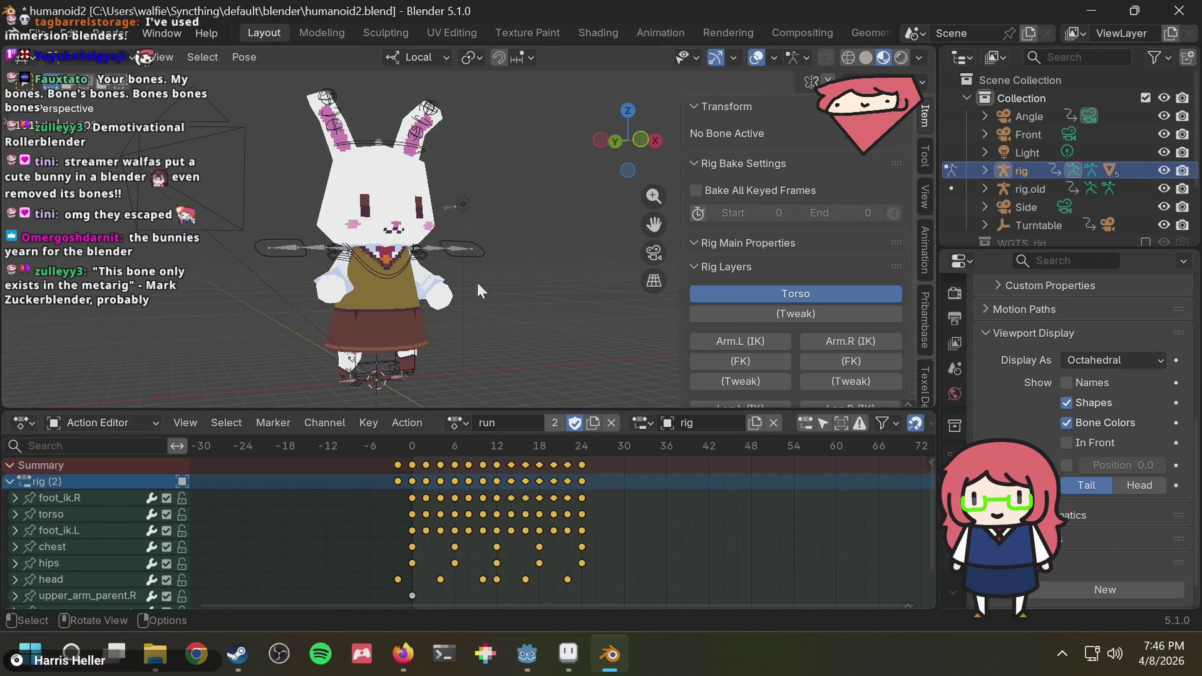
Select rig.old, attempt to delete it, and replay the new rig's animation from the front.
left_click(474, 256)
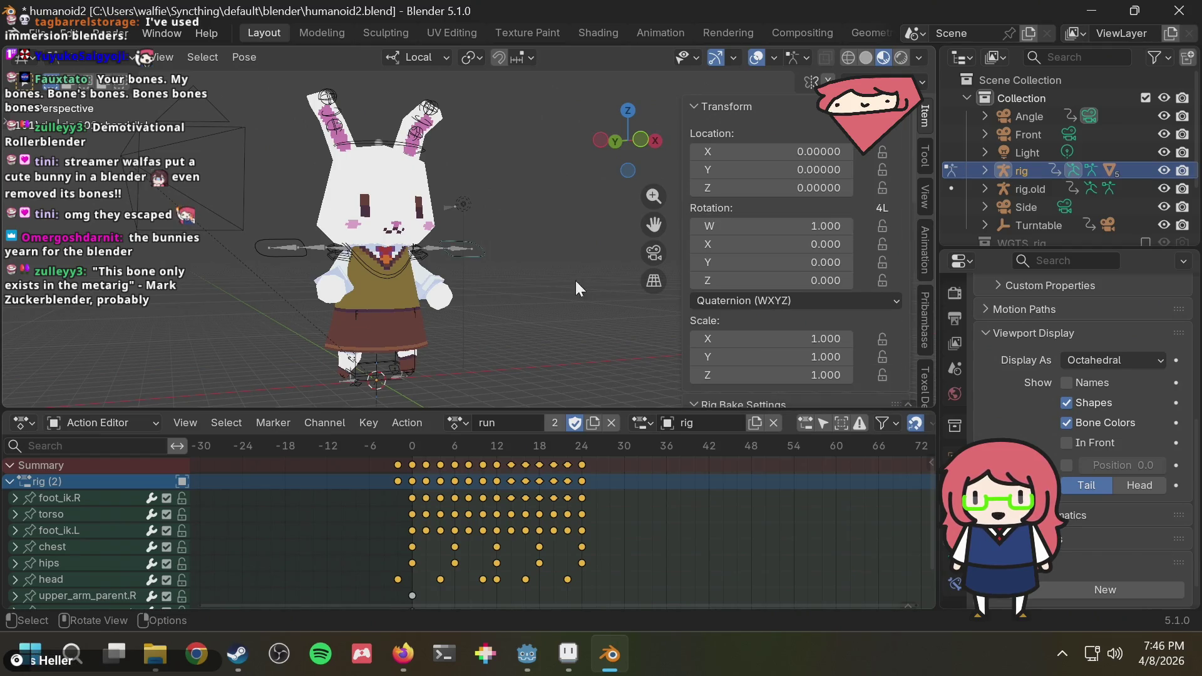
left_click(1041, 189)
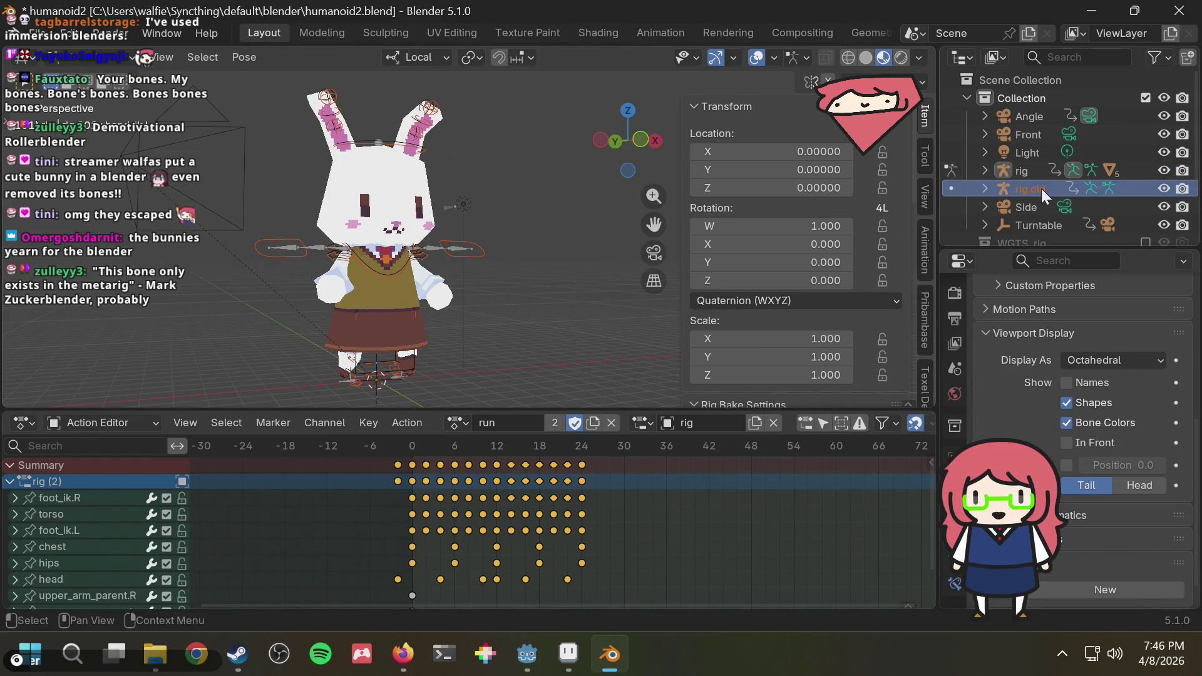
key("Delete")
key("space")
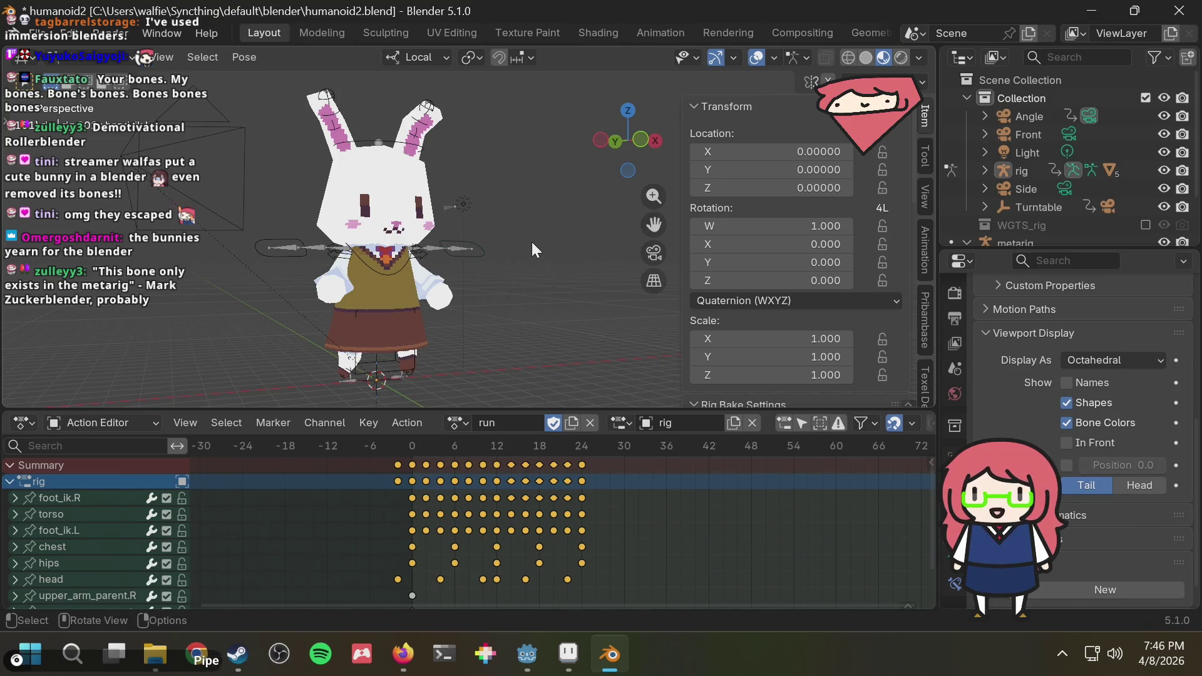
middle_click_drag(532, 242, 489, 256)
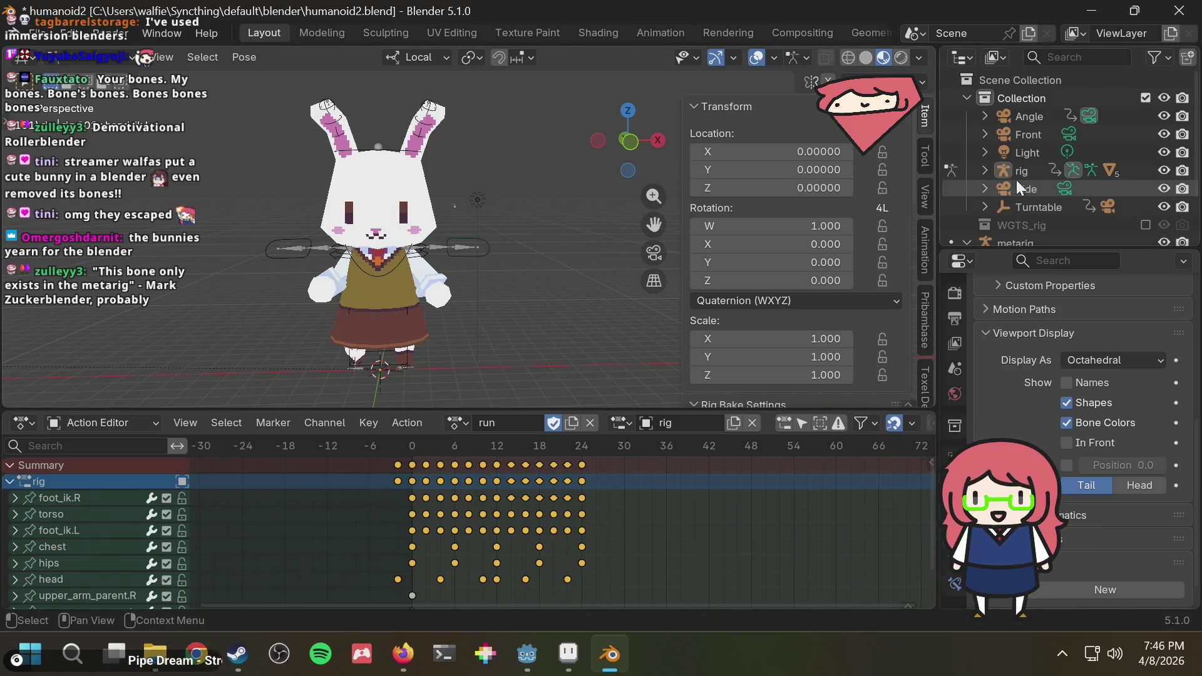
Compare animation data in the Outliner, expanding rig.old down to its Drivers and NLA Tracks.
left_click(985, 170)
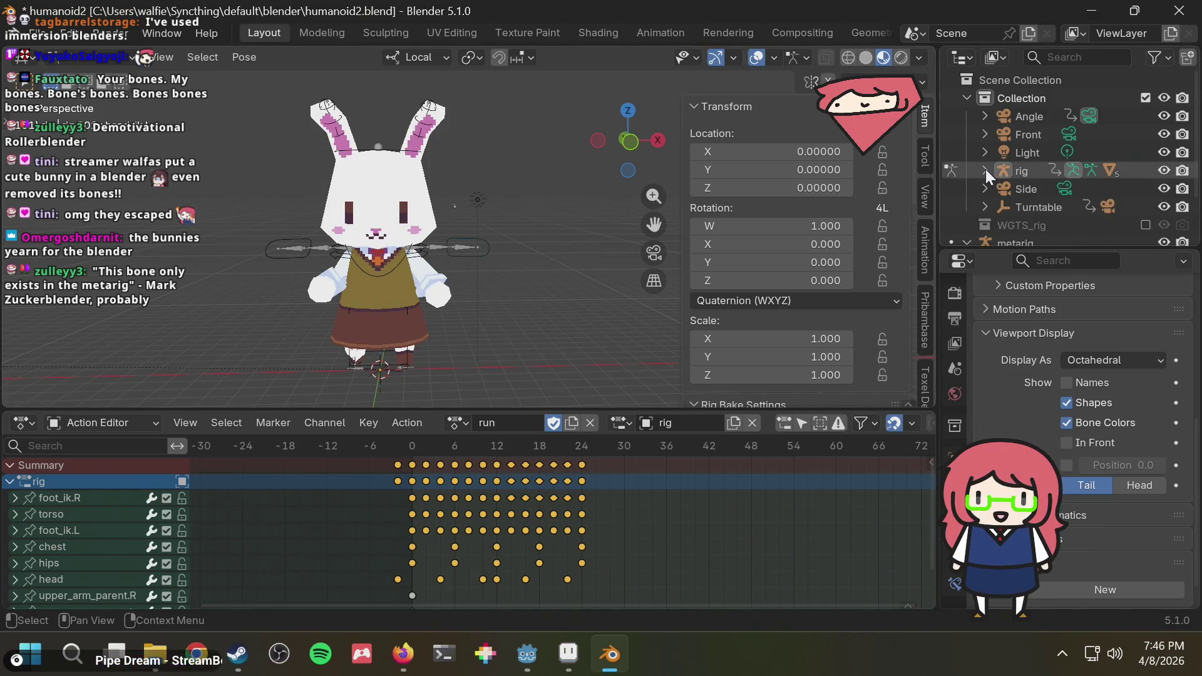
scroll(1040, 211, "down", 1)
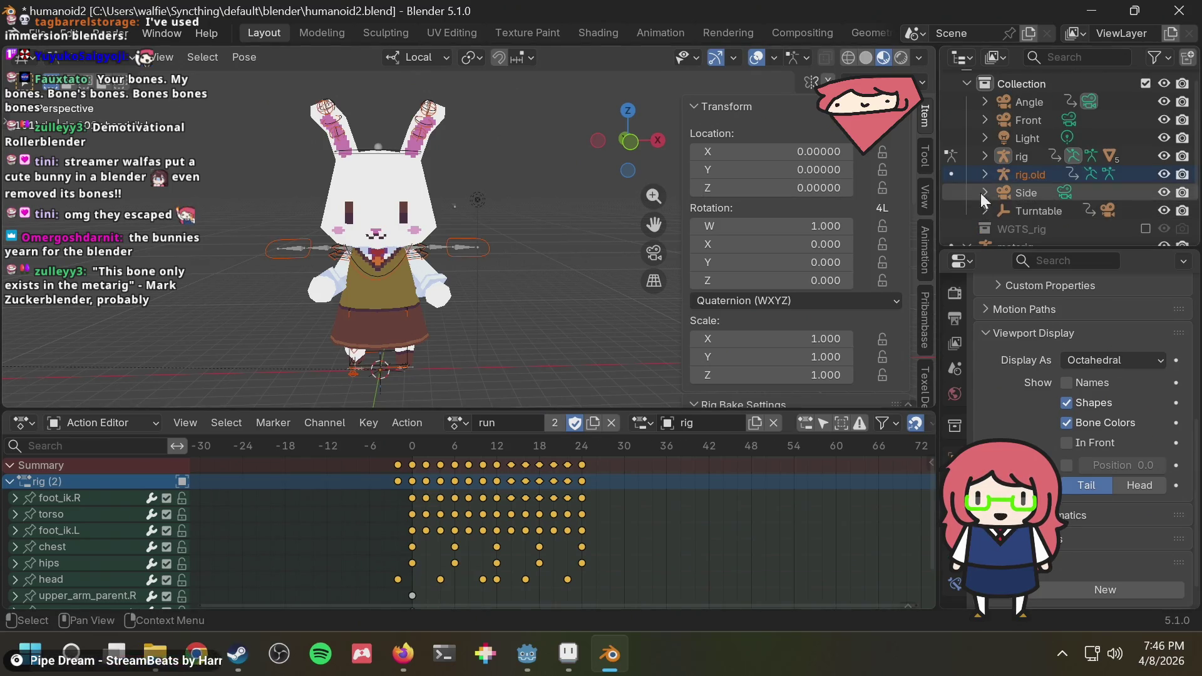
left_click(984, 157)
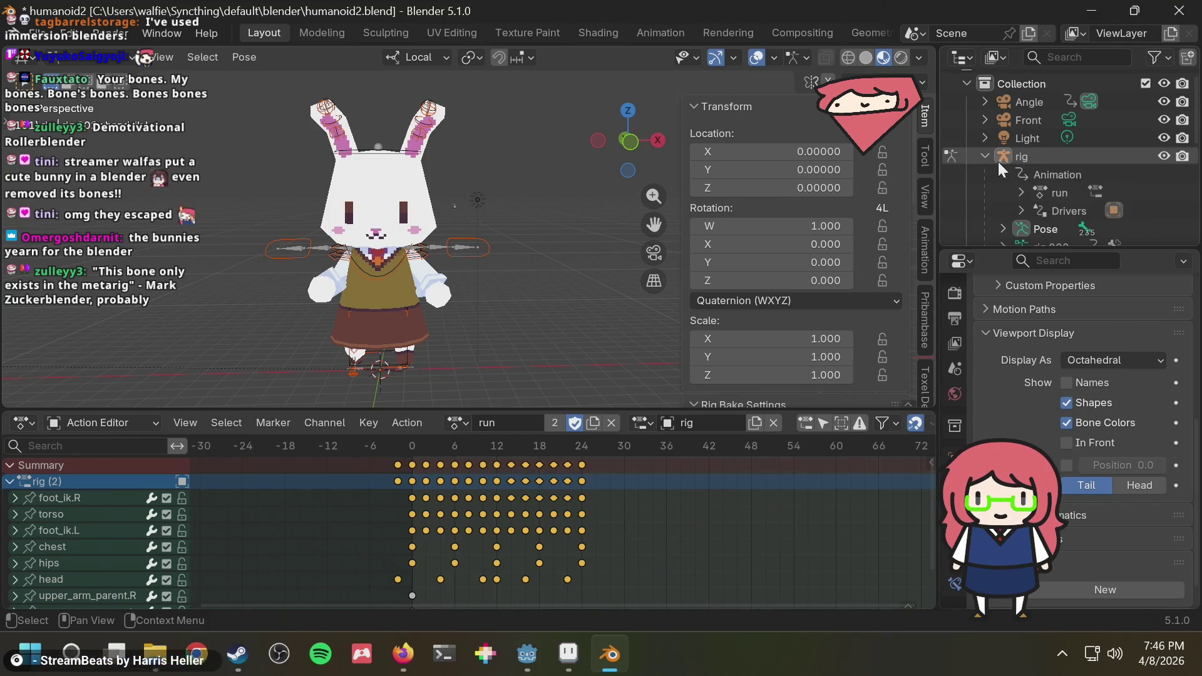
left_click(984, 157)
left_click(984, 174)
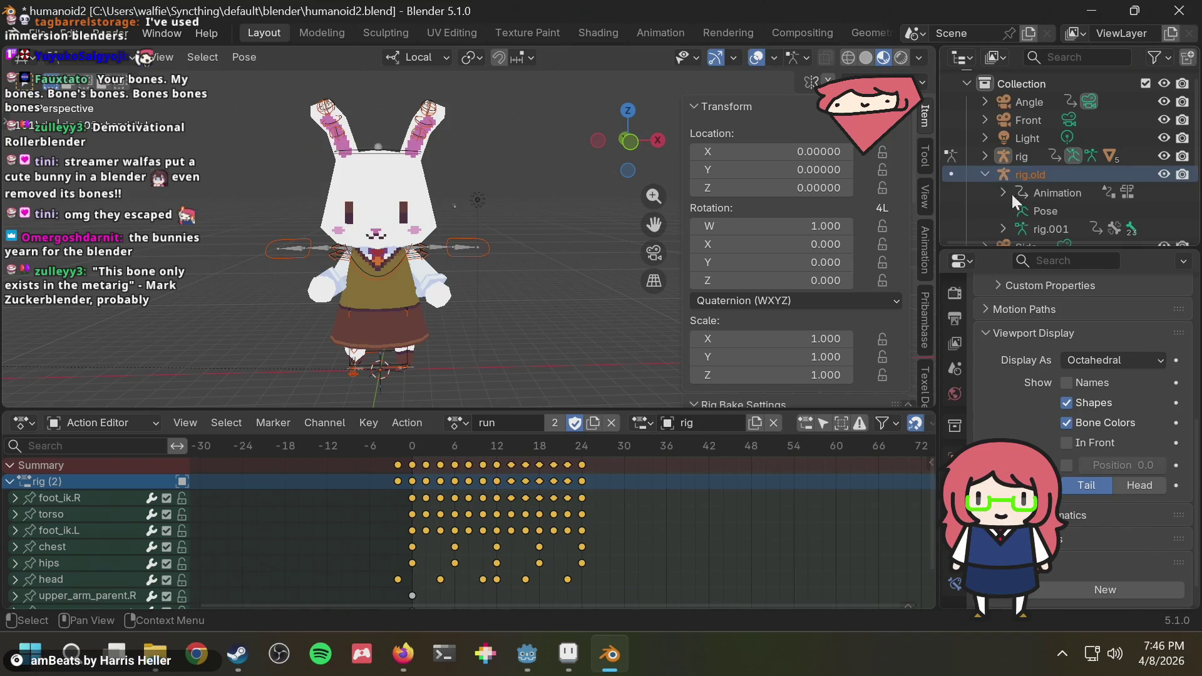
left_click(1004, 191)
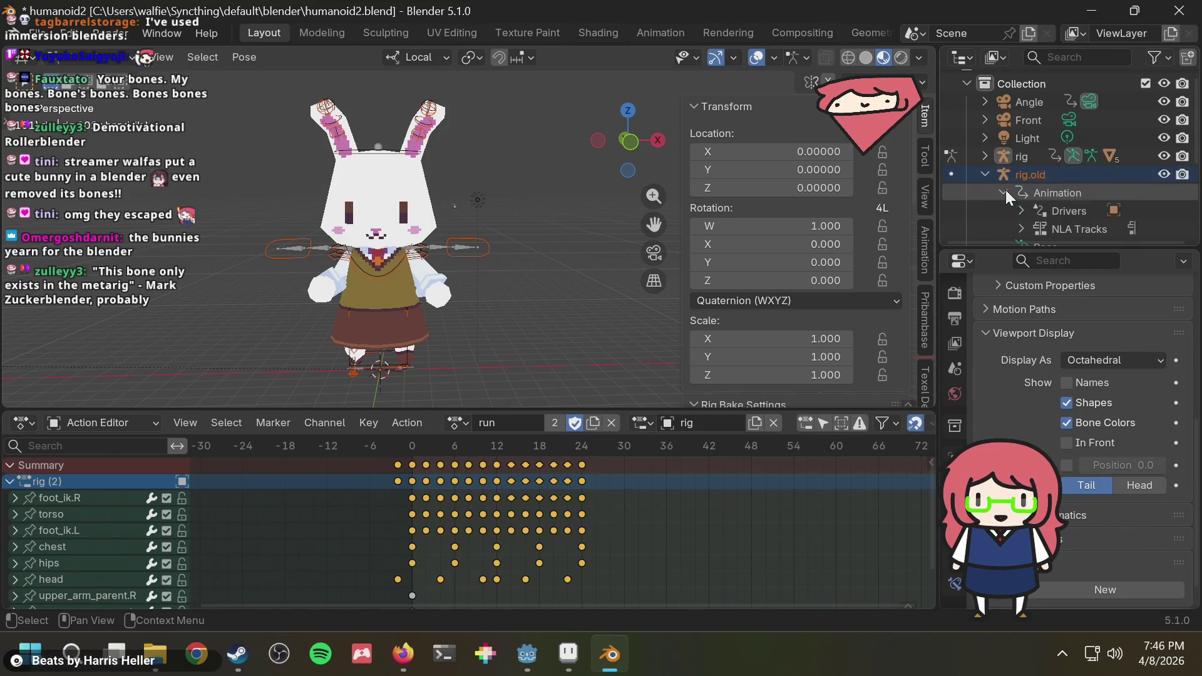
left_click(1068, 225)
right_click(1068, 225)
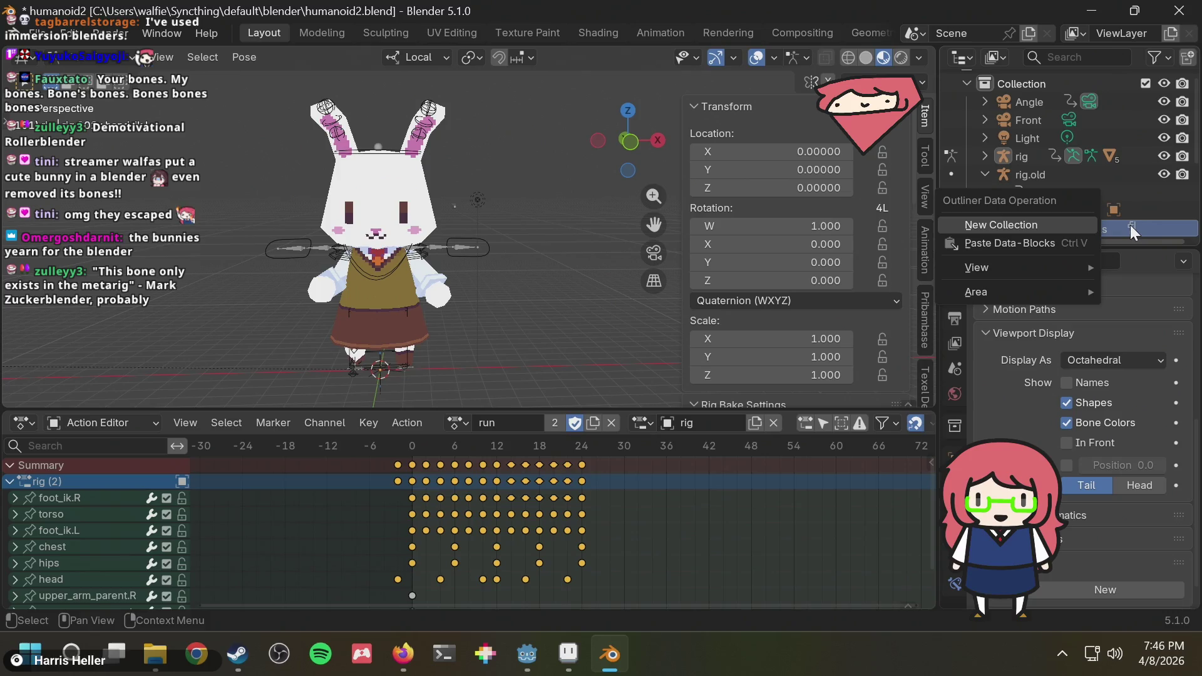
key("Escape")
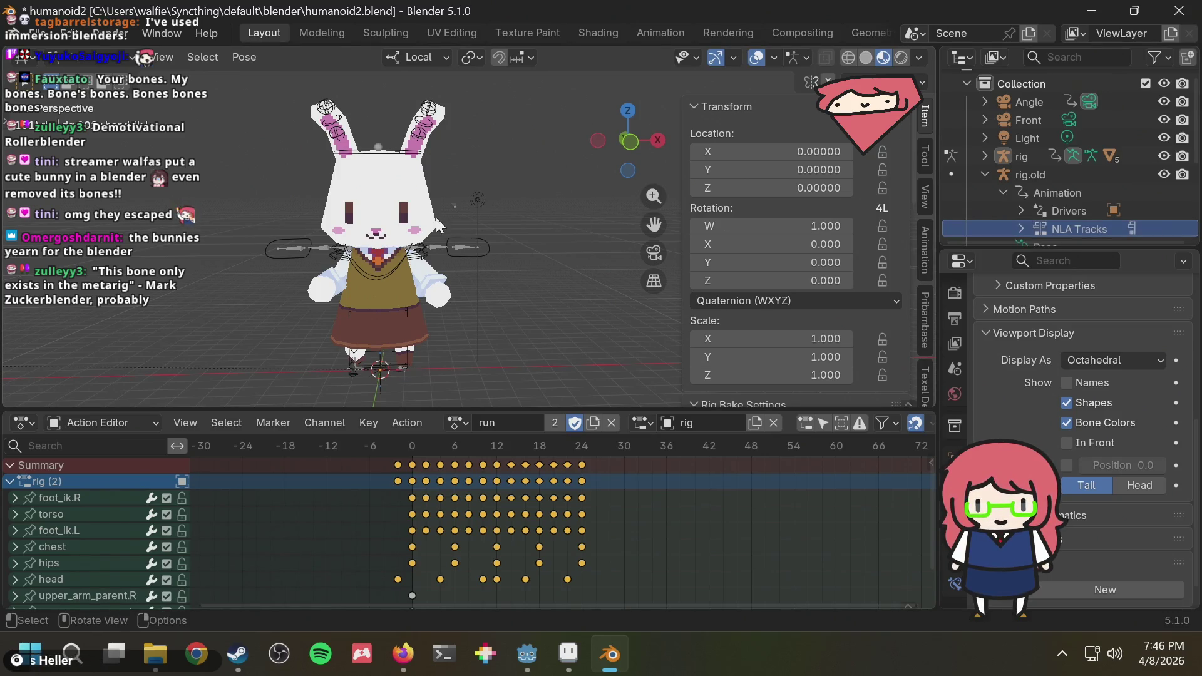
Return to Object Mode and select the new rig together with rig.old.
left_click(1037, 176)
mouse_move(237, 654)
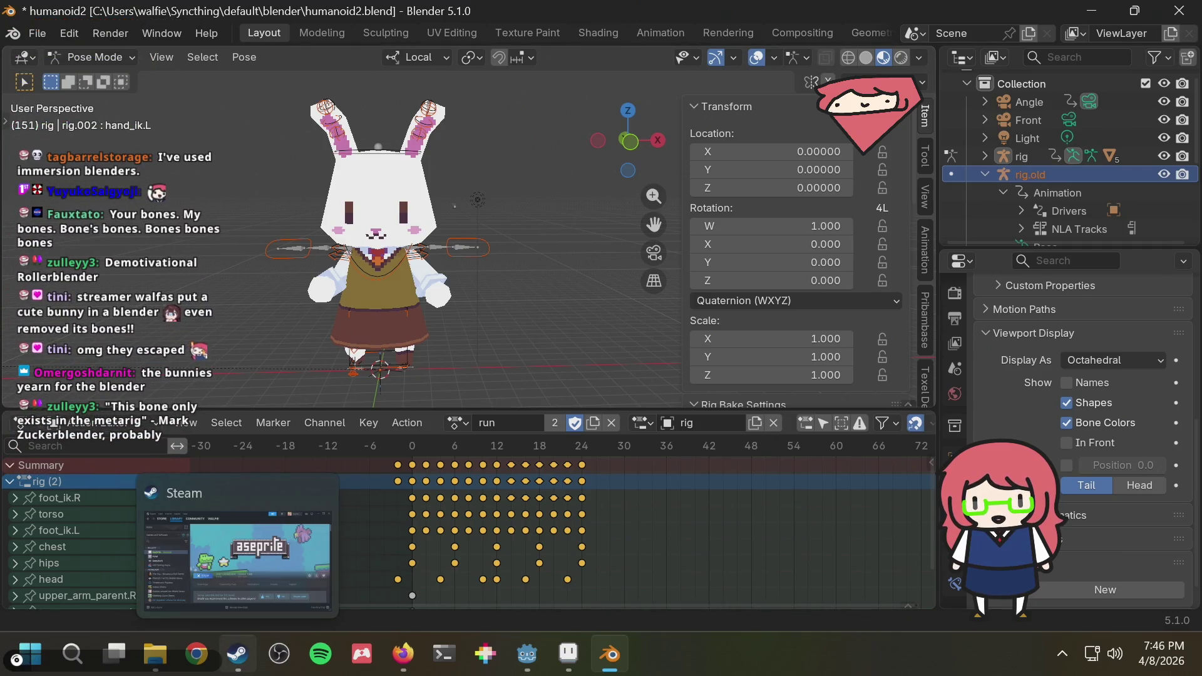
left_click(92, 57)
left_click(101, 77)
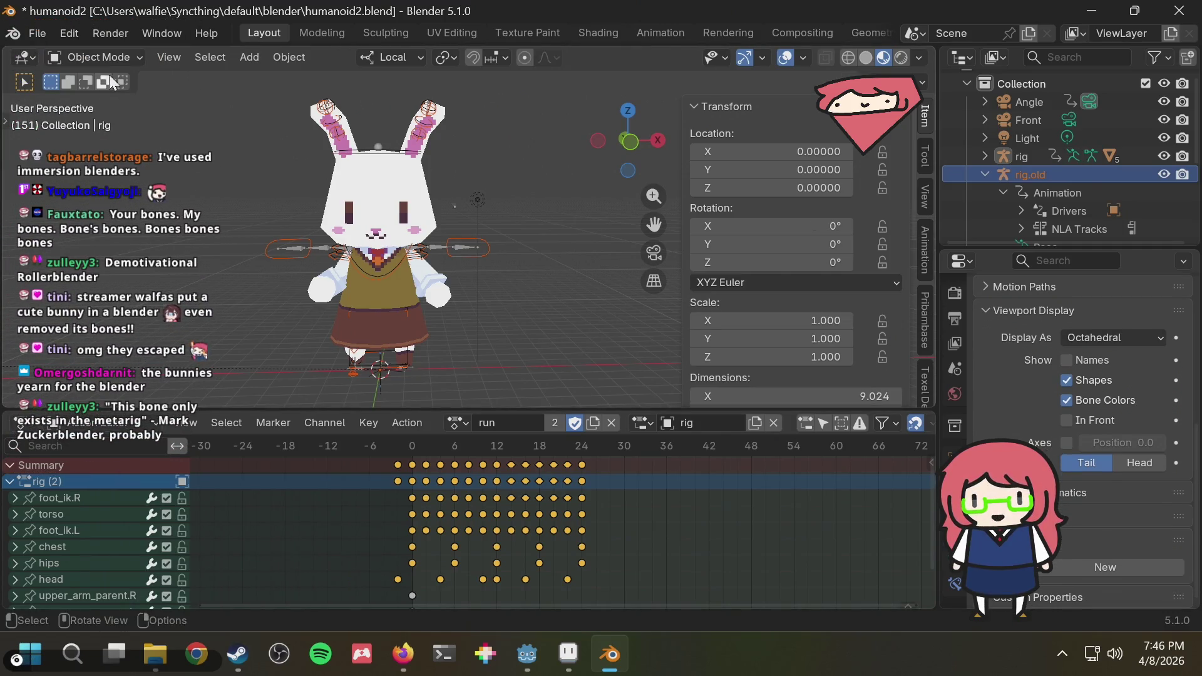
left_click(538, 214)
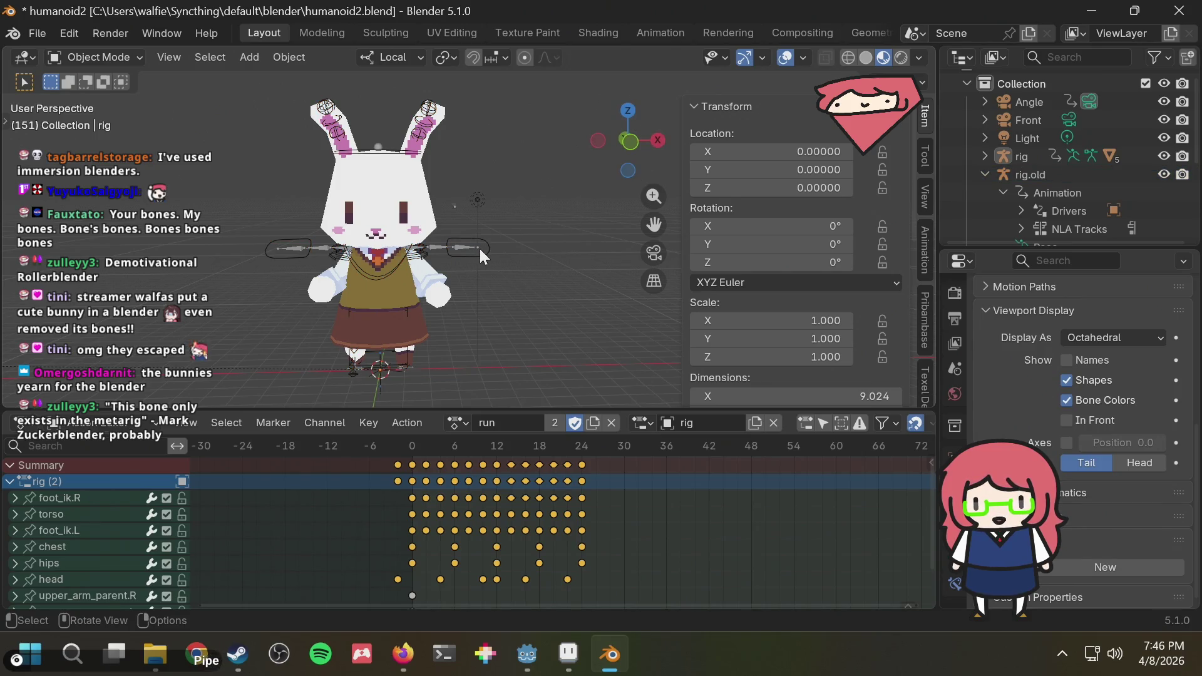
left_click(405, 365)
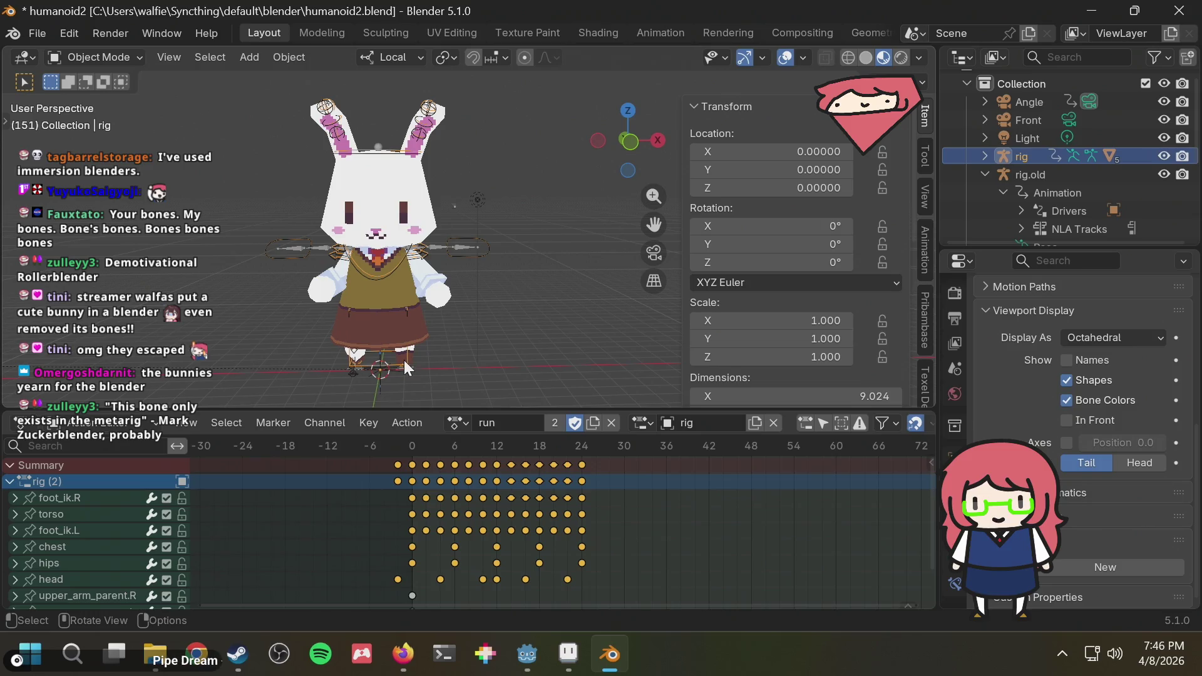
left_click(1054, 174, "ctrl")
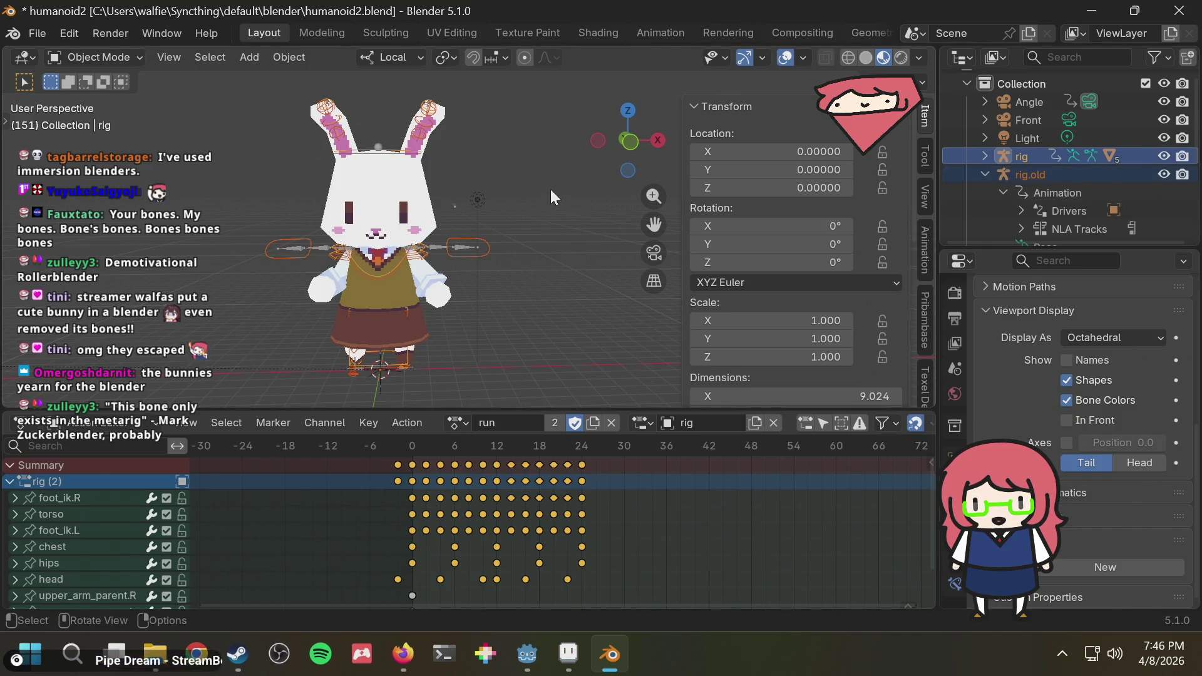
Search the F3 command menu for 'link anim' and close it without running anything.
key("F3")
type("l")
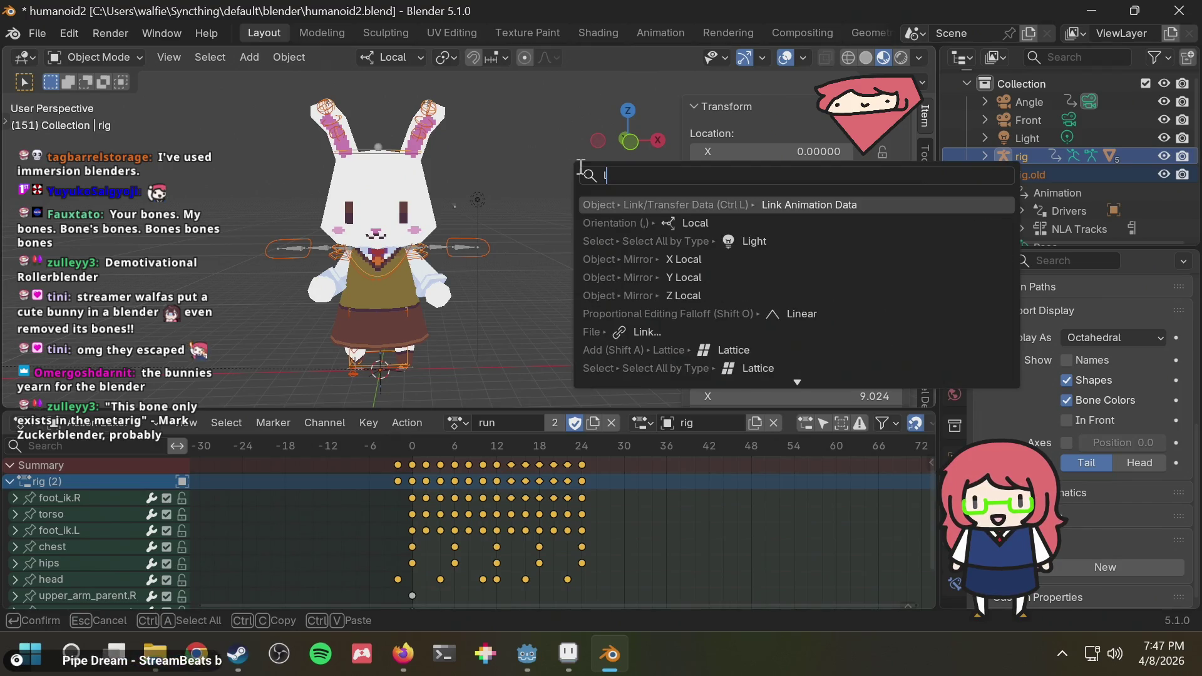
type("uin")
key("BackSpace")
key("BackSpace")
key("BackSpace")
type("i")
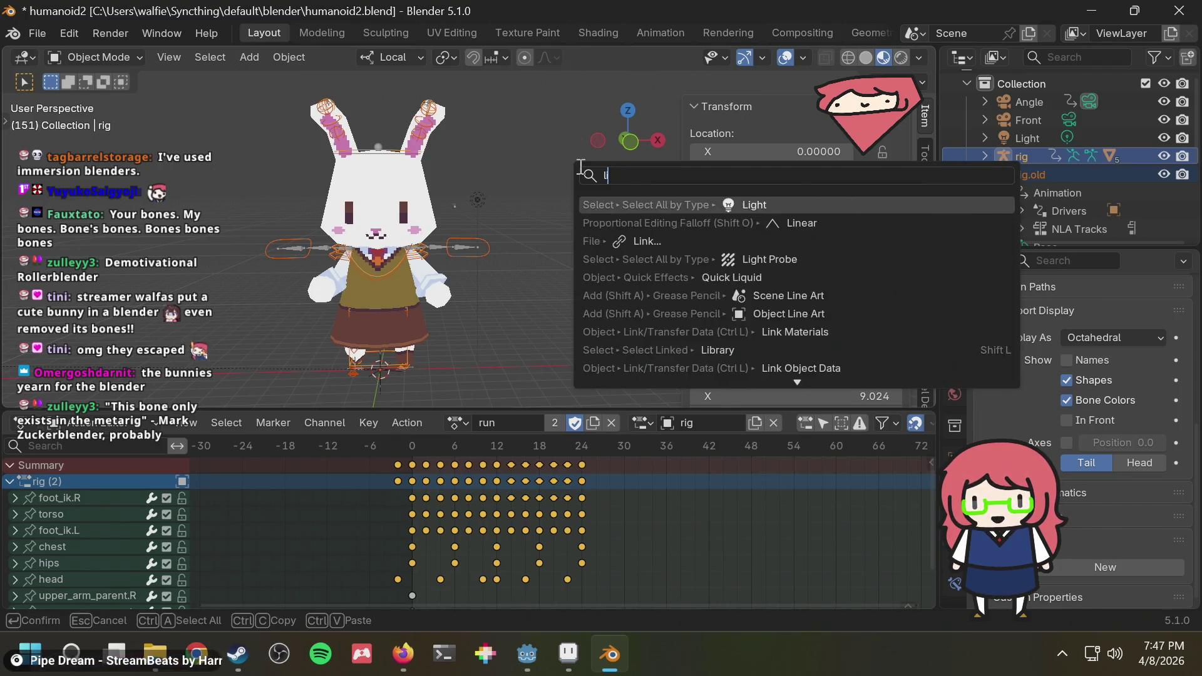
type("nk anim")
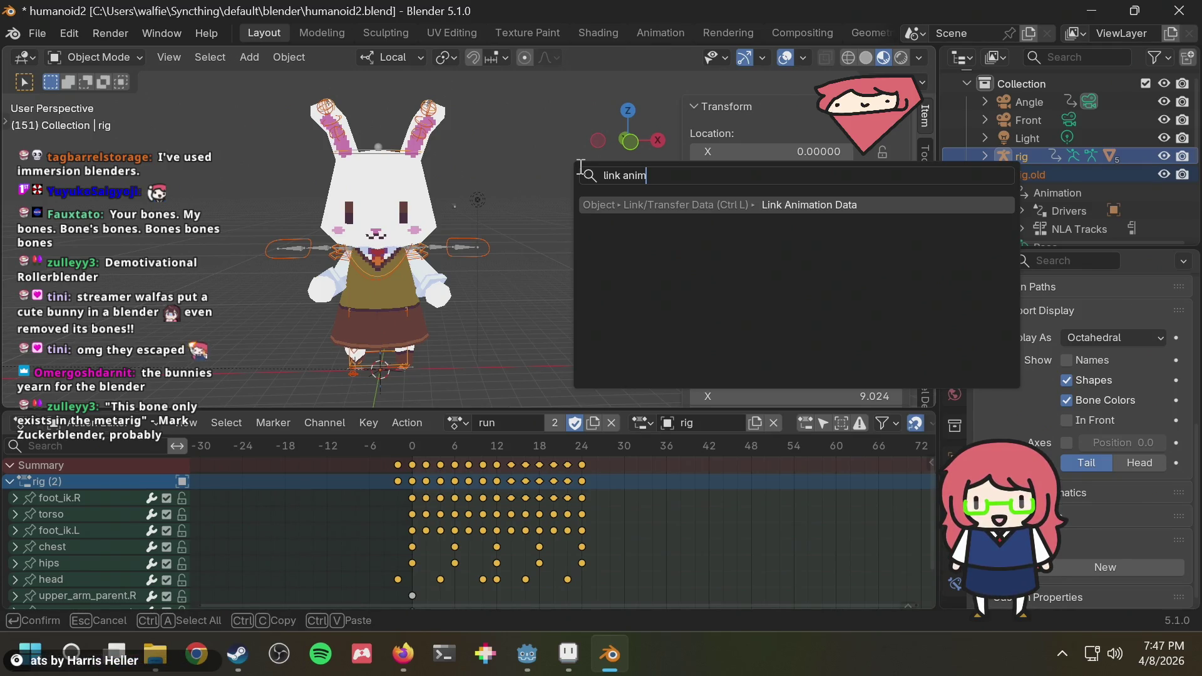
key("Return")
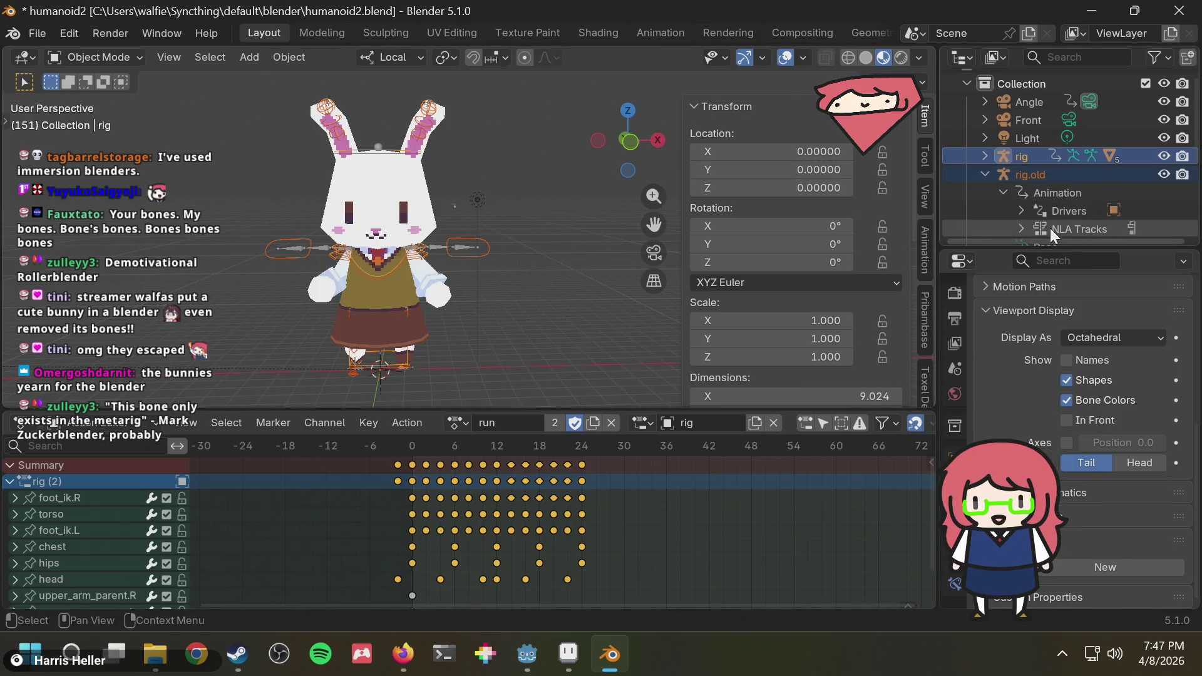
scroll(1077, 214, "down", 2)
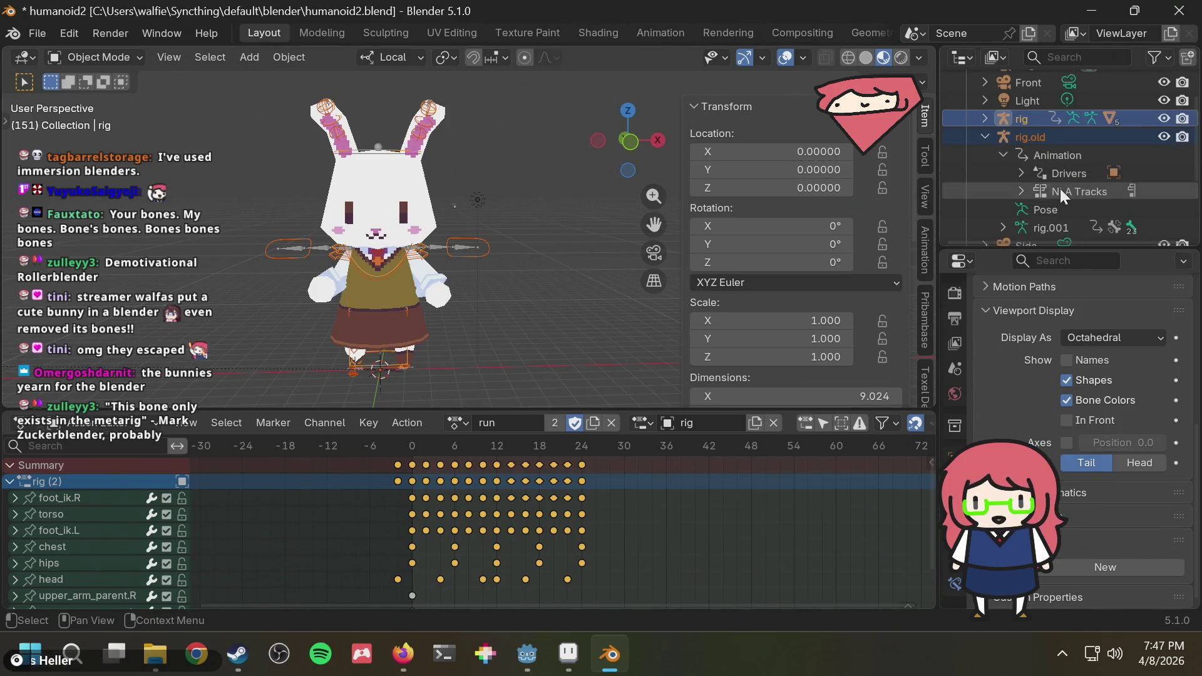
Glance at rig's animation data in the Outliner, then bring up the Windows app switcher.
left_click(982, 115)
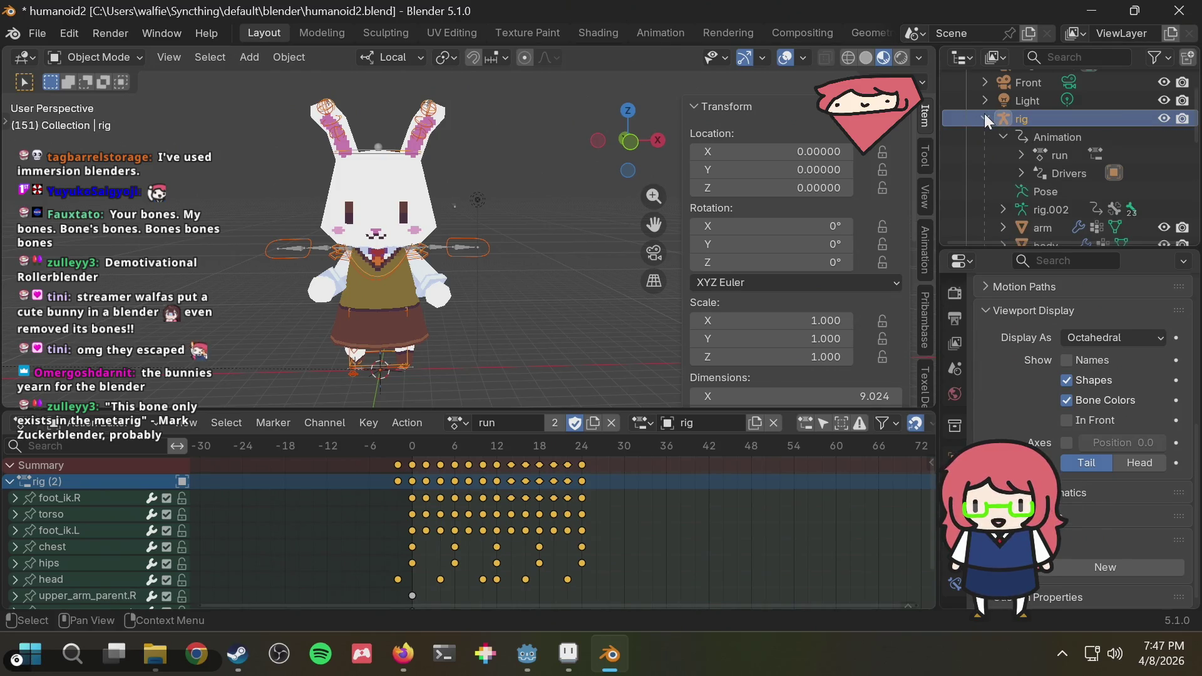
left_click(986, 114)
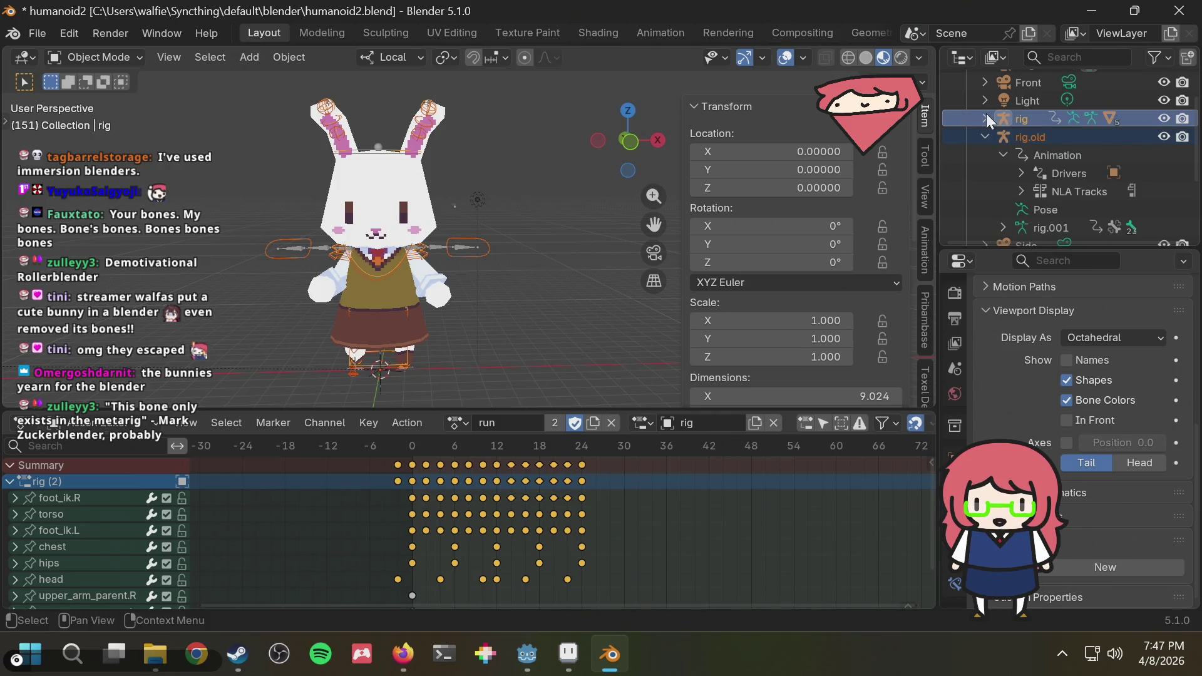
key("alt+Tab")
key("alt+Tab")
key("alt+Tab")
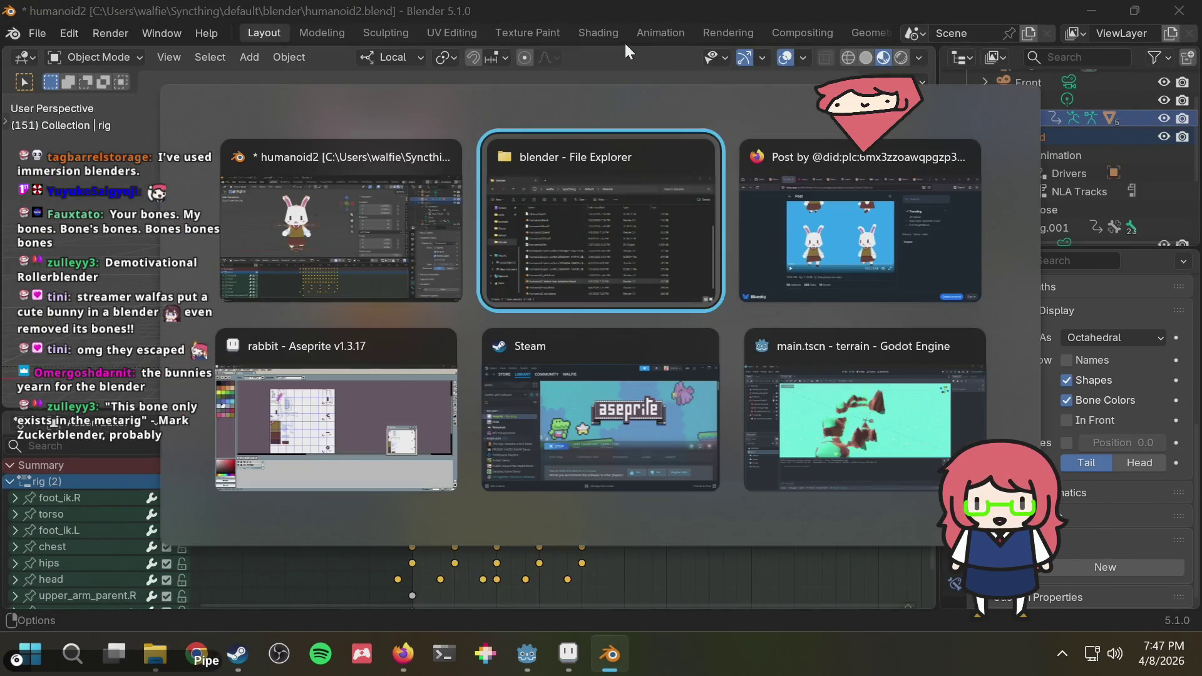
key("alt+Tab")
Search DuckDuckGo for 'blender link animation data specific' in a new Firefox tab.
key("ctrl+t")
type("b")
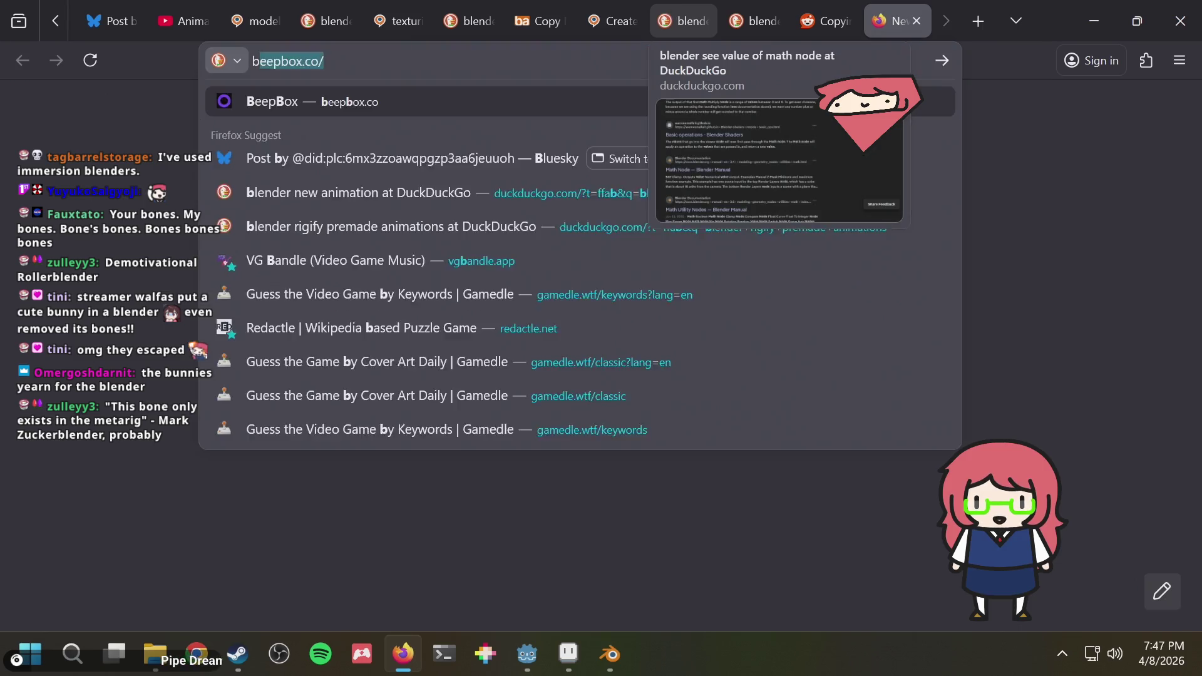
type("lender link an")
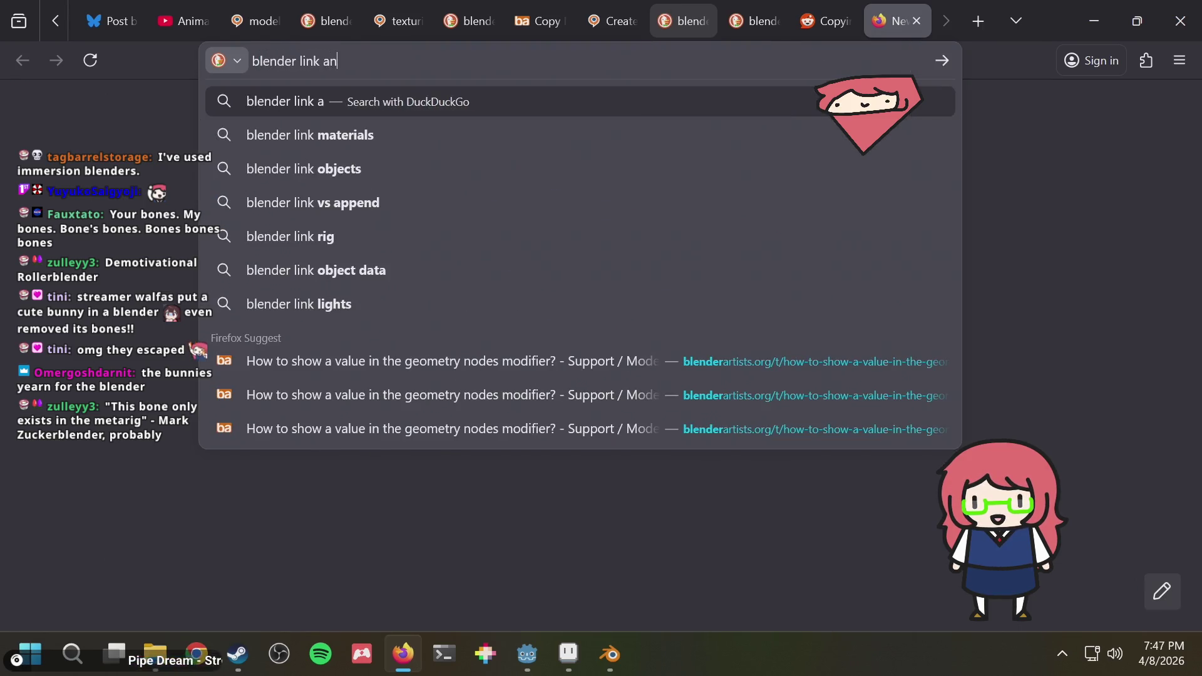
type("imation data sp")
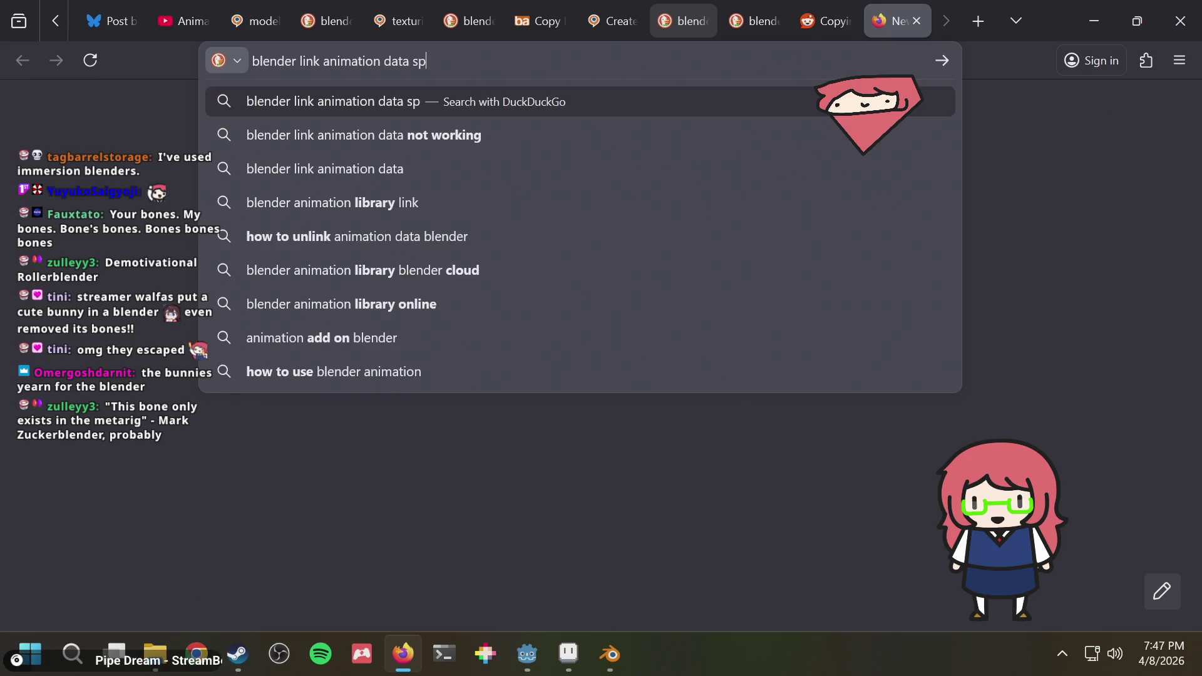
type("ecific")
key("Return")
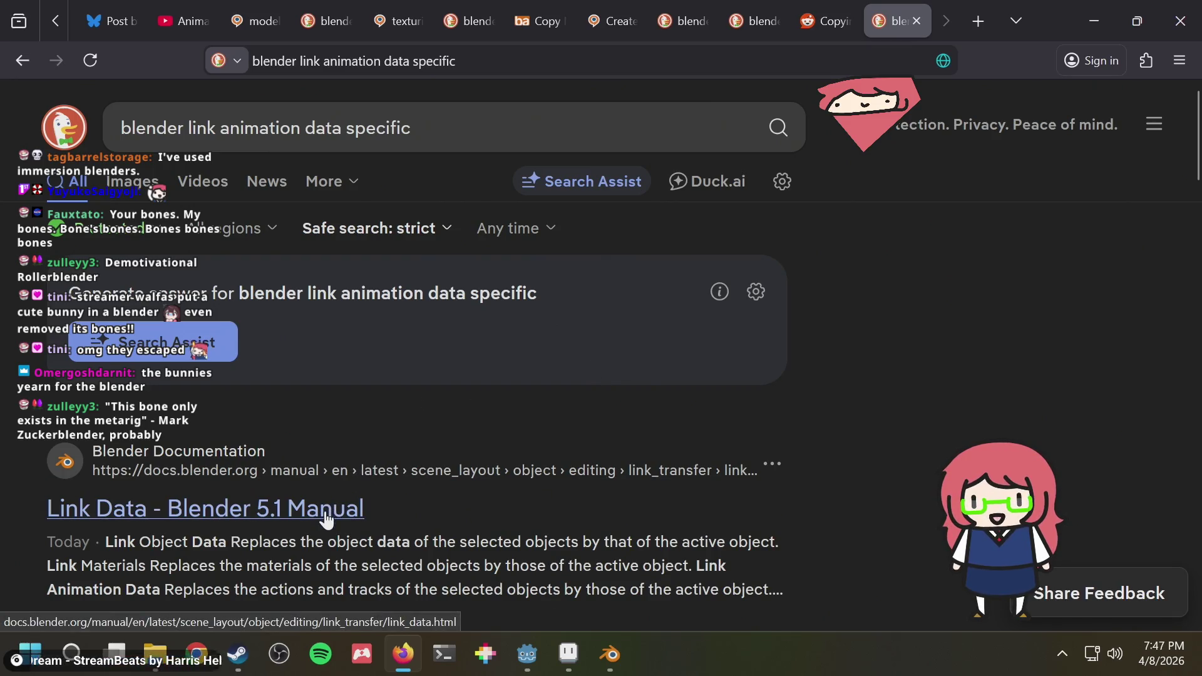
scroll(442, 451, "down", 2)
scroll(444, 452, "down", 2)
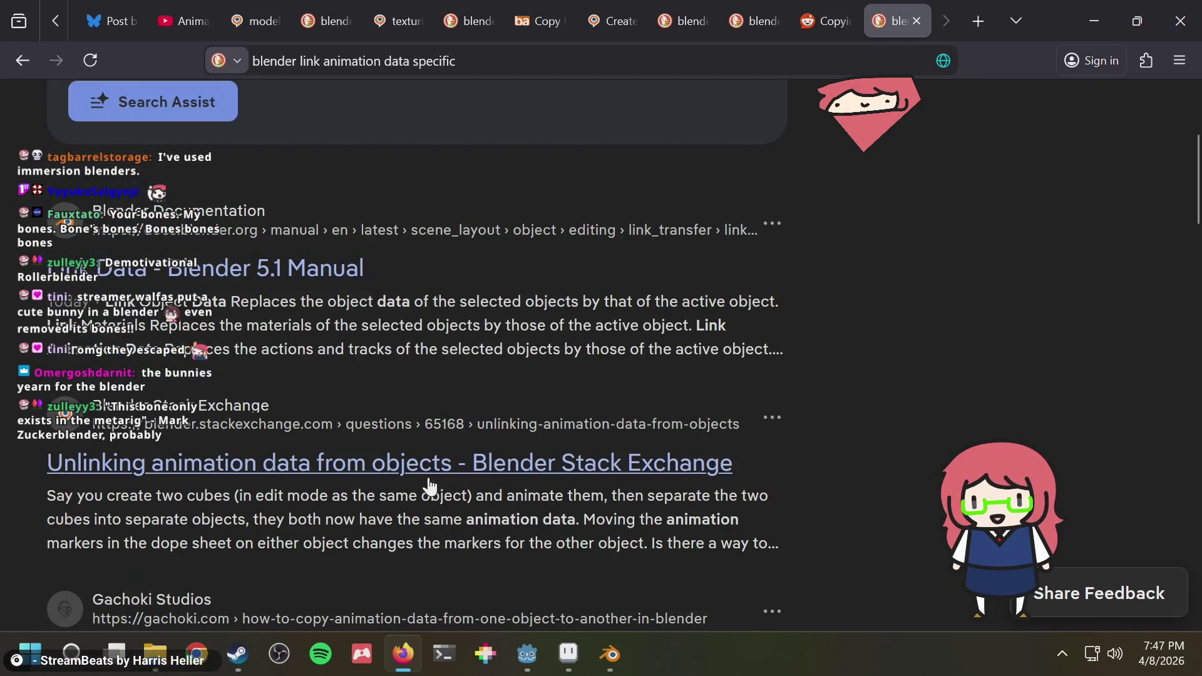
left_click(440, 466)
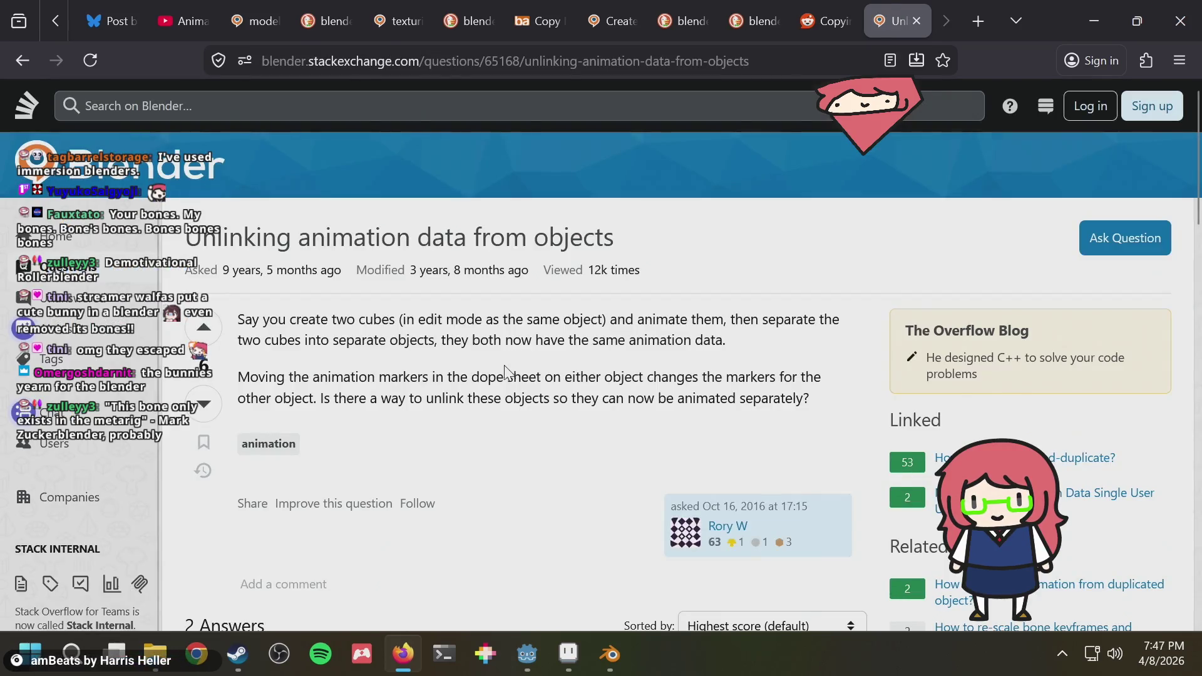
scroll(505, 372, "down", 5)
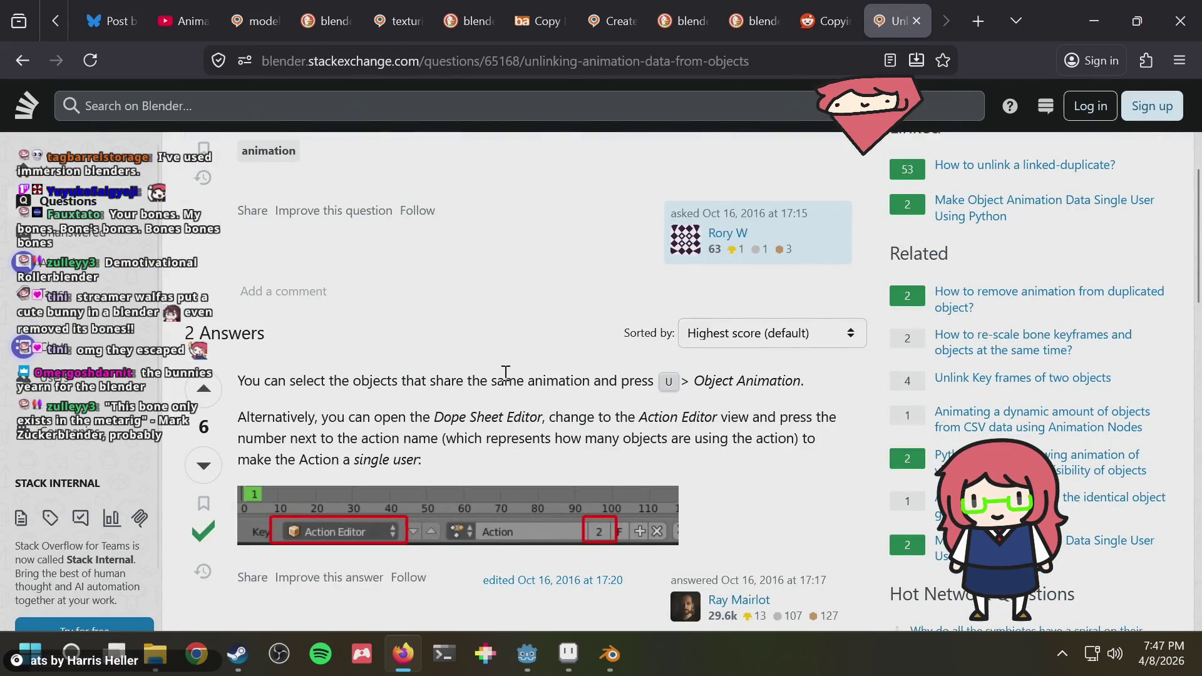
scroll(505, 372, "down", 4)
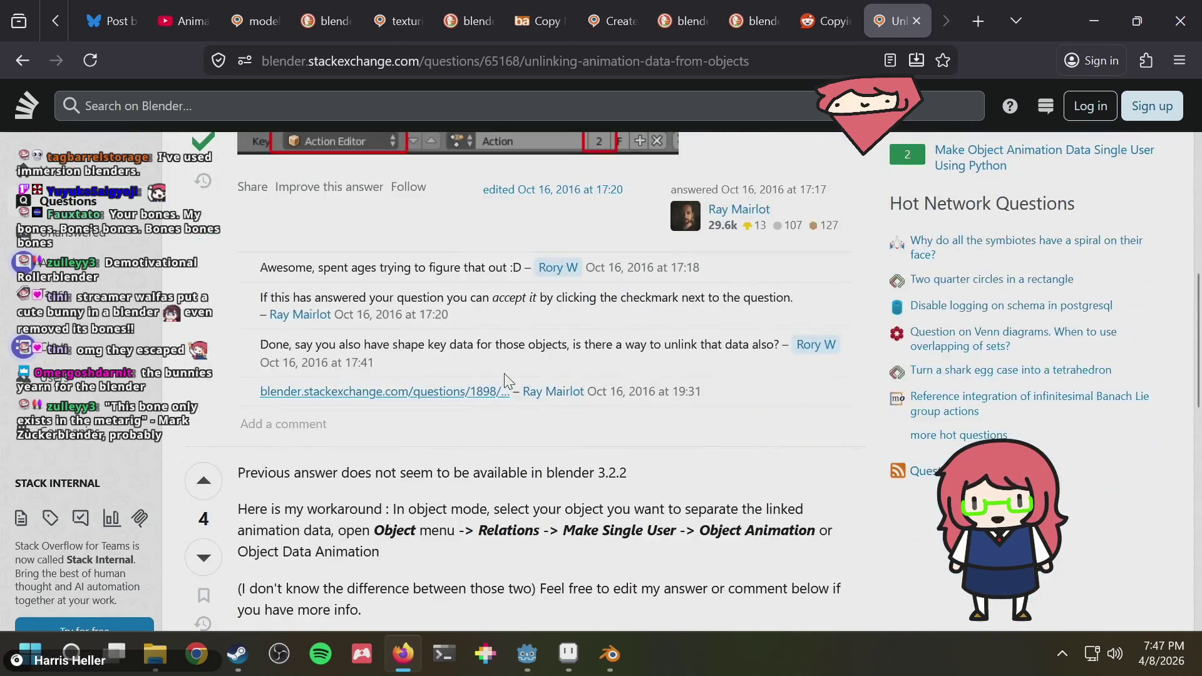
scroll(506, 380, "down", 1)
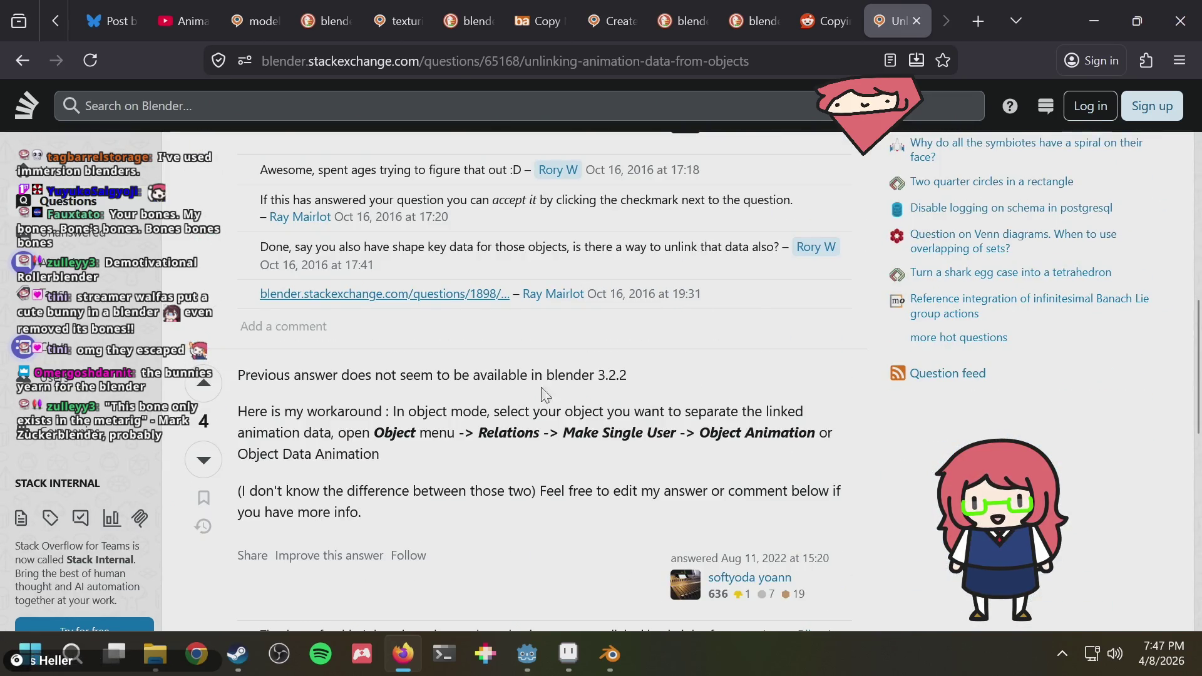
right_click(736, 366)
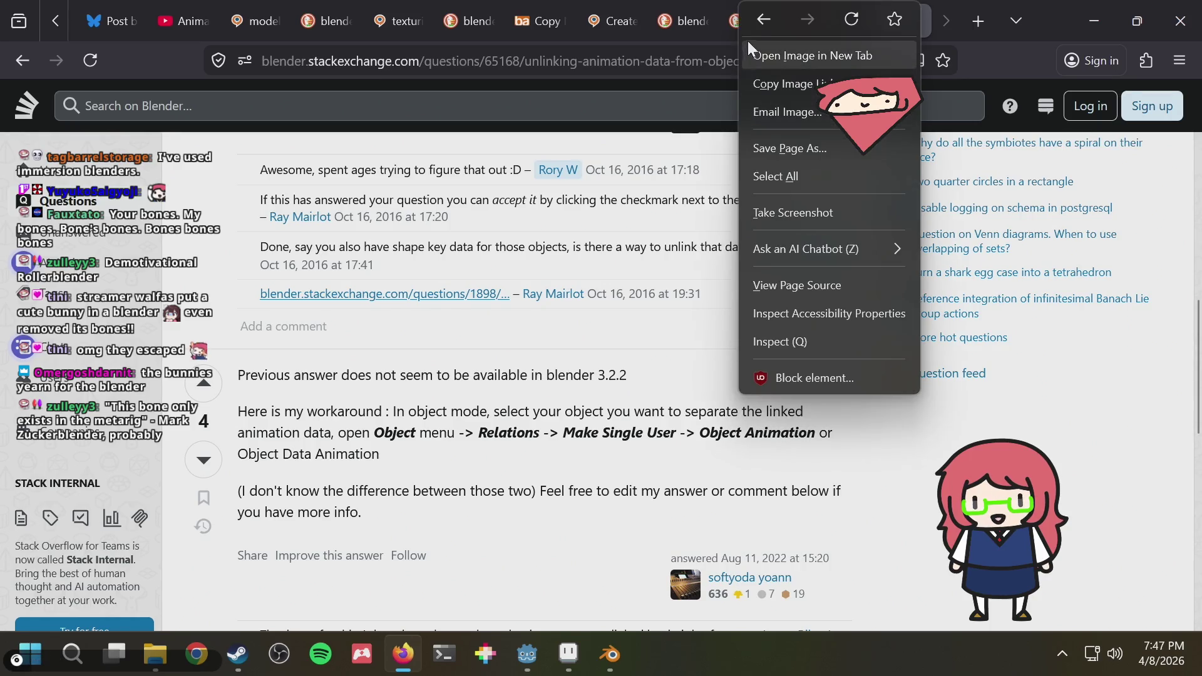
left_click(752, 27)
key("alt+Left")
scroll(576, 457, "down", 3)
scroll(578, 444, "up", 1)
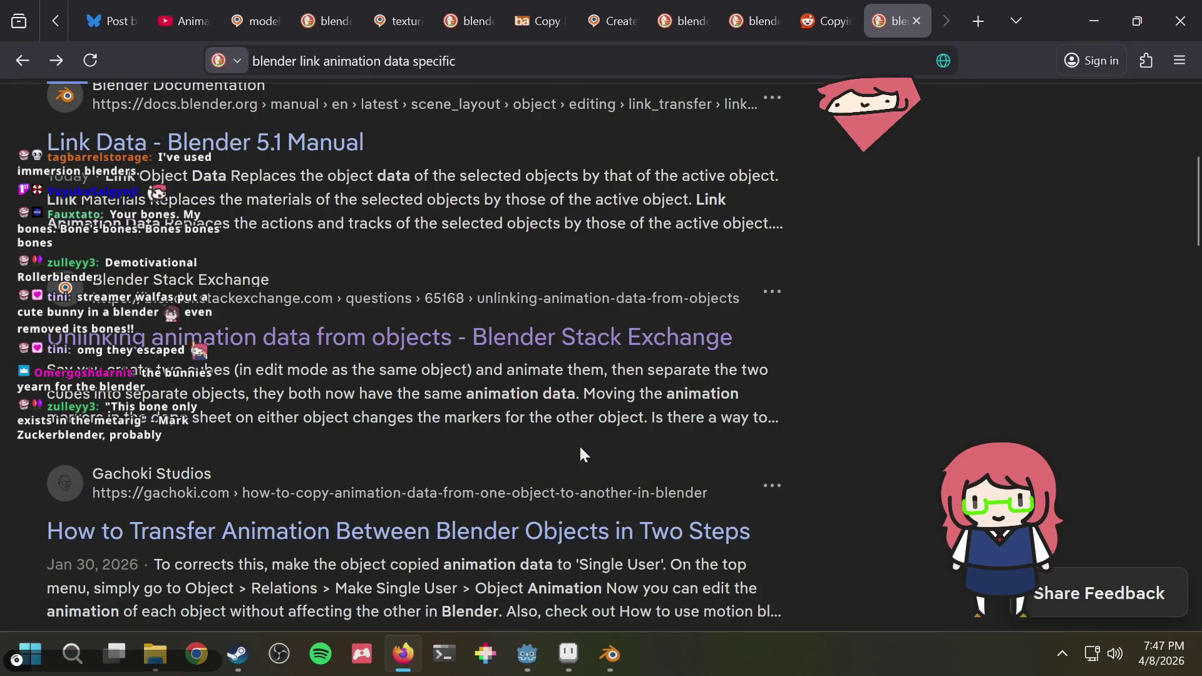
scroll(579, 455, "up", 1)
scroll(580, 456, "down", 1)
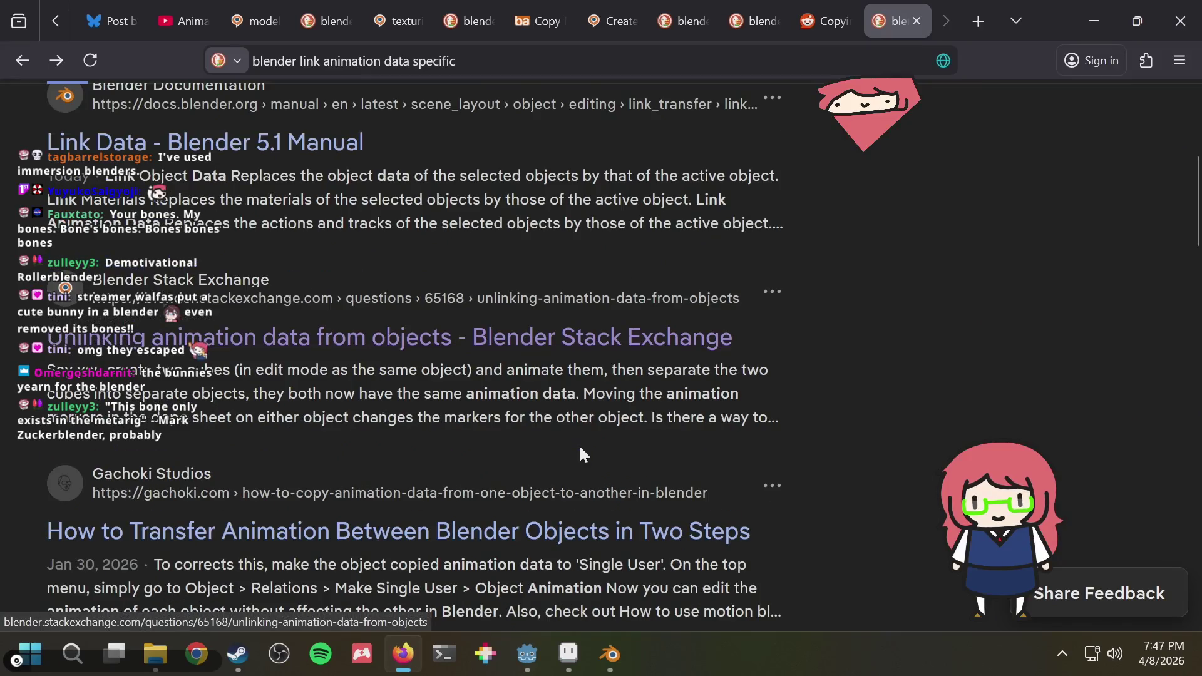
left_click(505, 541)
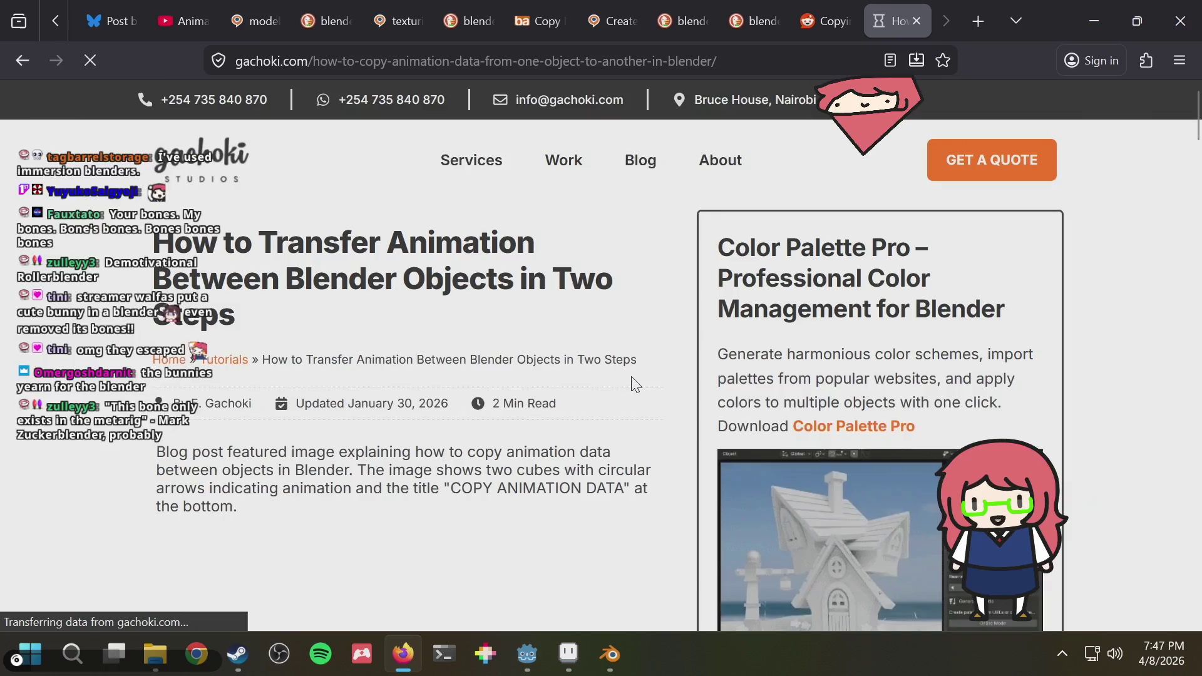
scroll(629, 385, "down", 5)
scroll(626, 393, "down", 2)
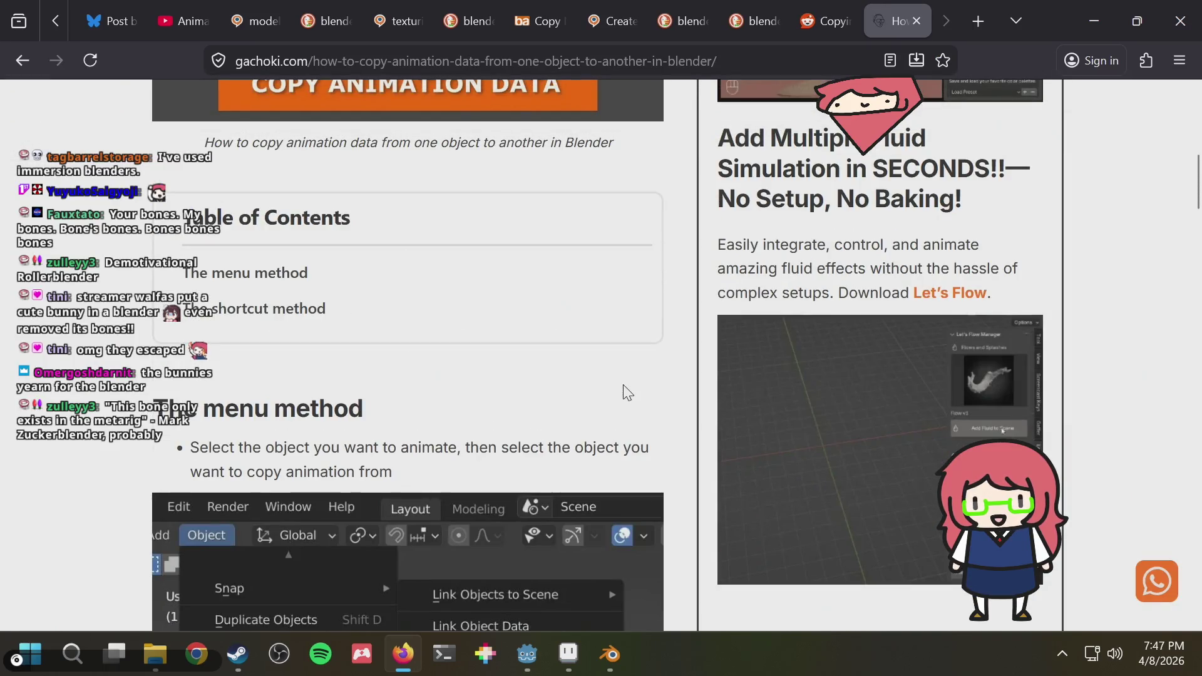
scroll(623, 384, "down", 3)
scroll(622, 384, "up", 1)
scroll(657, 427, "down", 2)
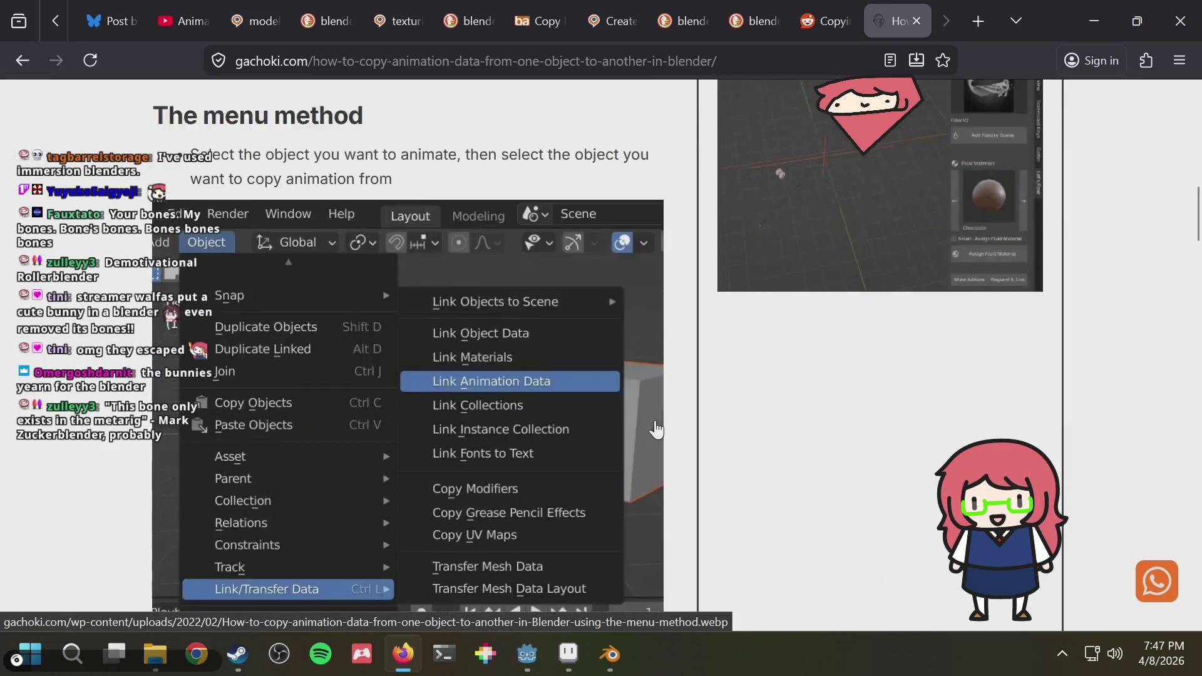
scroll(657, 428, "down", 3)
scroll(658, 427, "down", 1)
scroll(657, 427, "down", 1)
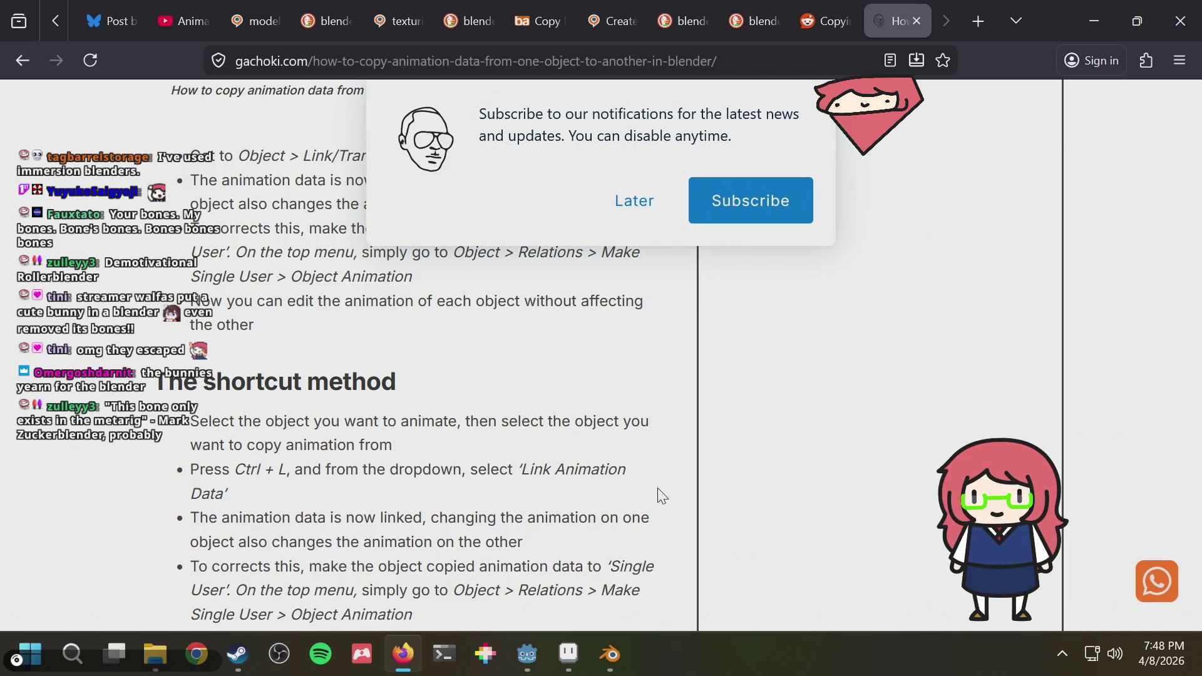
scroll(657, 495, "down", 1)
scroll(657, 495, "down", 1)
scroll(657, 495, "down", 2)
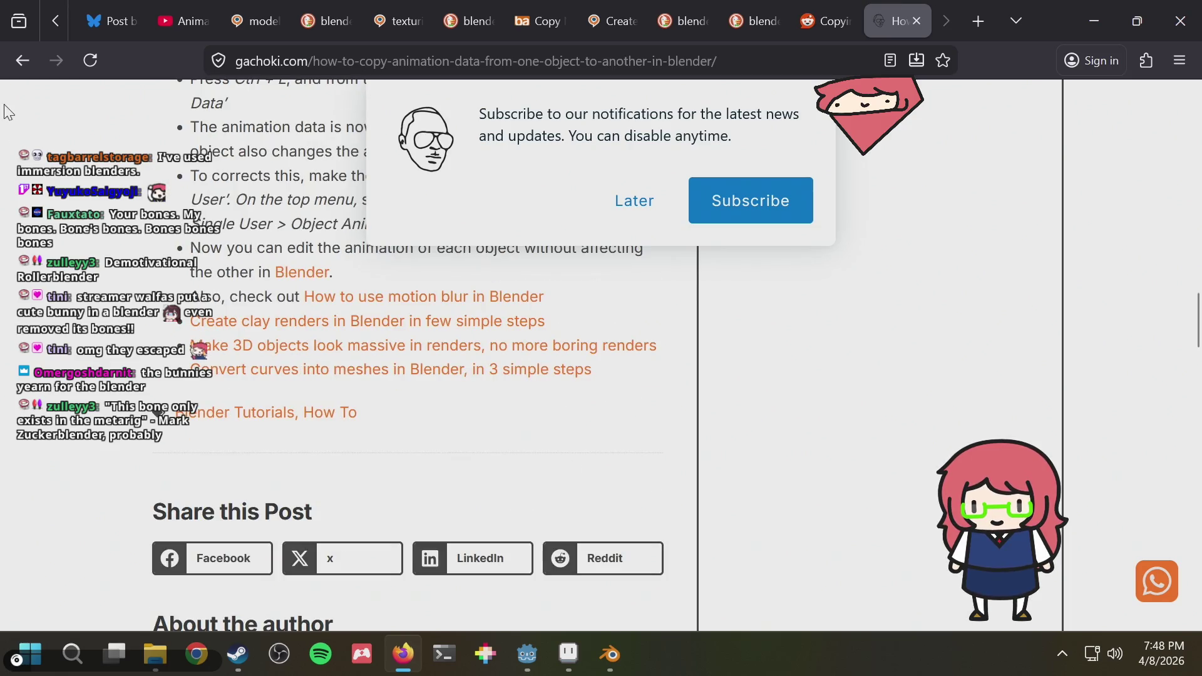
left_click(25, 67)
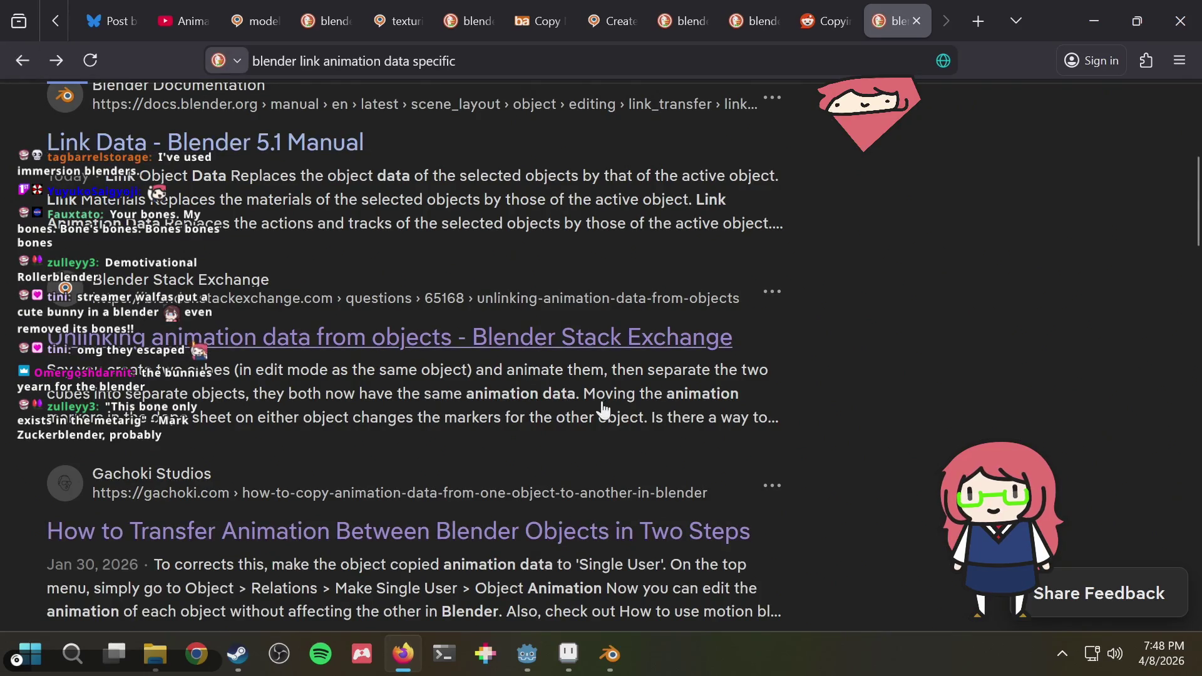
scroll(602, 410, "down", 3)
scroll(732, 416, "down", 1)
scroll(838, 416, "down", 1)
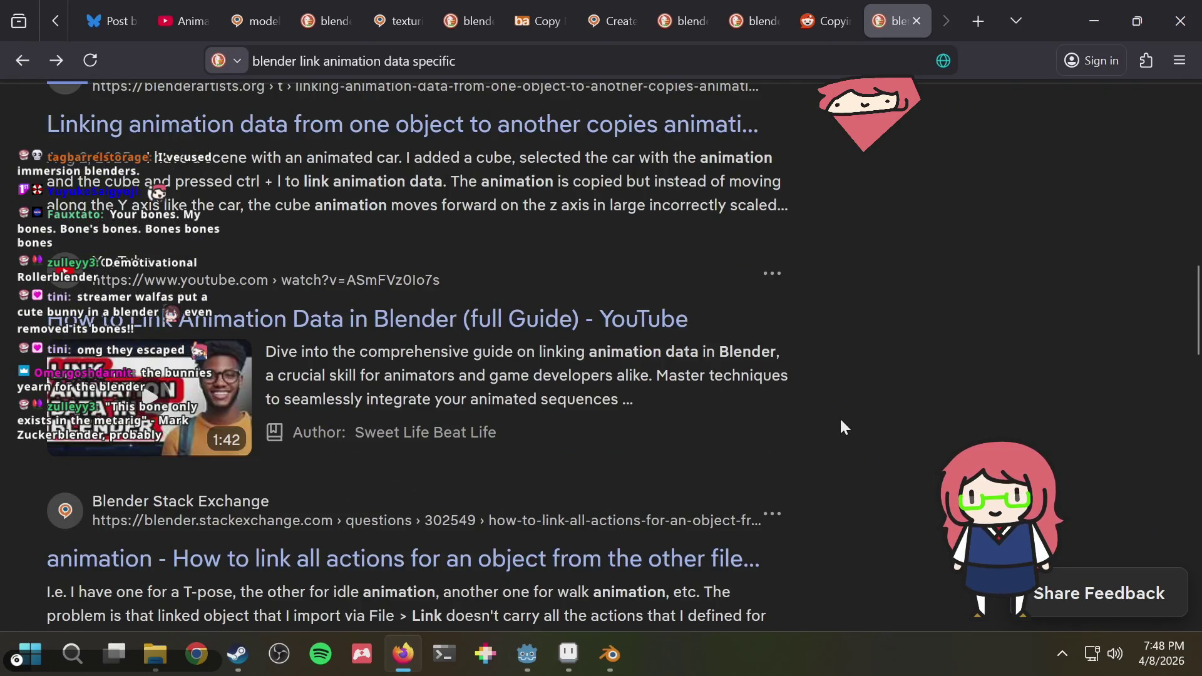
scroll(839, 426, "down", 1)
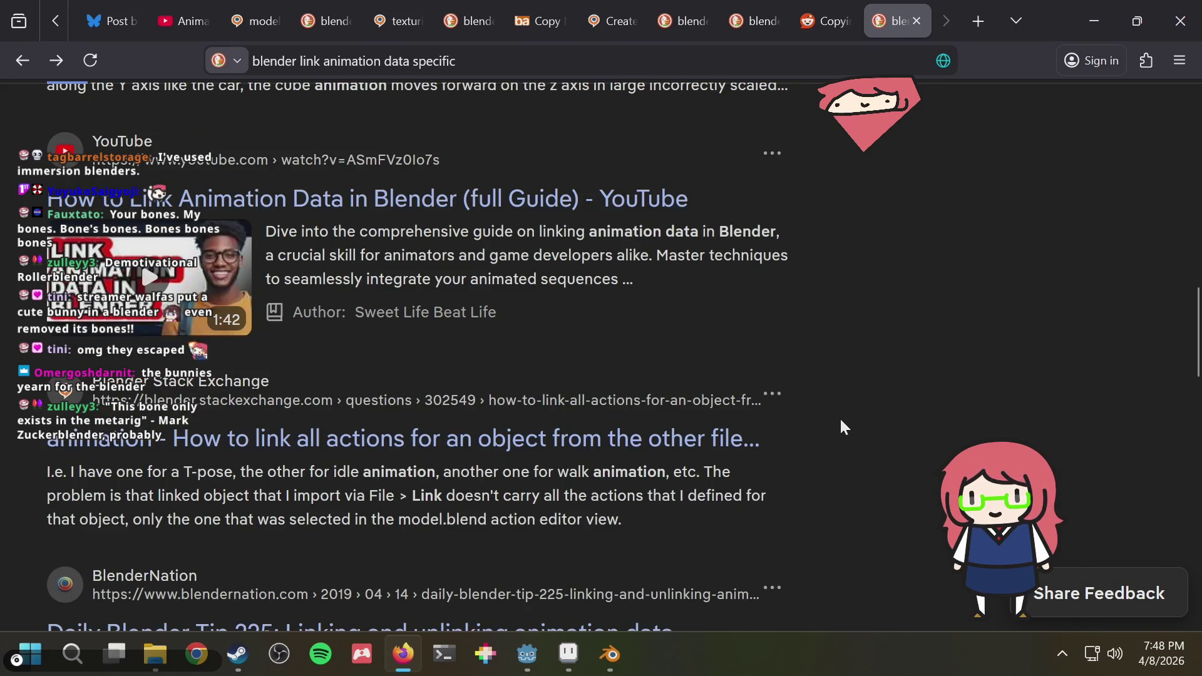
scroll(839, 426, "down", 1)
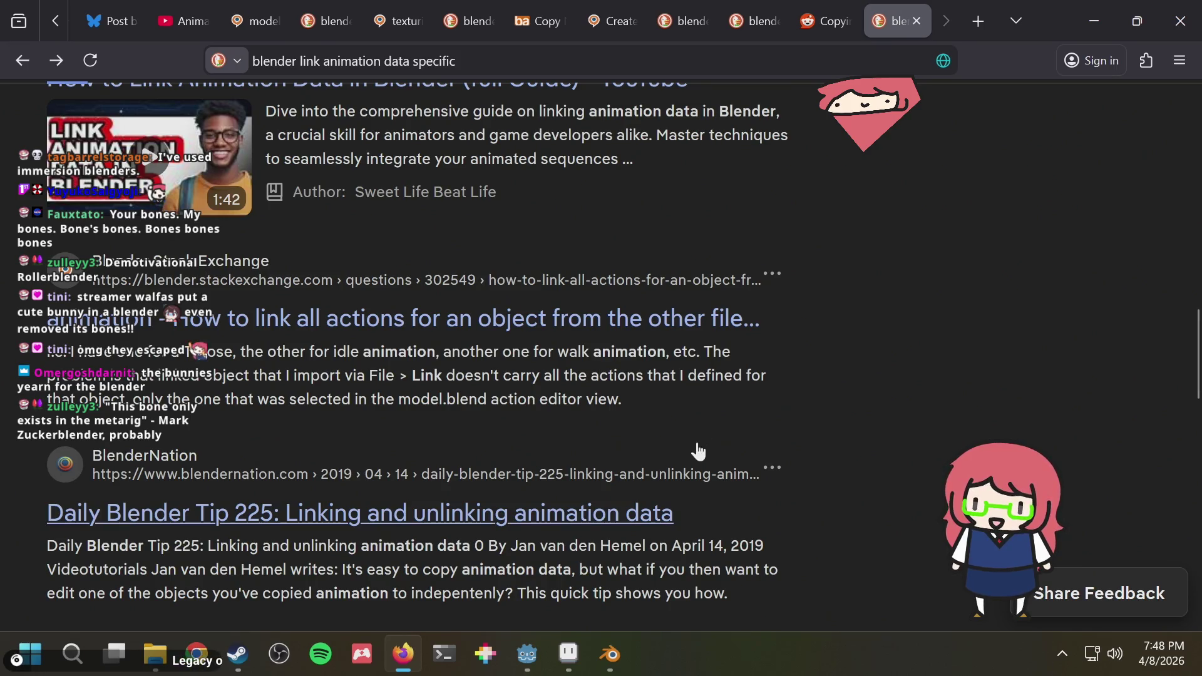
Open the BlenderNation linking/unlinking tip and find its 'unlink' mentions.
left_click(611, 515)
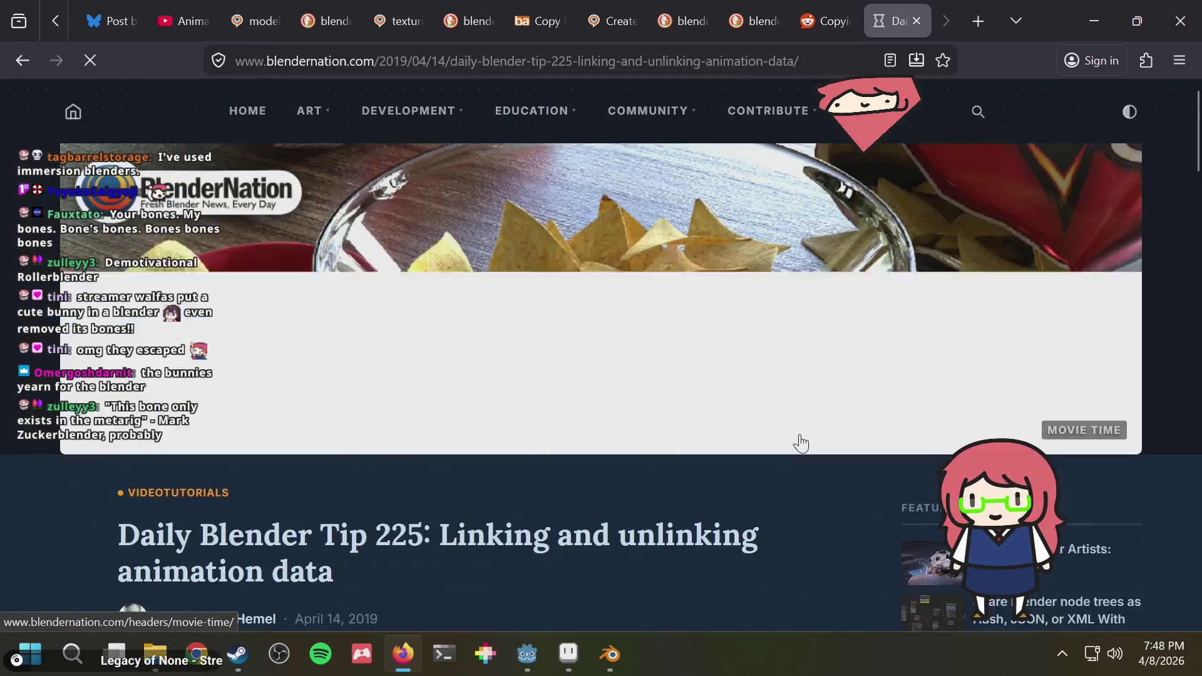
scroll(796, 432, "down", 2)
scroll(796, 433, "down", 3)
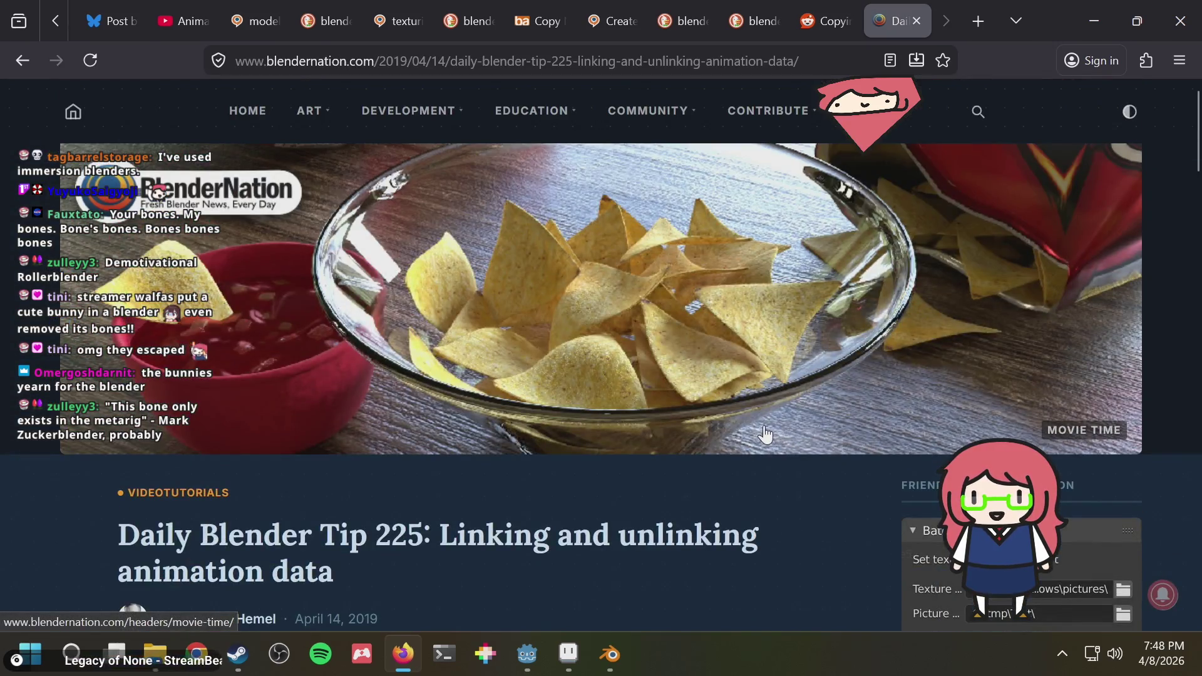
scroll(762, 427, "down", 2)
scroll(763, 430, "down", 5)
scroll(762, 432, "down", 3)
key("ctrl+f")
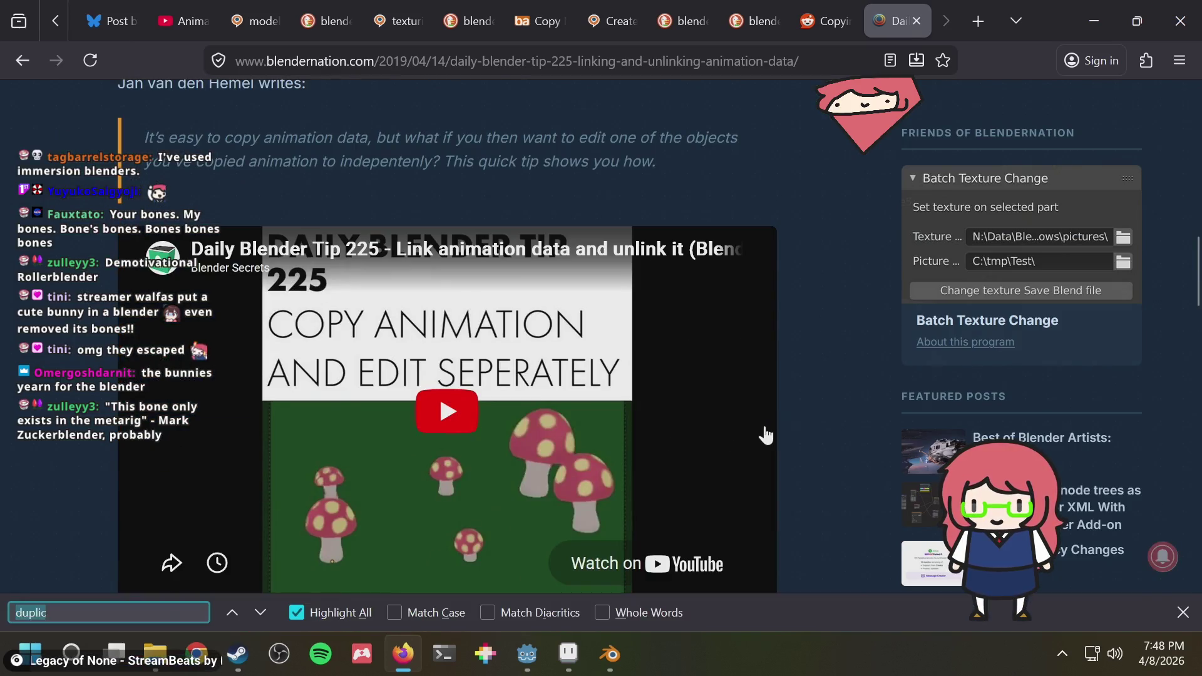
type("unlink")
key("Return")
key("Return")
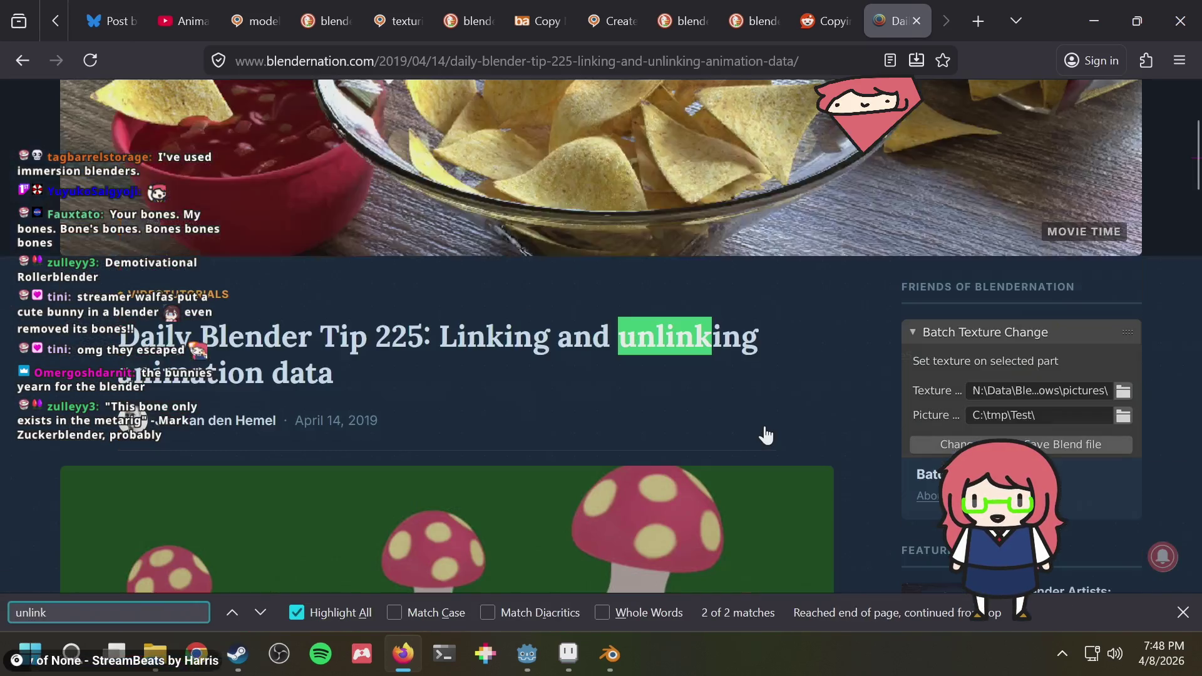
key("Return")
key("Escape")
scroll(873, 218, "down", 5)
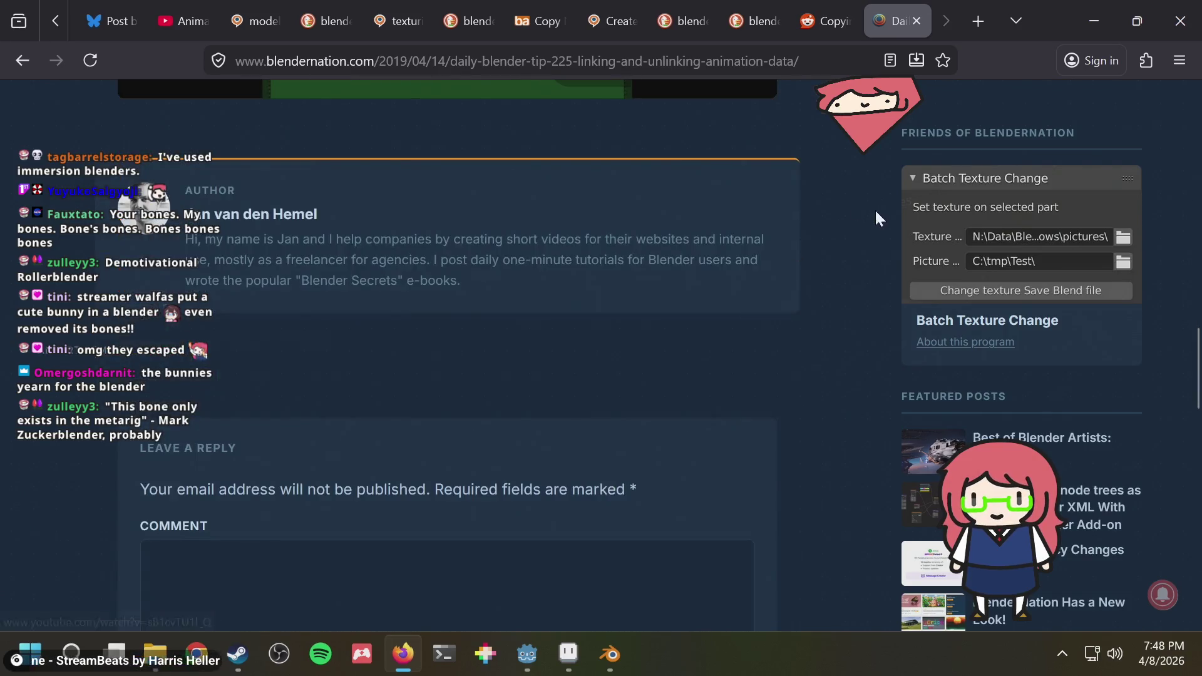
Find 'what if you' in the article, reach the embedded video, and switch back to Blender.
key("ctrl+f")
type("what if you")
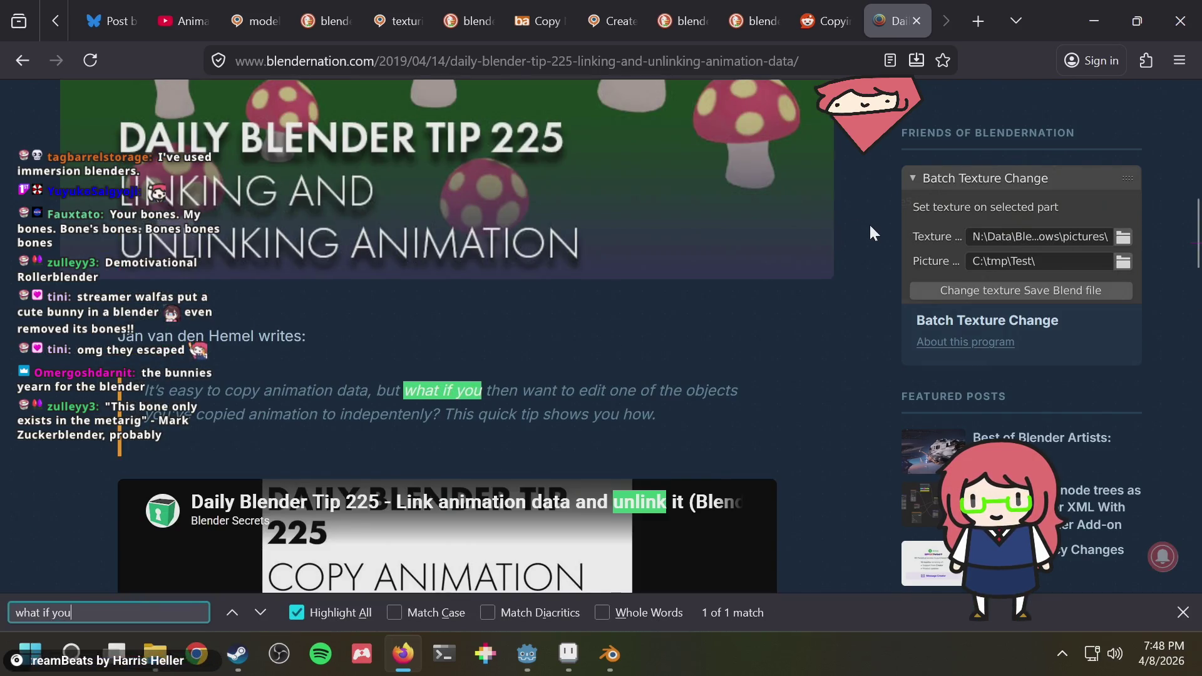
key("Escape")
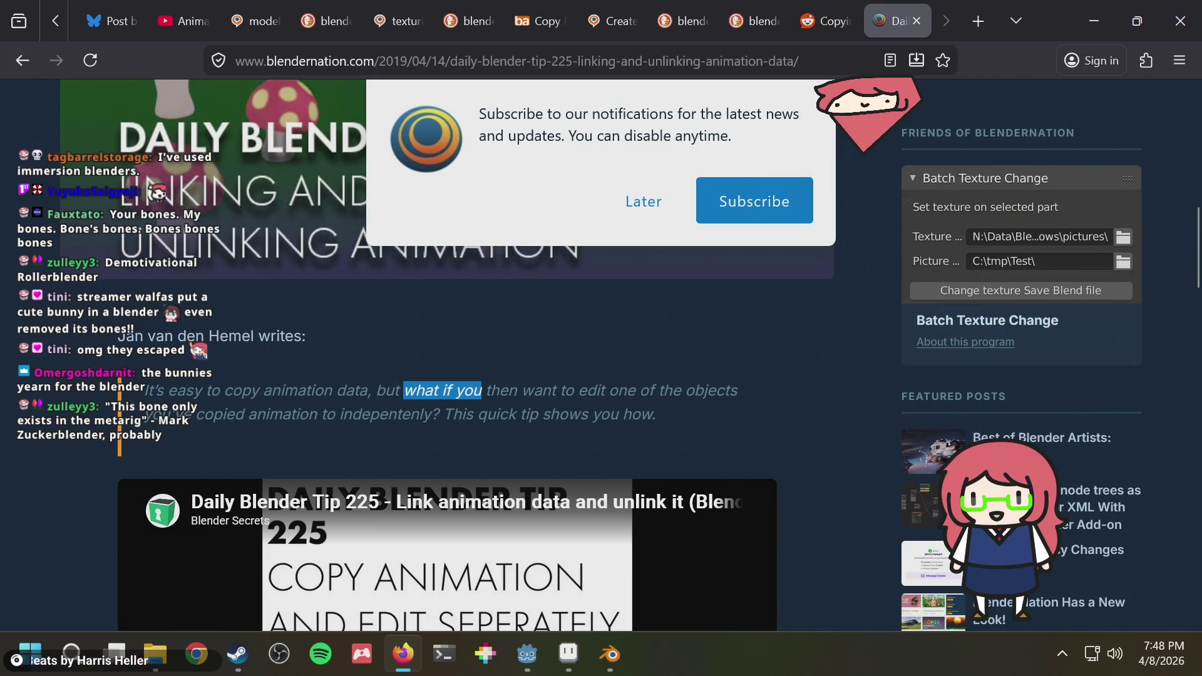
scroll(658, 385, "down", 2)
scroll(662, 380, "down", 1)
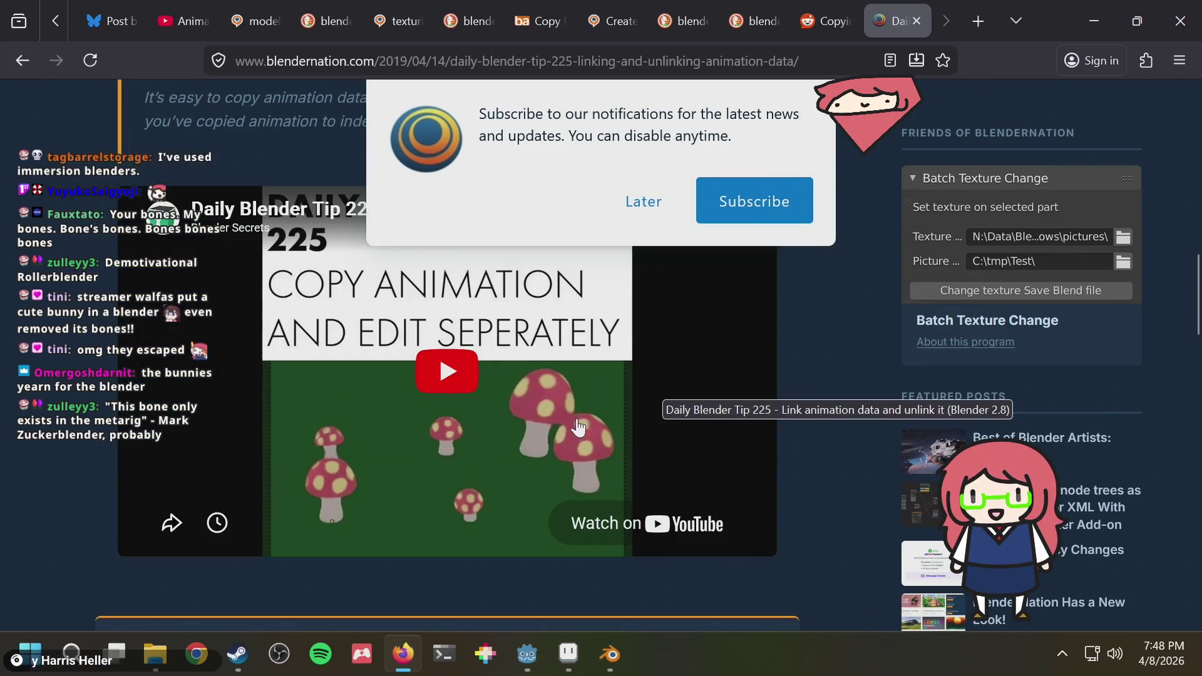
key("alt+Tab")
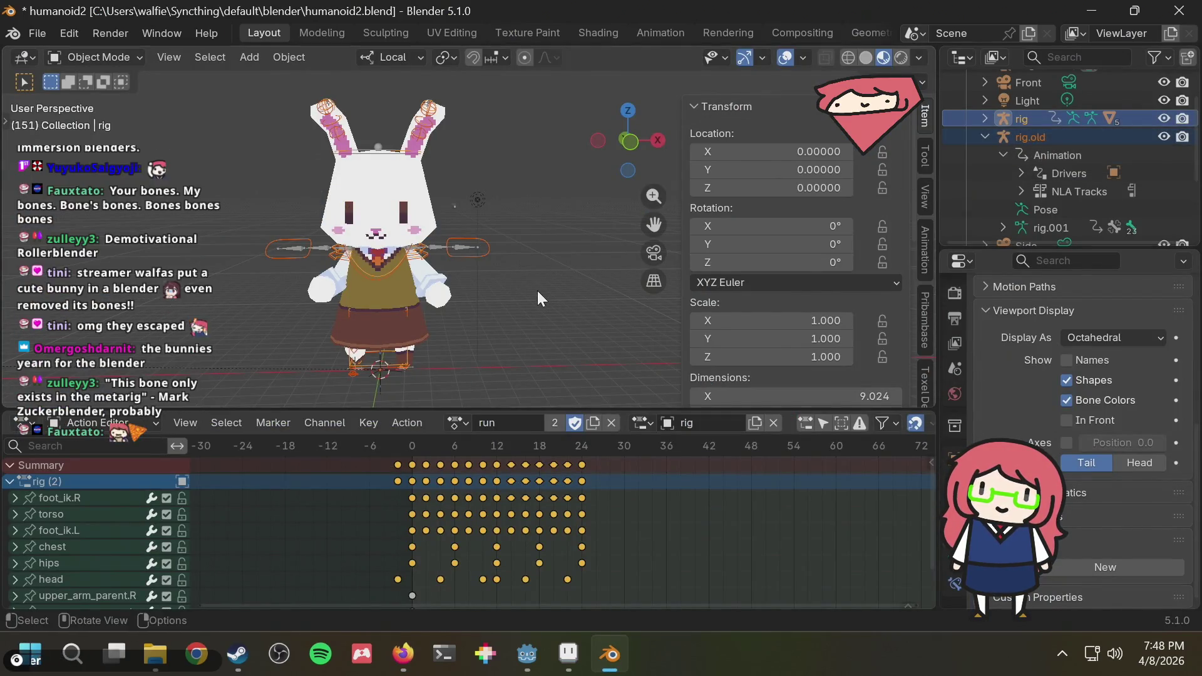
Bring up the Link/Transfer Data menu (Ctrl+L) over the rabbit rig scene.
key("ctrl+l")
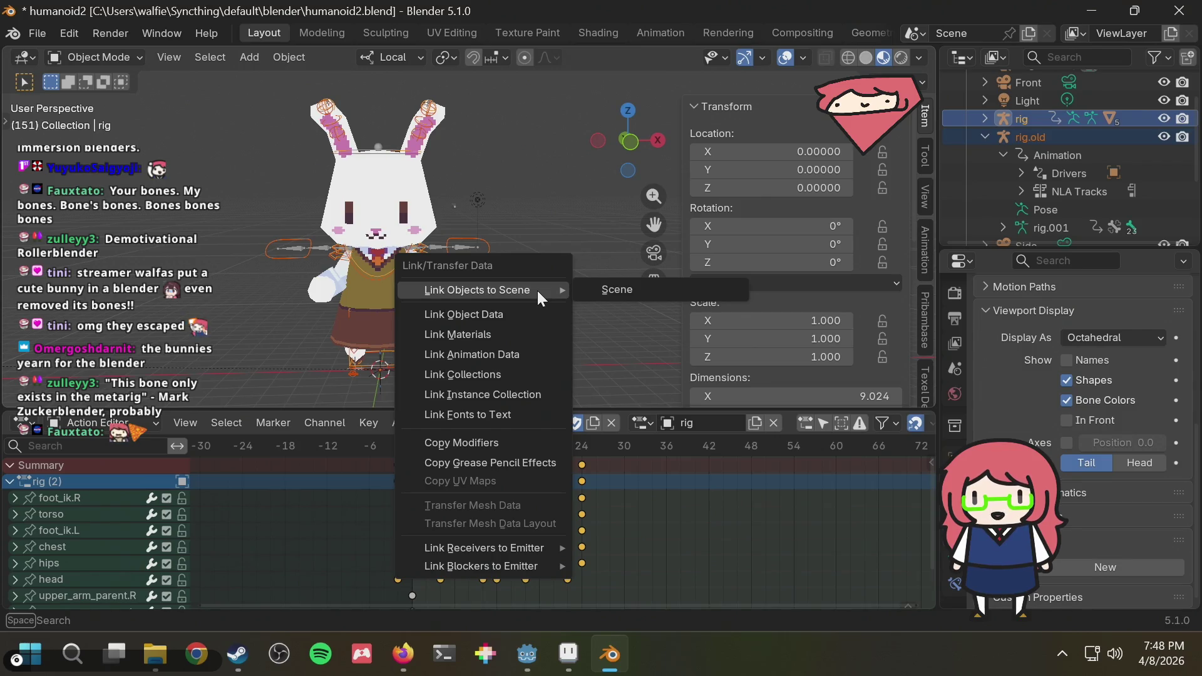
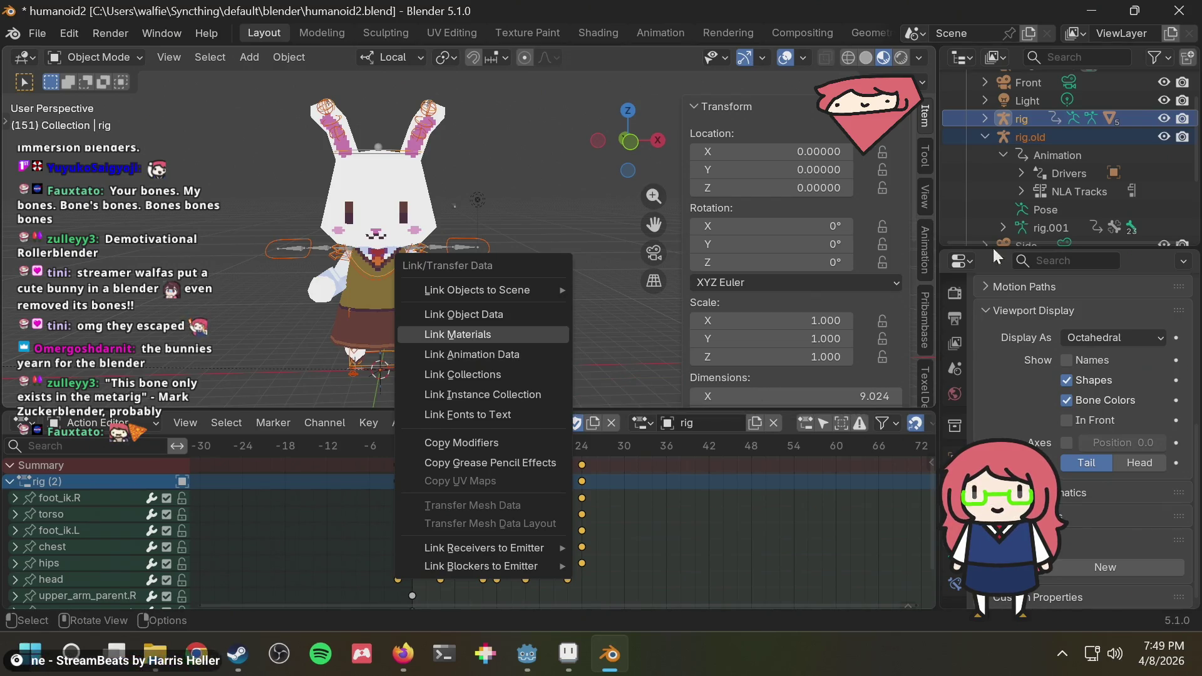
Select rig.old's NLA Tracks entry in the Outliner and check its context options.
left_click(1021, 173)
left_click(1019, 172)
left_click(1059, 196)
right_click(1059, 194)
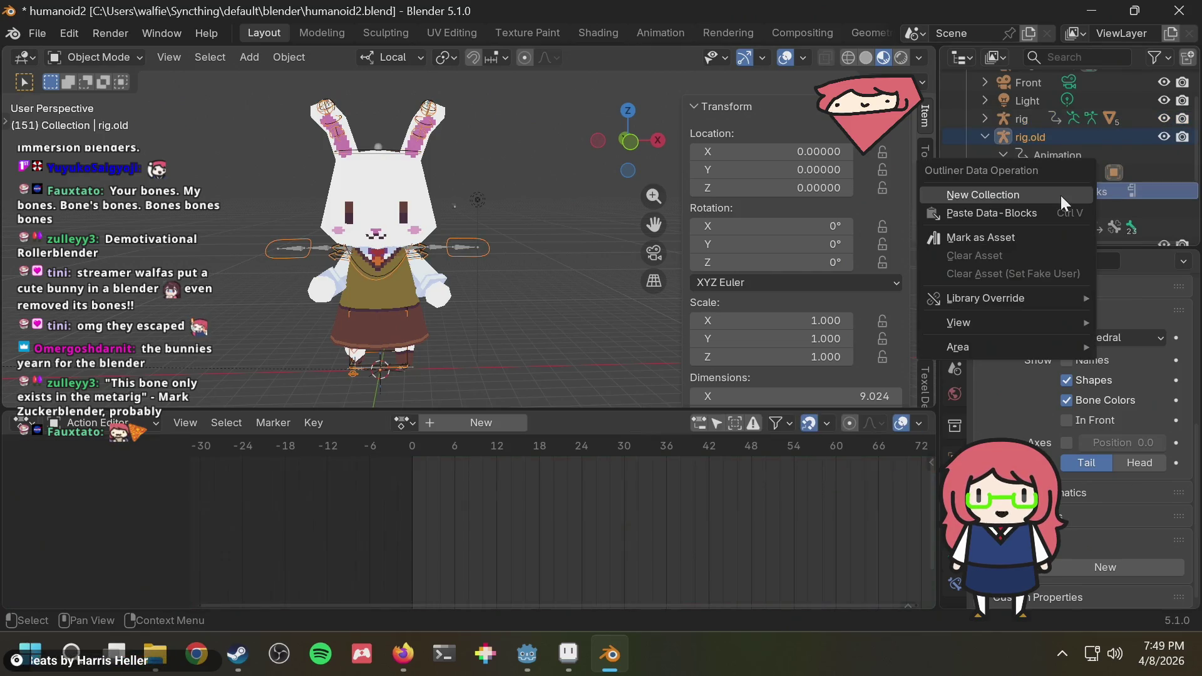
left_click(1091, 191)
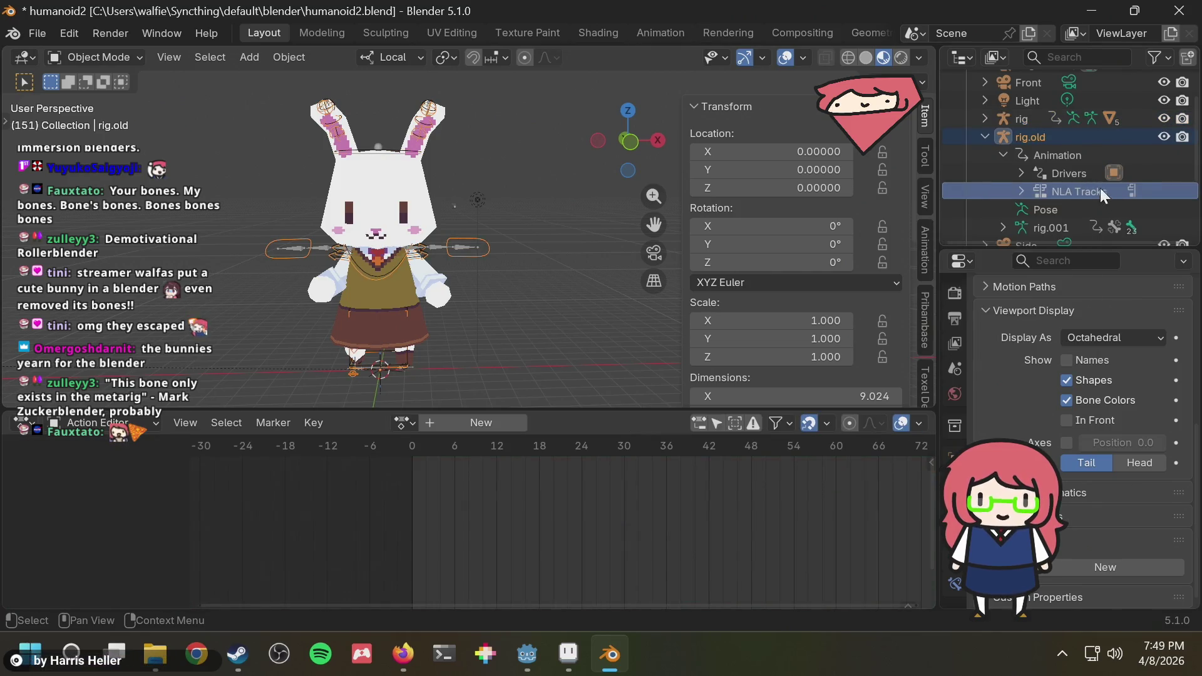
Expand NLA Tracks and select the walk, run and NlaTrack tracks together.
left_click(1021, 191)
left_click(1058, 211)
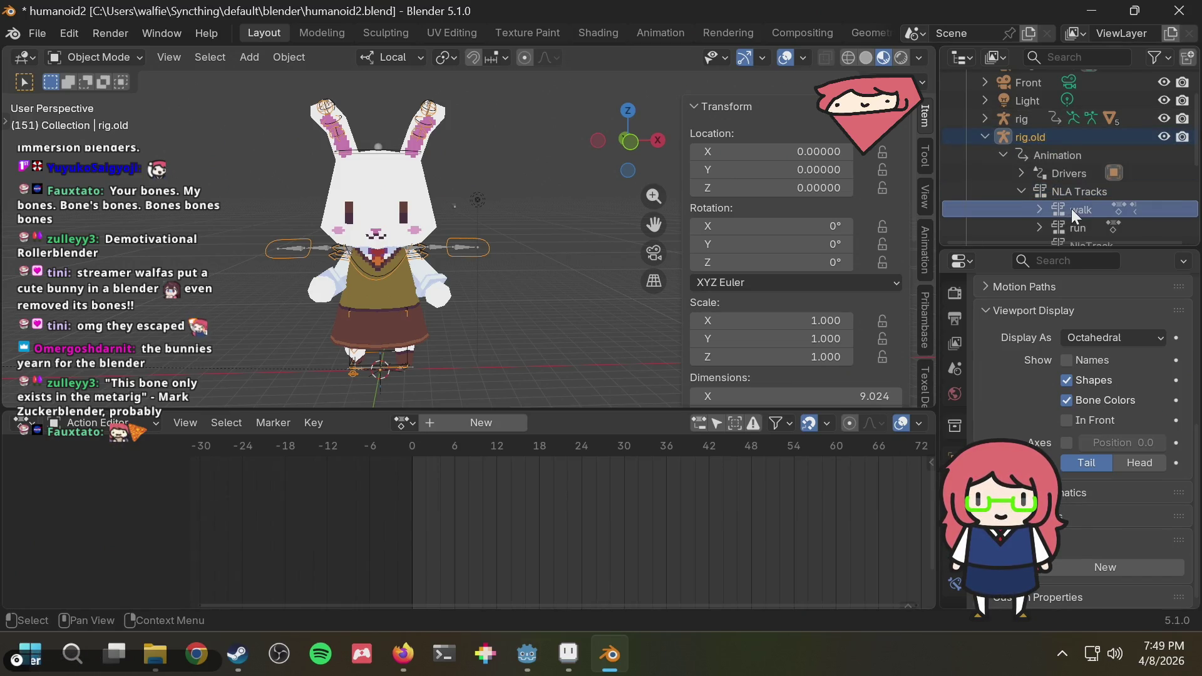
scroll(1072, 208, "down", 2)
left_click(1071, 207, "ctrl")
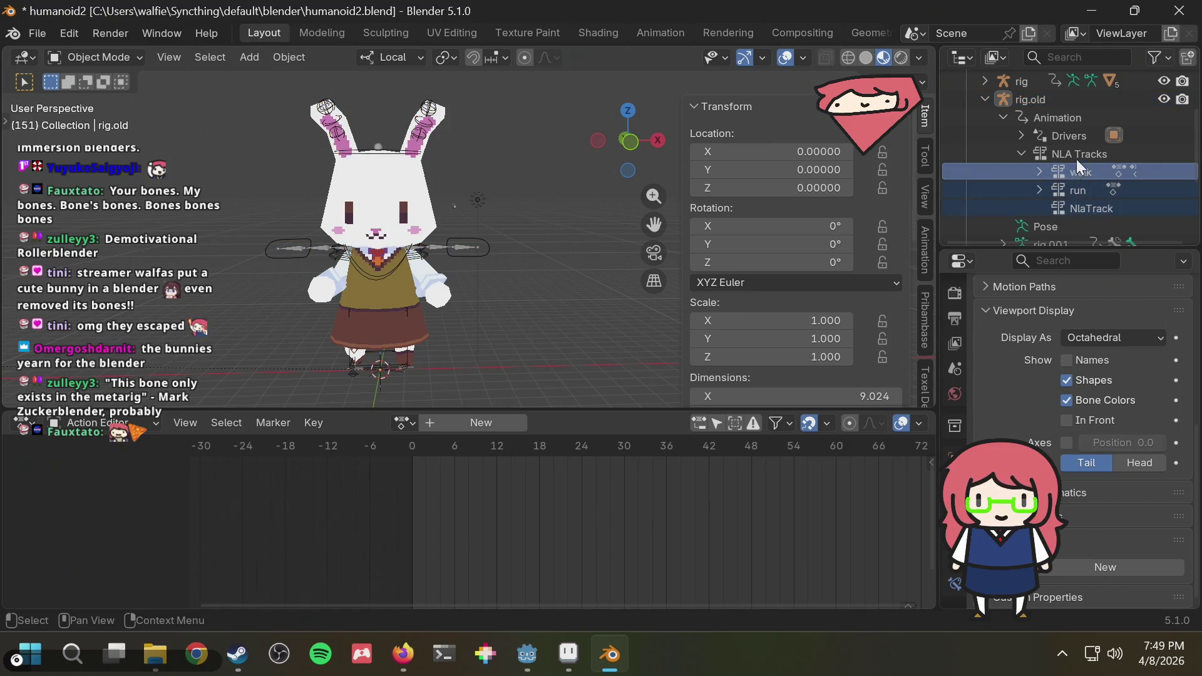
right_click(1073, 172)
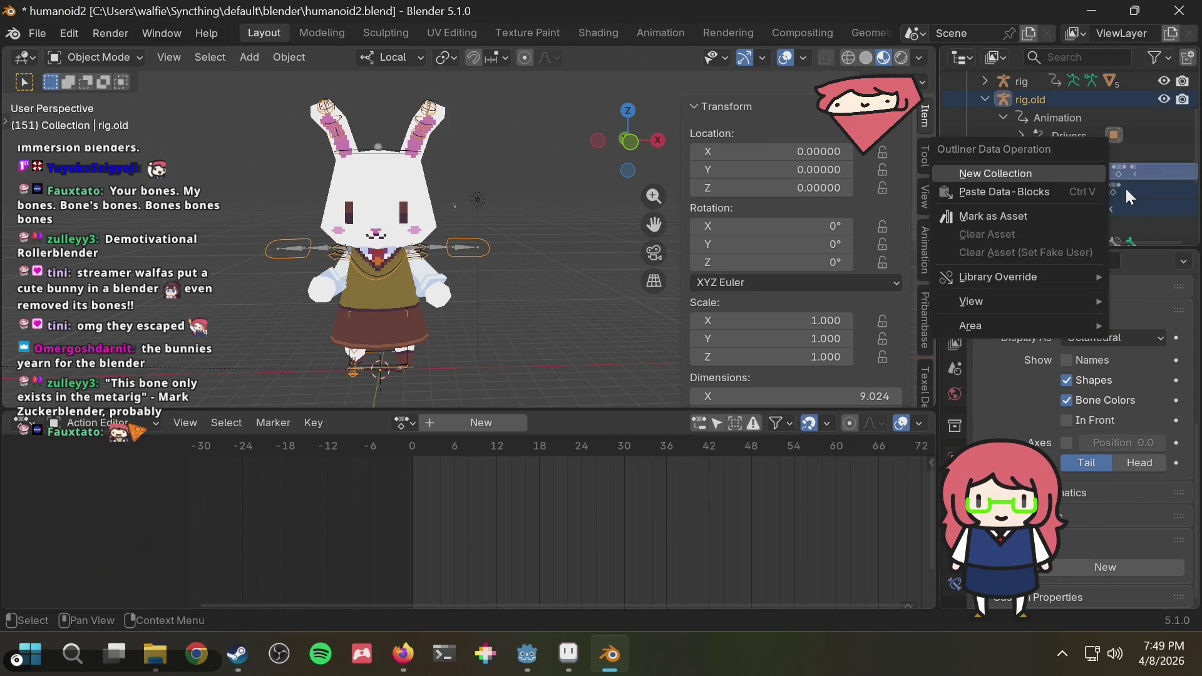
key("Escape")
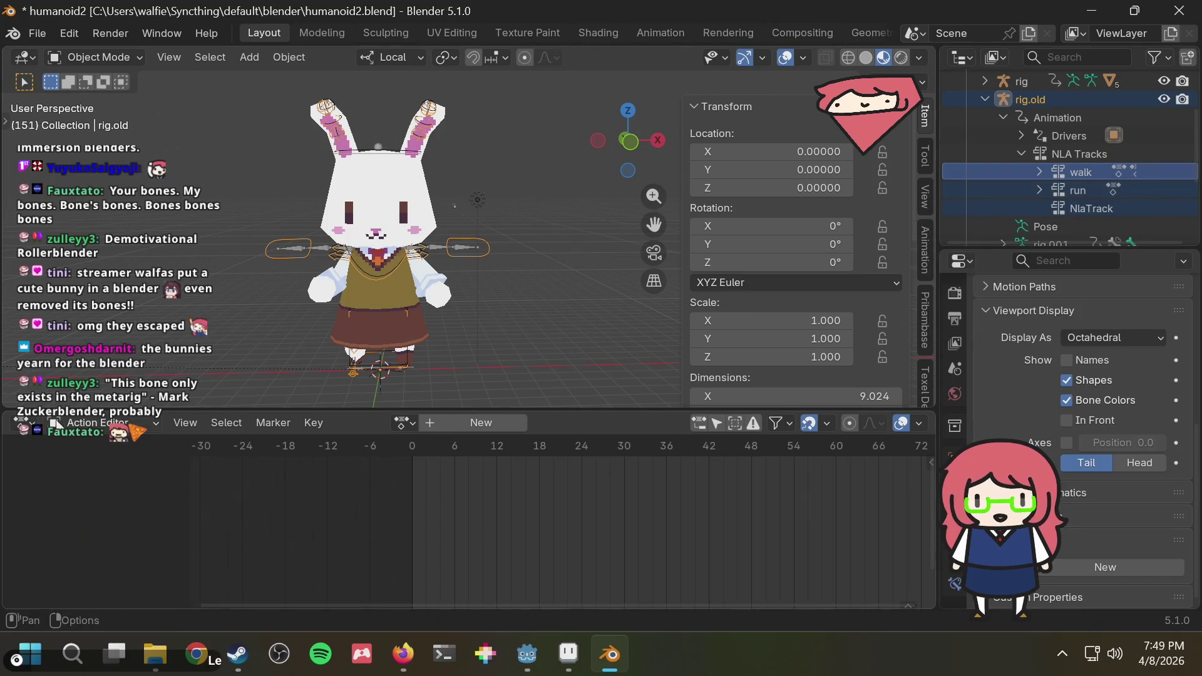
left_click(94, 423)
left_click(21, 423)
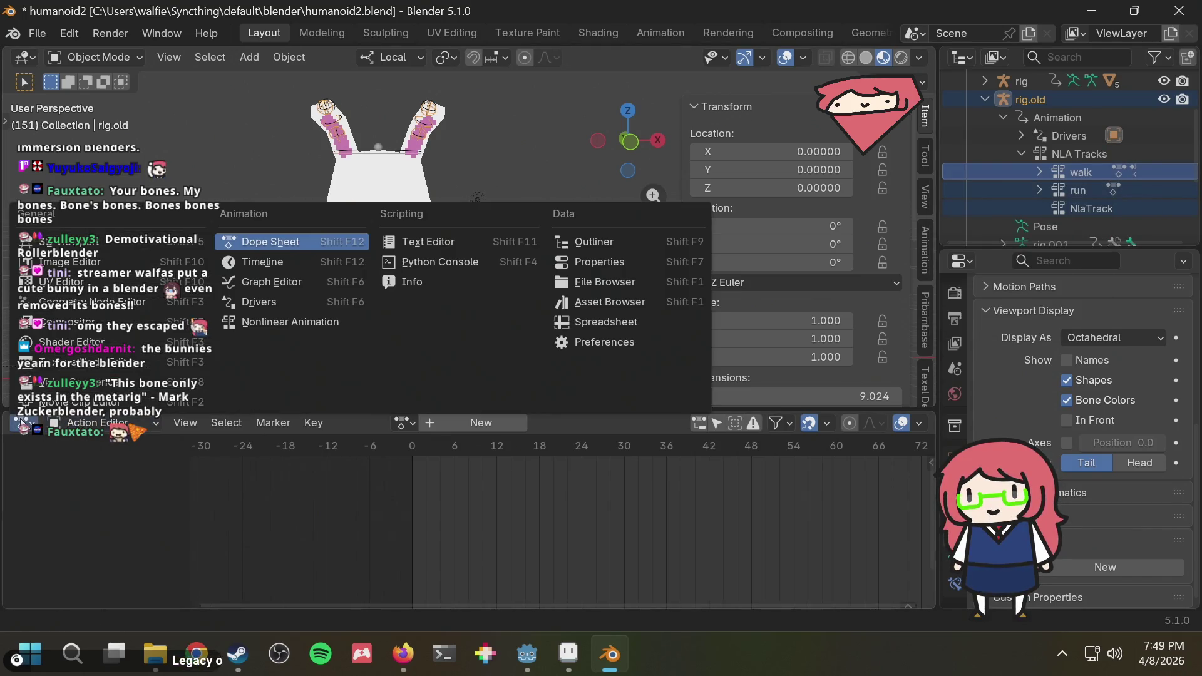
Switch to the Nonlinear Animation editor and select rig.old's walk, run and walk.001 strips.
left_click(334, 319)
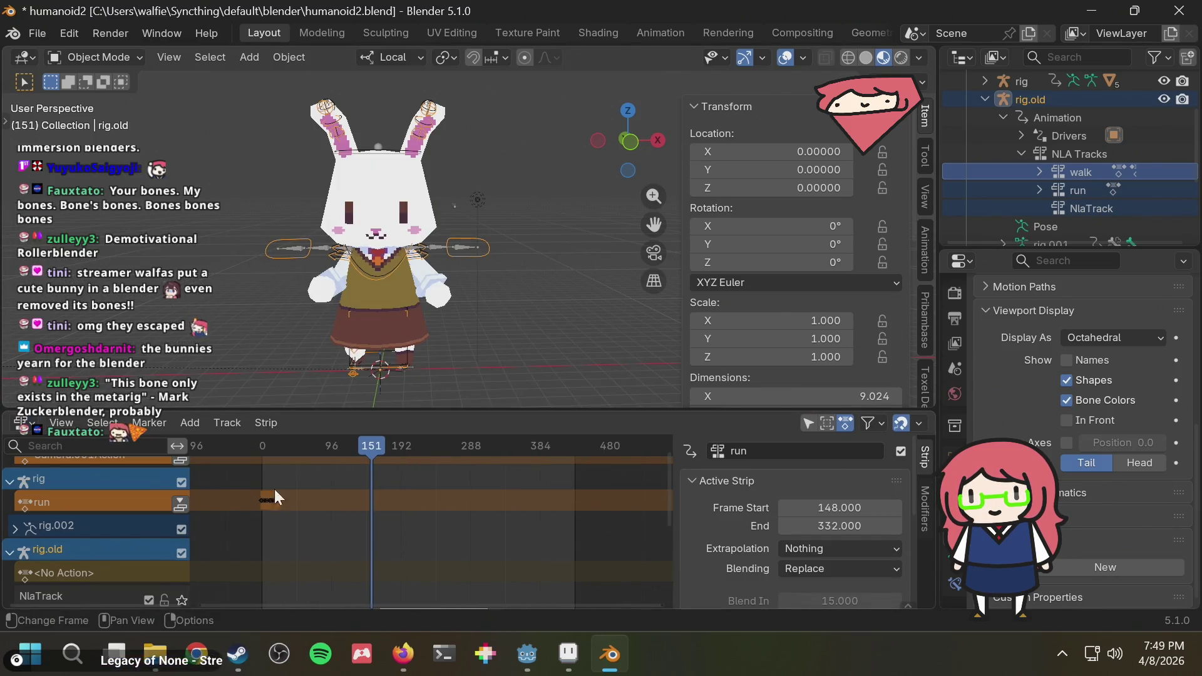
scroll(122, 548, "down", 3)
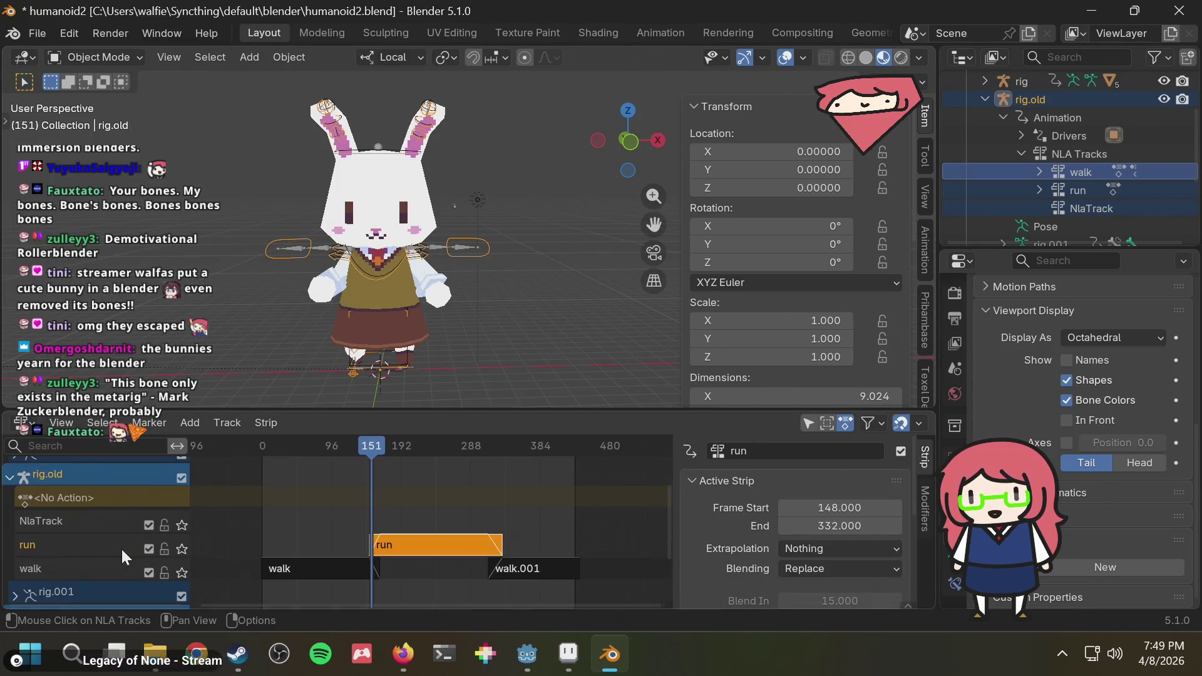
left_click(317, 567)
left_click(390, 549, "shift")
left_click(529, 566, "shift")
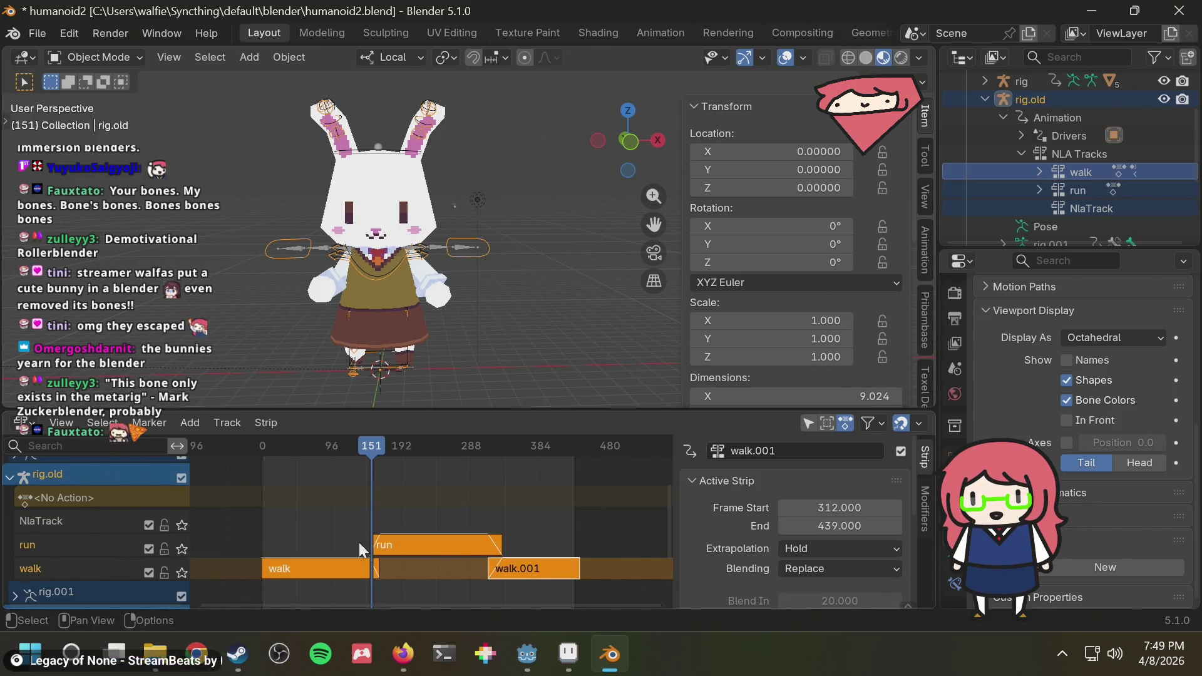
scroll(359, 542, "up", 1)
right_click(67, 558)
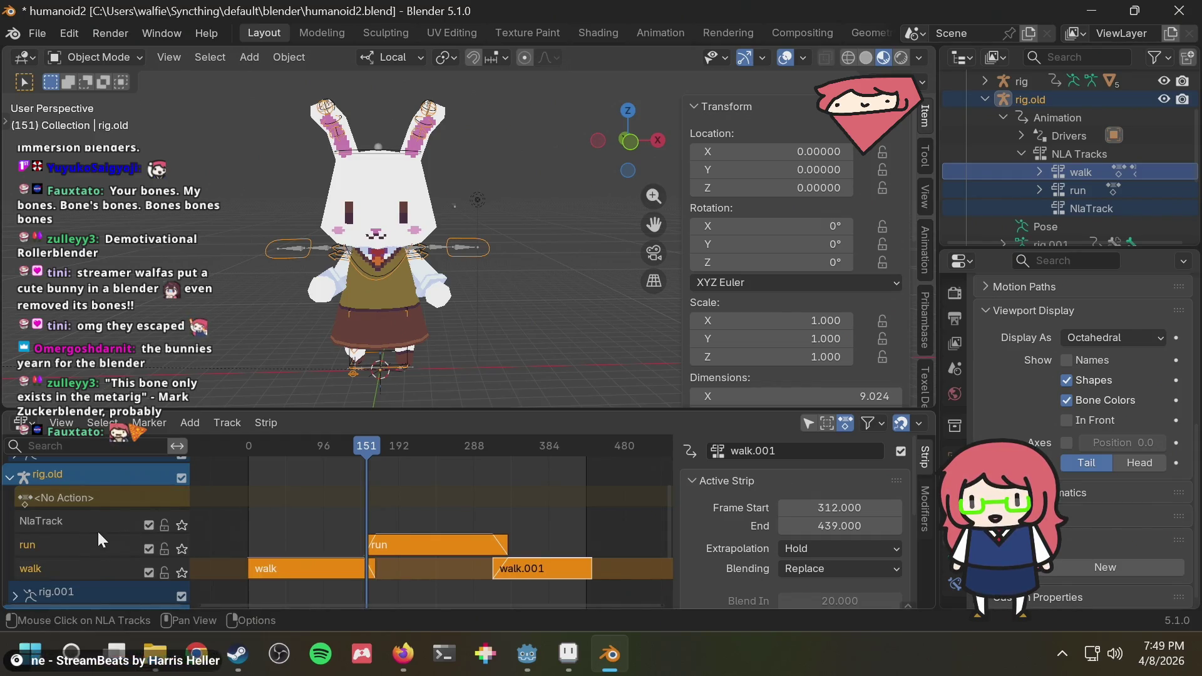
Pan the track list to reveal the rig and rig.002 tracks and deselect the strips.
middle_click_drag(405, 508, 348, 570)
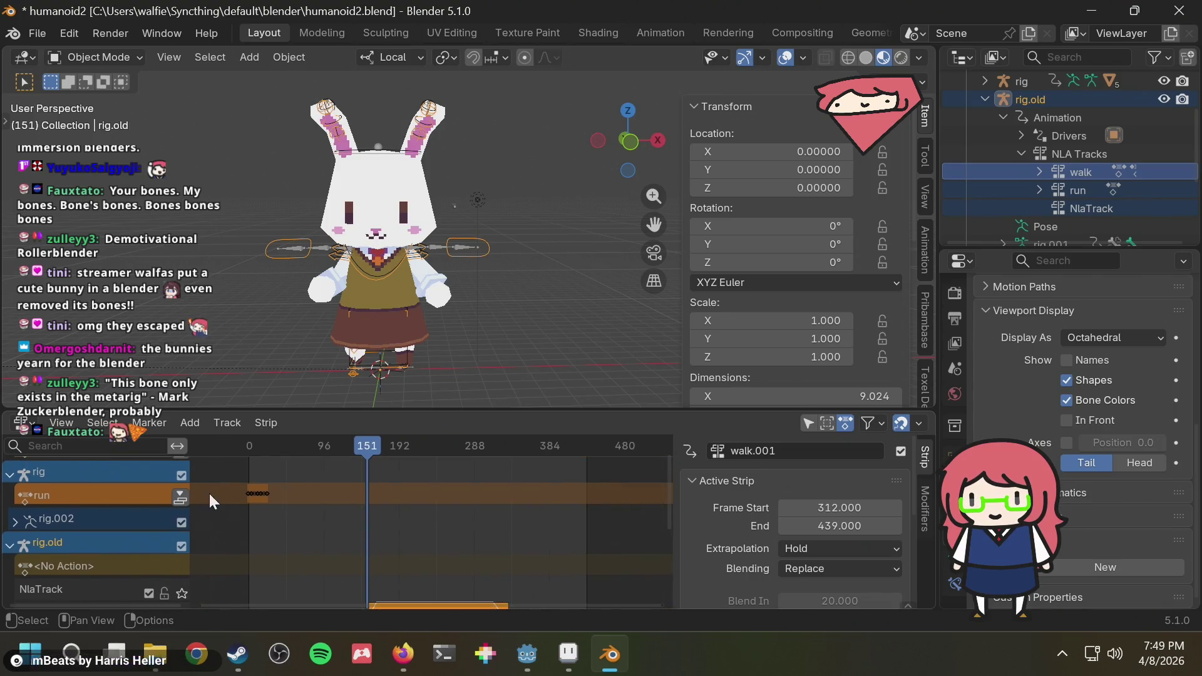
left_click(251, 498)
middle_click_drag(411, 518, 376, 464)
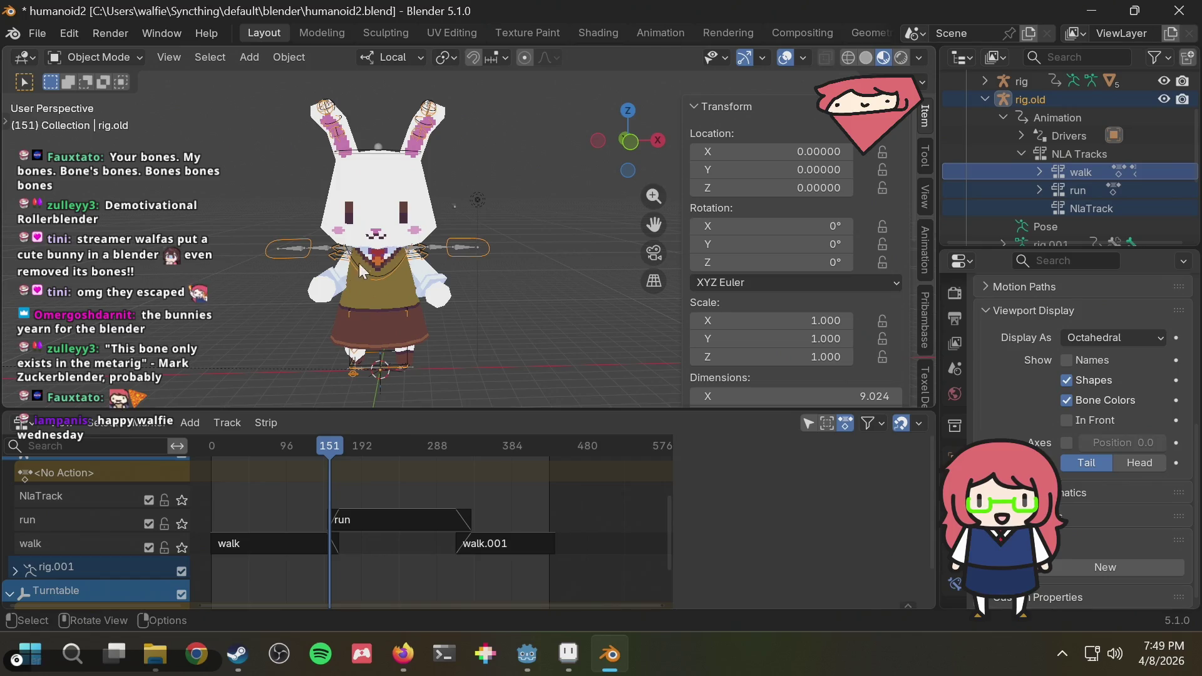
right_click(487, 182)
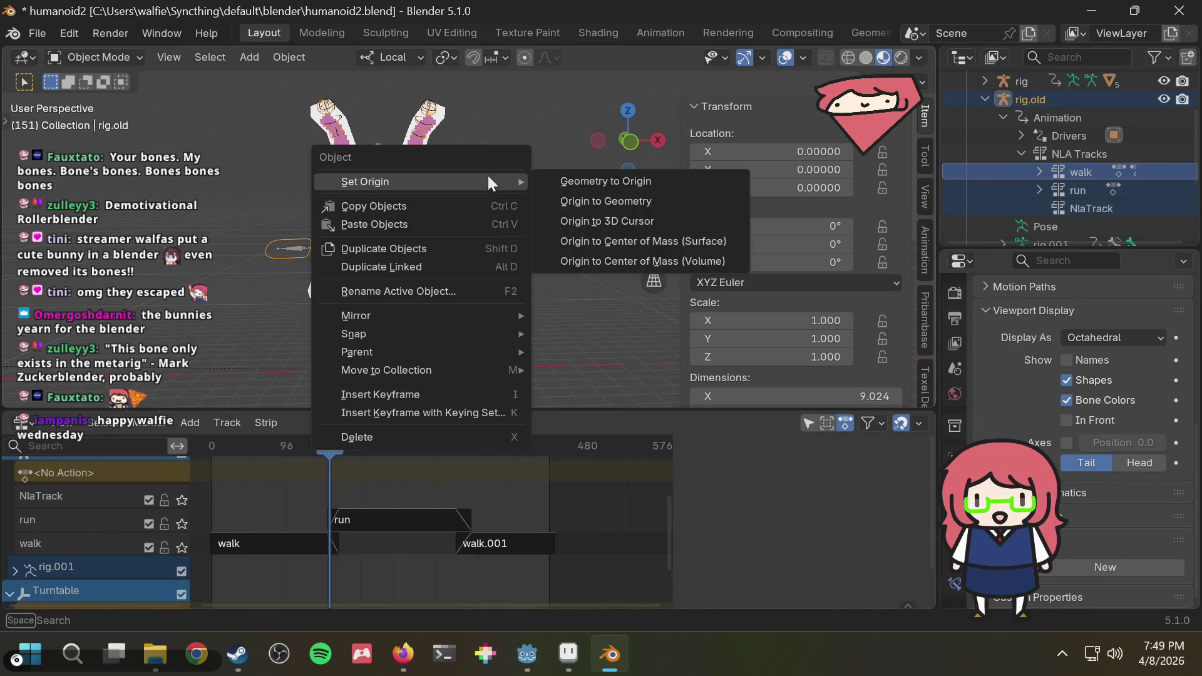
key("Escape")
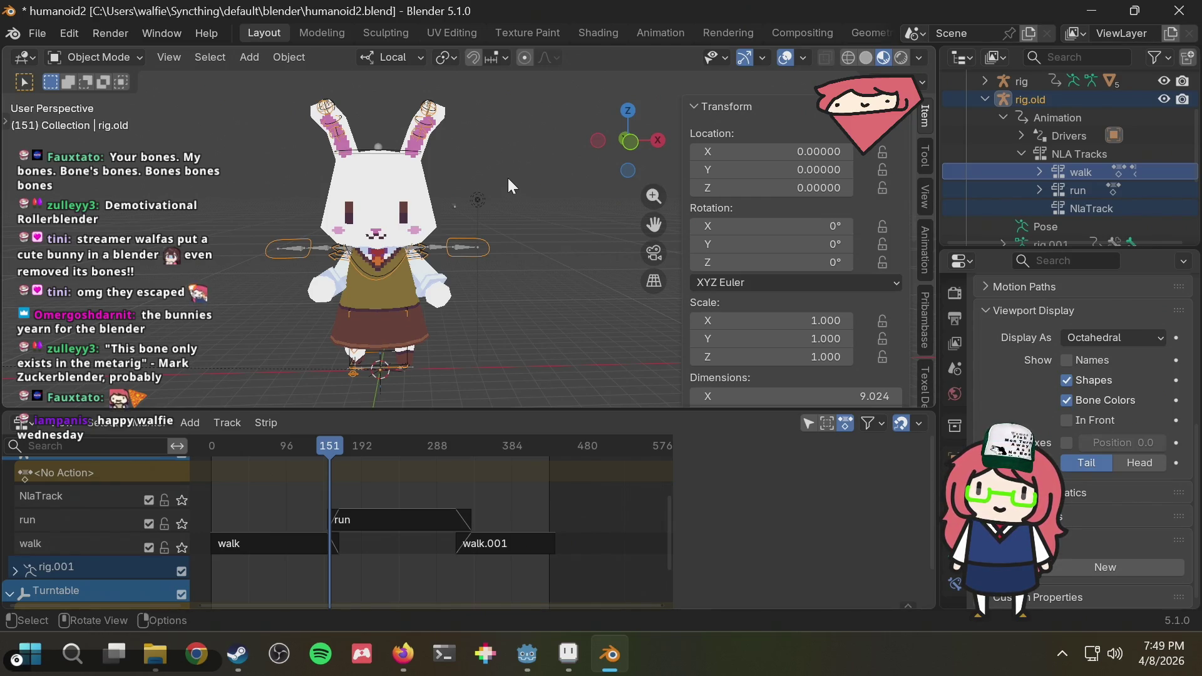
key("ctrl+l")
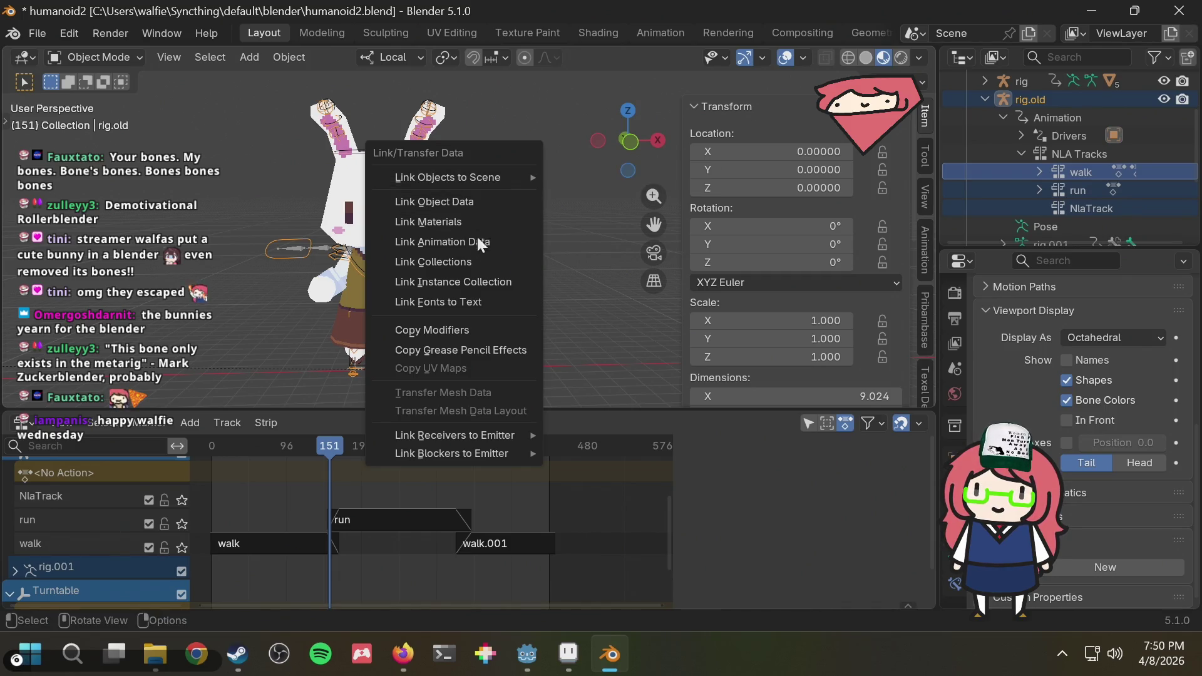
left_click(464, 243)
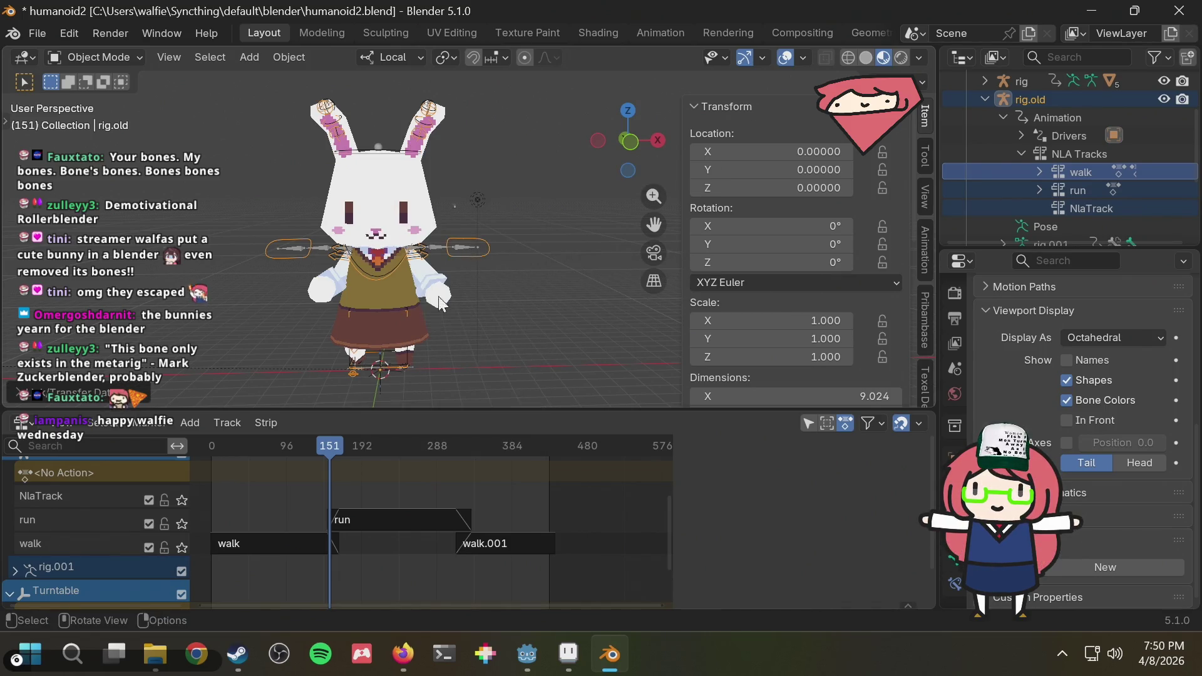
scroll(335, 516, "down", 1)
mouse_move(367, 557)
middle_mouse_down()
mouse_move(463, 524)
mouse_move(441, 542)
mouse_move(390, 510)
middle_mouse_up()
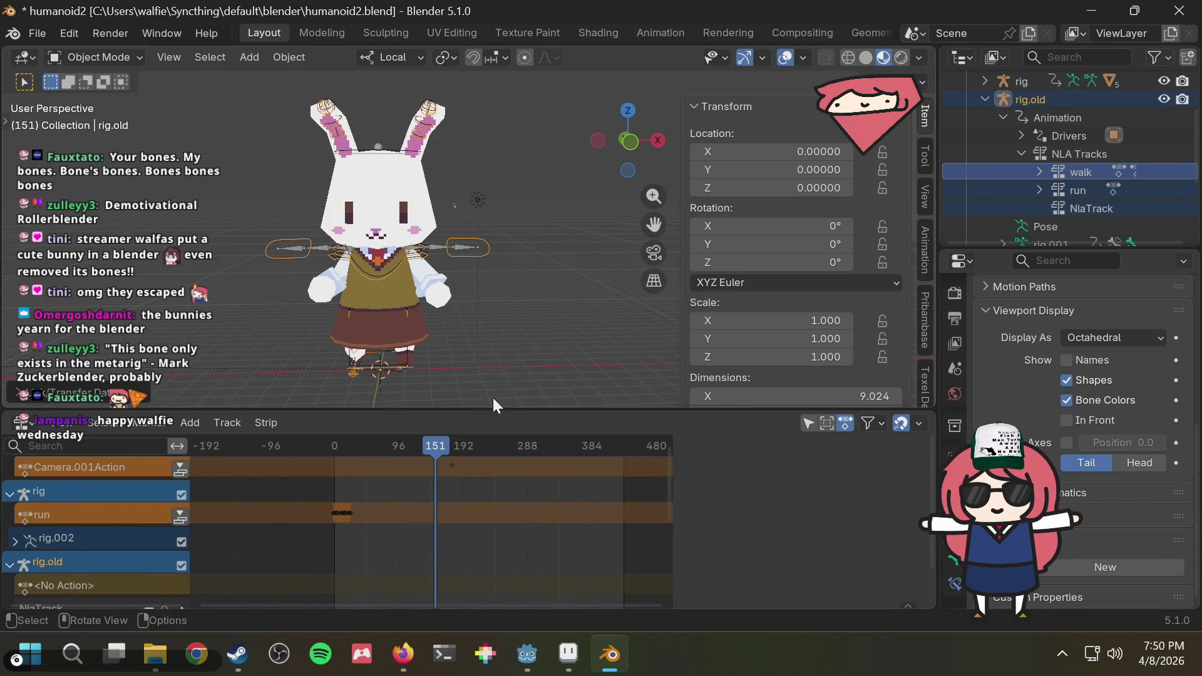
Collapse NLA Tracks, select rig with rig.old and link rig's animation data via Ctrl+L.
left_click(1021, 154)
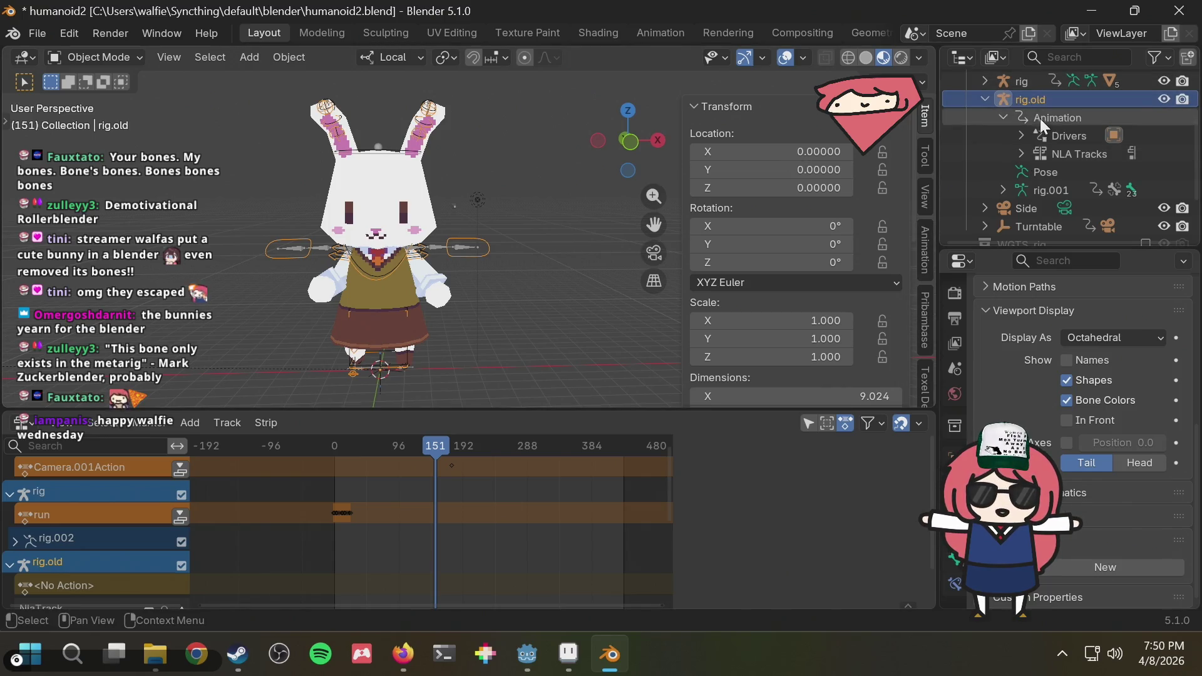
left_click(1027, 84)
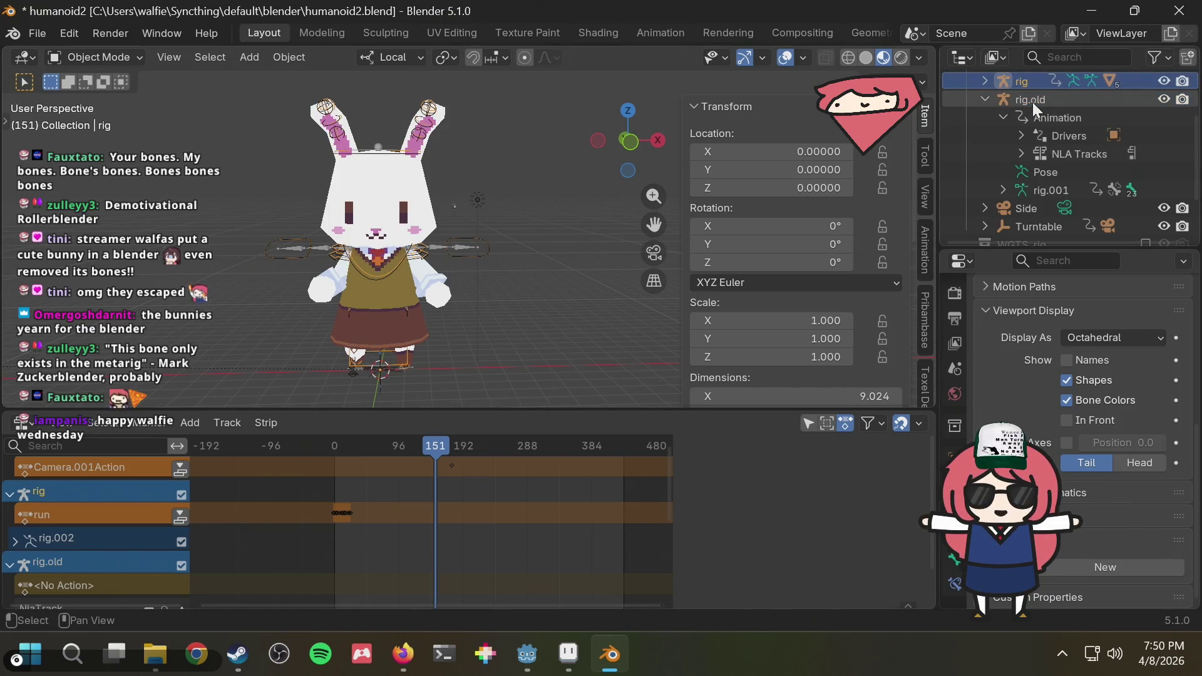
key("ctrl+l")
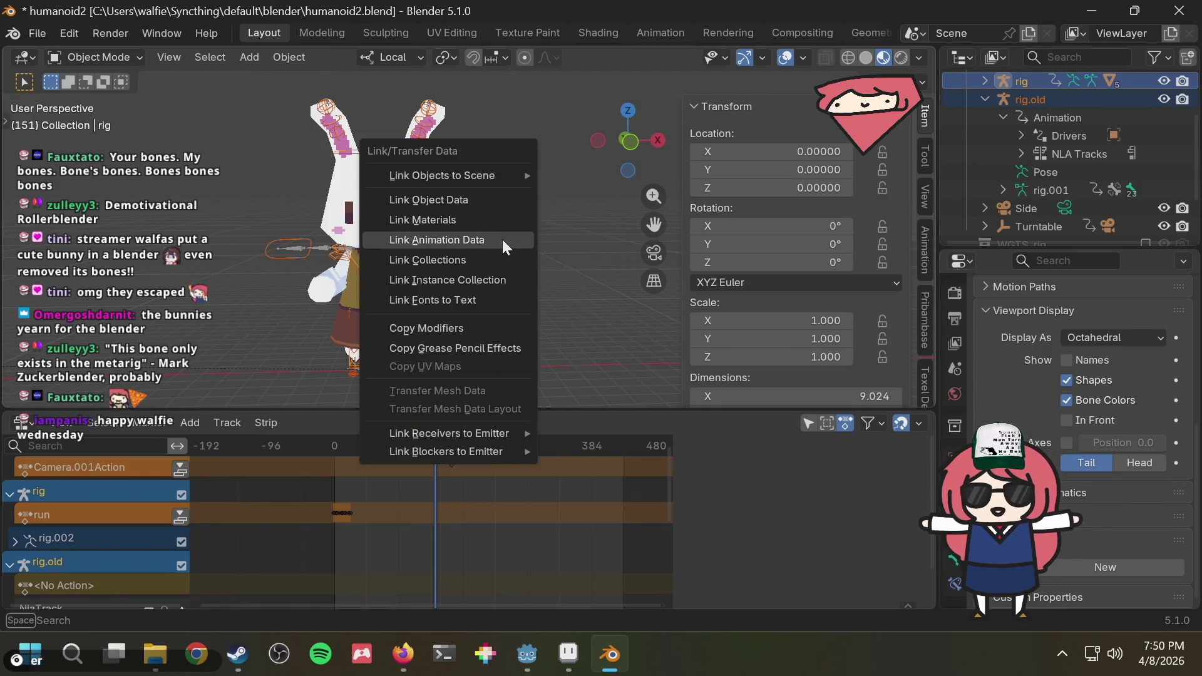
left_click(493, 239)
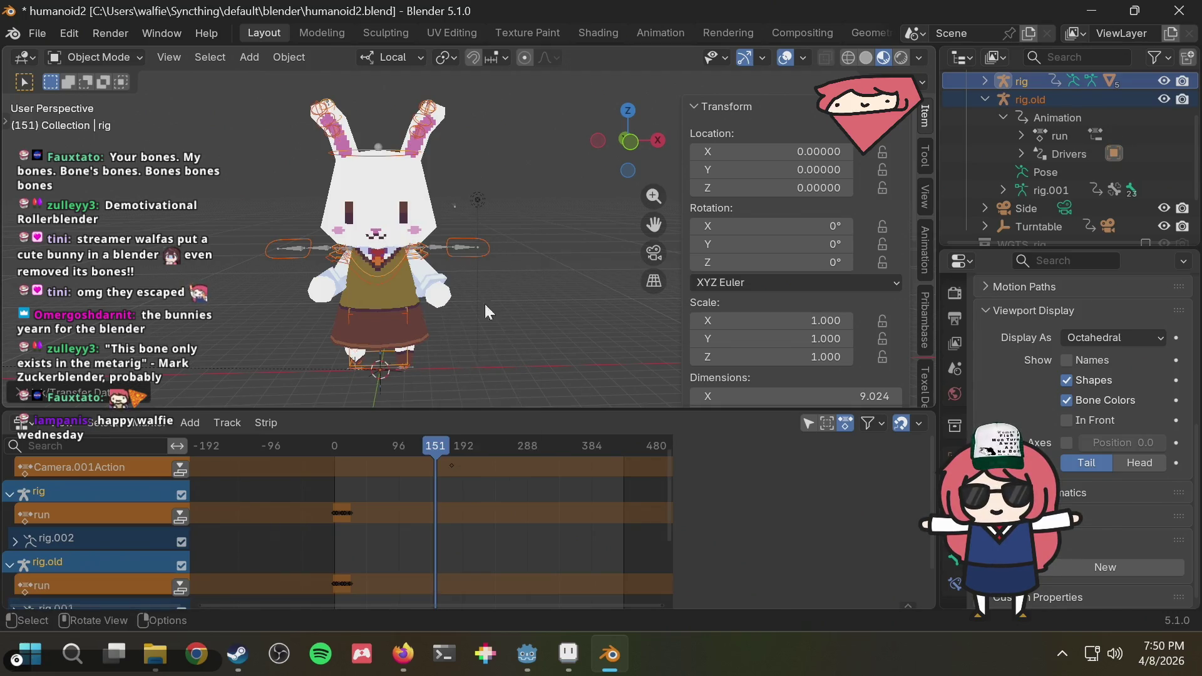
scroll(442, 535, "down", 1)
middle_click_drag(454, 542, 473, 463)
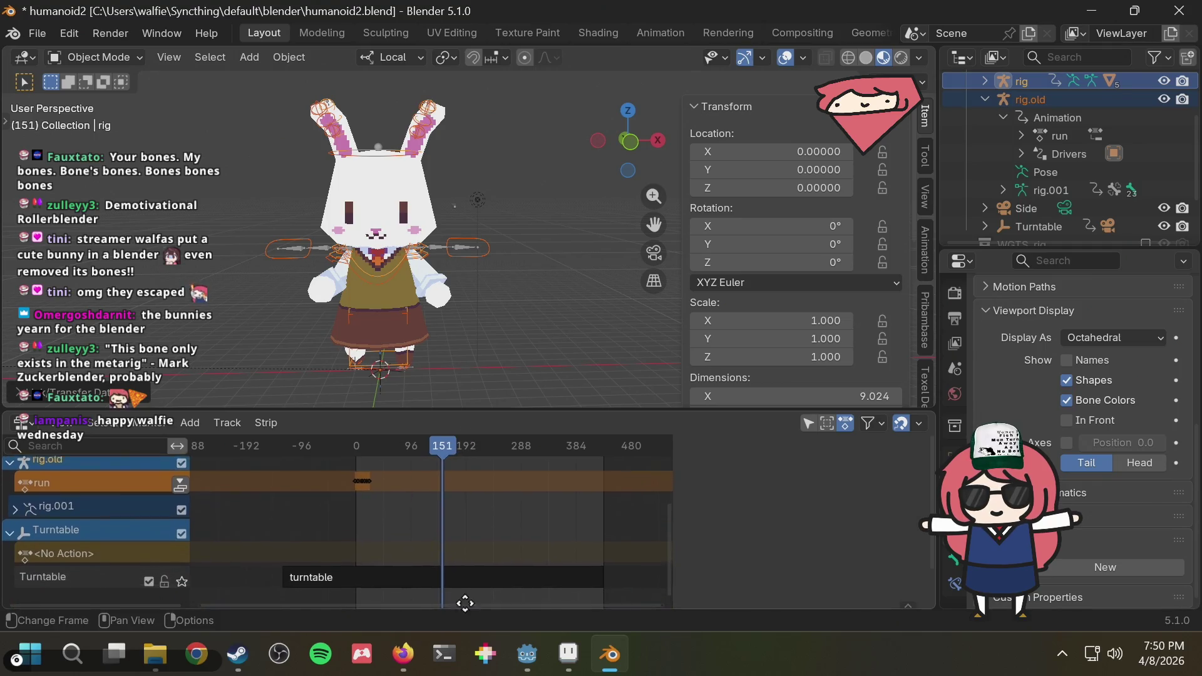
Undo the animation data link and make rig.old the active object again.
key("ctrl+l")
left_click(517, 191)
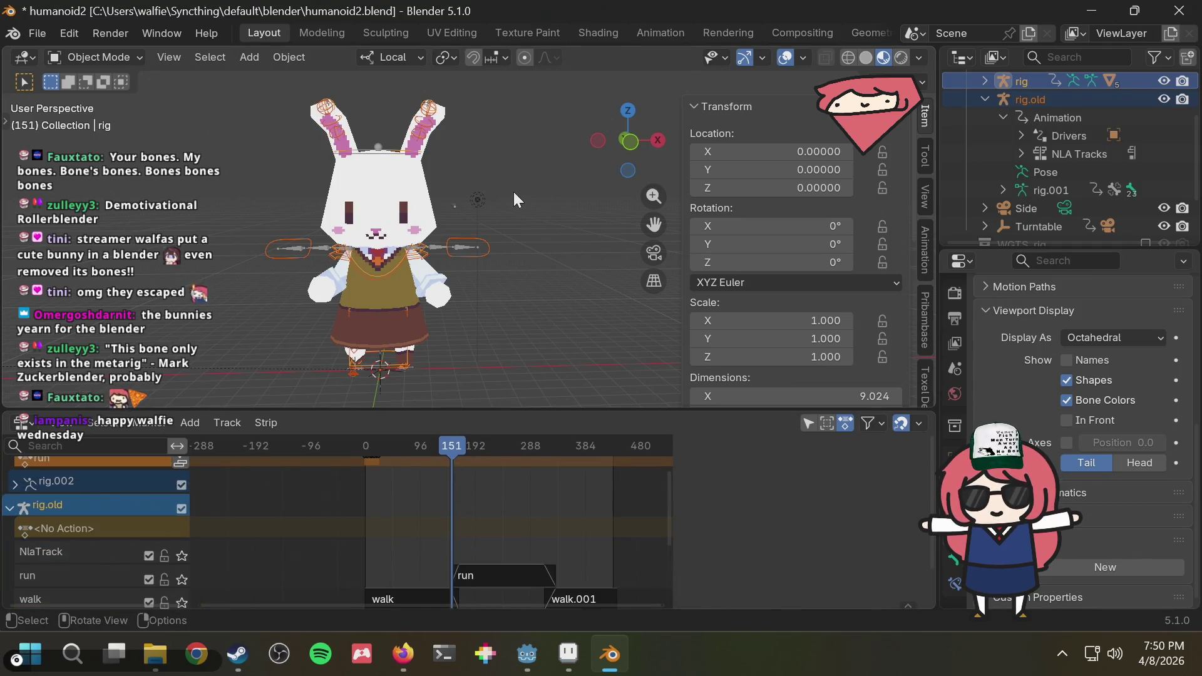
left_click(1075, 95)
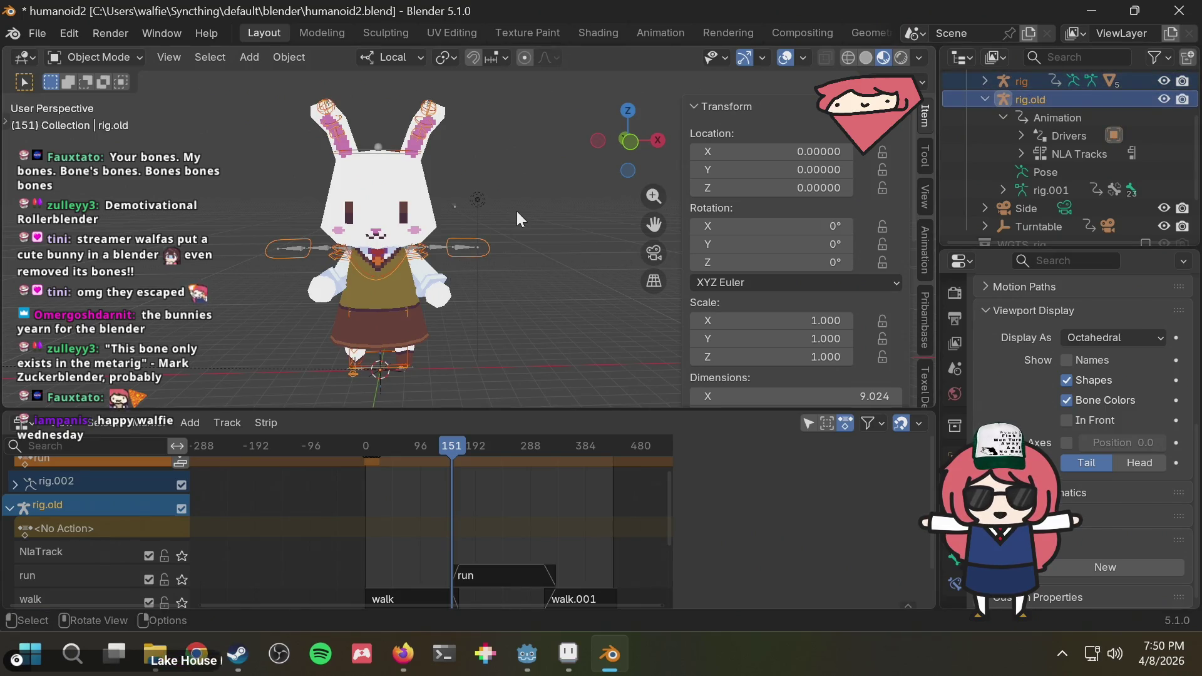
key("F3")
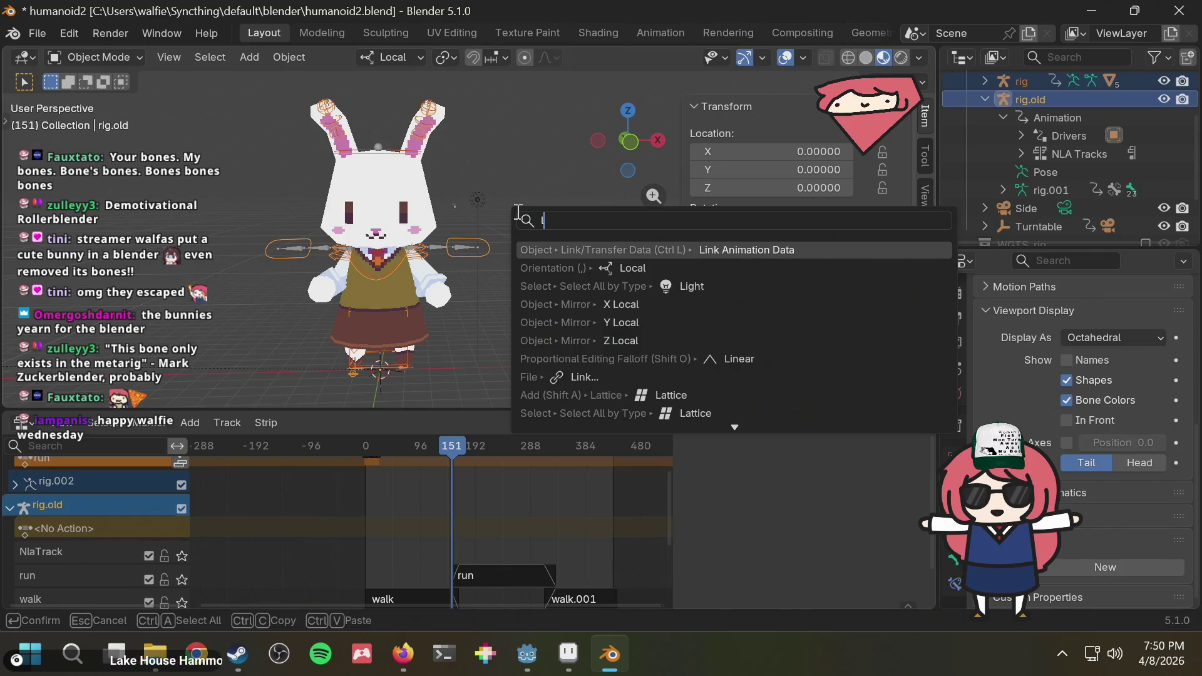
type("link ani")
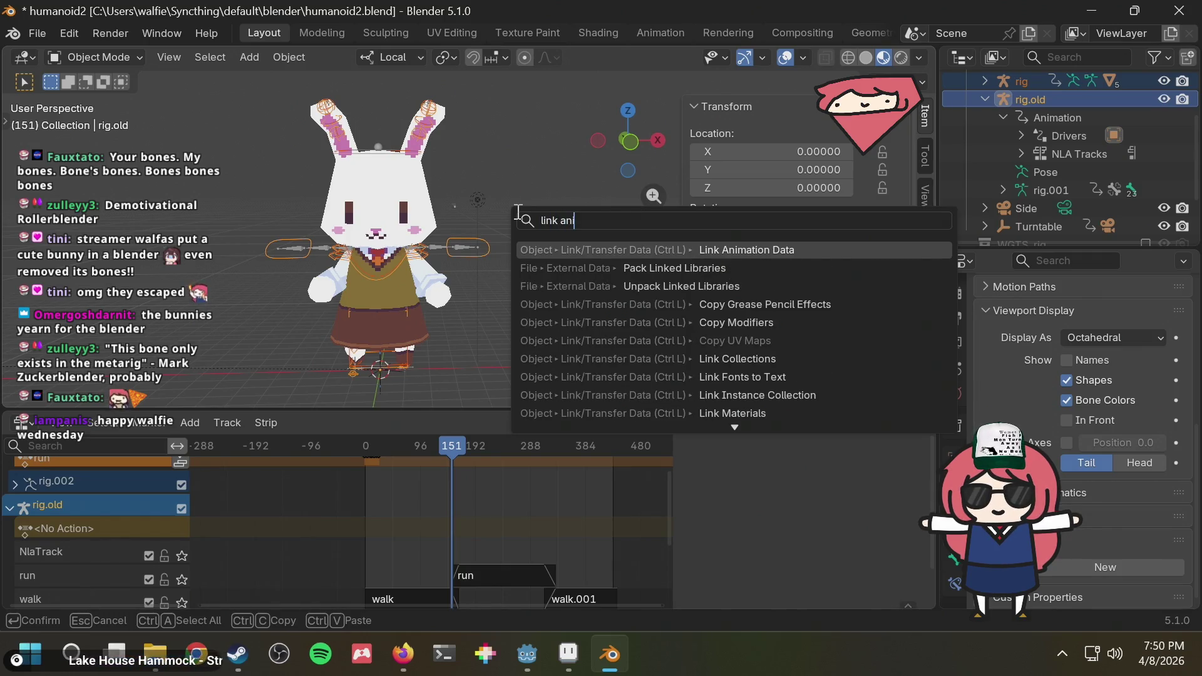
Run Link Animation Data, scrub to about frame 182, delete rig.old and undo the deletion.
key("Return")
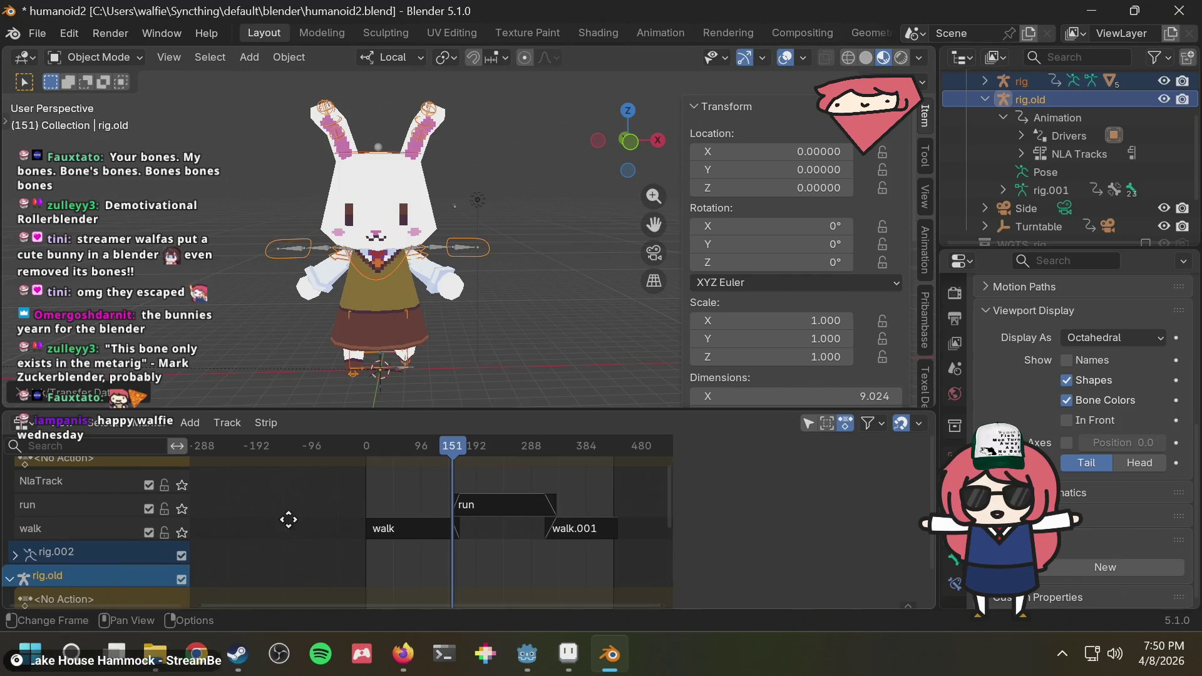
mouse_move(288, 517)
middle_mouse_down()
mouse_move(331, 564)
mouse_move(284, 521)
middle_mouse_up()
mouse_move(400, 447)
left_mouse_down()
mouse_move(475, 437)
mouse_move(340, 466)
left_mouse_up()
key("Delete")
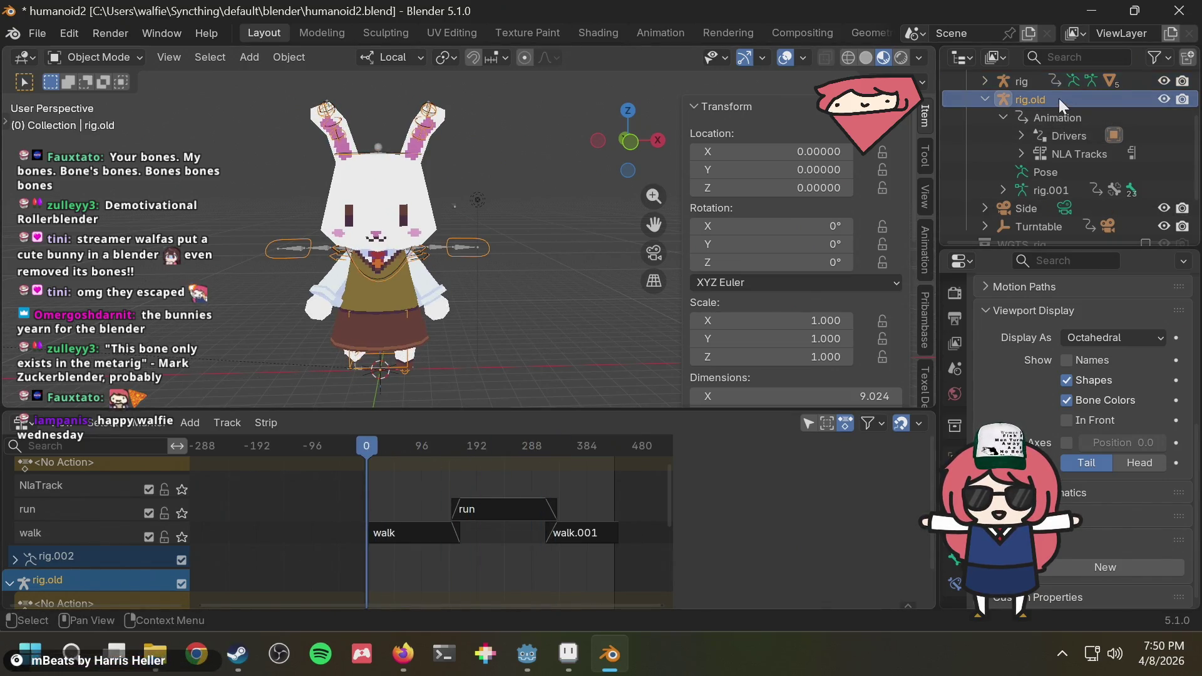
key("ctrl+z")
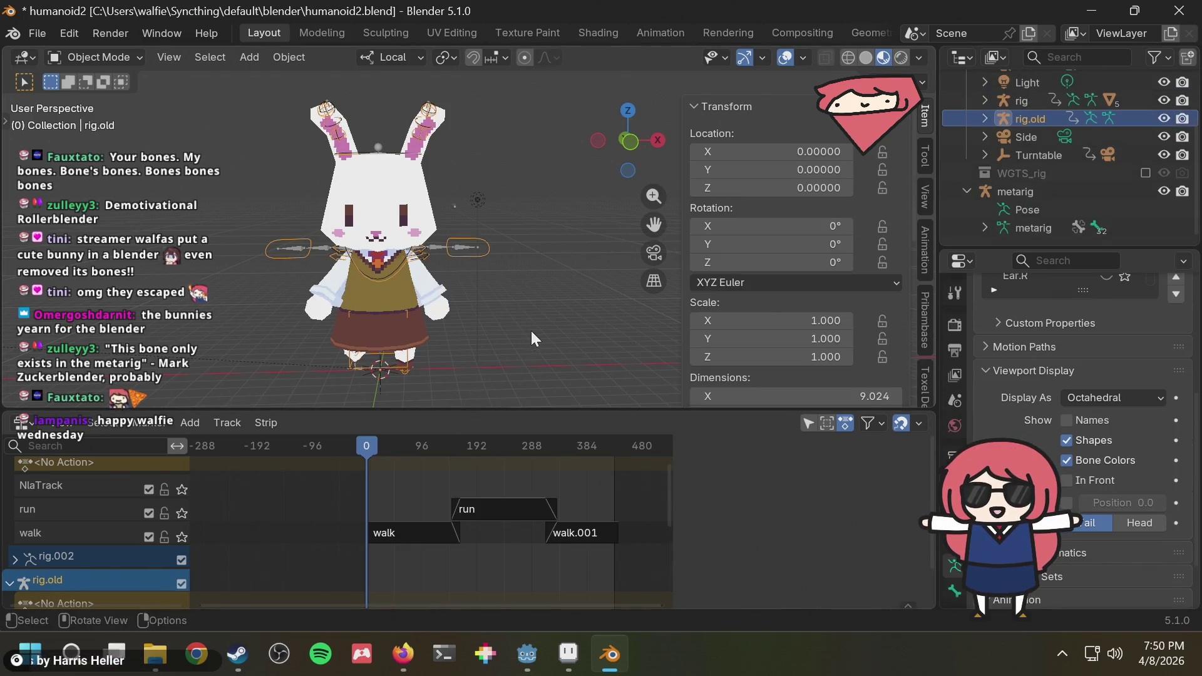
middle_click_drag(541, 317, 535, 321)
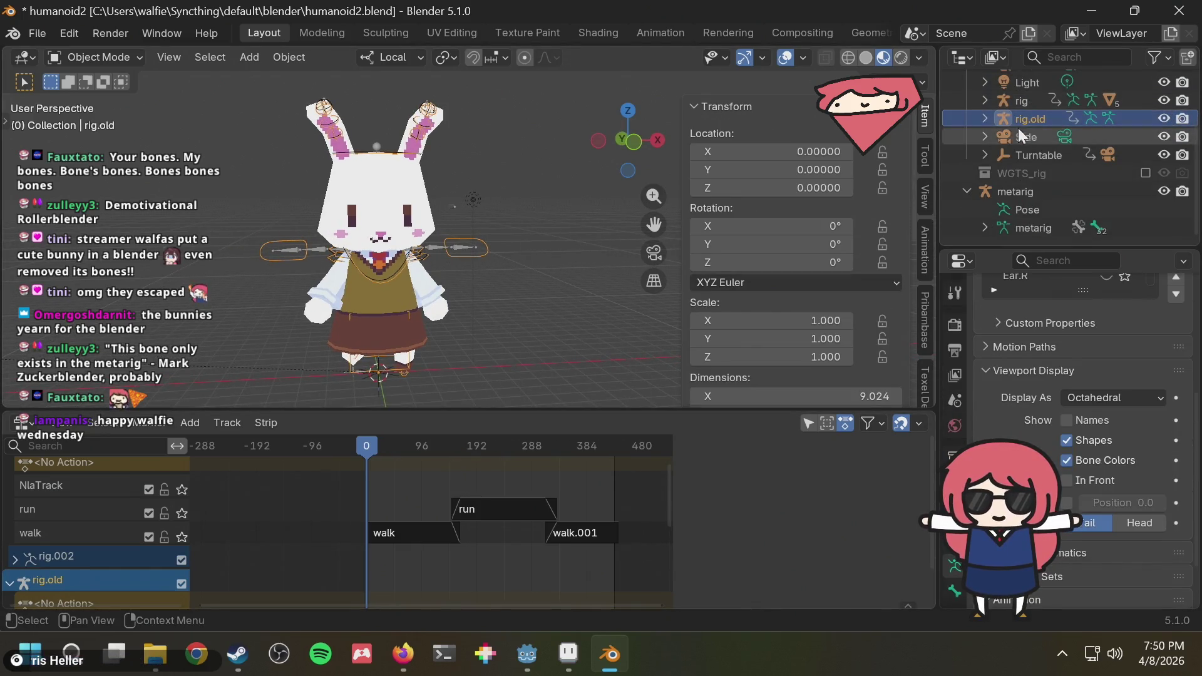
Expand rig.old and its Animation data in the Outliner to show Drivers and NLA Tracks.
left_click(983, 118)
scroll(1028, 167, "up", 5)
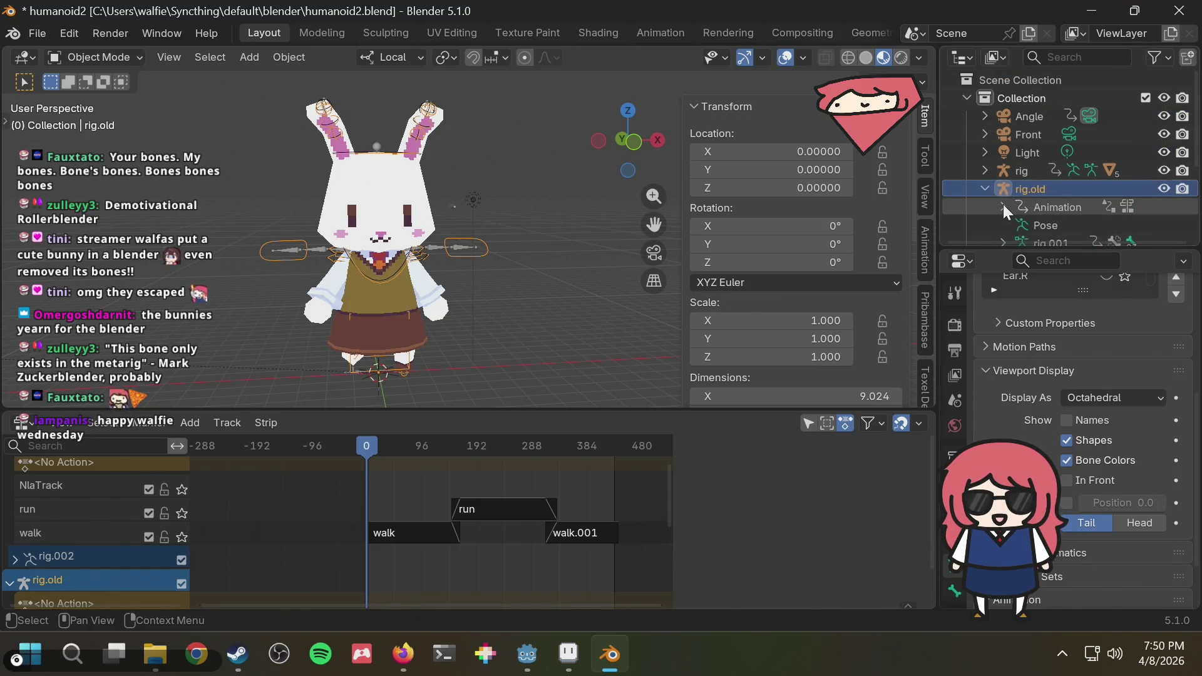
left_click(1003, 206)
scroll(1003, 204, "down", 3)
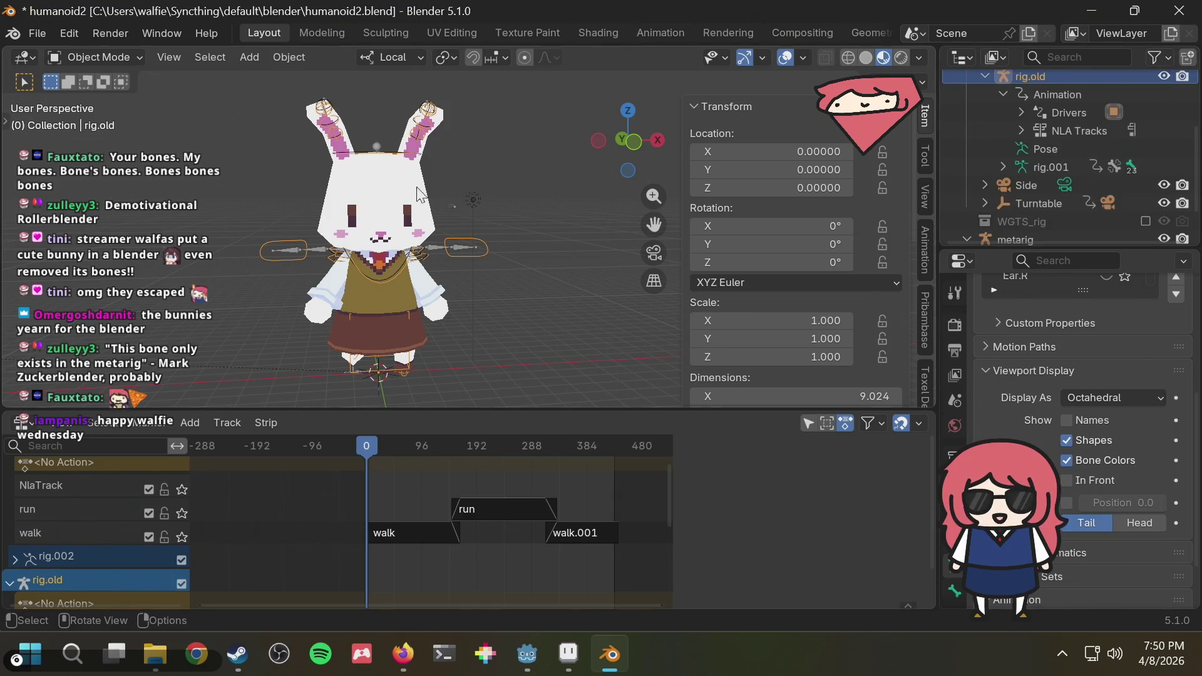
key("F3")
type("link")
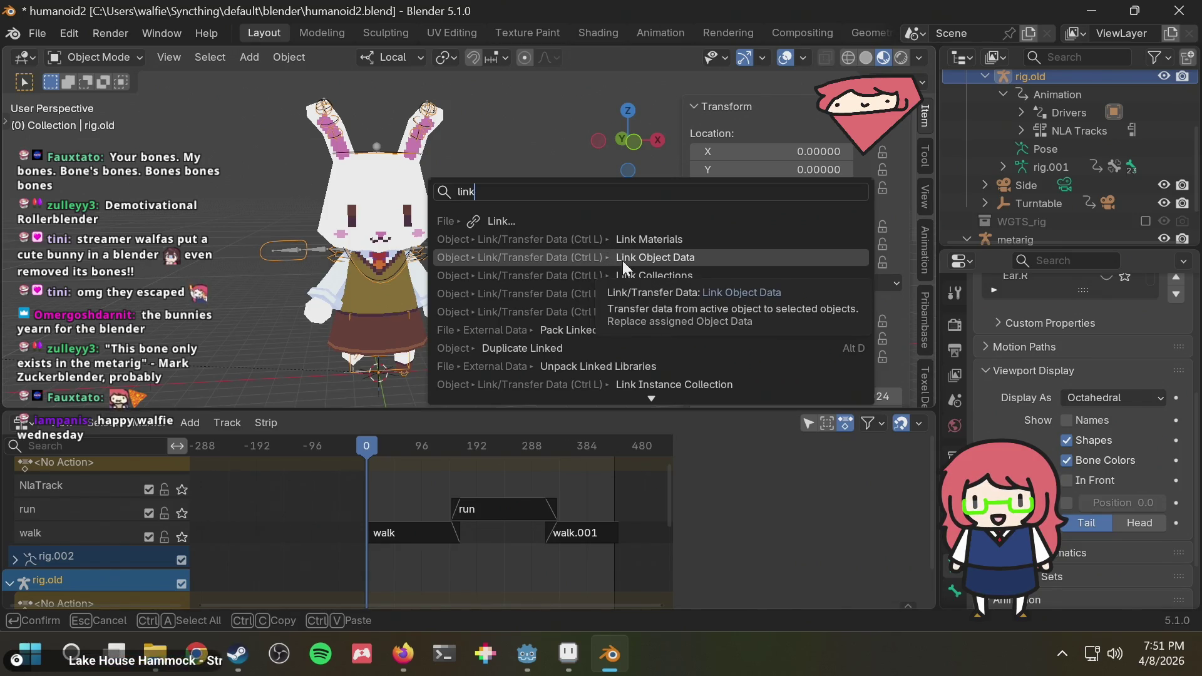
Run Link Object Data and then Link Collections from the command search.
left_click(623, 257)
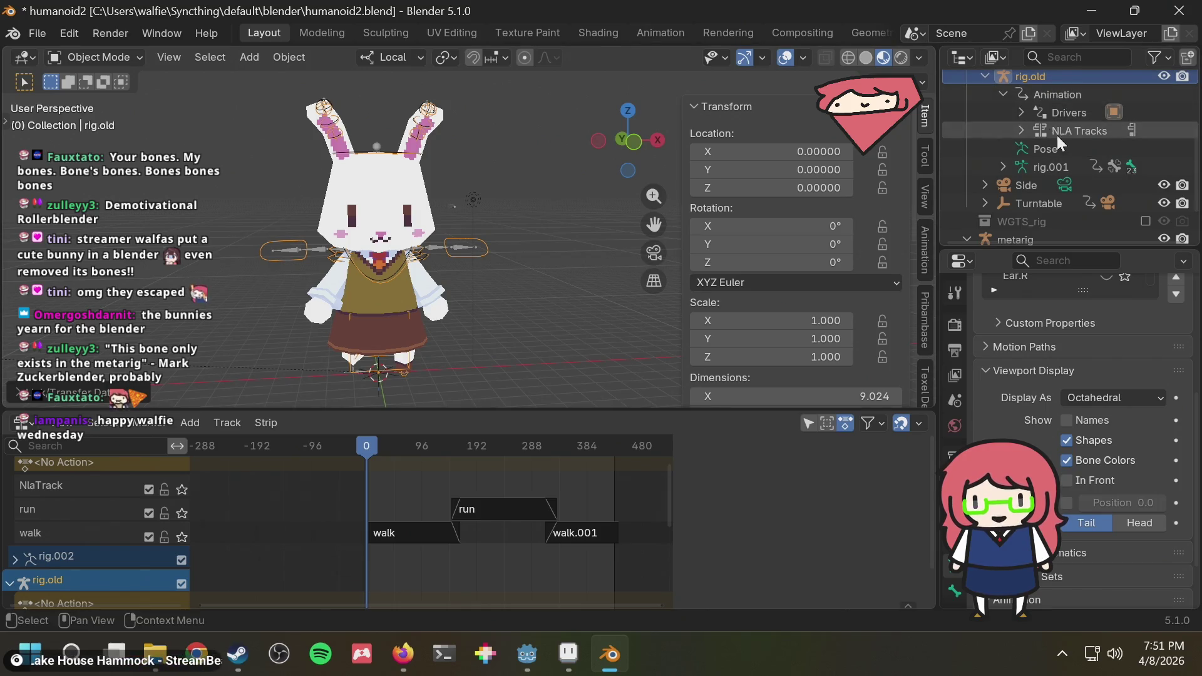
scroll(1049, 94, "up", 3)
key("ctrl+z")
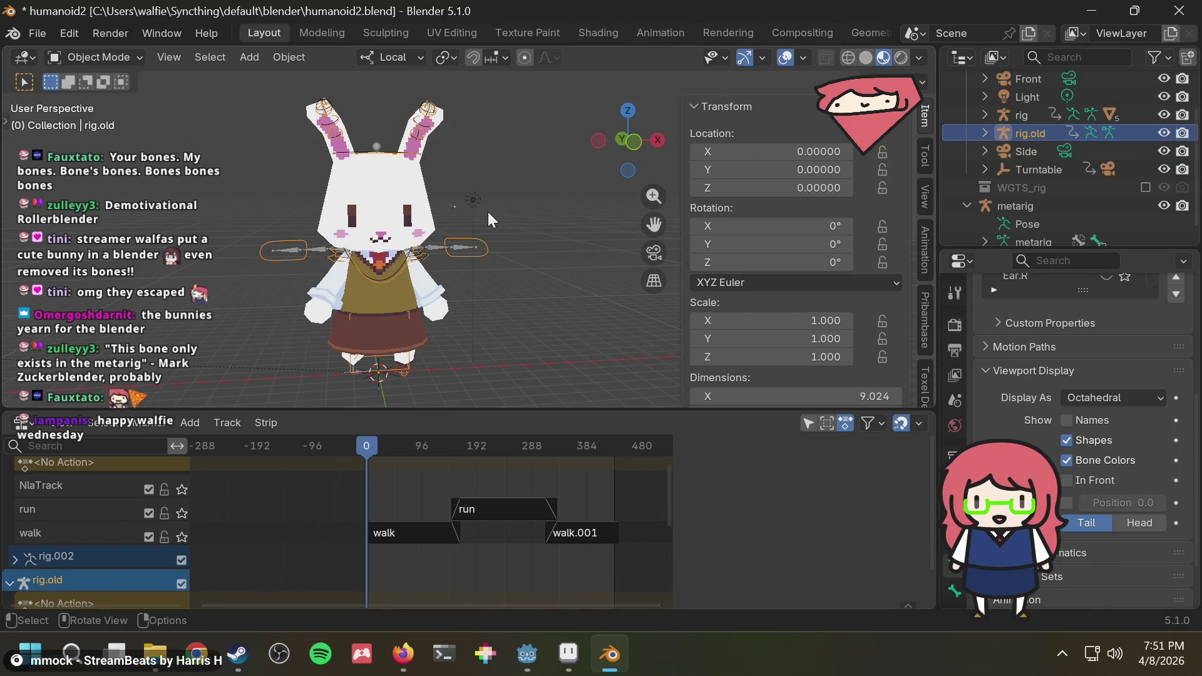
key("F3")
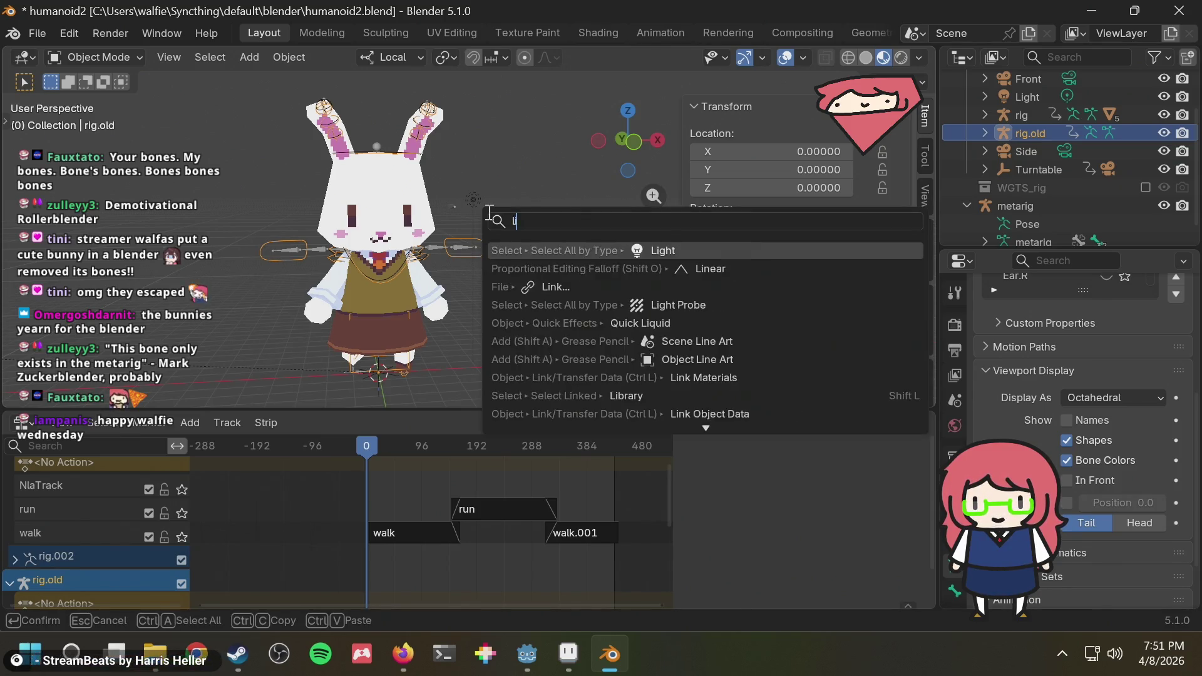
type("link")
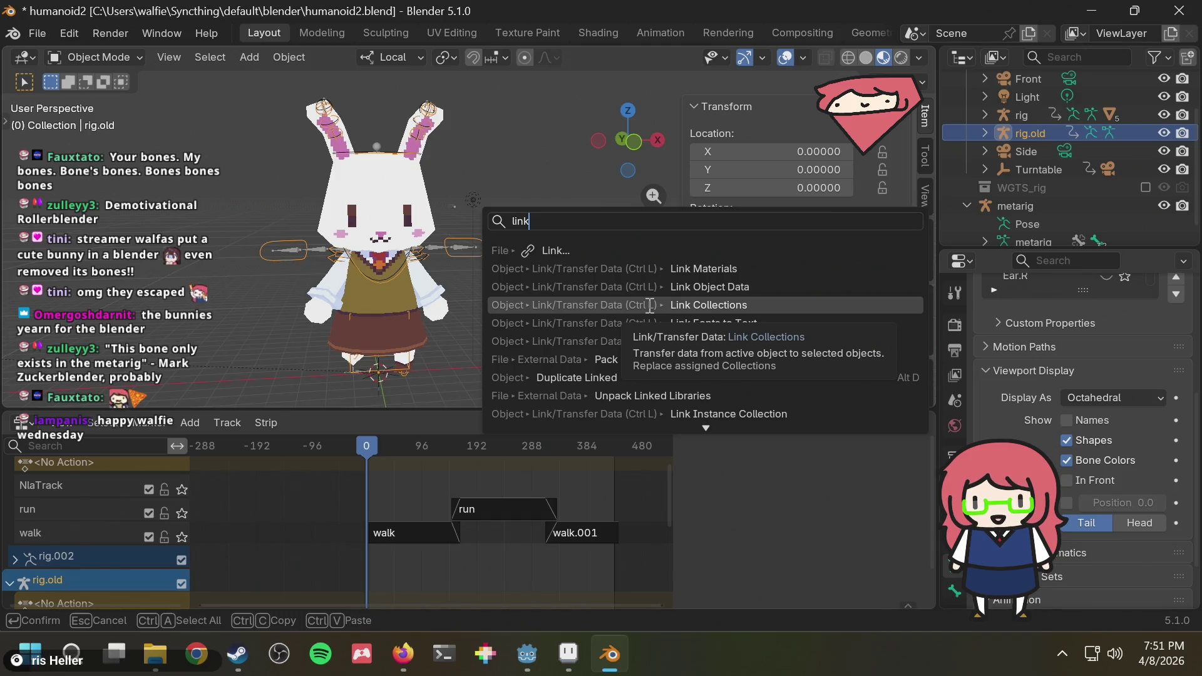
left_click(649, 305)
scroll(1082, 118, "up", 3)
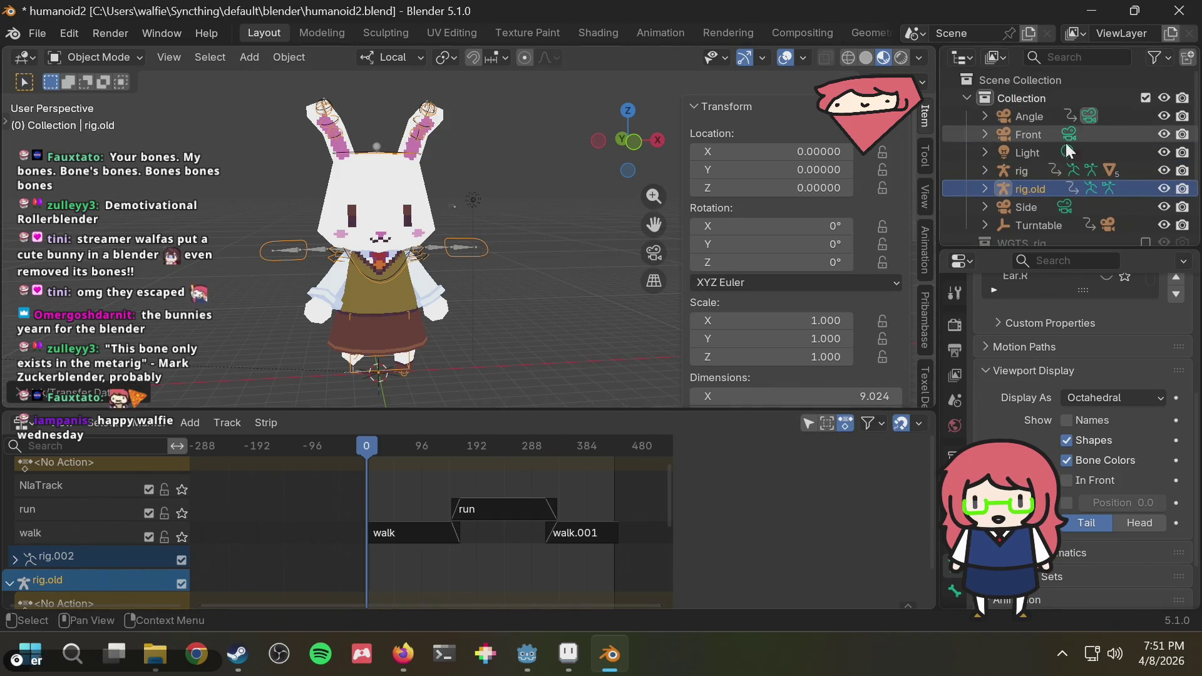
Expand rig.old and rig in the Outliner and enter editing of the run NLA strip.
left_click(984, 189)
scroll(1007, 158, "down", 3)
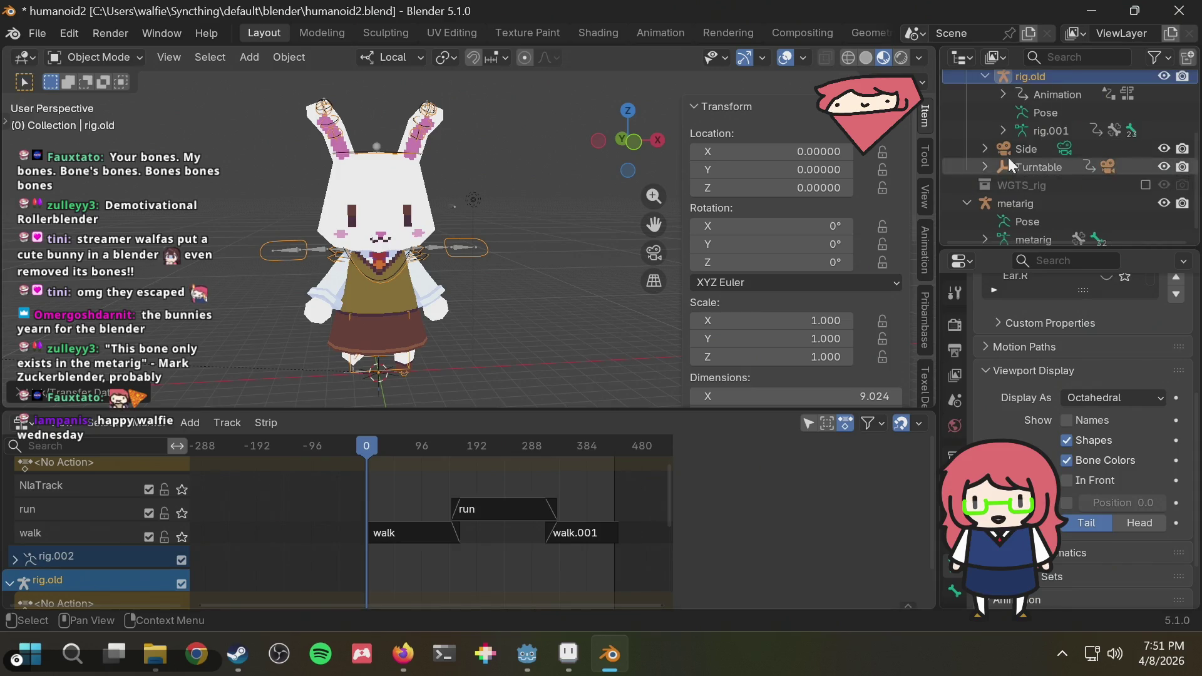
scroll(982, 160, "up", 2)
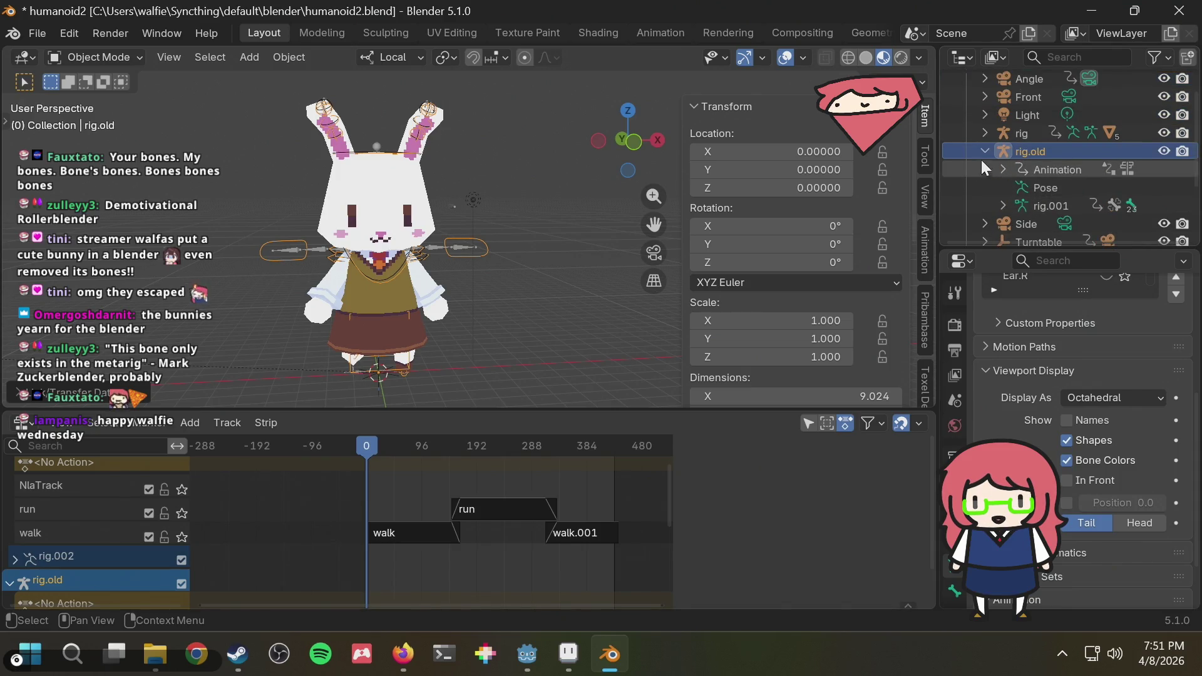
left_click(984, 133)
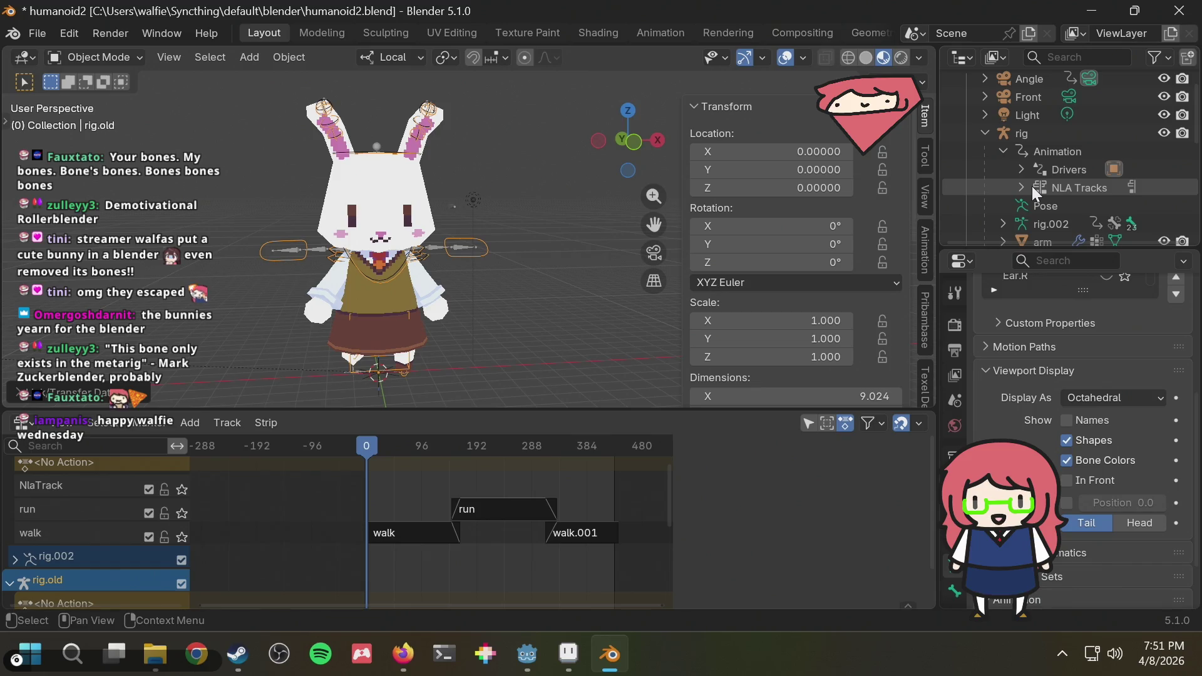
key("ctrl+z")
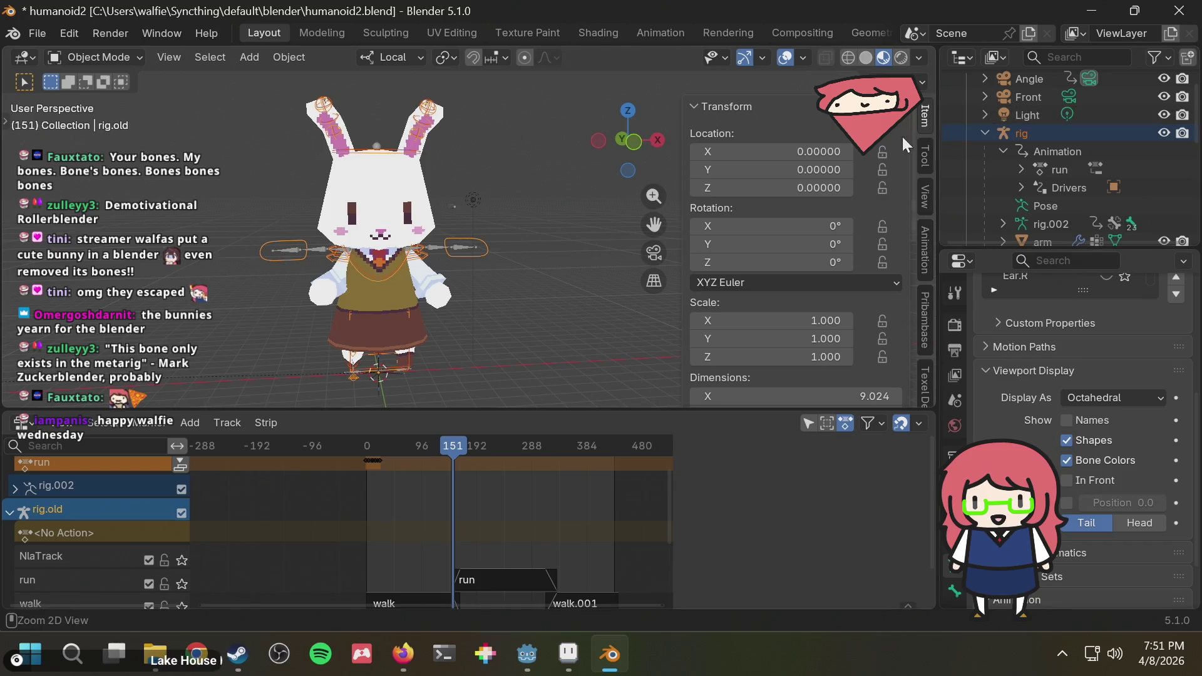
scroll(1120, 172, "down", 1)
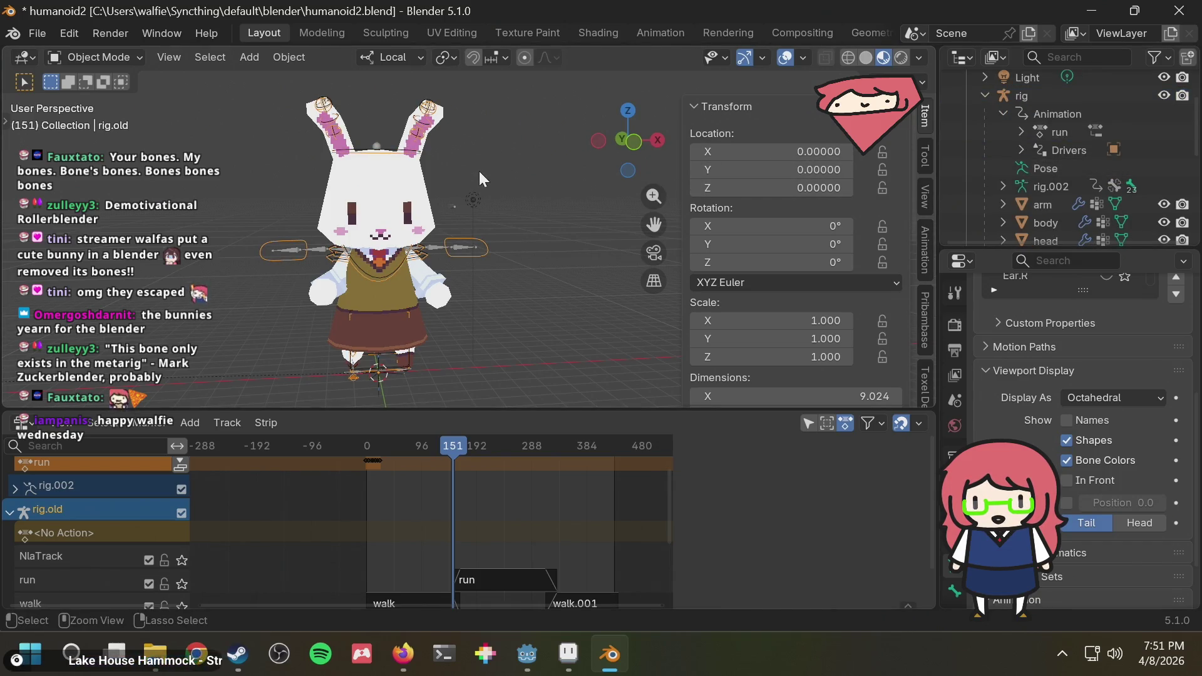
scroll(1153, 127, "down", 1)
scroll(1142, 127, "down", 1)
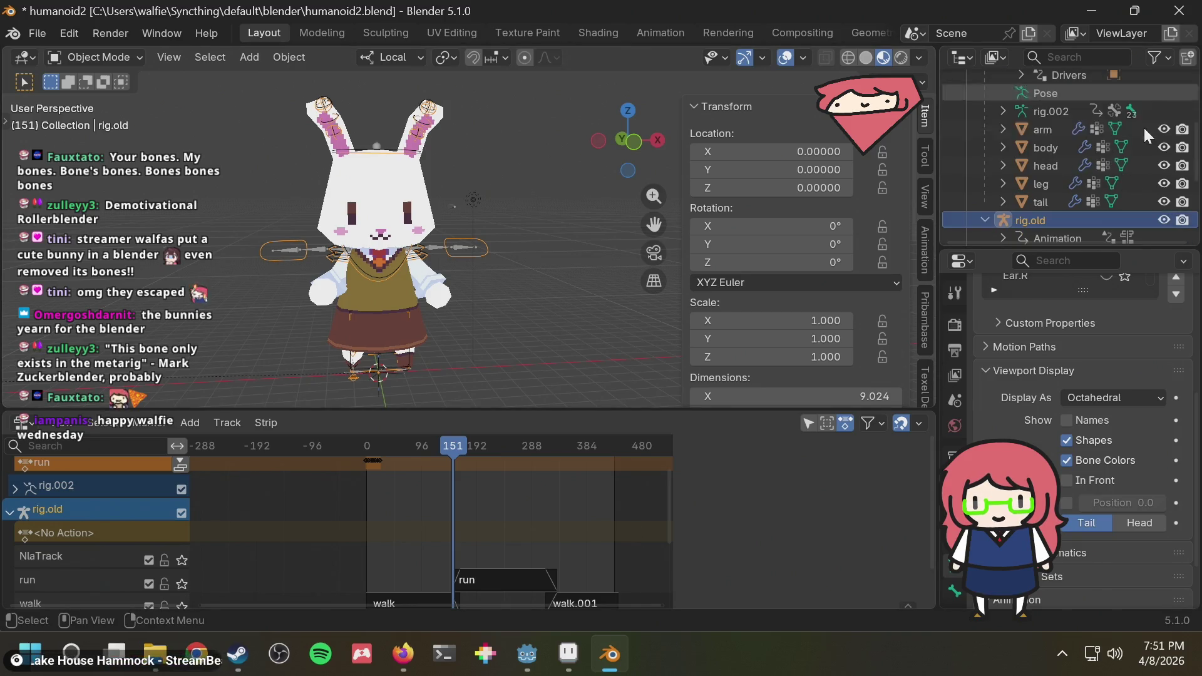
scroll(1141, 126, "down", 1)
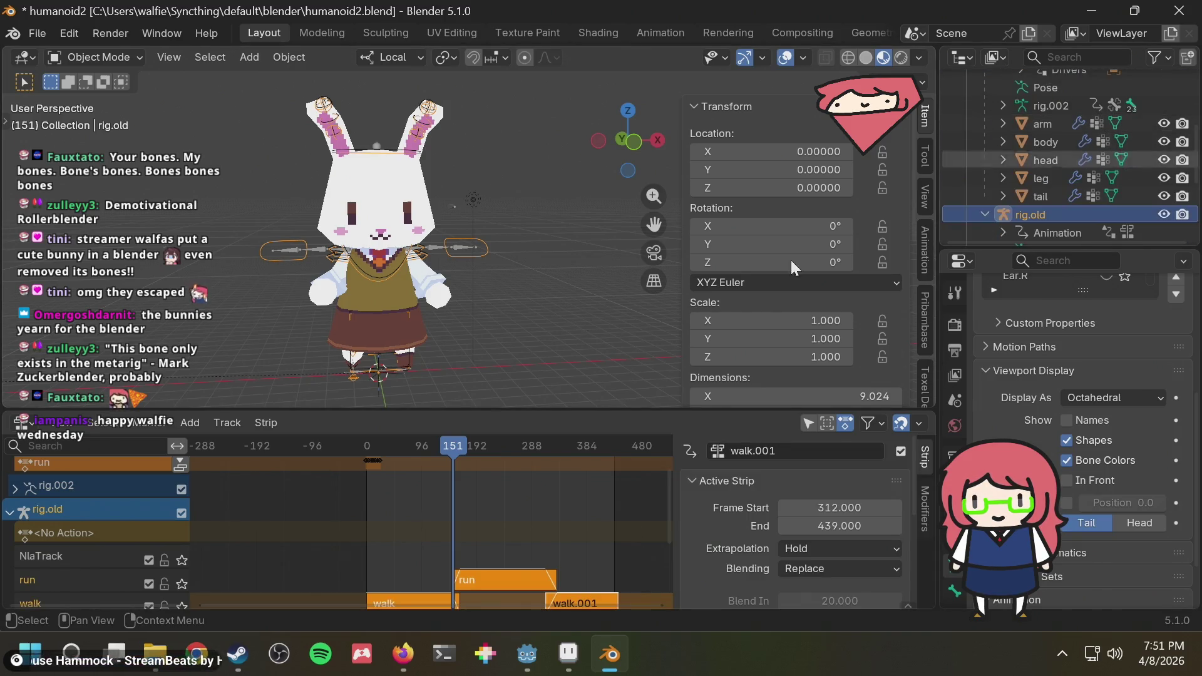
left_click(403, 602)
left_click(497, 578)
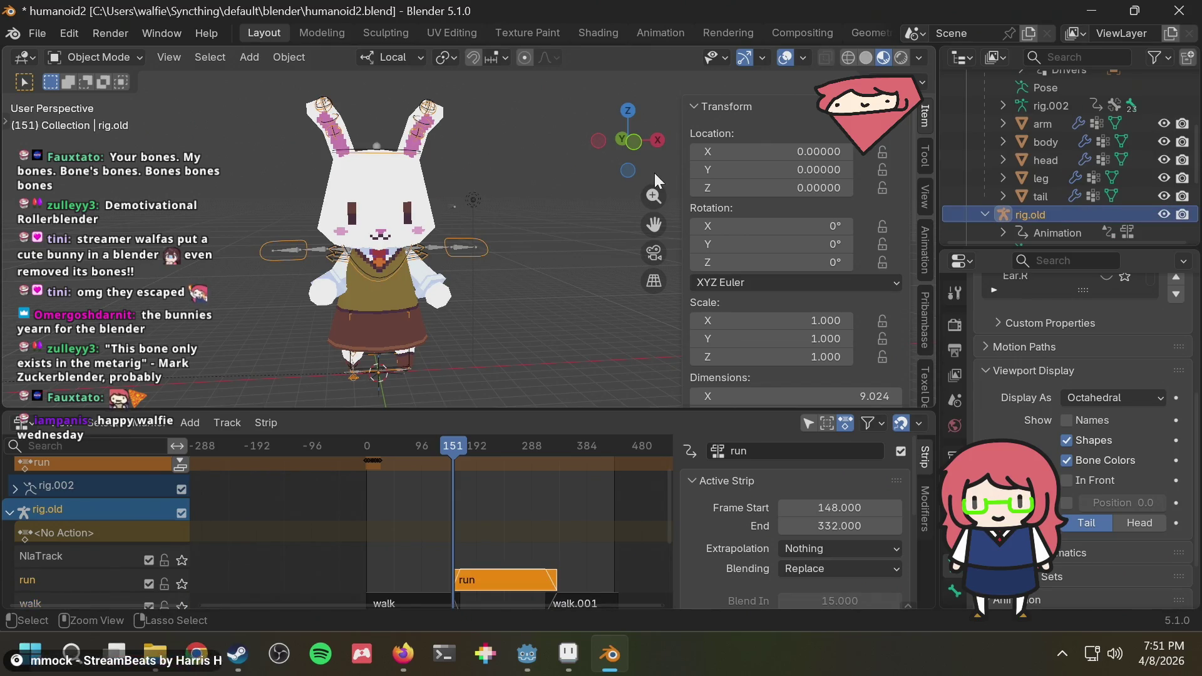
left_click(654, 173)
Check the rig's run pose in Pose Mode across several frames, then close the Blender window.
key("ctrl+Tab")
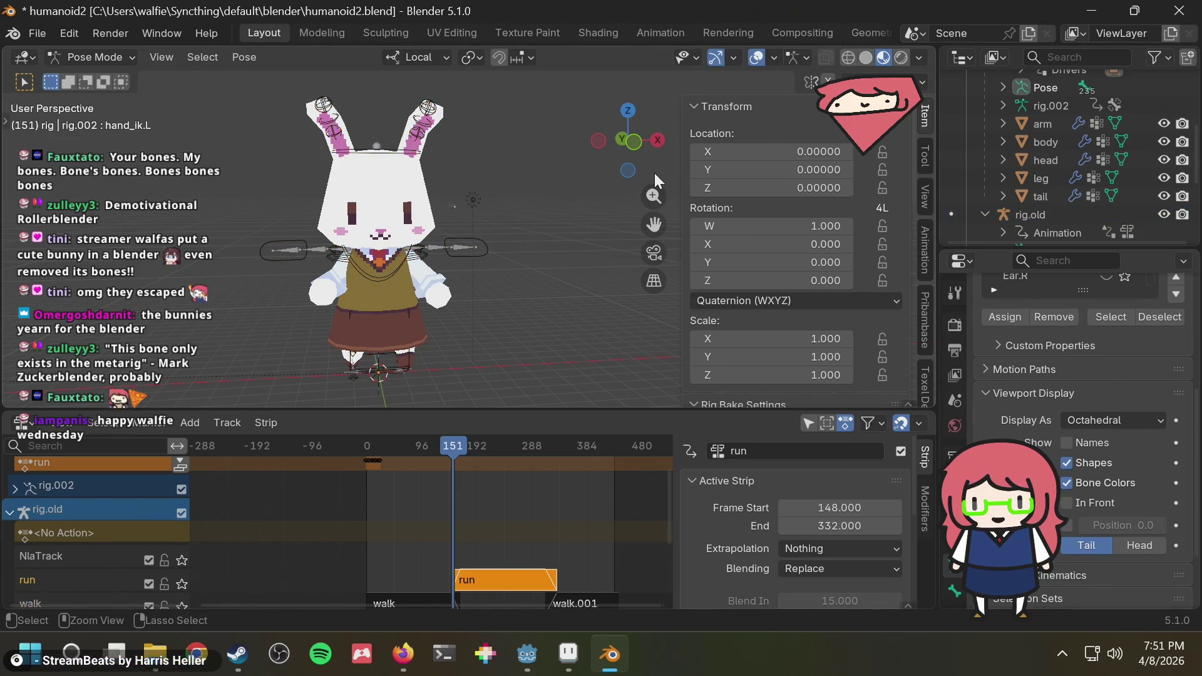
left_click(655, 173)
key("shift+Left")
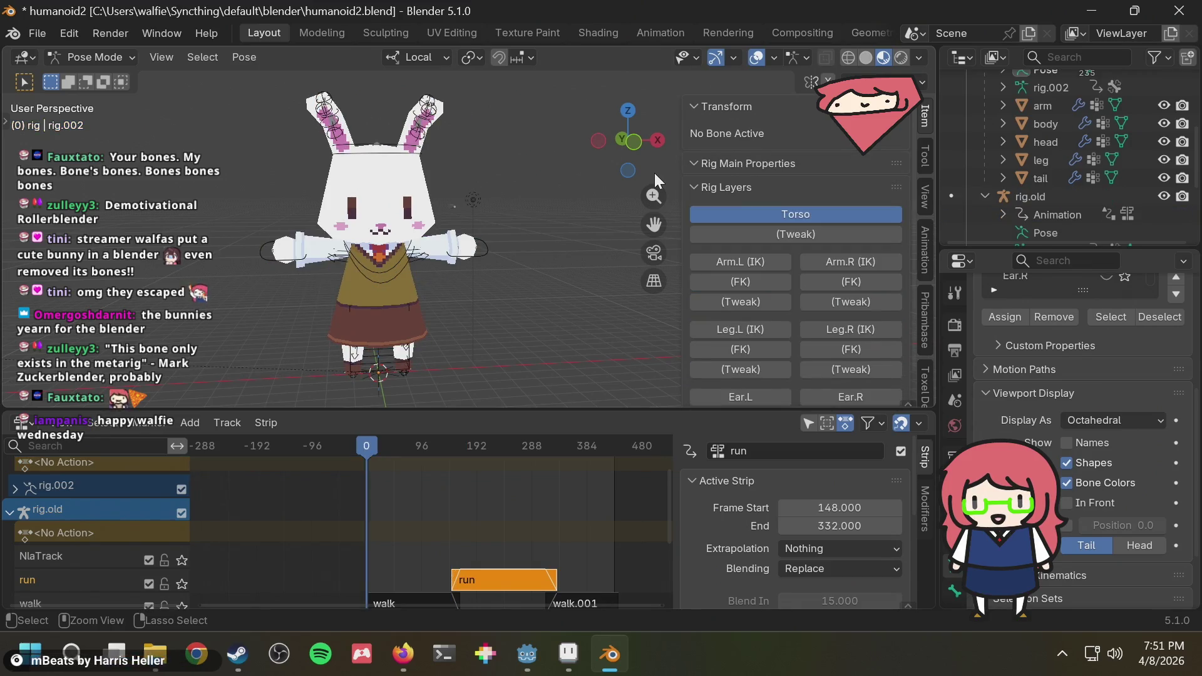
key("Up")
key("ctrl+Tab")
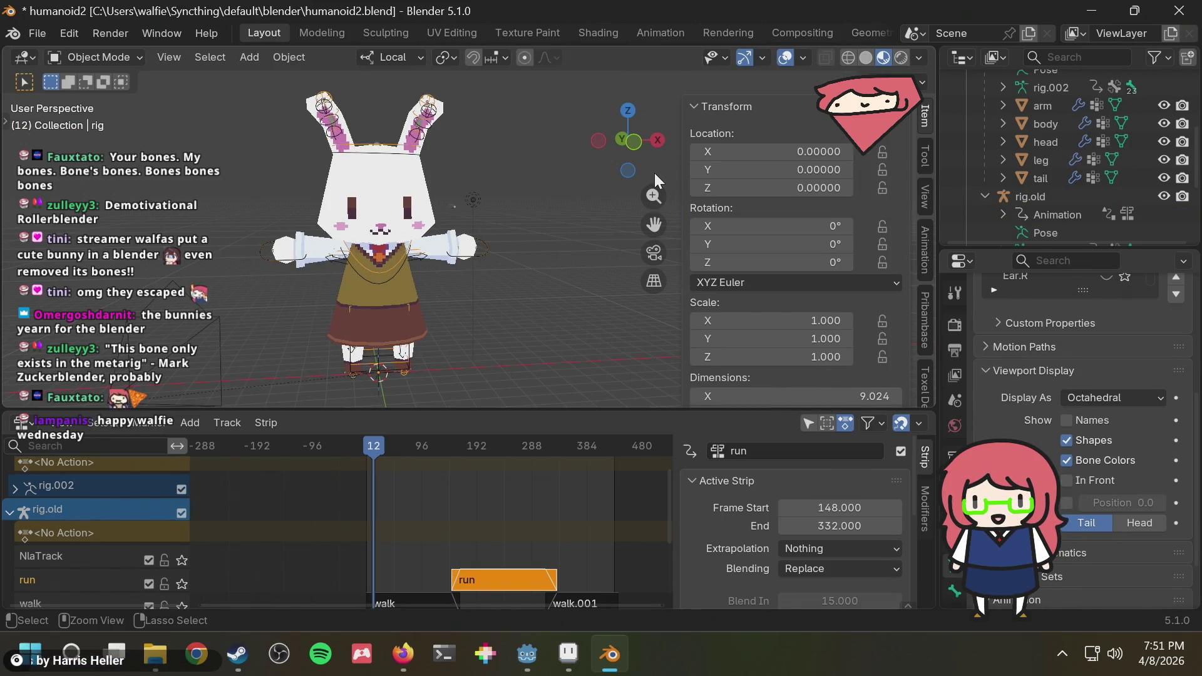
key("ctrl+Tab")
key("shift+Left")
key("shift+Right")
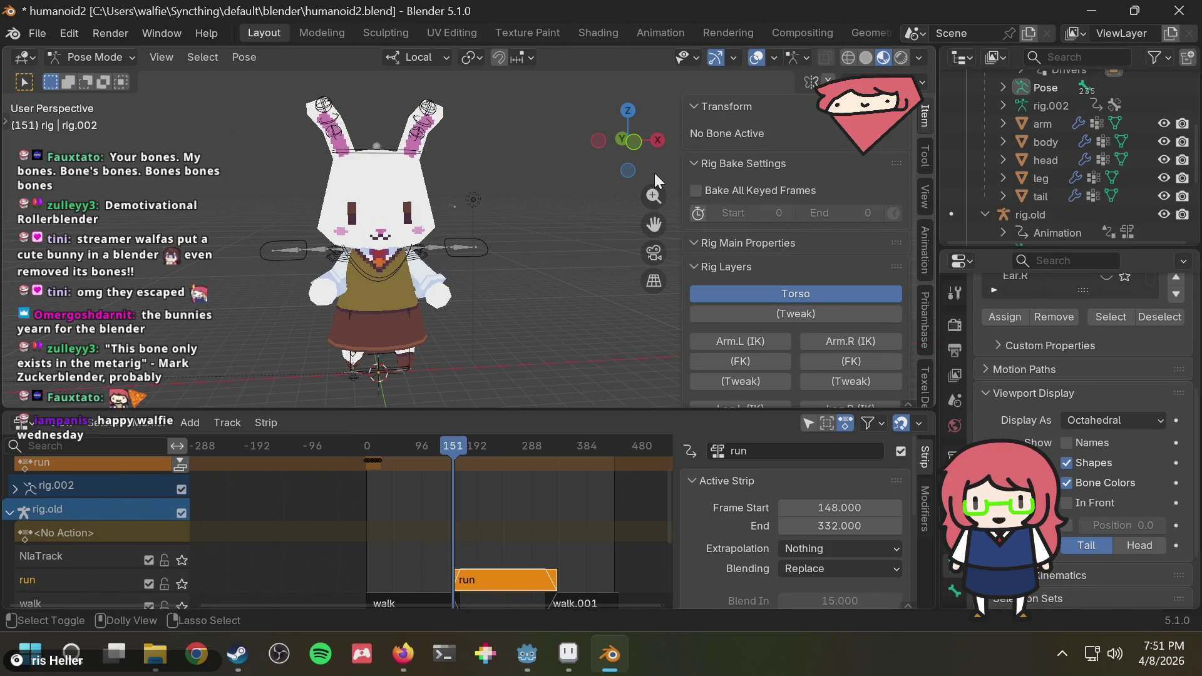
key("ctrl+a")
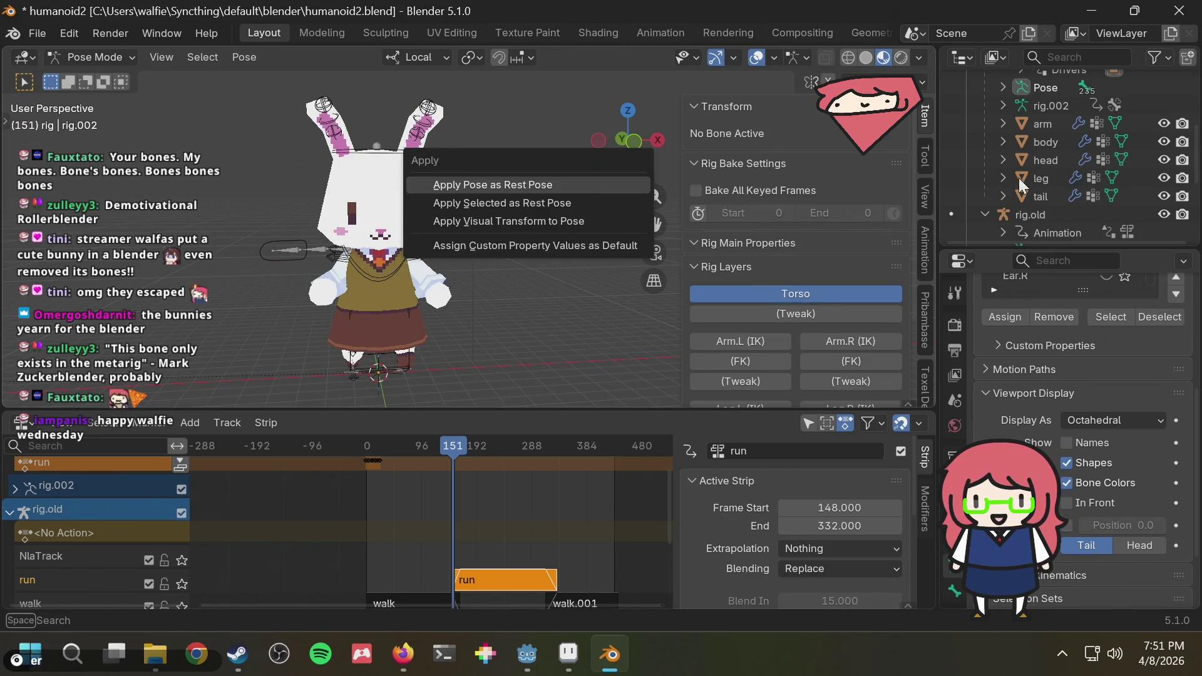
scroll(1051, 177, "up", 2)
scroll(1051, 176, "up", 2)
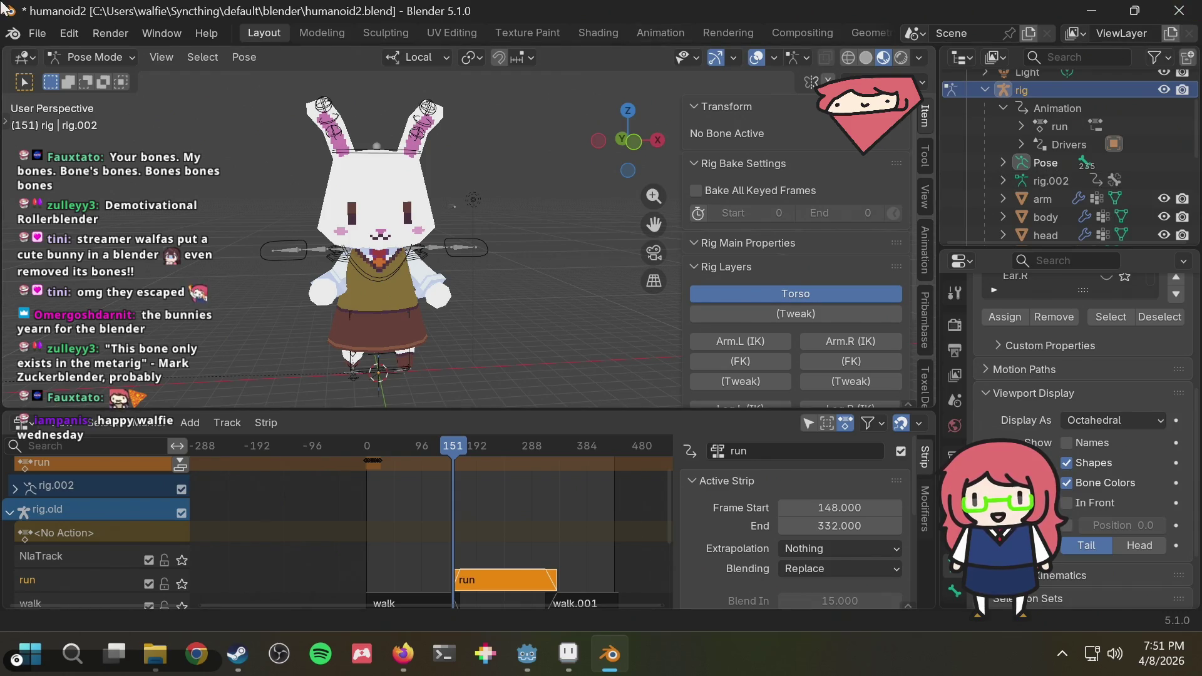
left_click(1179, 10)
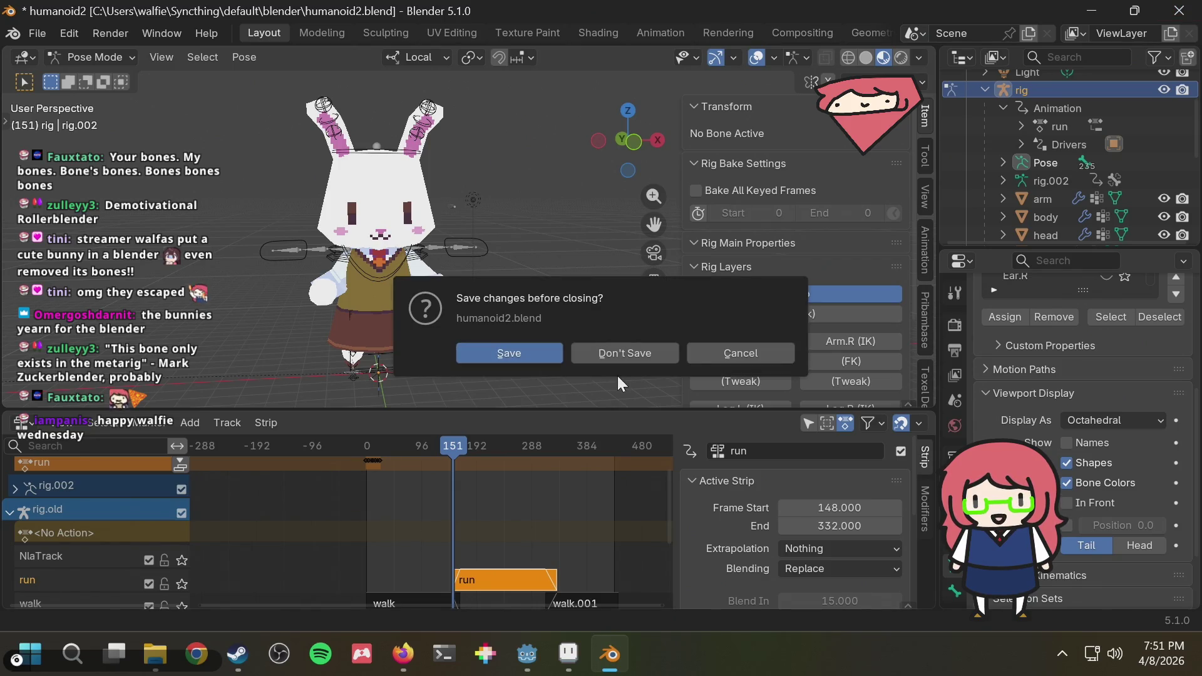
Quit Blender without saving and reopen humanoid2.blend from File Explorer.
left_click(624, 354)
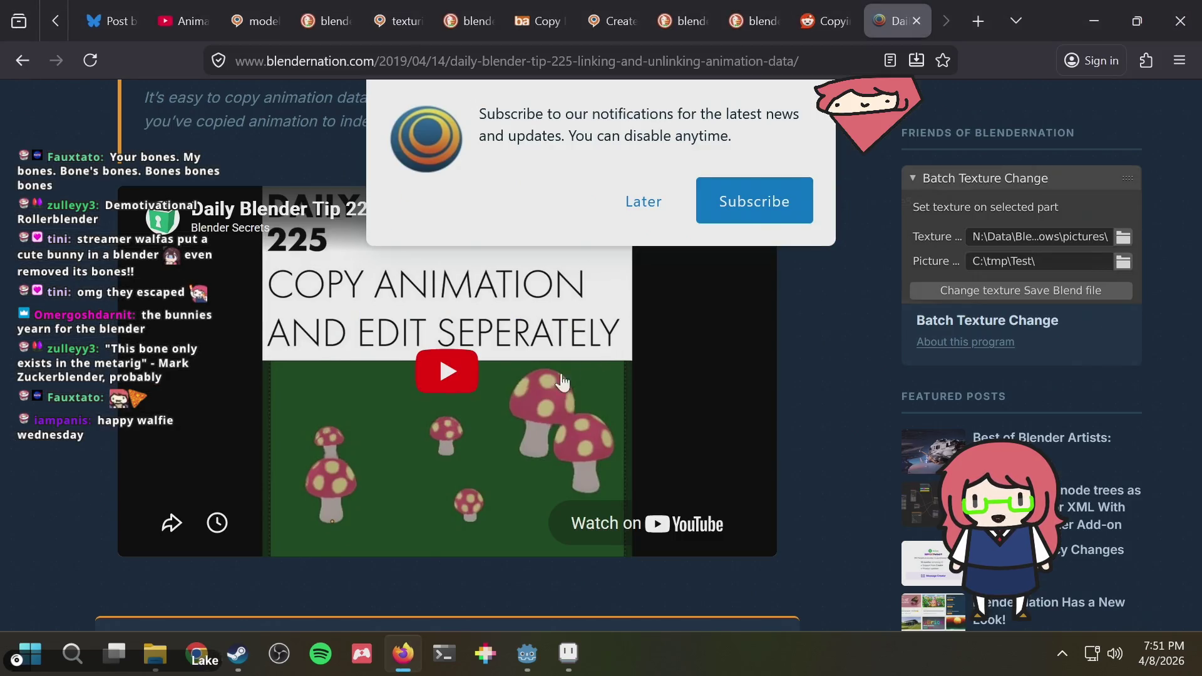
key("alt+Tab")
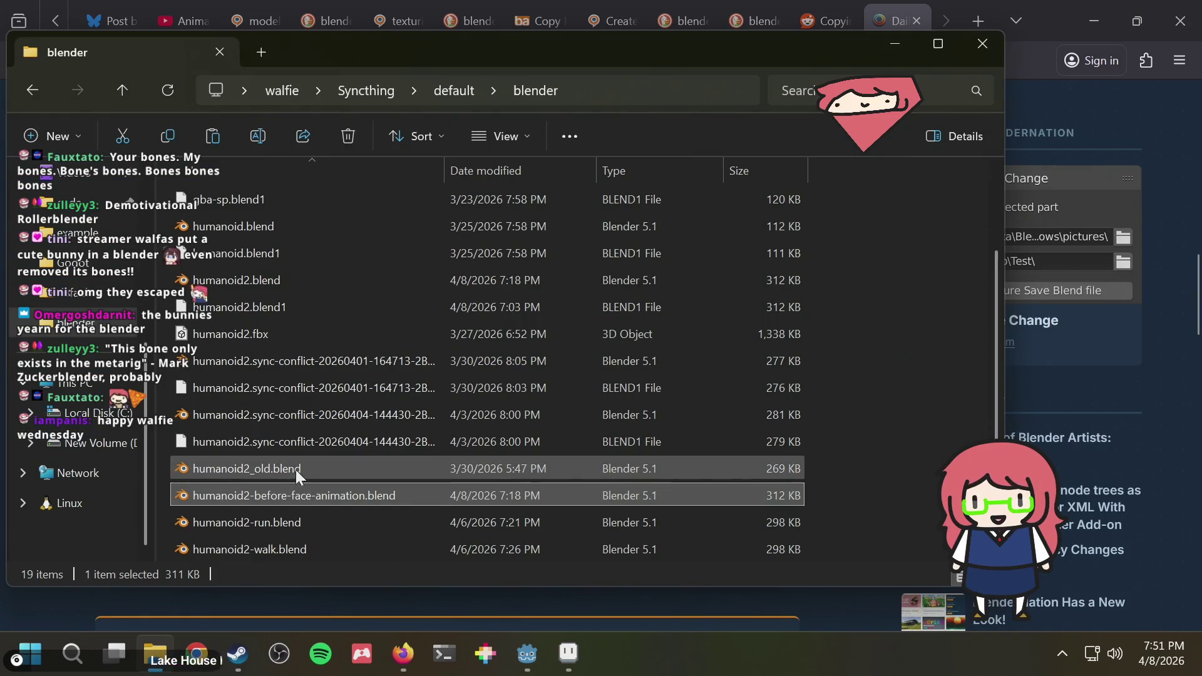
scroll(298, 383, "up", 2)
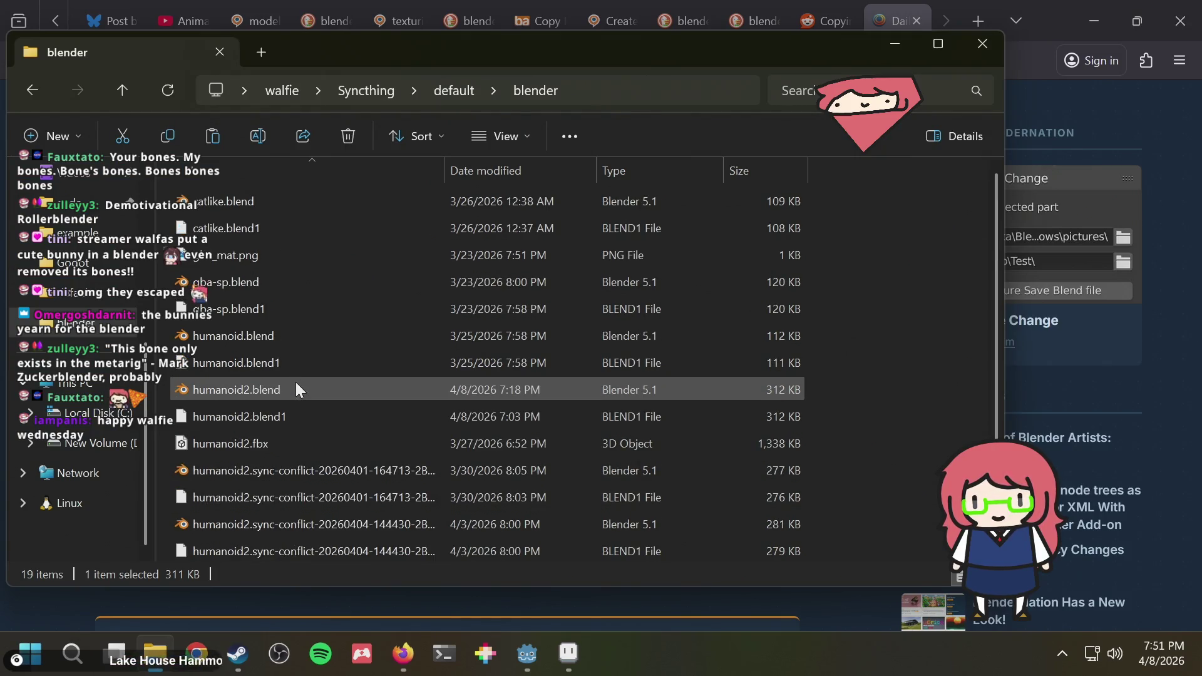
double_click(293, 388)
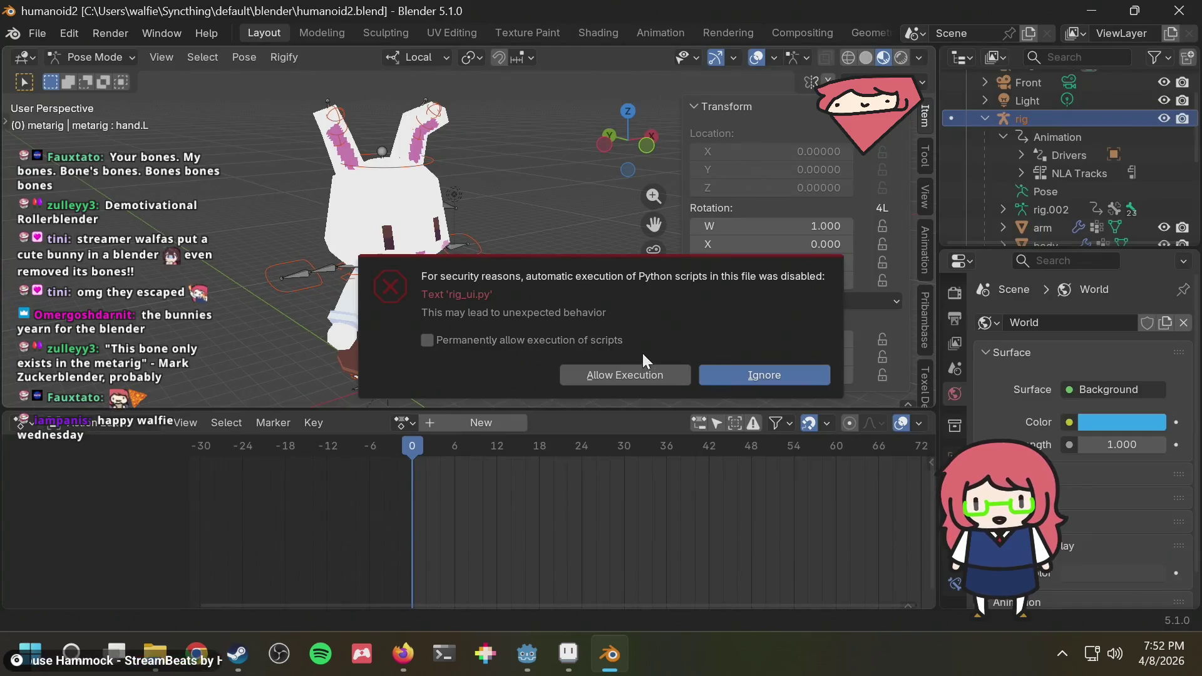
Ignore the script warning, test-play the animation, return to frame 0 and select rig.
left_click(749, 376)
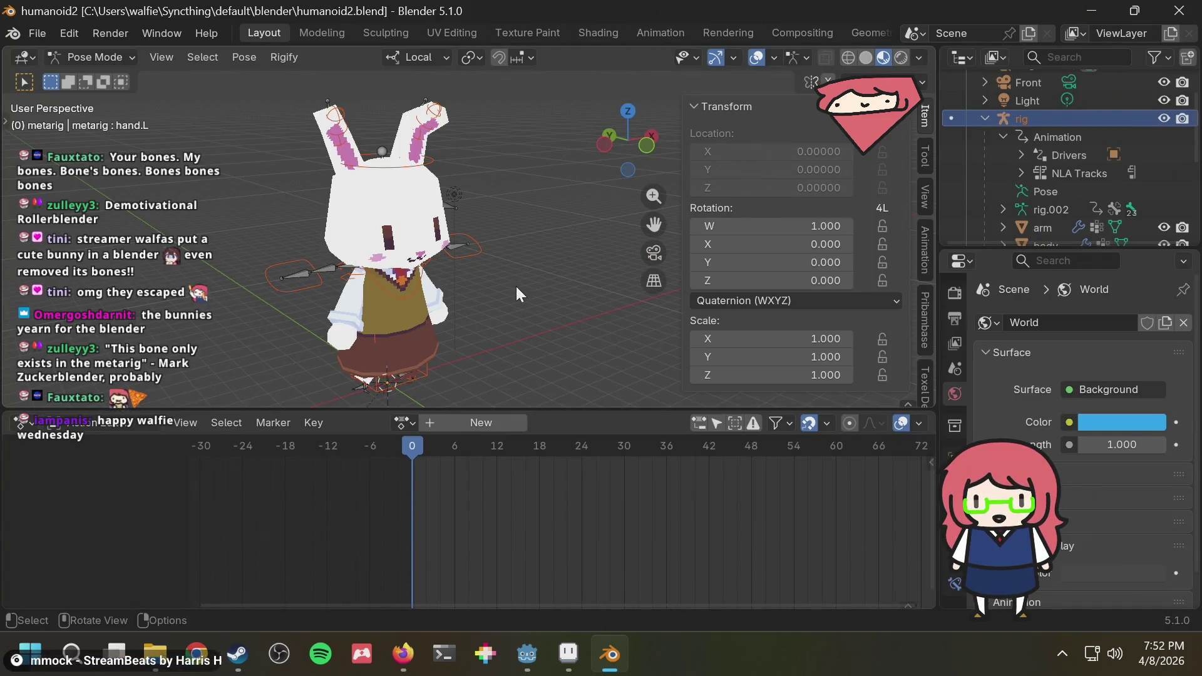
key("space")
key("space")
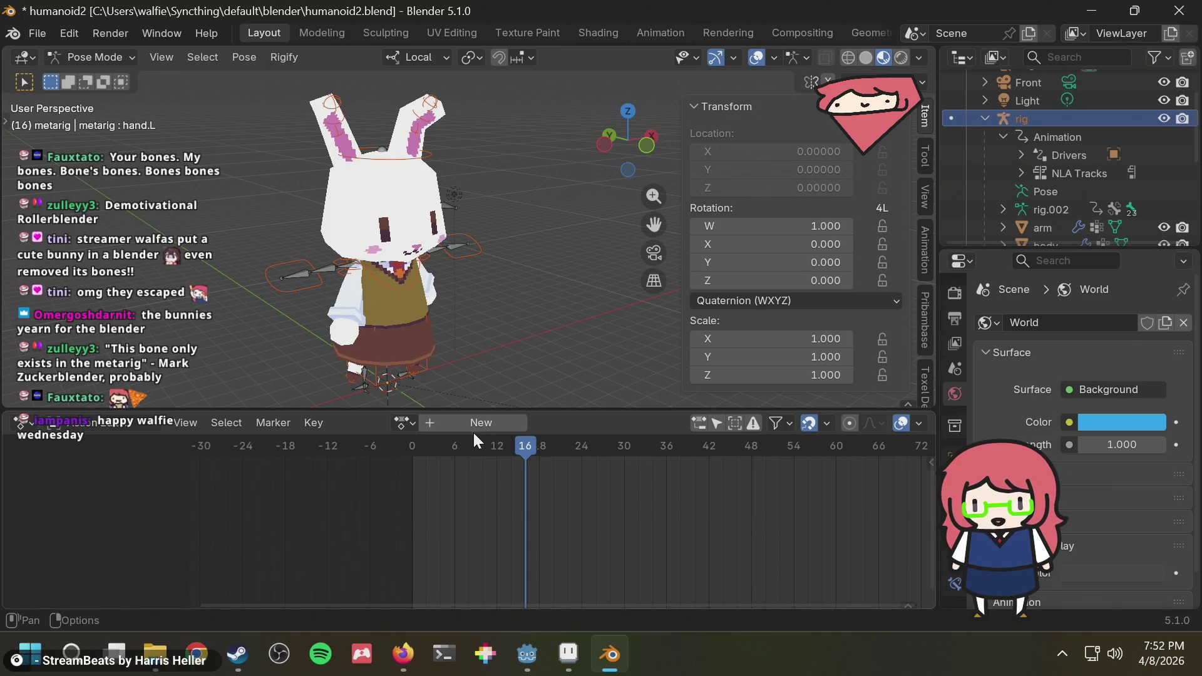
left_click(414, 443)
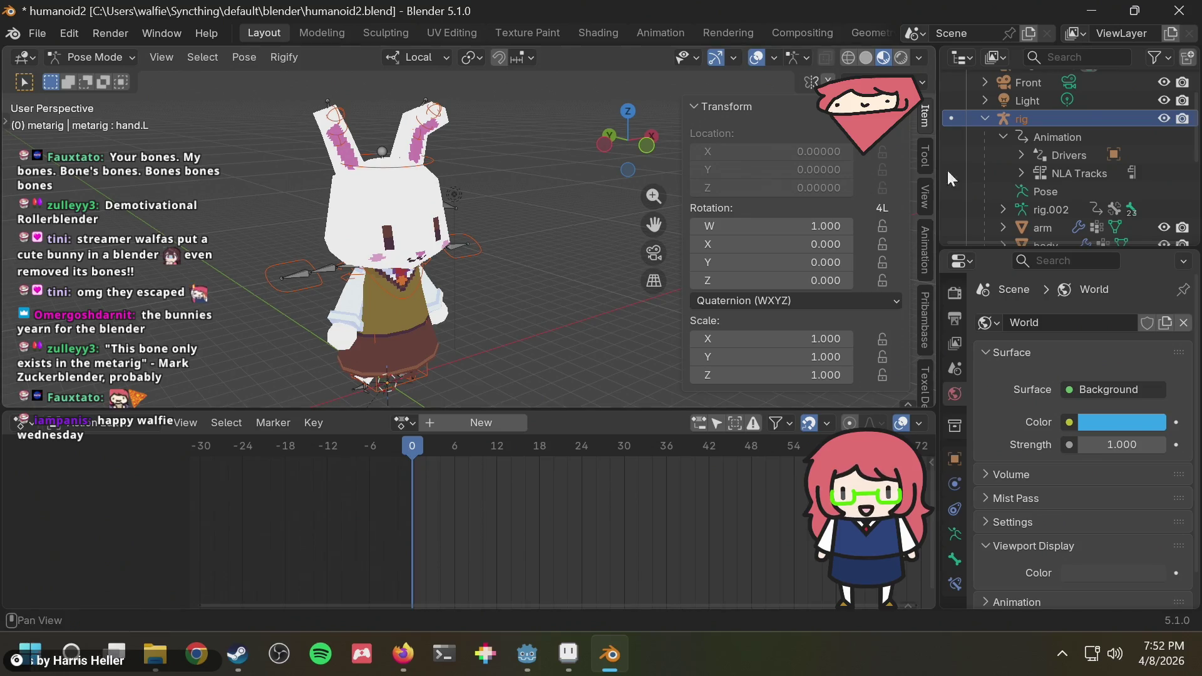
scroll(1099, 112, "down", 5)
left_click(1053, 184)
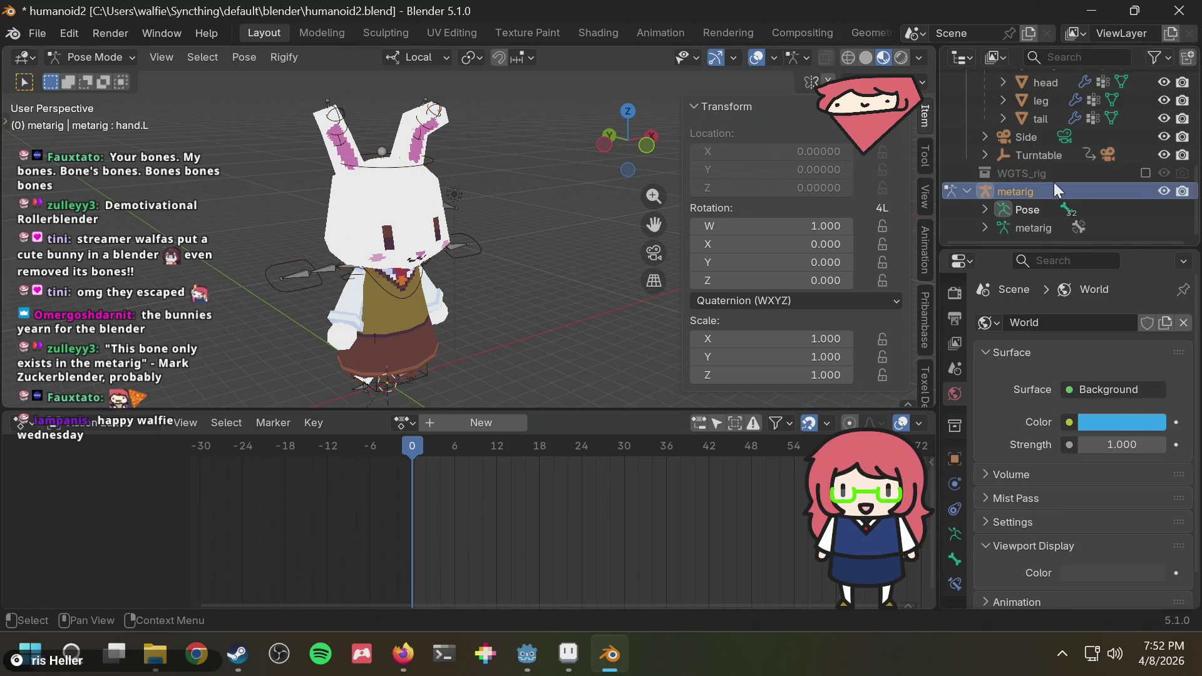
scroll(1091, 139, "up", 2)
scroll(1046, 150, "up", 3)
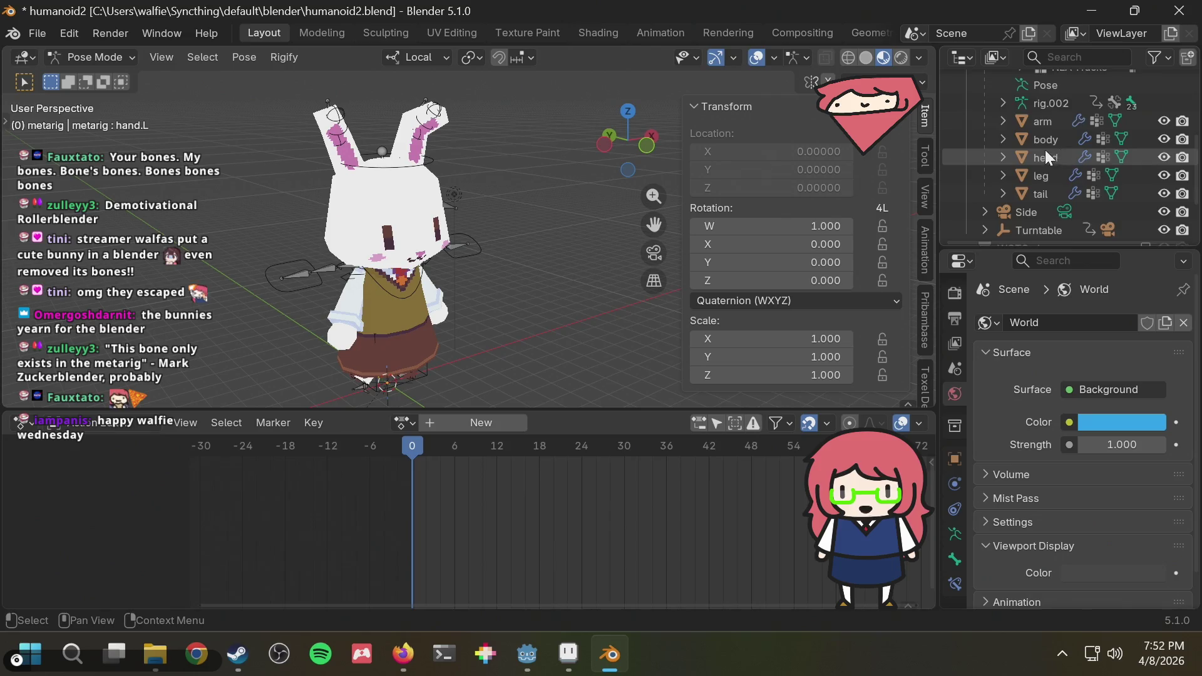
scroll(1045, 150, "up", 3)
left_click(1048, 120)
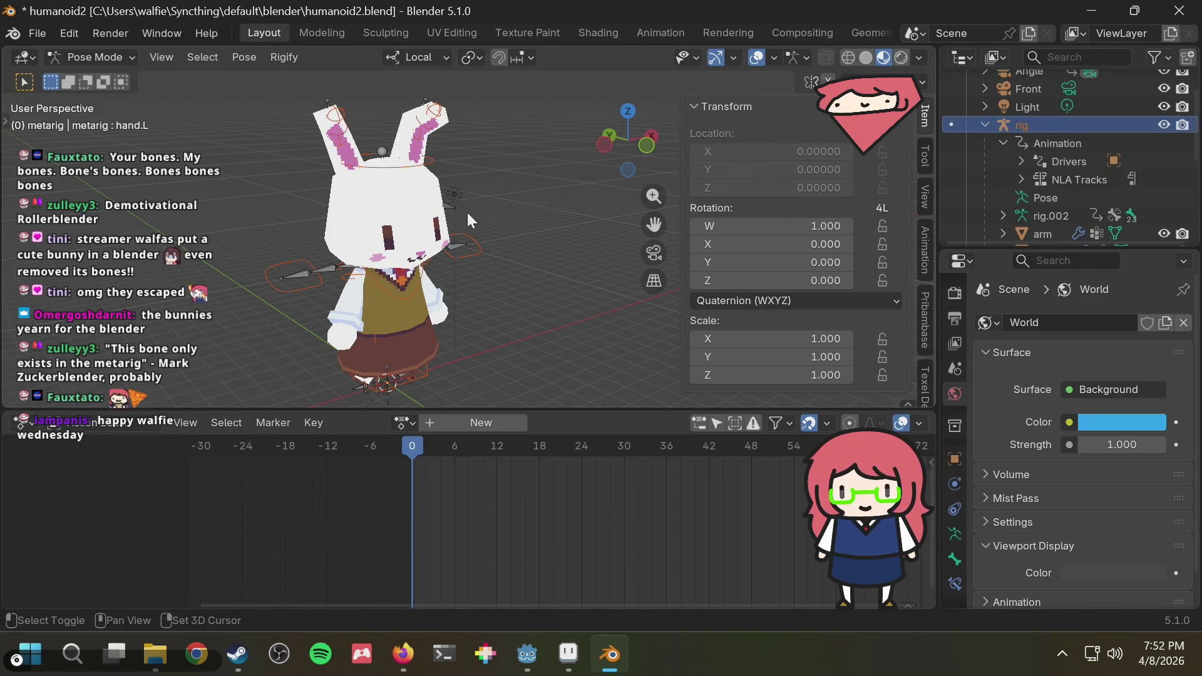
In Object Mode duplicate the rig in place and rename the copy rig.old.
left_click(125, 57)
left_click(115, 79)
key("shift+d")
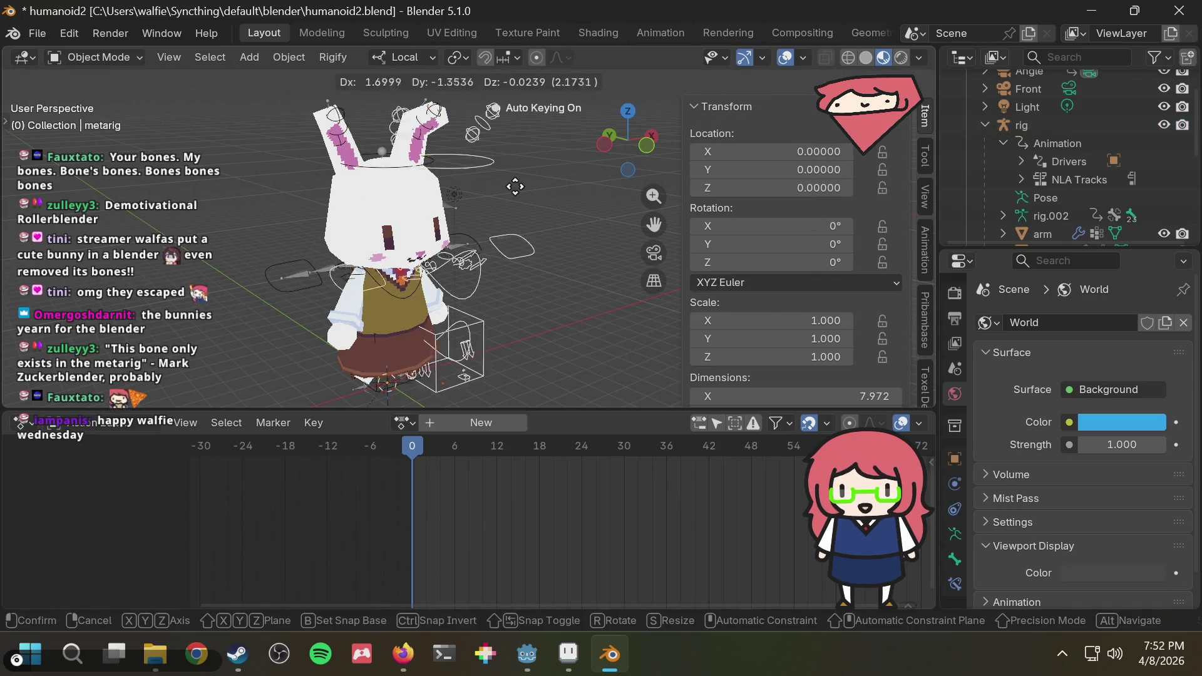
key("Escape")
scroll(1068, 189, "down", 4)
scroll(1054, 190, "up", 2)
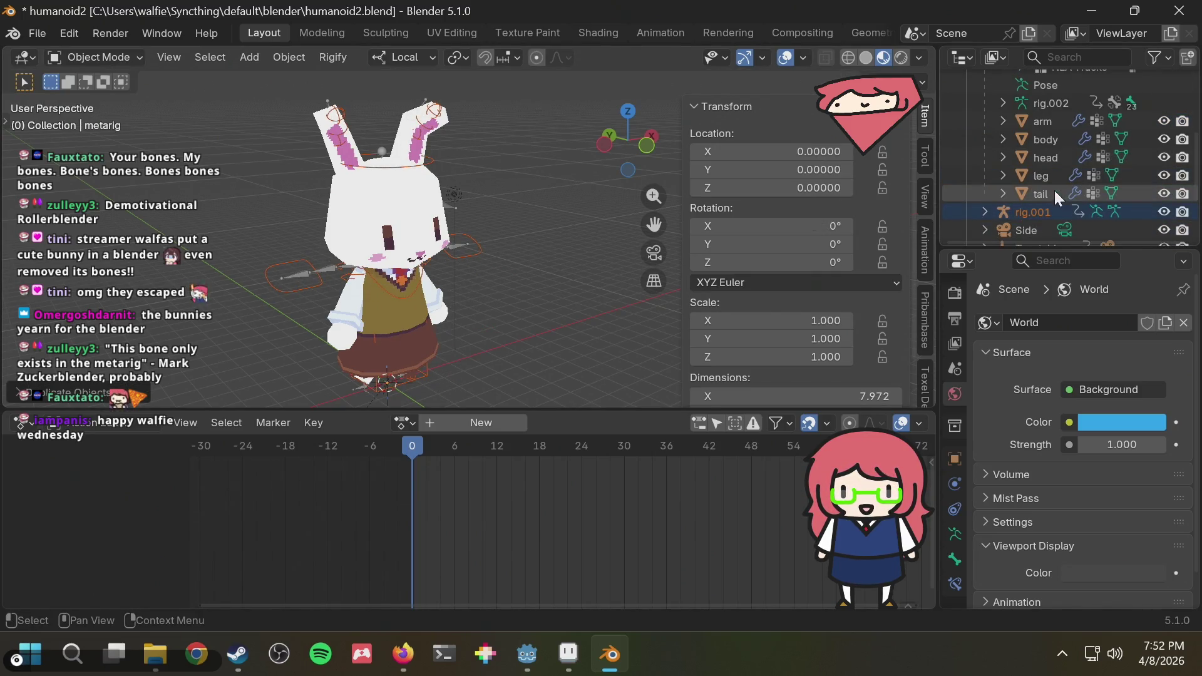
double_click(1040, 208)
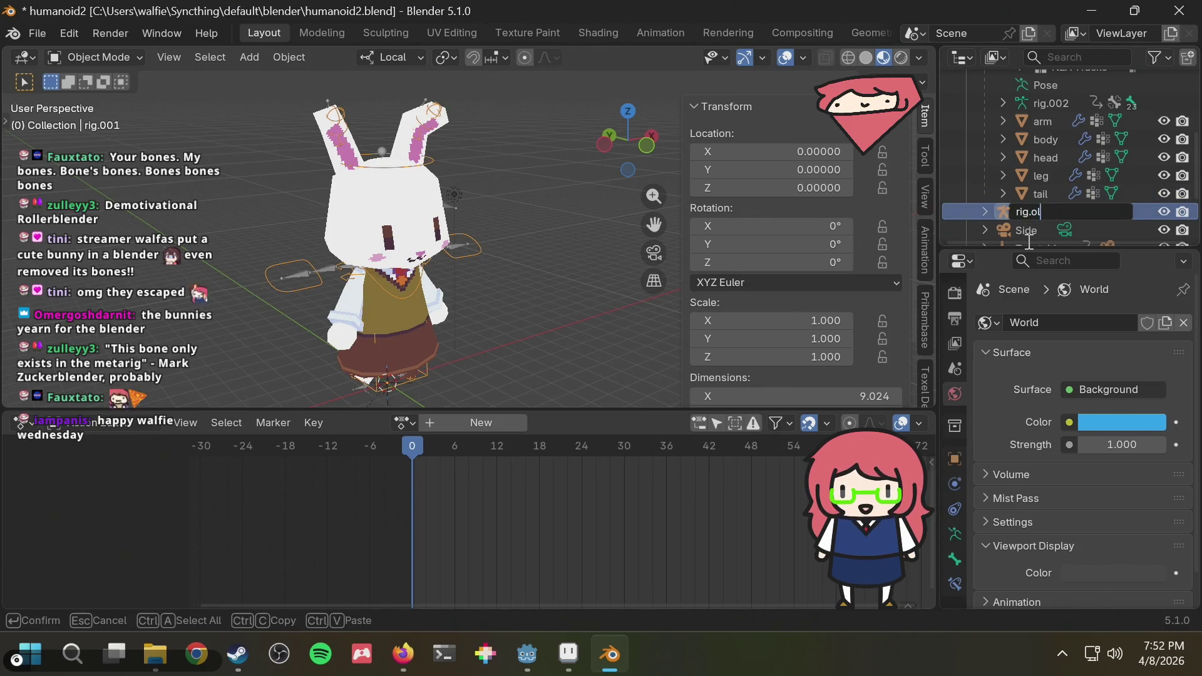
type("d")
key("Return")
scroll(1105, 476, "down", 1)
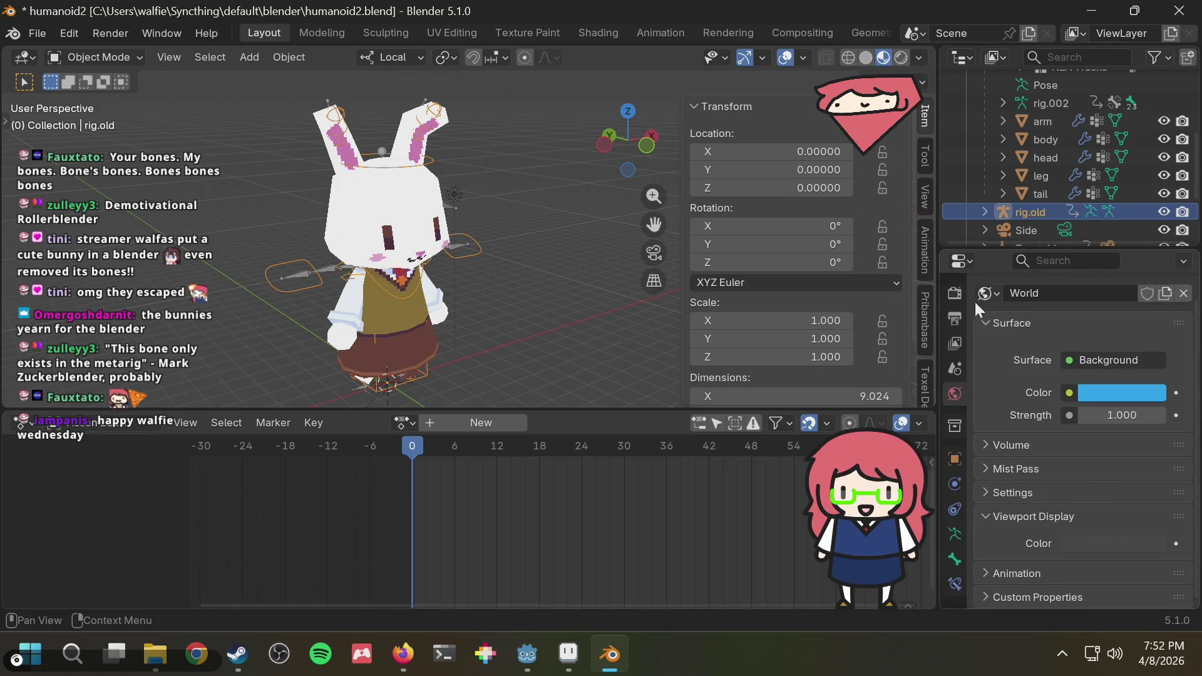
scroll(1066, 137, "down", 2)
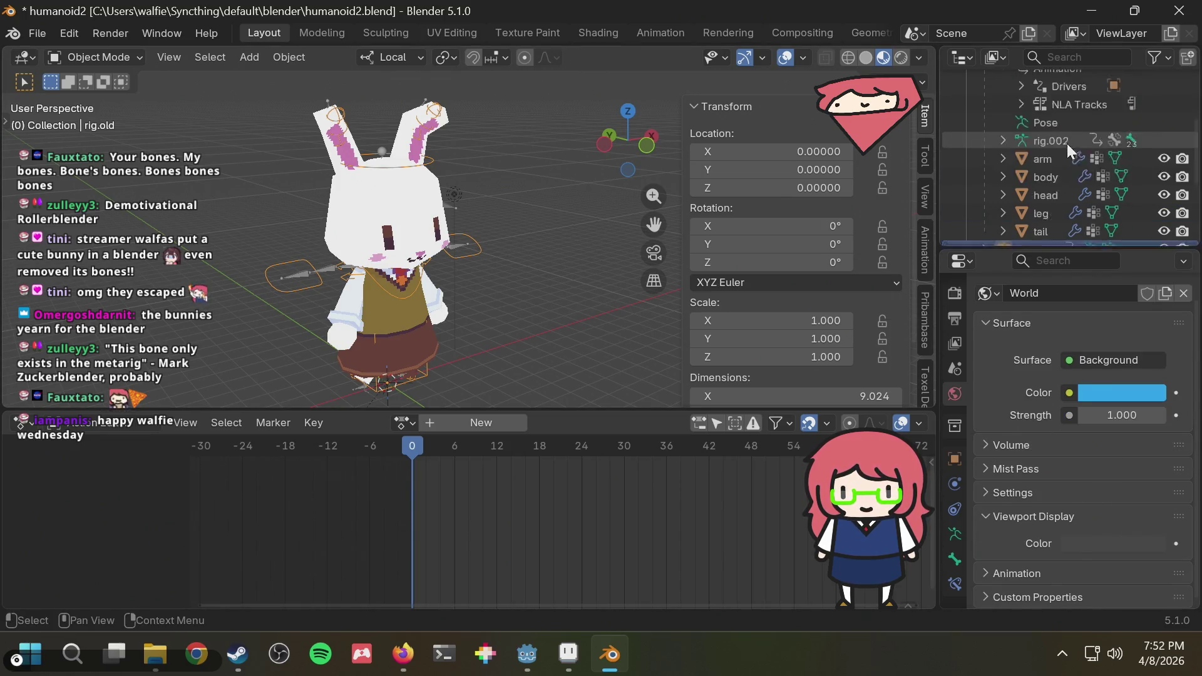
scroll(1067, 144, "down", 2)
Select metarig and Re-Generate Rig from its Armature properties.
left_click(1037, 214)
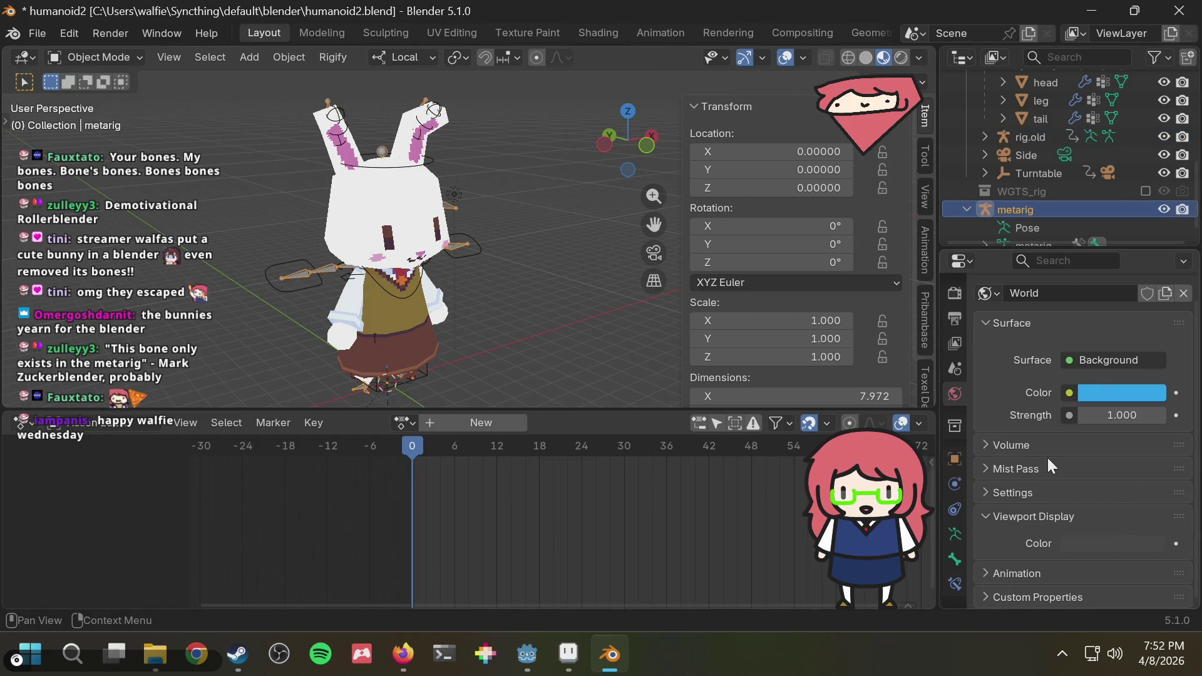
left_click(955, 533)
scroll(1111, 442, "down", 2)
scroll(1093, 501, "down", 2)
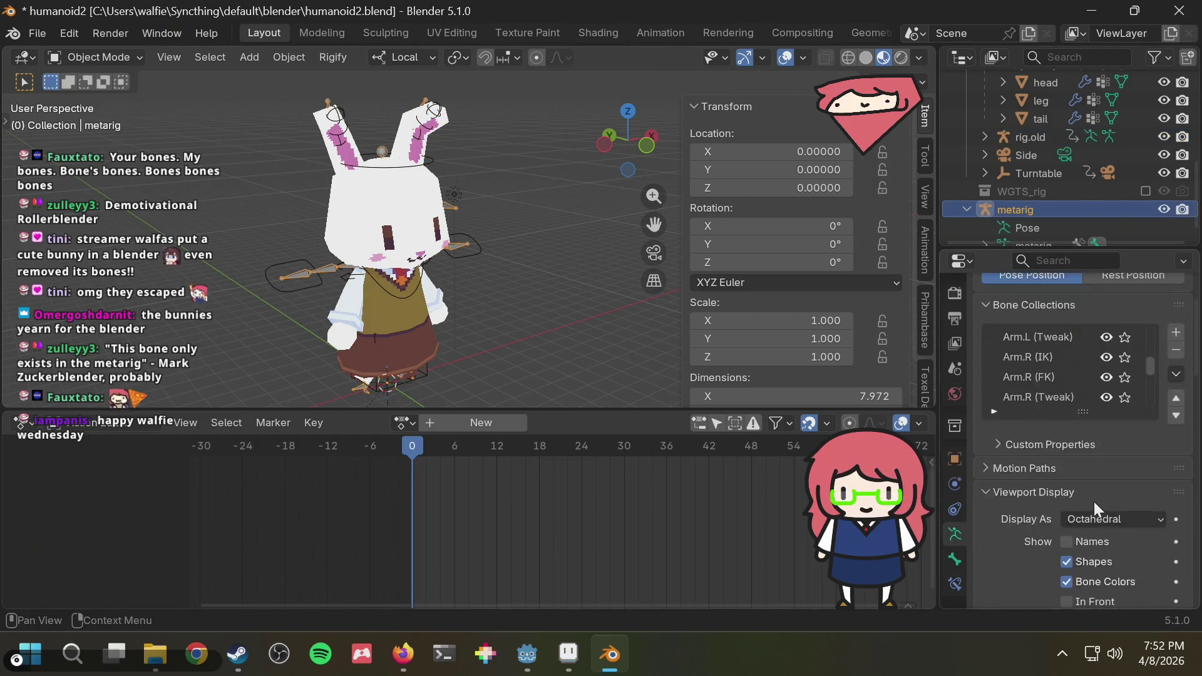
scroll(1094, 502, "down", 6)
scroll(1126, 499, "down", 4)
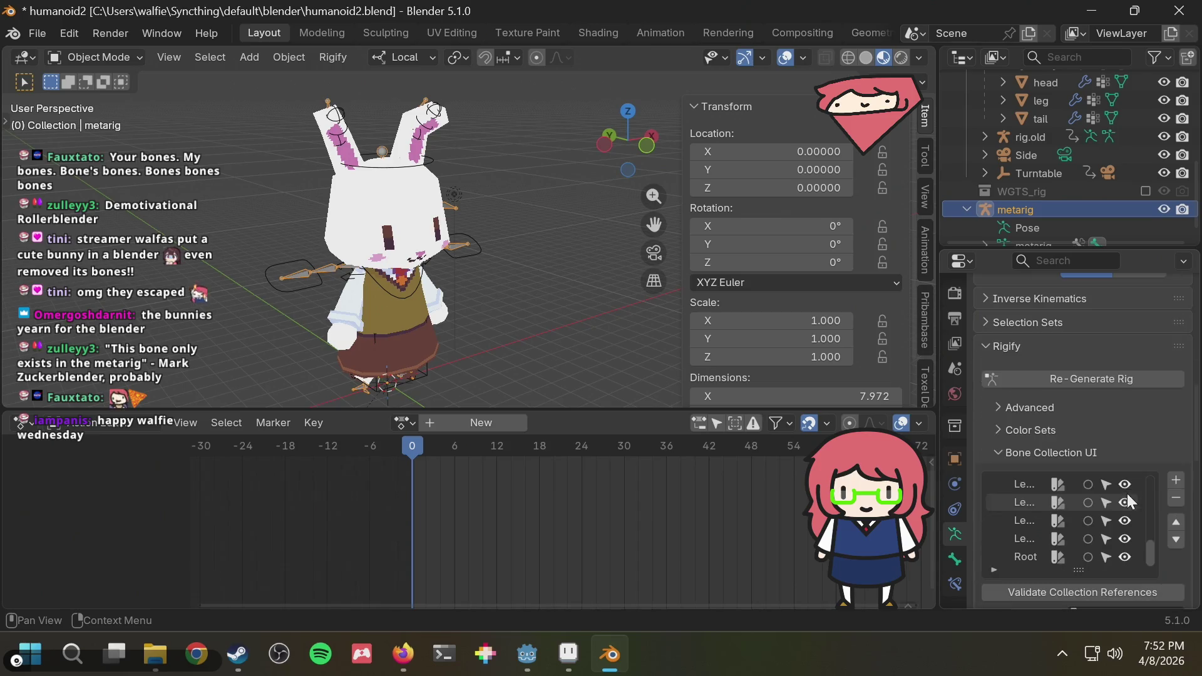
left_click(1103, 378)
scroll(1041, 134, "up", 3)
scroll(1040, 136, "up", 4)
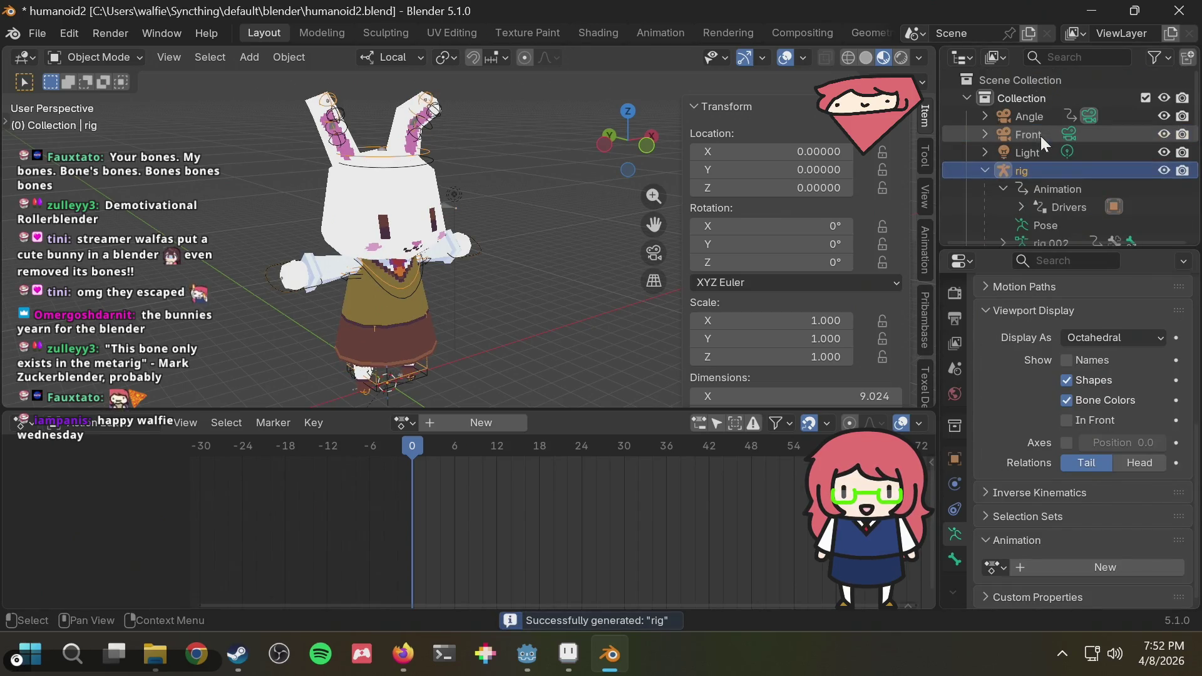
Select rig.old with rig and link data between them from the command search.
left_click(984, 170)
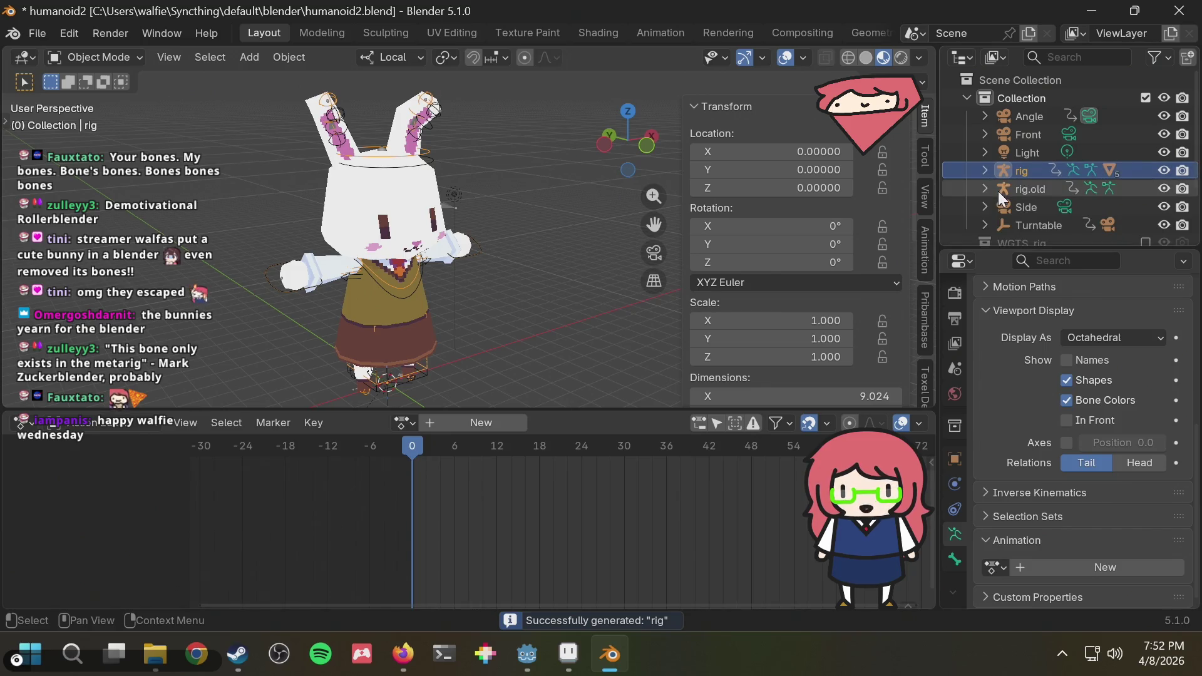
left_click(1022, 188)
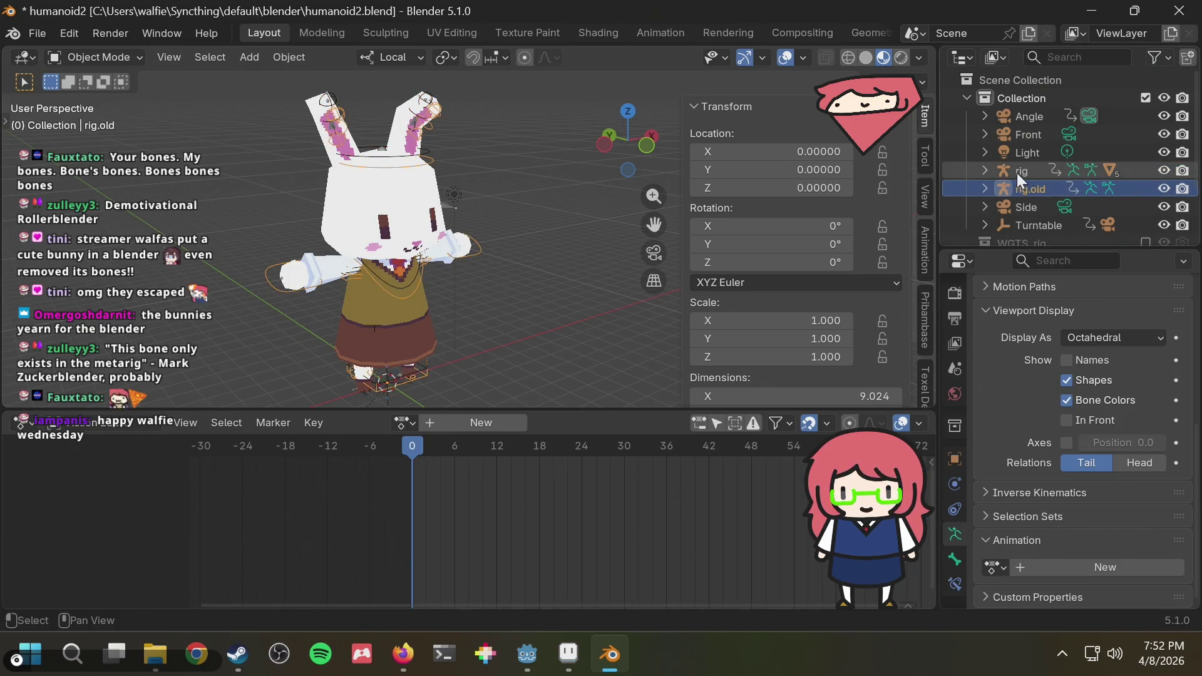
left_click(1017, 173, "ctrl")
key("F3")
type("l")
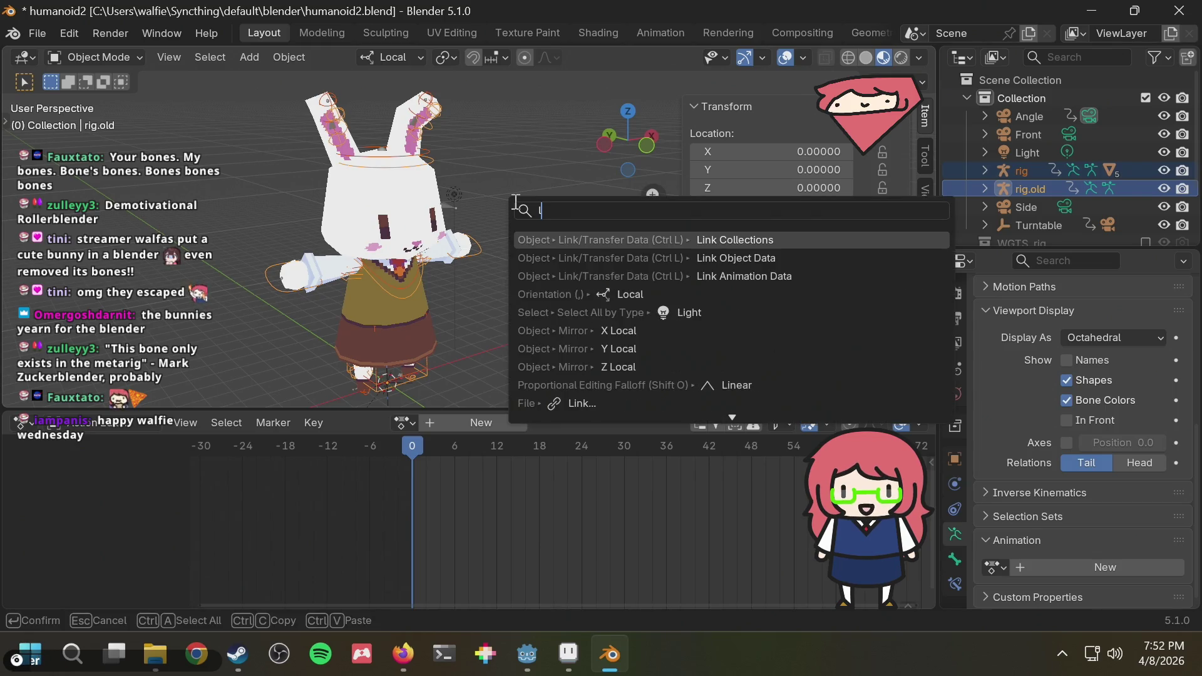
type("ink")
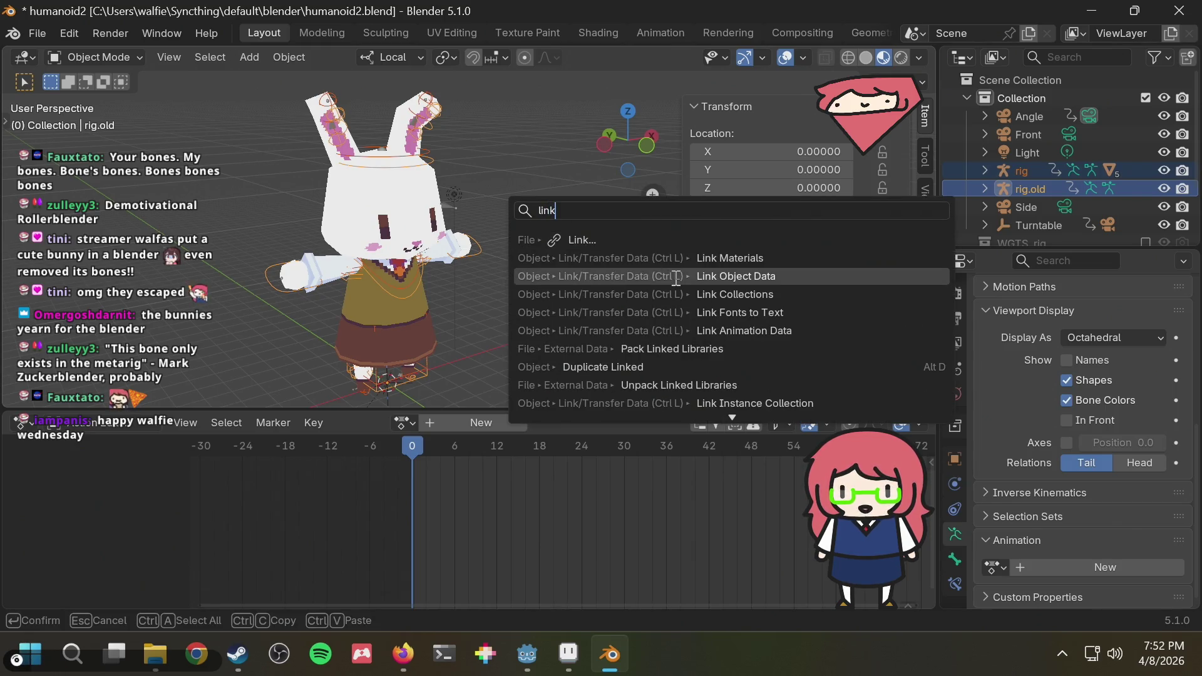
left_click(751, 294)
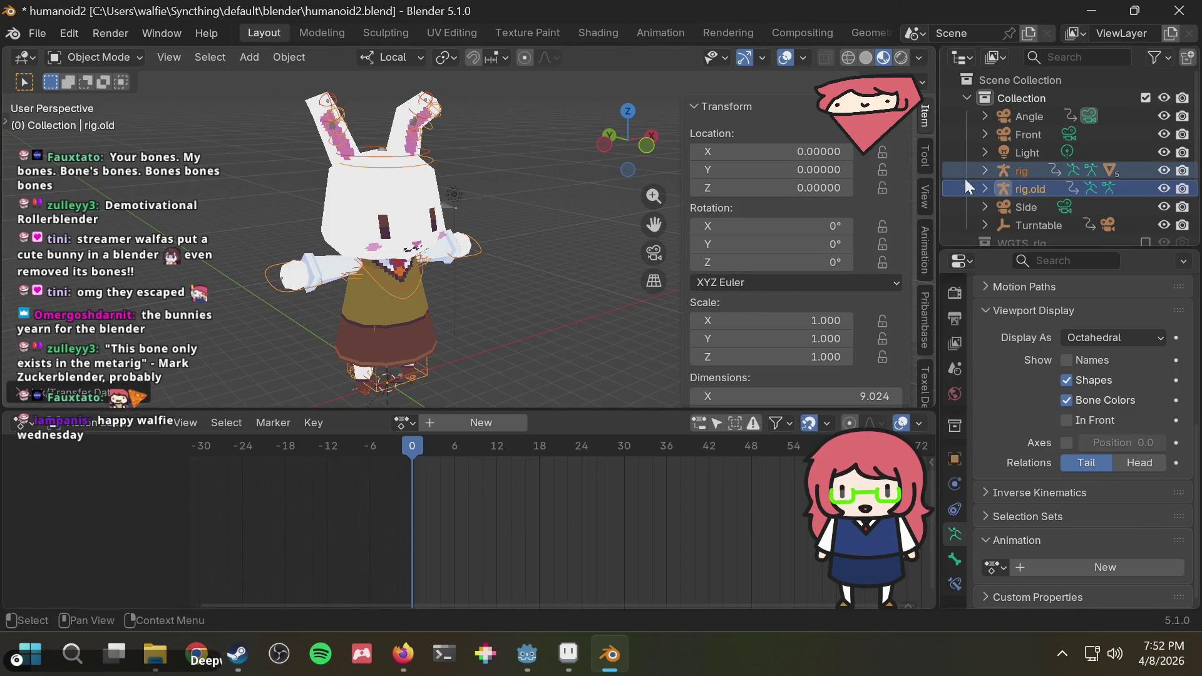
Inspect rig and rig.old's Animation data and NLA Tracks entries in the Outliner.
left_click(983, 170)
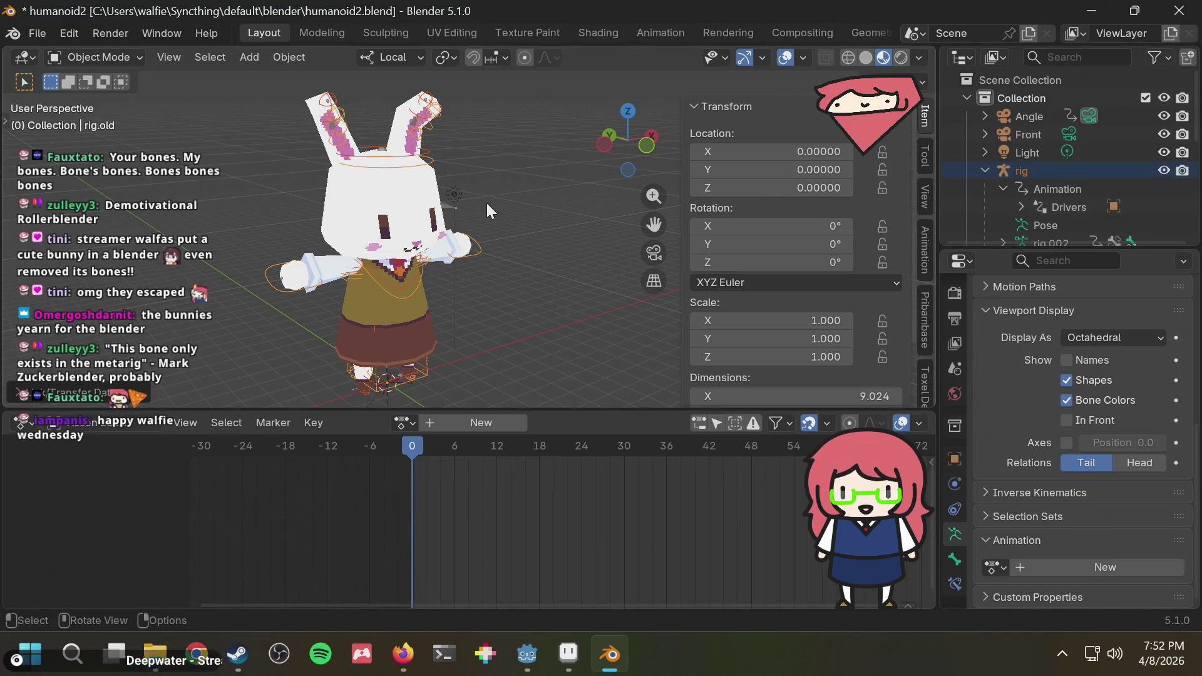
left_click(986, 171)
left_click(983, 187)
scroll(1025, 191, "down", 1)
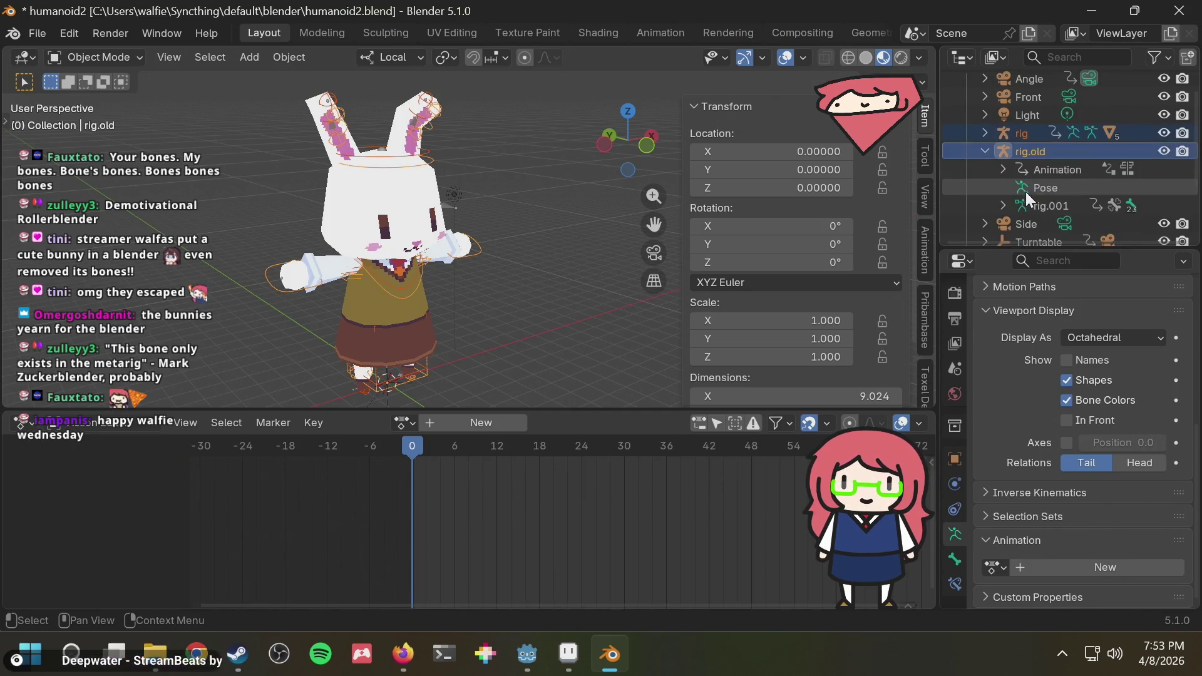
left_click(1041, 166)
left_click(1001, 169)
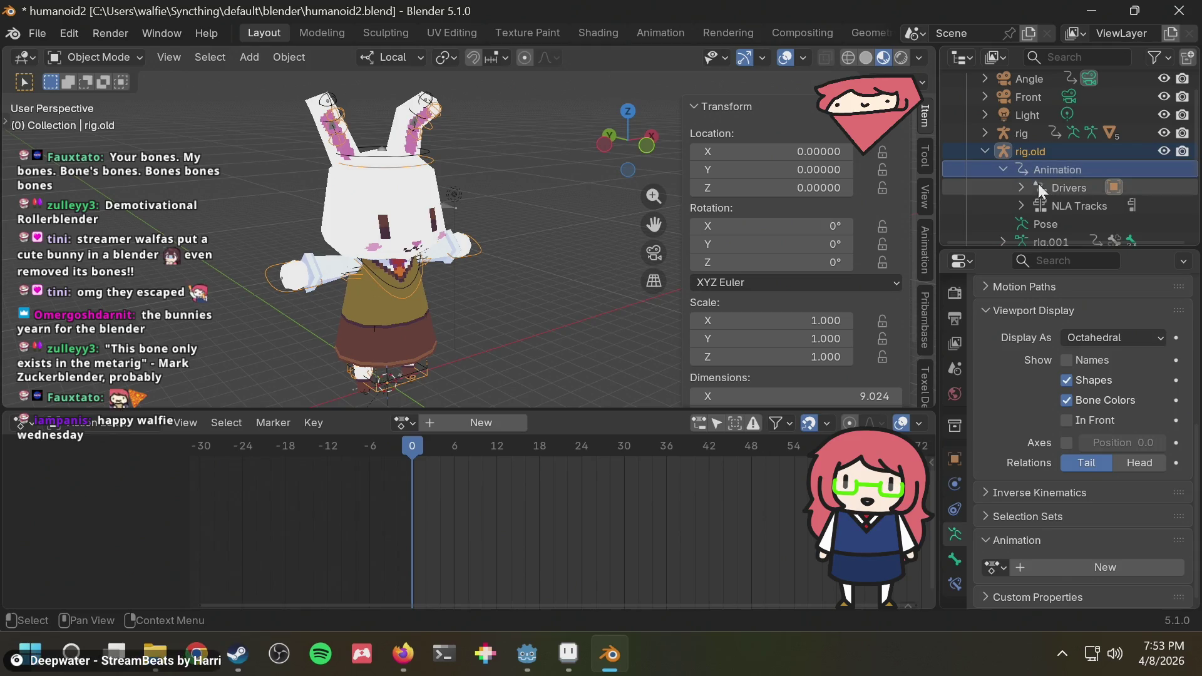
right_click(1039, 203)
key("Escape")
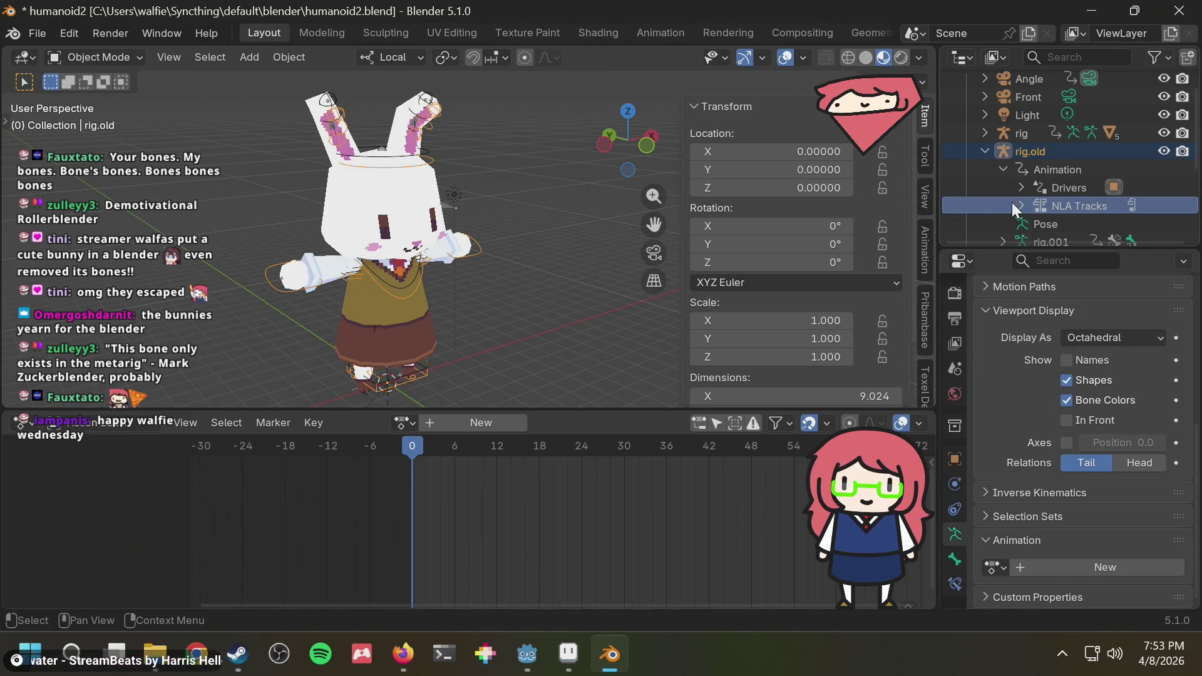
scroll(1049, 170, "down", 5)
scroll(1051, 171, "up", 5)
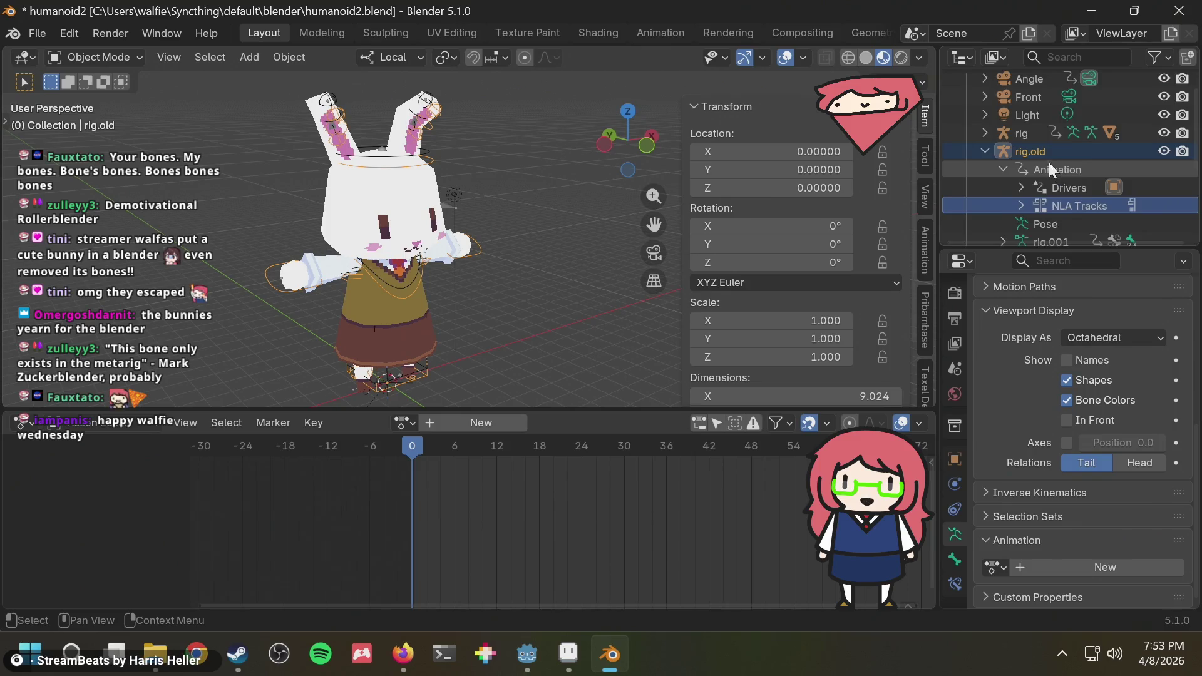
scroll(1049, 162, "up", 1)
scroll(1047, 163, "down", 5)
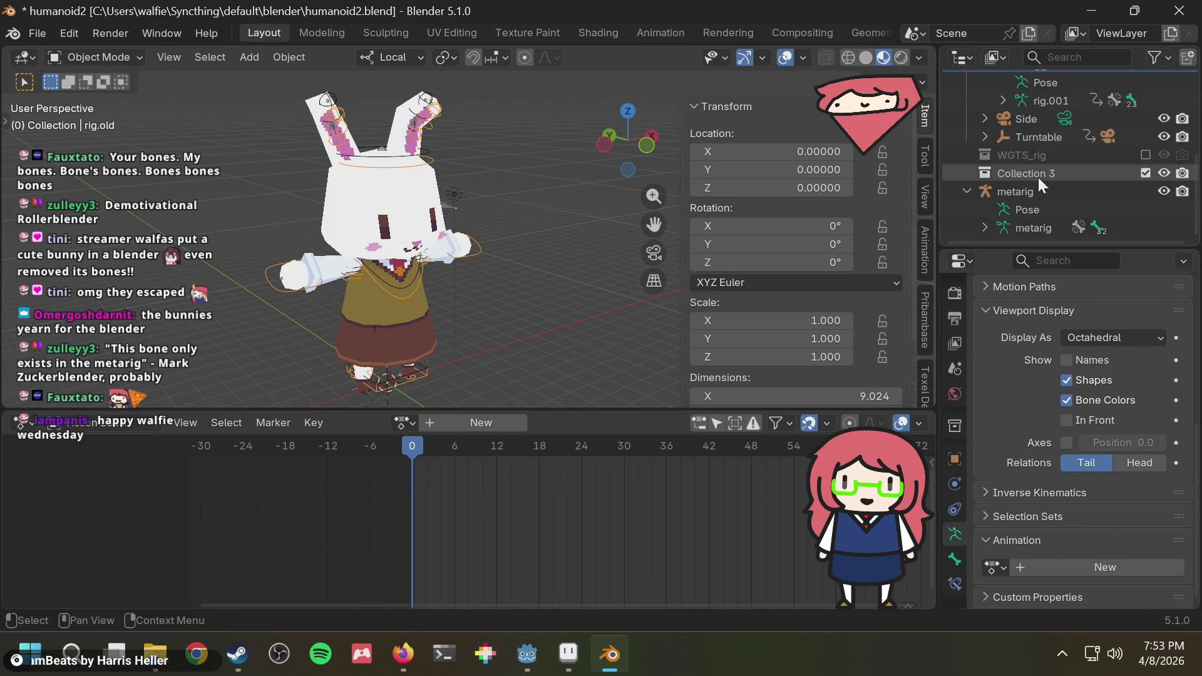
scroll(1041, 174, "up", 1)
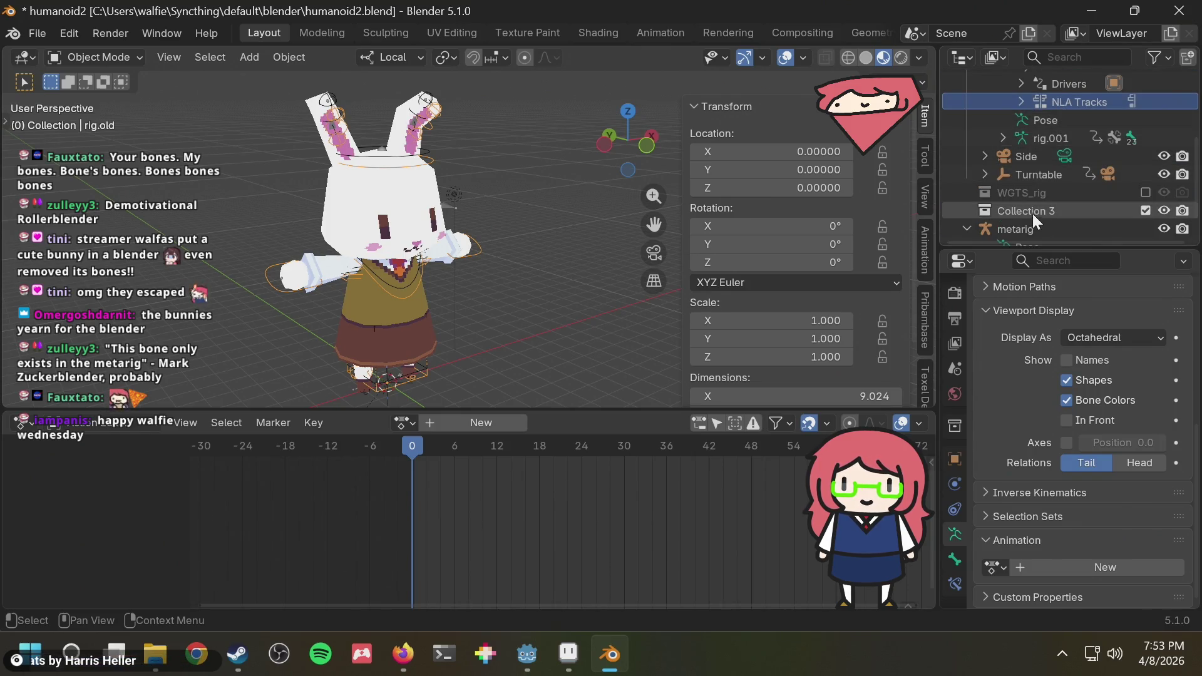
right_click(1067, 102)
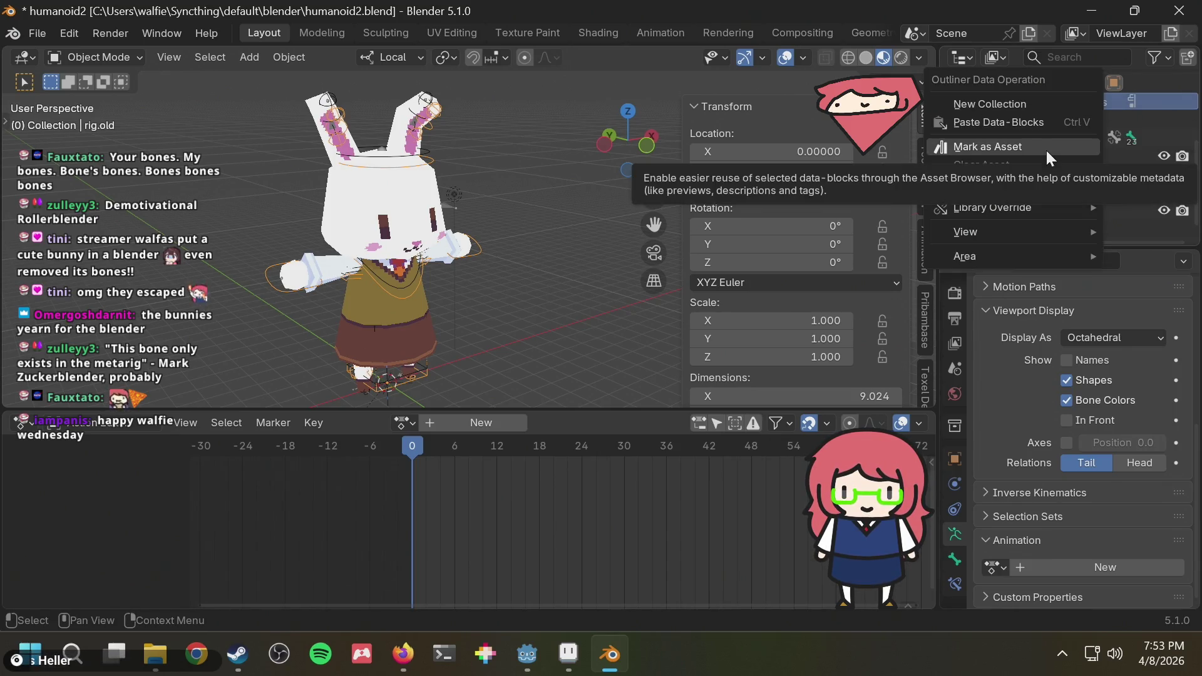
Alt+Tab to the Firefox Daily Blender Tip window and focus its address bar.
key("alt+Tab")
key("Tab")
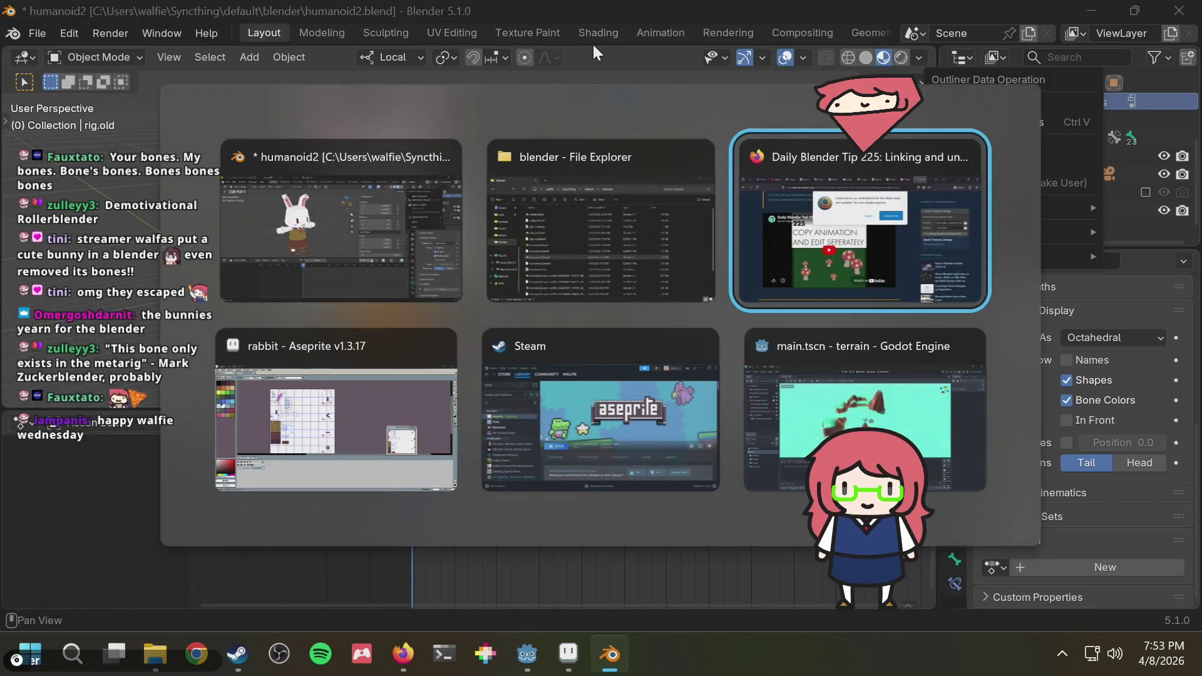
key("ctrl+l")
type("n")
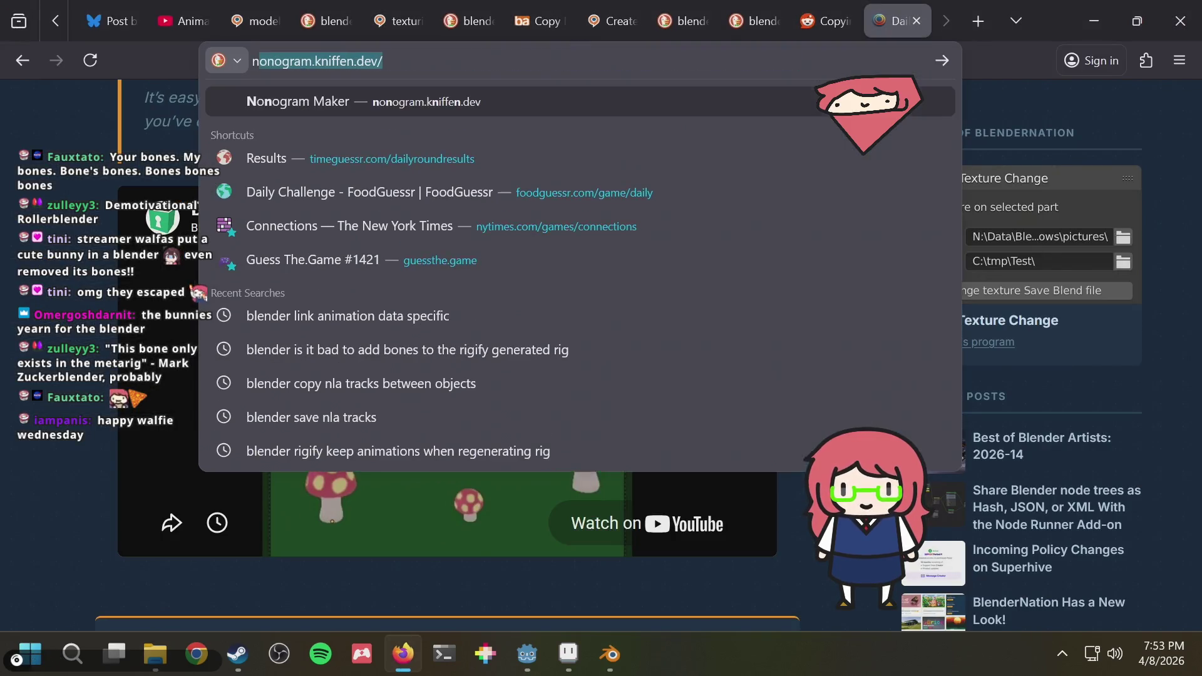
Search 'blender move nla animation from one object to another' and open the Copy NLA stacks? thread.
key("BackSpace")
key("BackSpace")
type("blen")
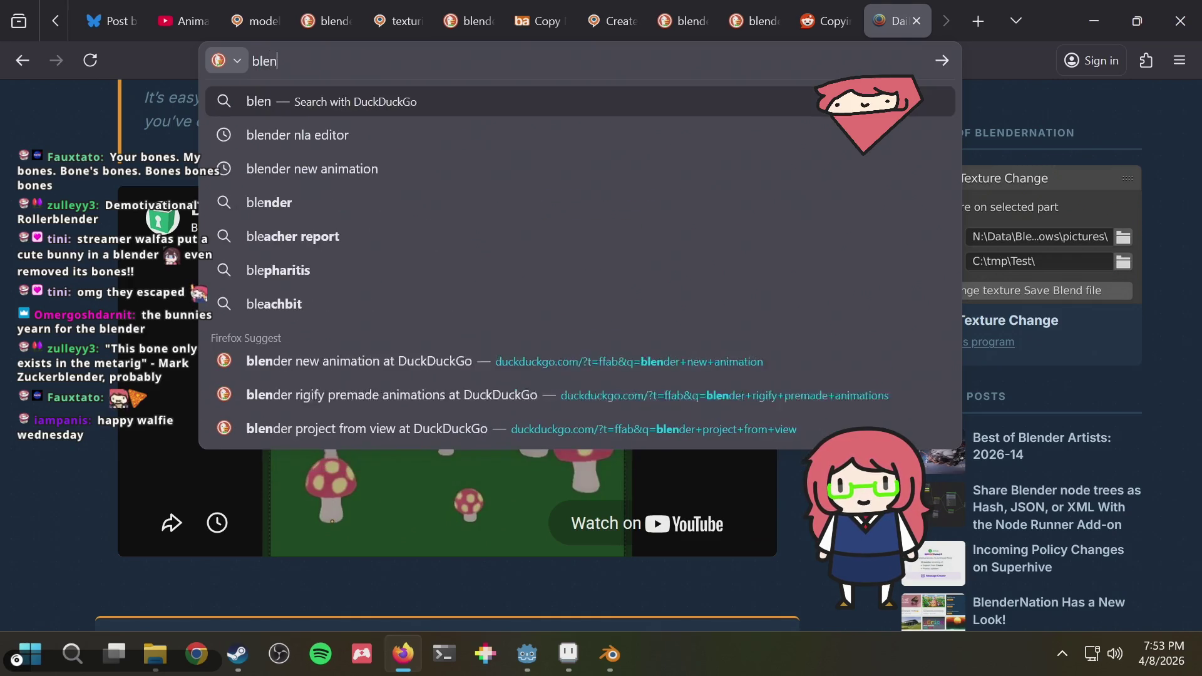
type("der move nl")
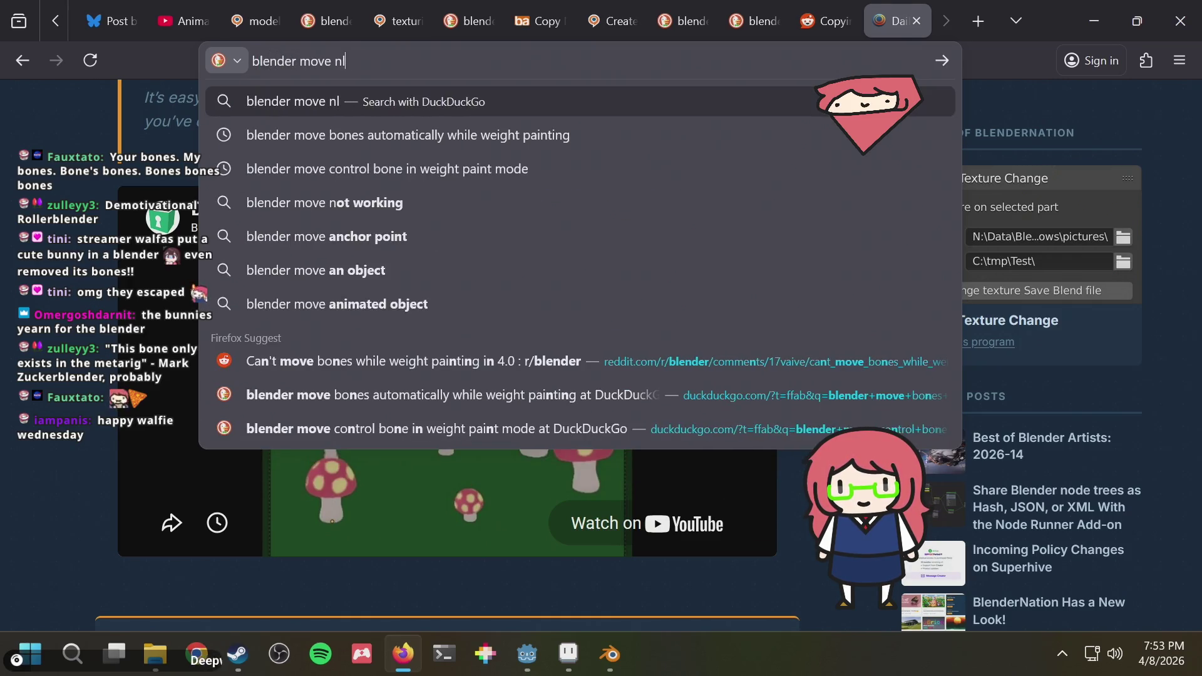
type("a animation fr")
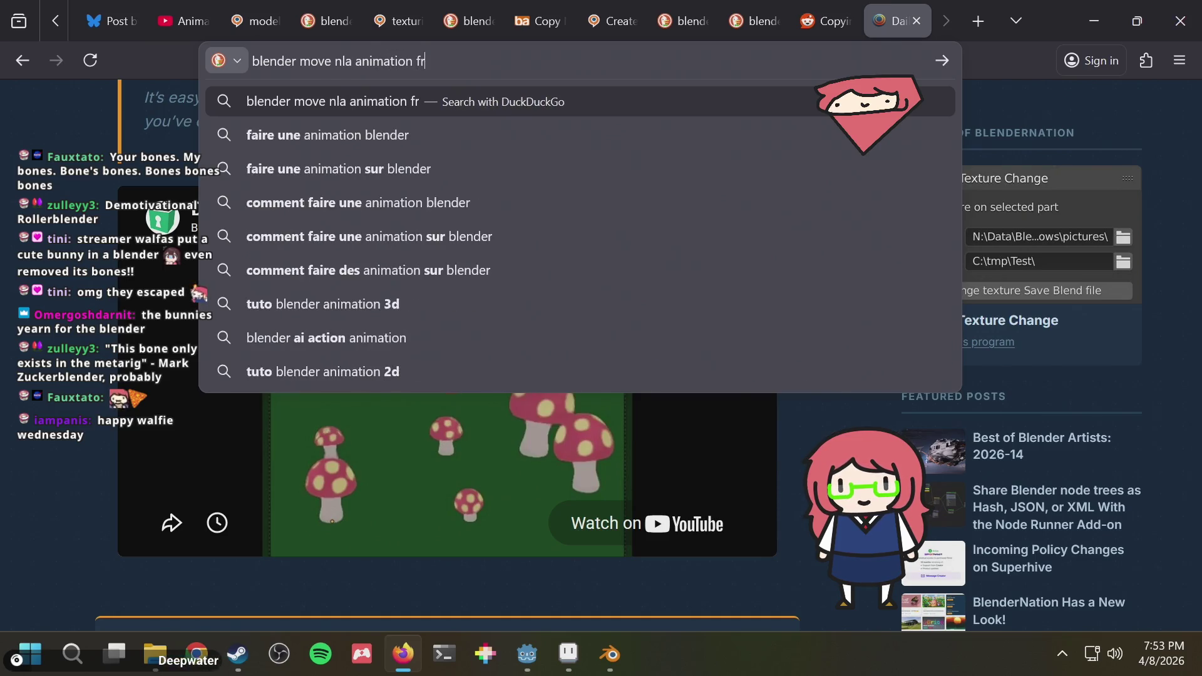
type("om one ")
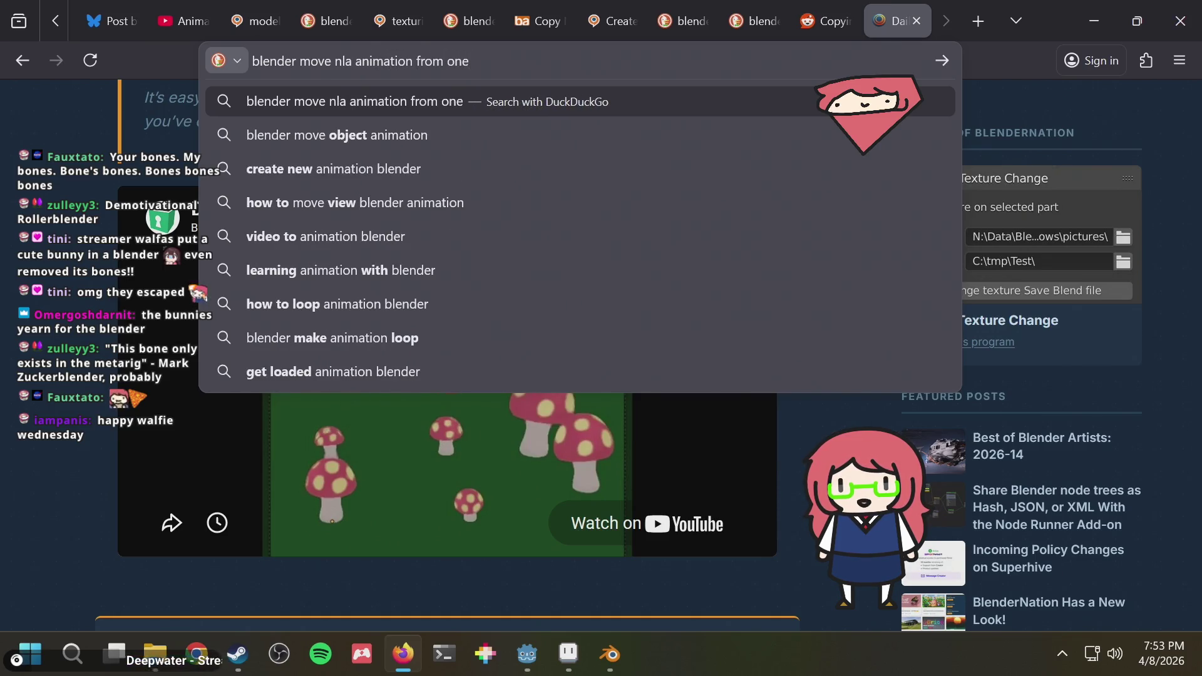
type("objec")
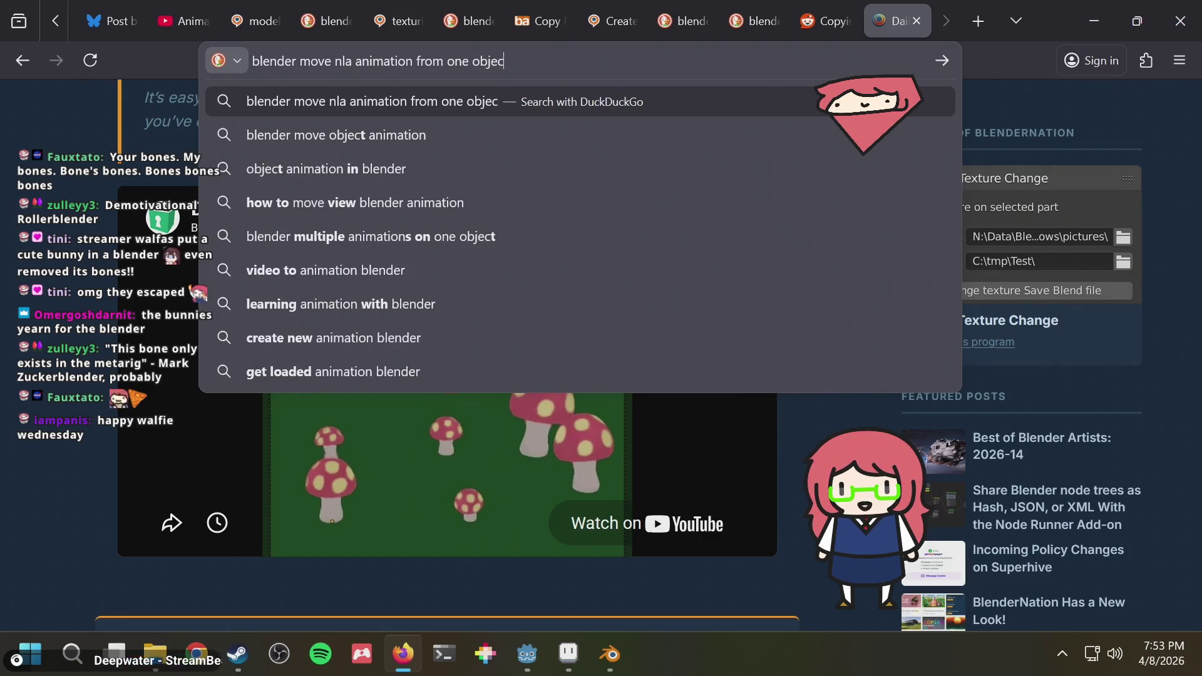
type("t to another")
key("Return")
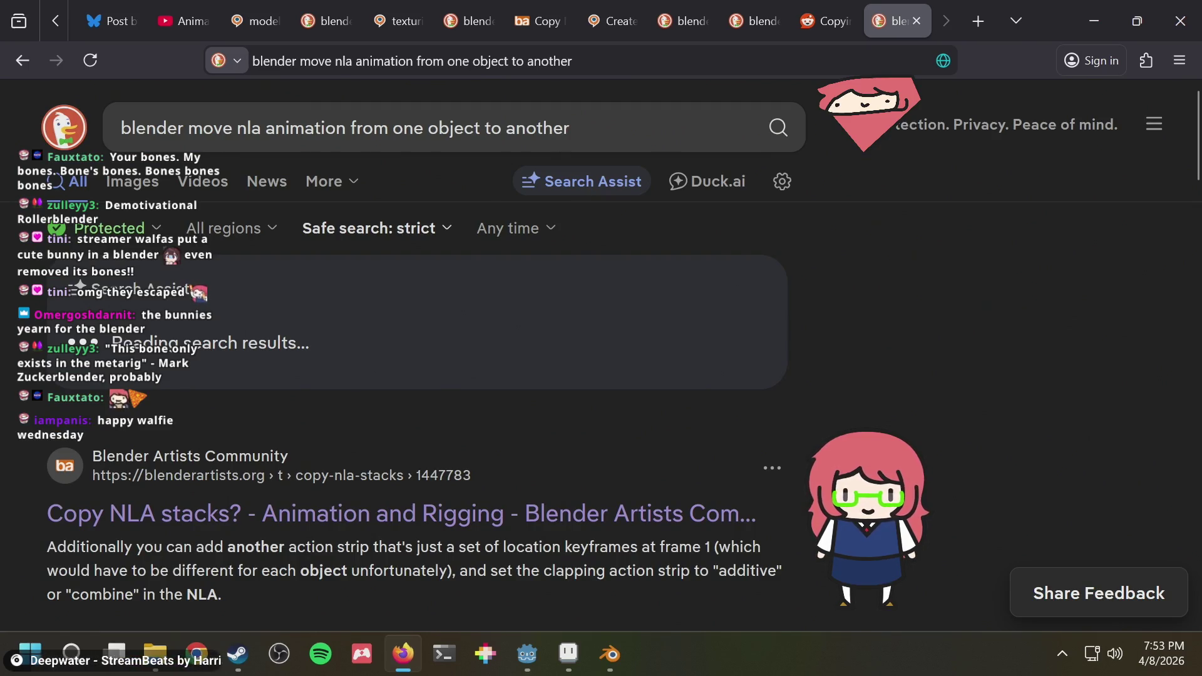
scroll(396, 411, "down", 2)
scroll(430, 393, "down", 3)
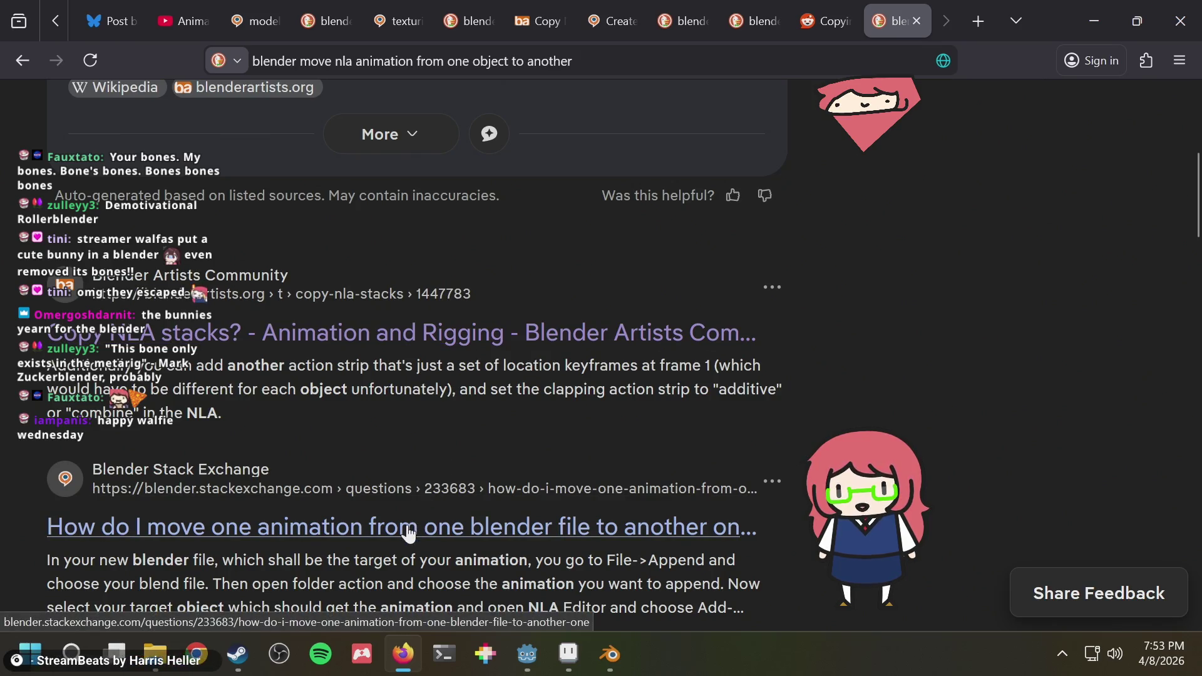
left_click(522, 329)
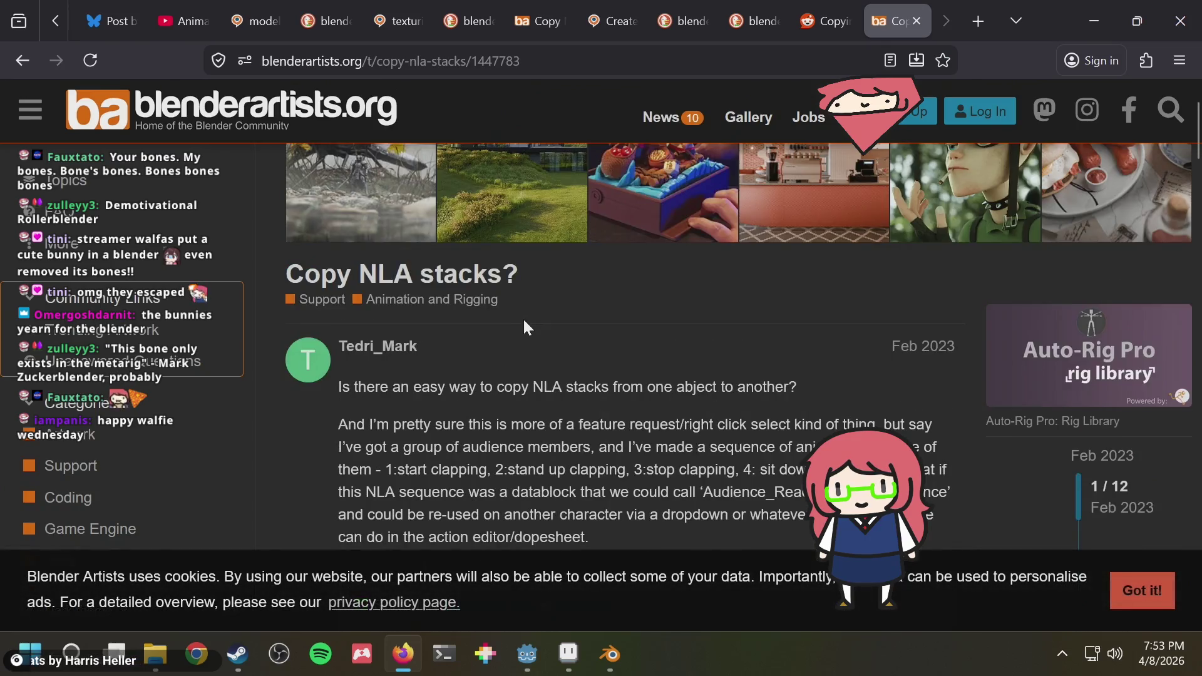
scroll(523, 326, "down", 3)
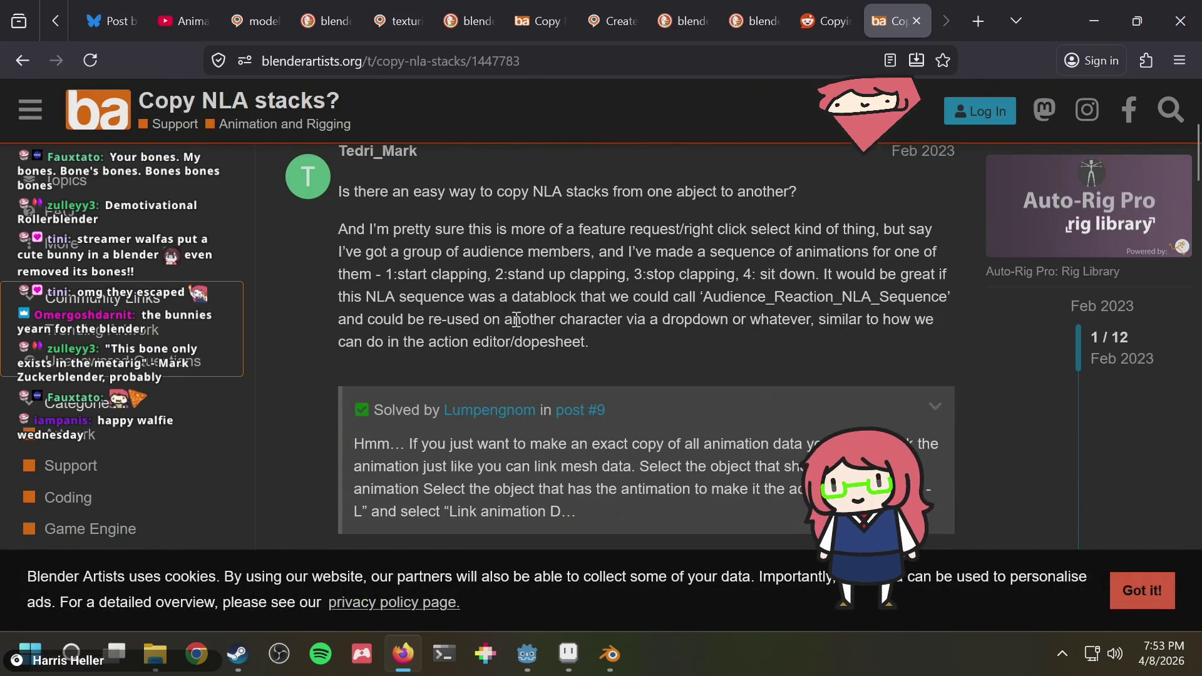
scroll(510, 319, "down", 2)
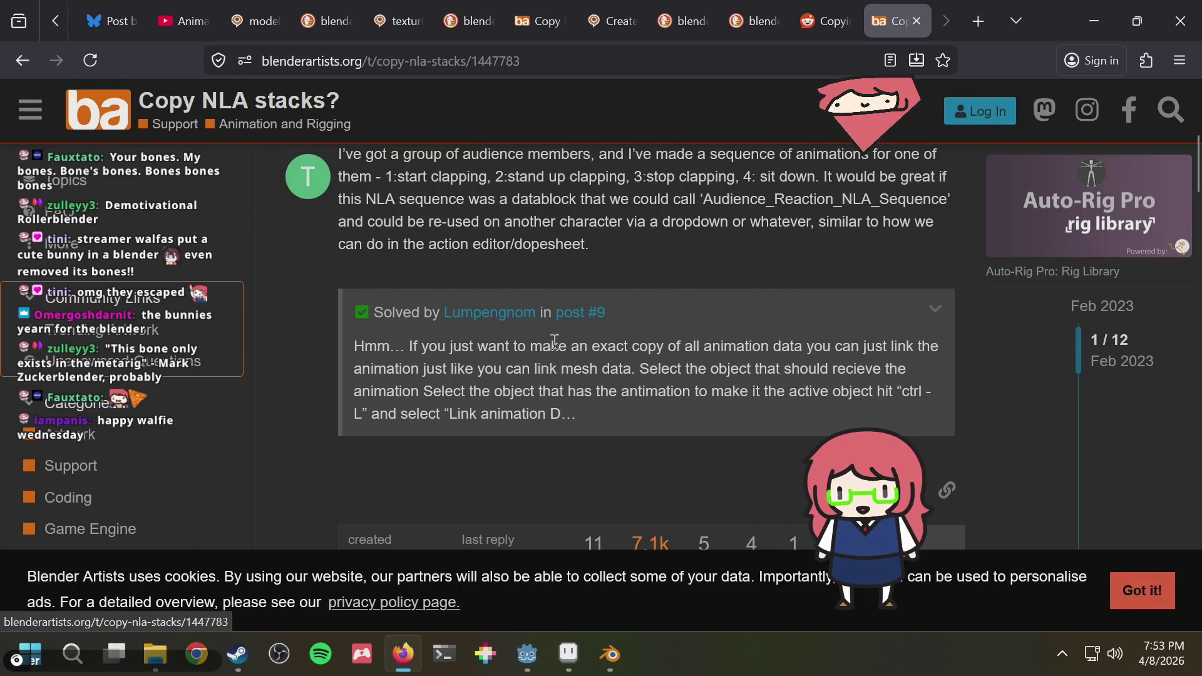
scroll(673, 403, "down", 5)
scroll(601, 388, "down", 3)
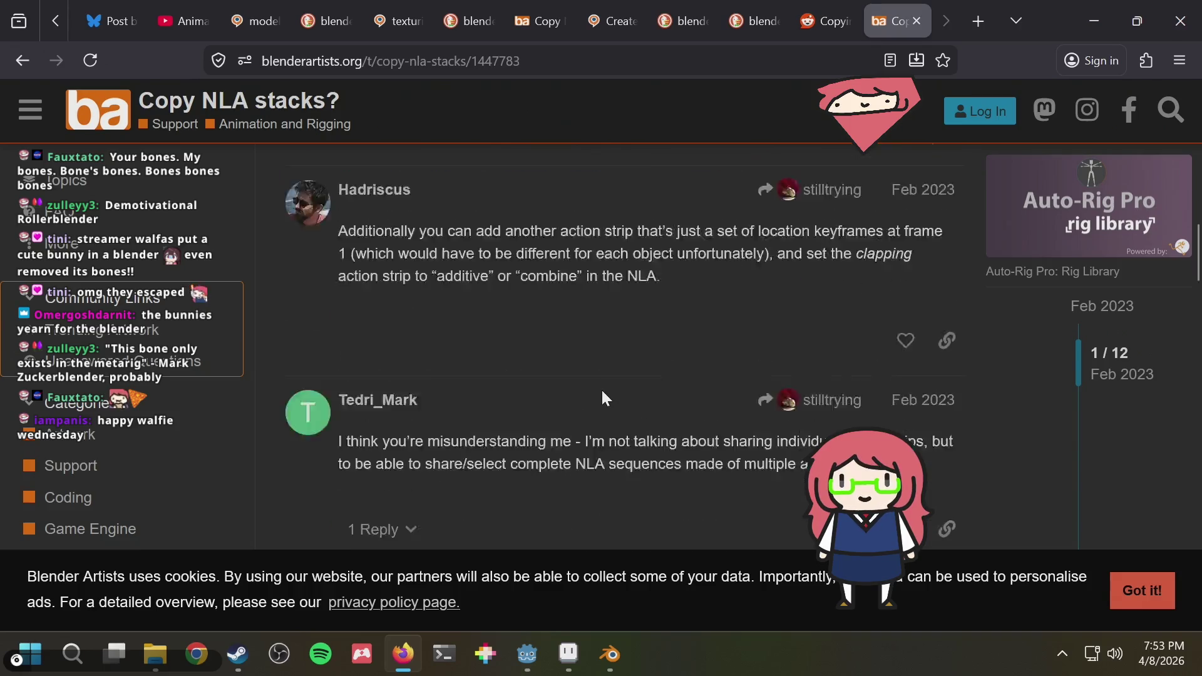
scroll(602, 387, "down", 3)
scroll(601, 390, "down", 3)
scroll(602, 389, "down", 2)
scroll(602, 389, "down", 2)
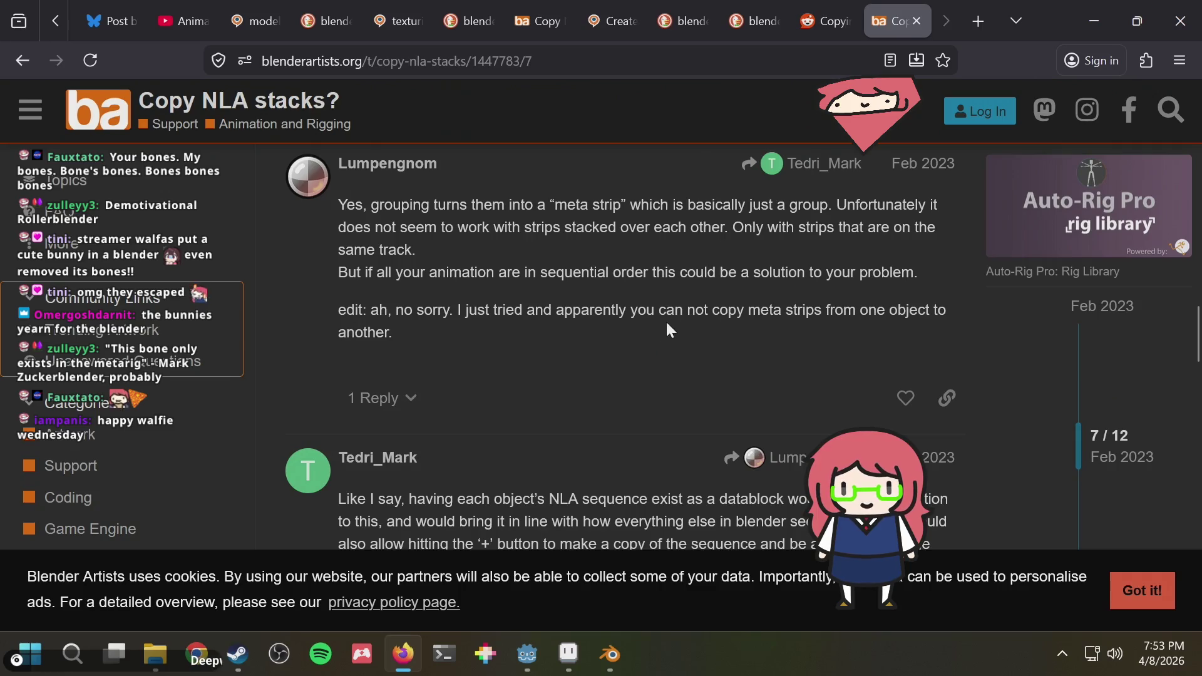
scroll(658, 240, "down", 2)
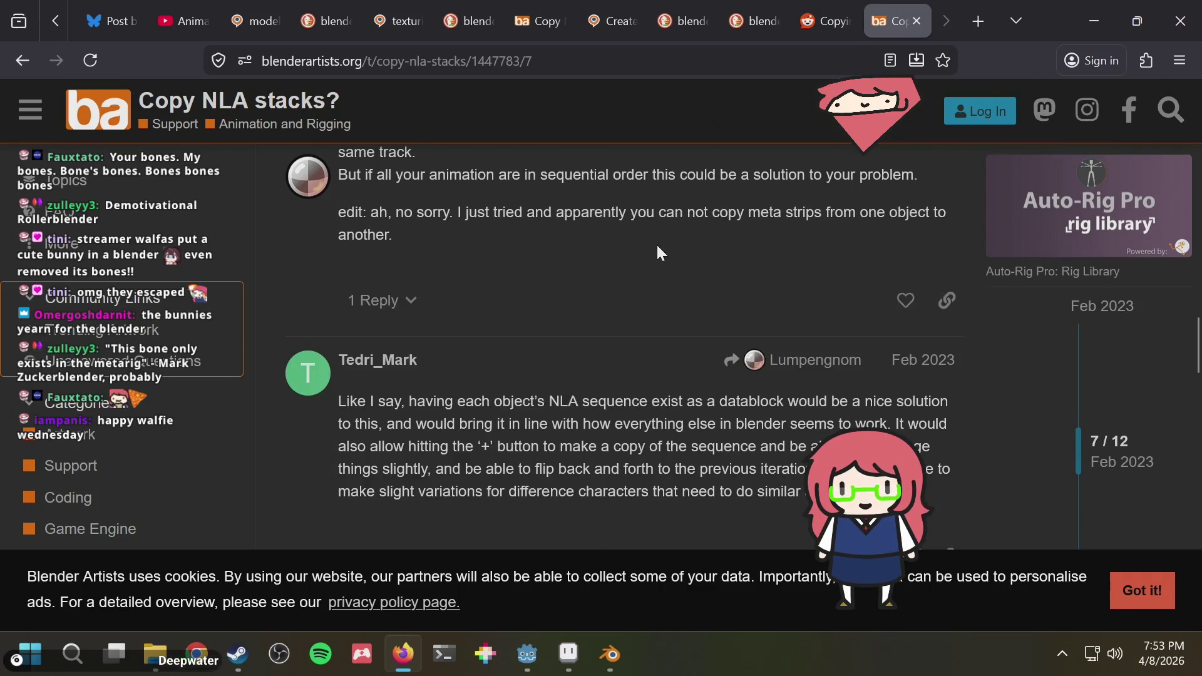
scroll(656, 243, "down", 2)
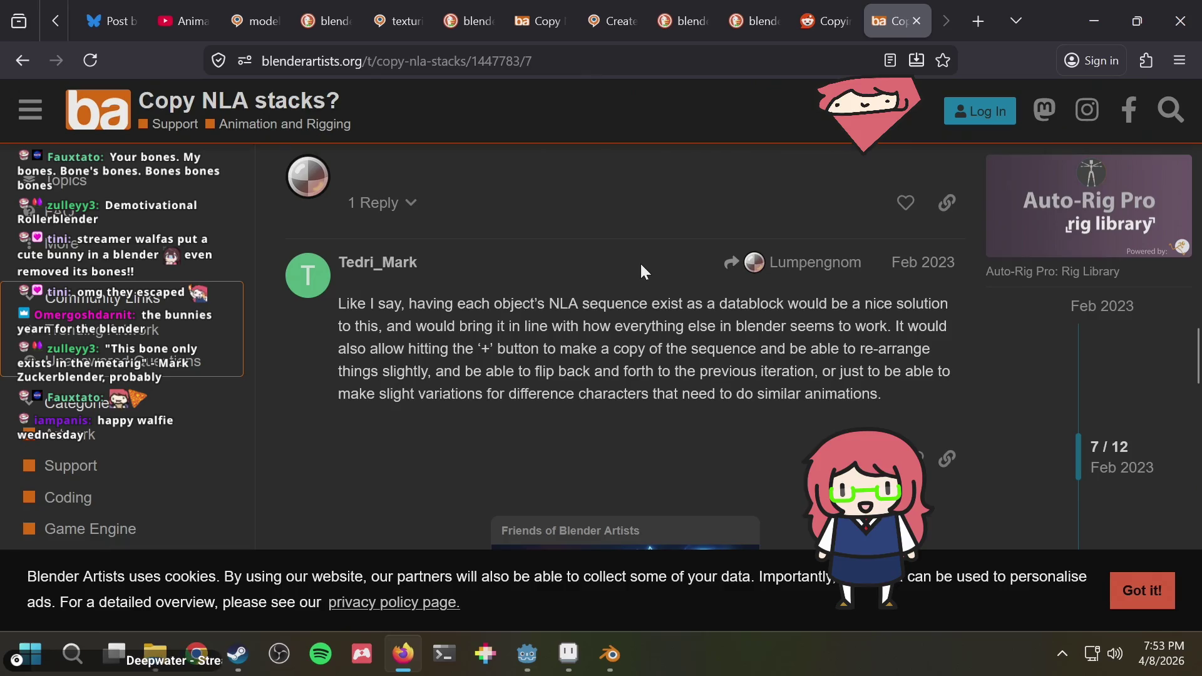
scroll(640, 262, "down", 2)
scroll(640, 258, "down", 2)
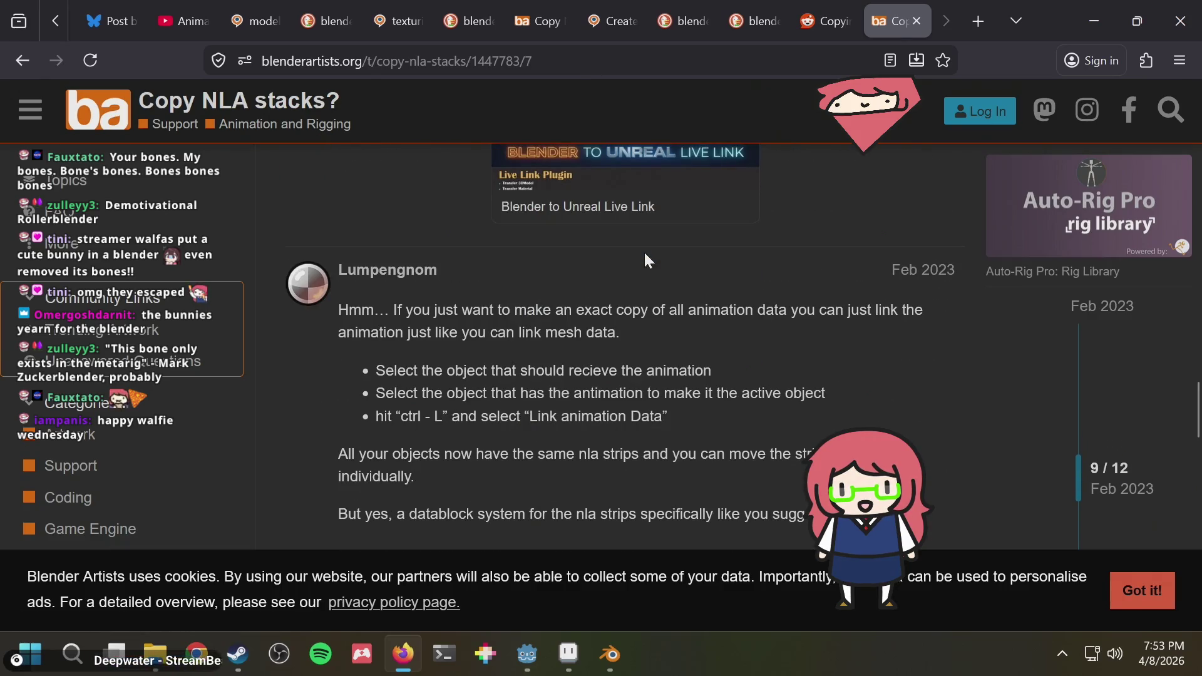
scroll(645, 264, "down", 3)
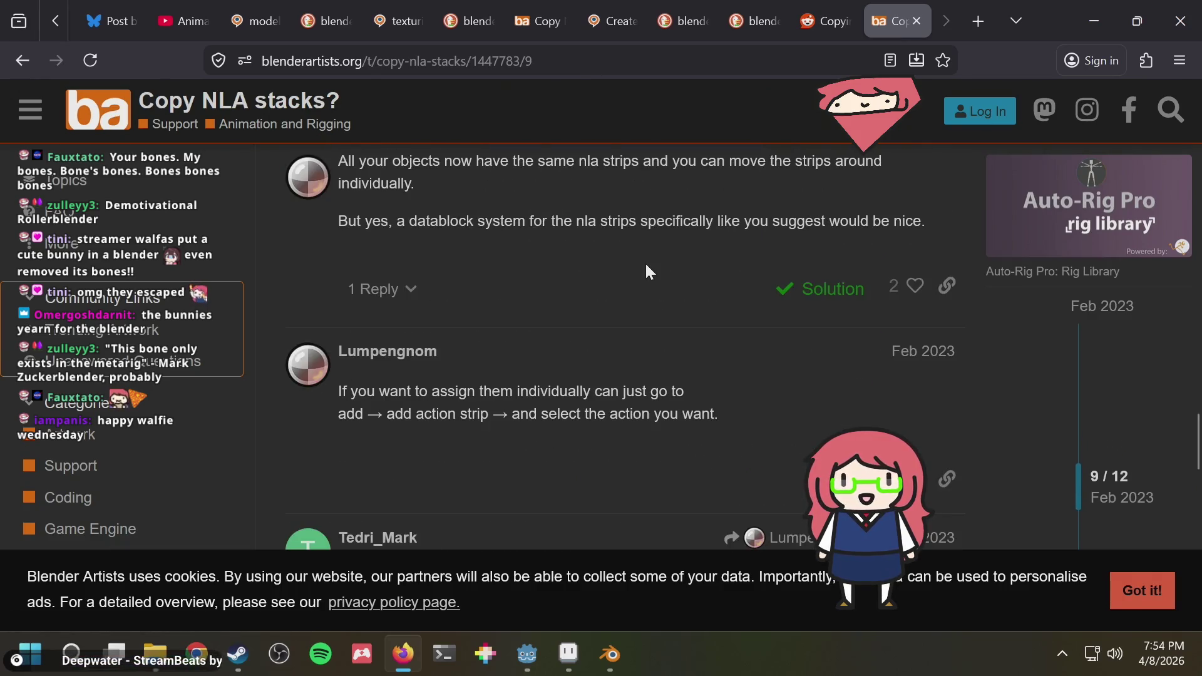
scroll(578, 423, "down", 3)
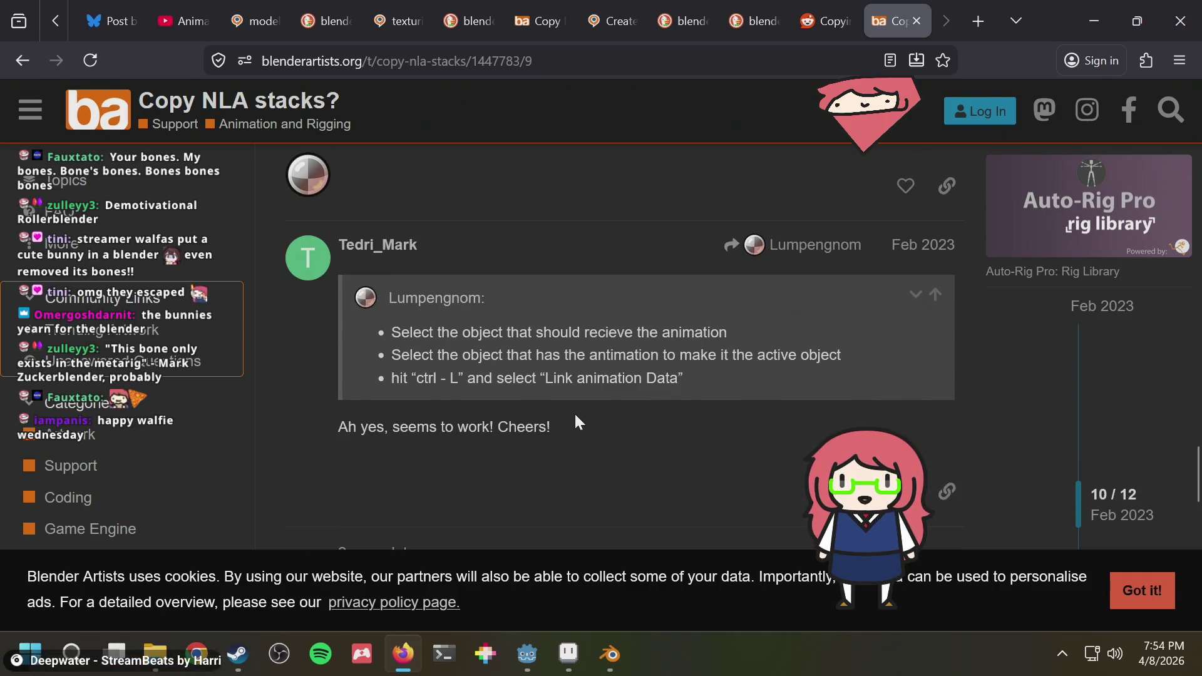
scroll(574, 412, "down", 3)
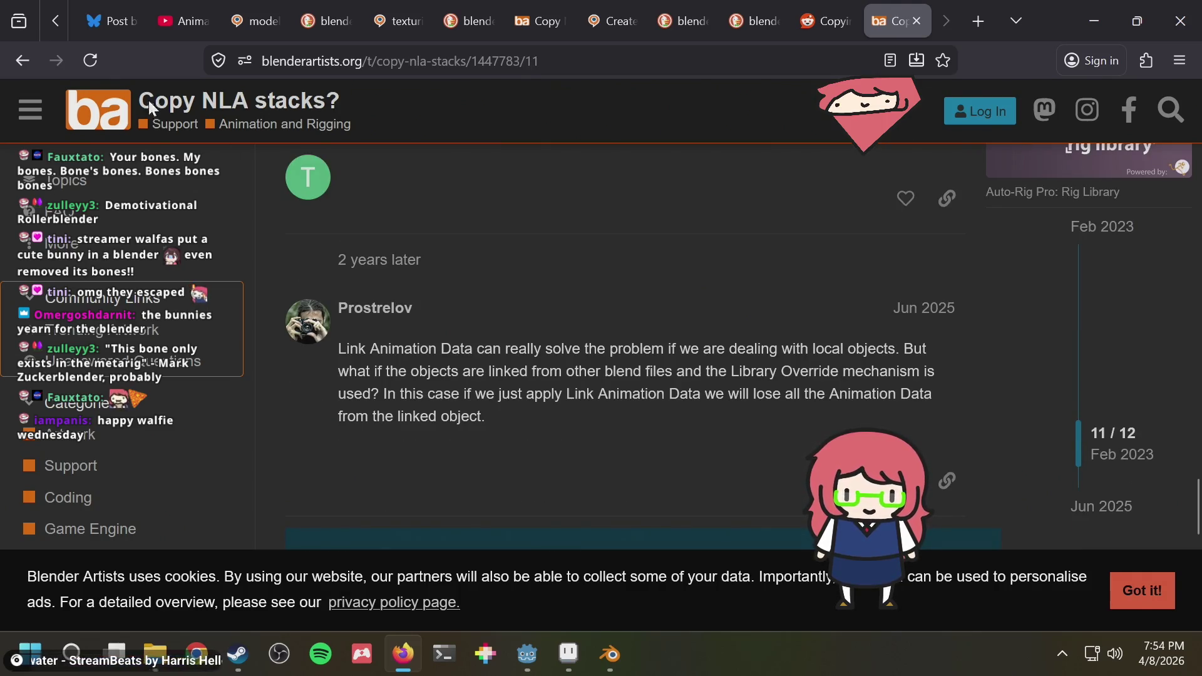
Return from the Copy NLA stacks? thread to the NLA search results.
left_click(23, 60)
scroll(645, 413, "down", 2)
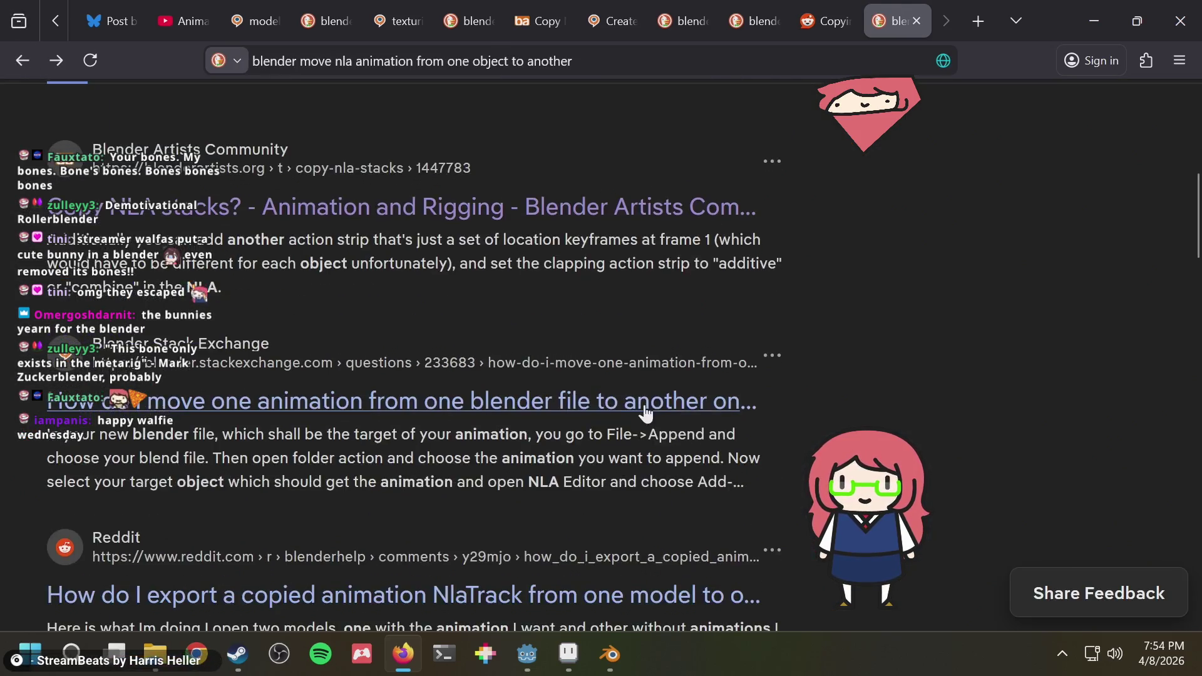
scroll(648, 404, "down", 2)
scroll(691, 371, "down", 2)
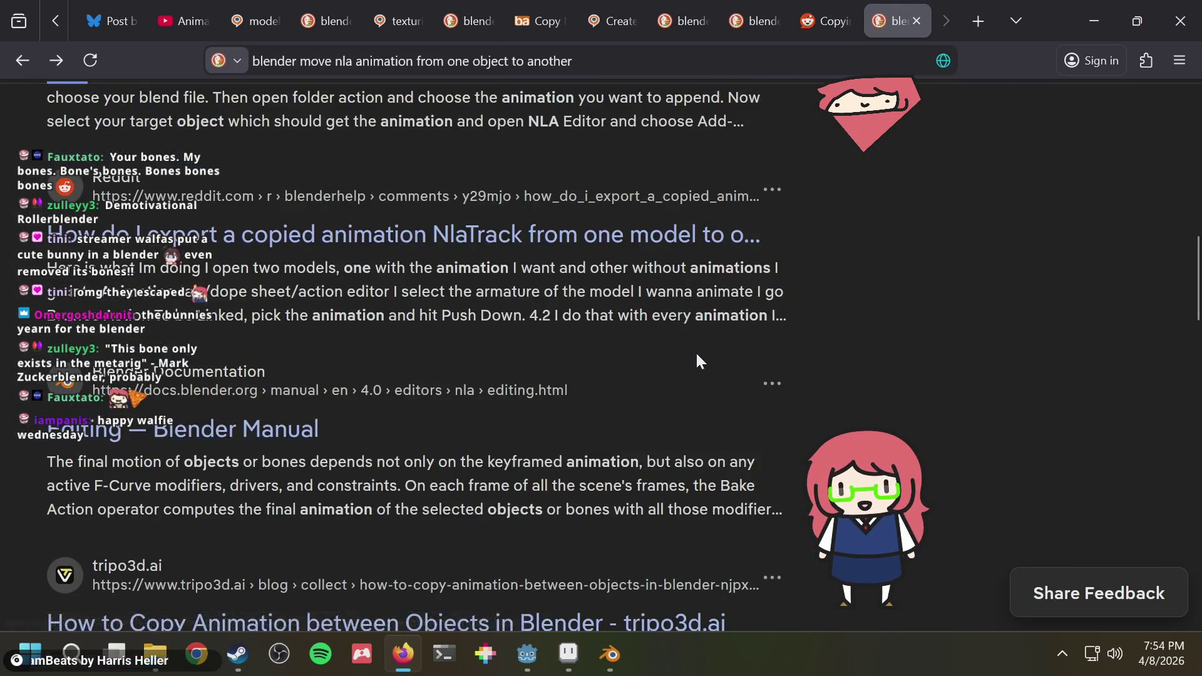
scroll(696, 355, "down", 3)
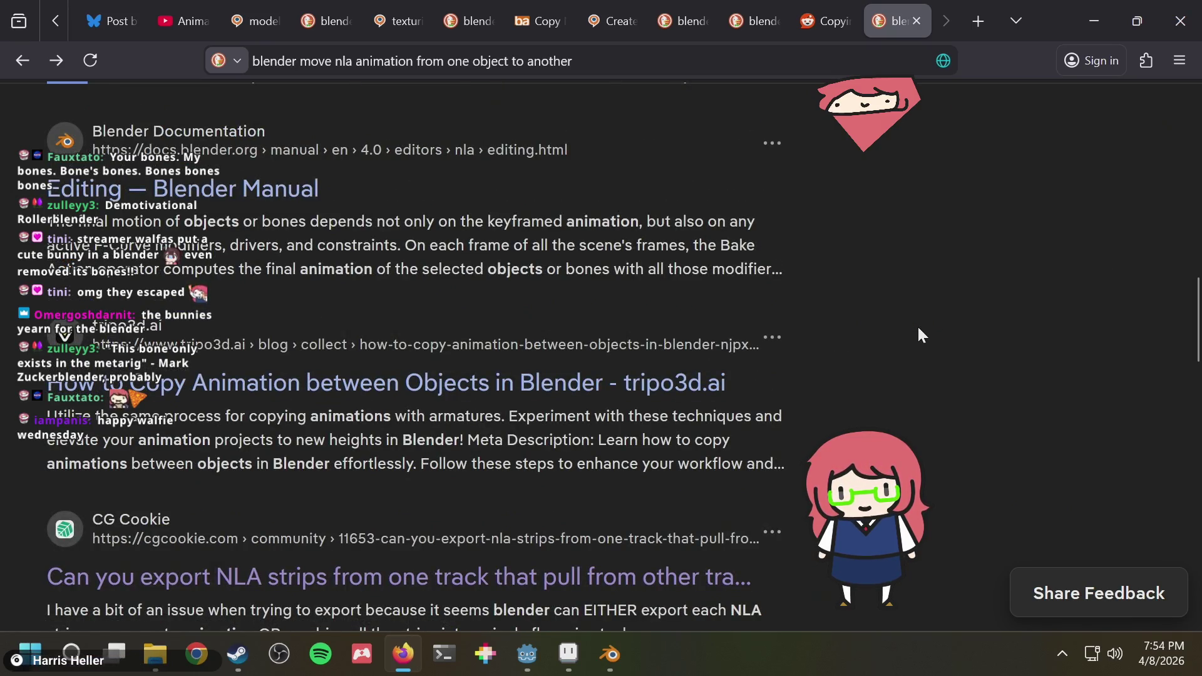
scroll(918, 330, "down", 1)
scroll(919, 329, "down", 2)
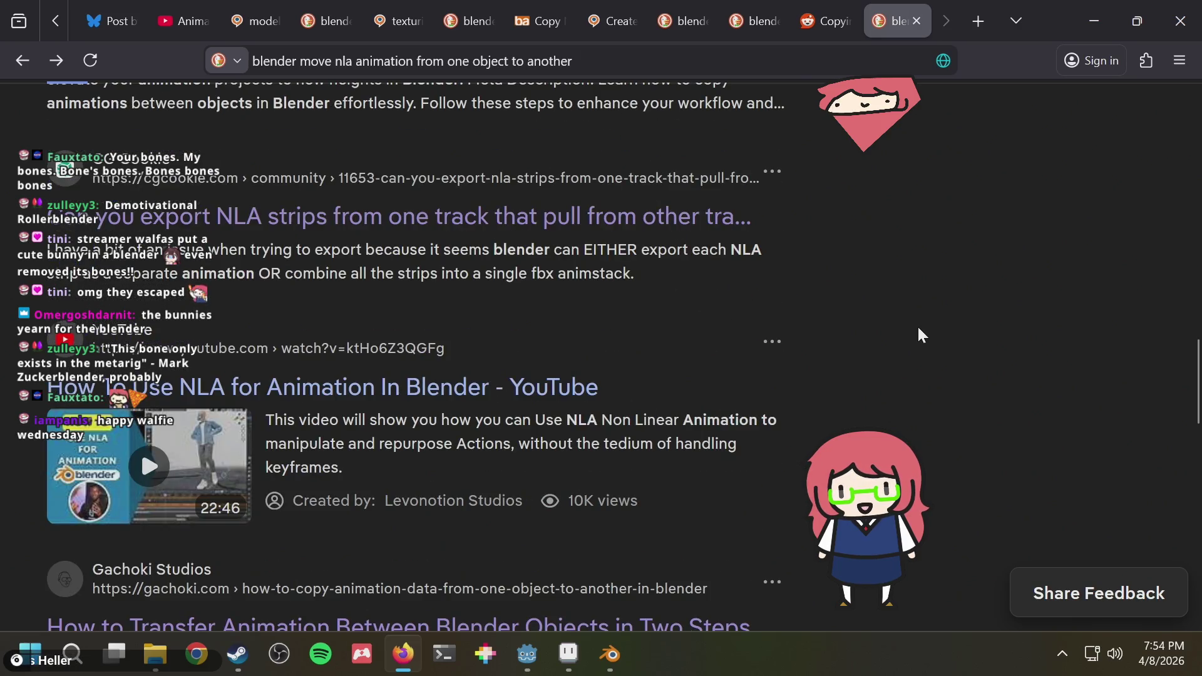
scroll(918, 328, "down", 1)
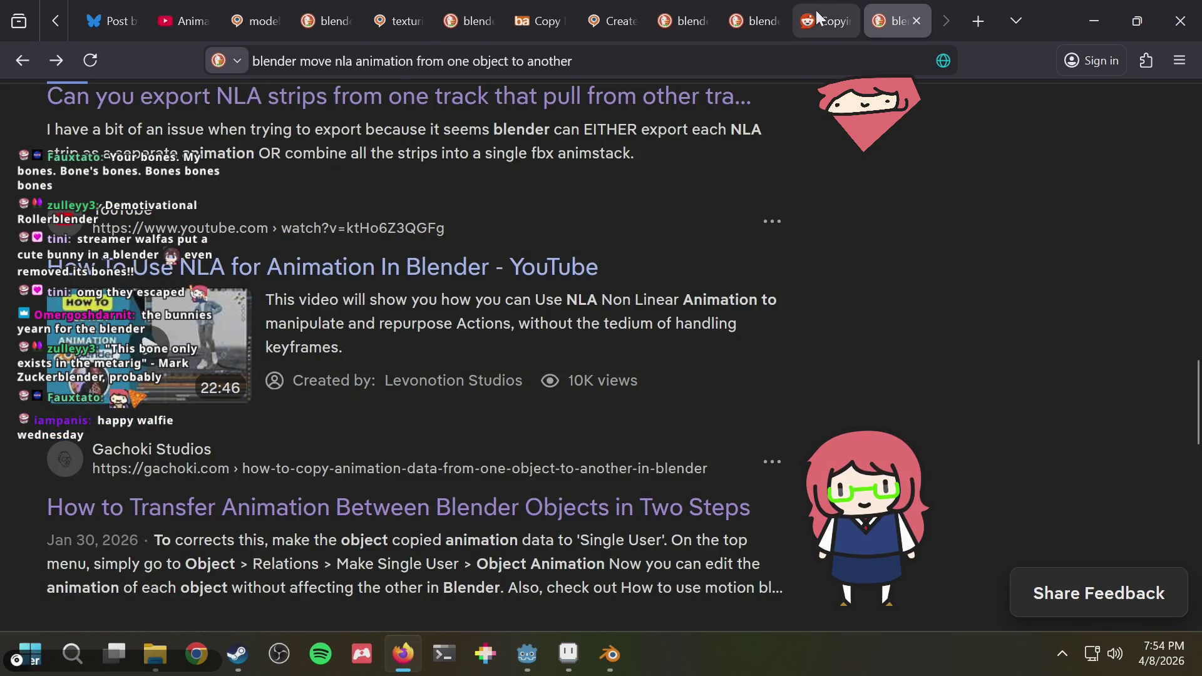
Check the Reddit tab, then go back from the results to the BlenderNation animation-linking article.
left_click(826, 21)
left_click(892, 21)
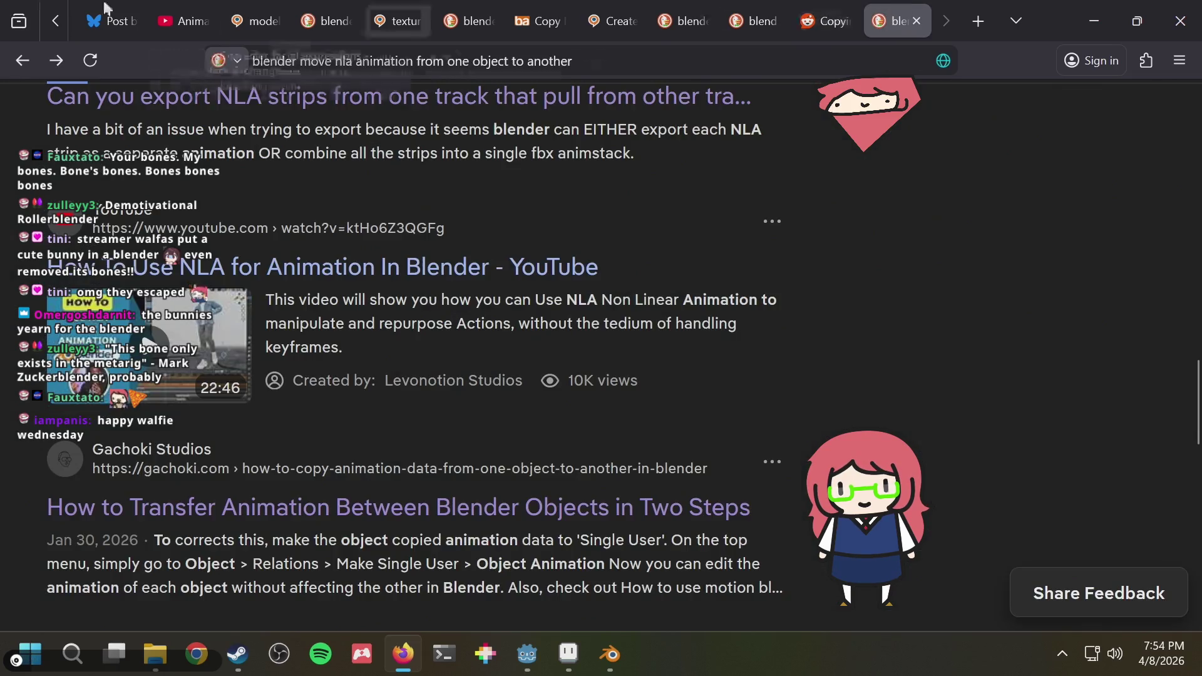
left_click(22, 61)
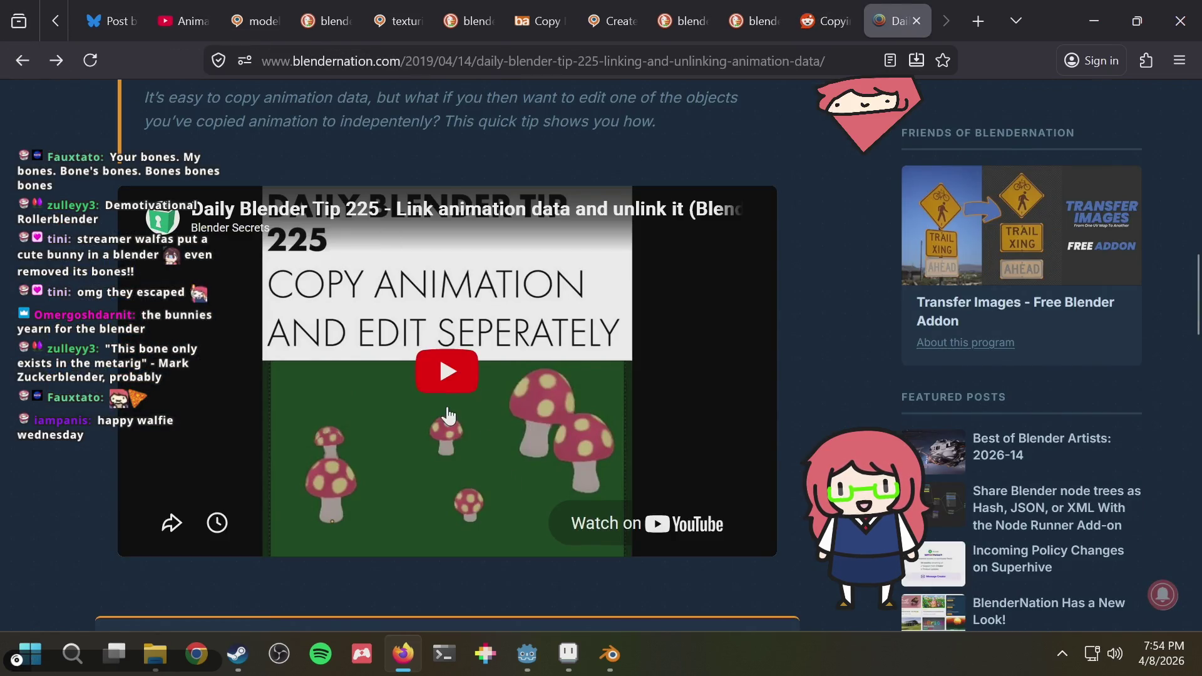
Seek through the Daily Blender Tip 225 video and pause it at the Relationships caption, then return to Blender.
left_click(447, 416)
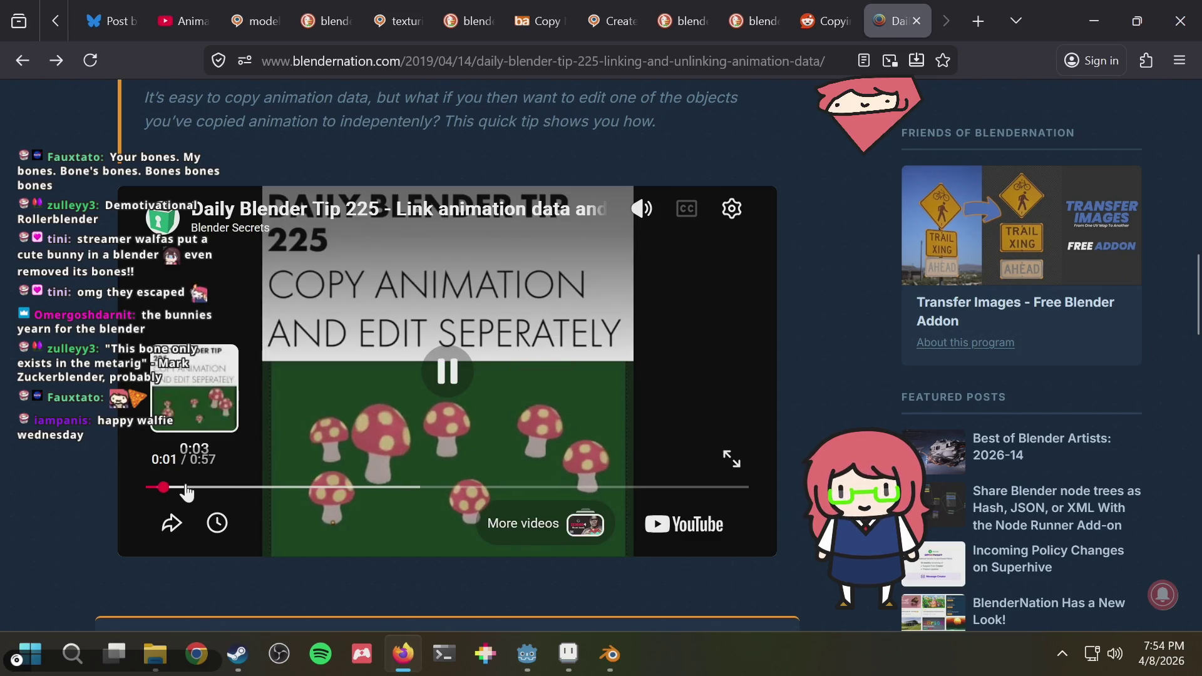
left_click(186, 489)
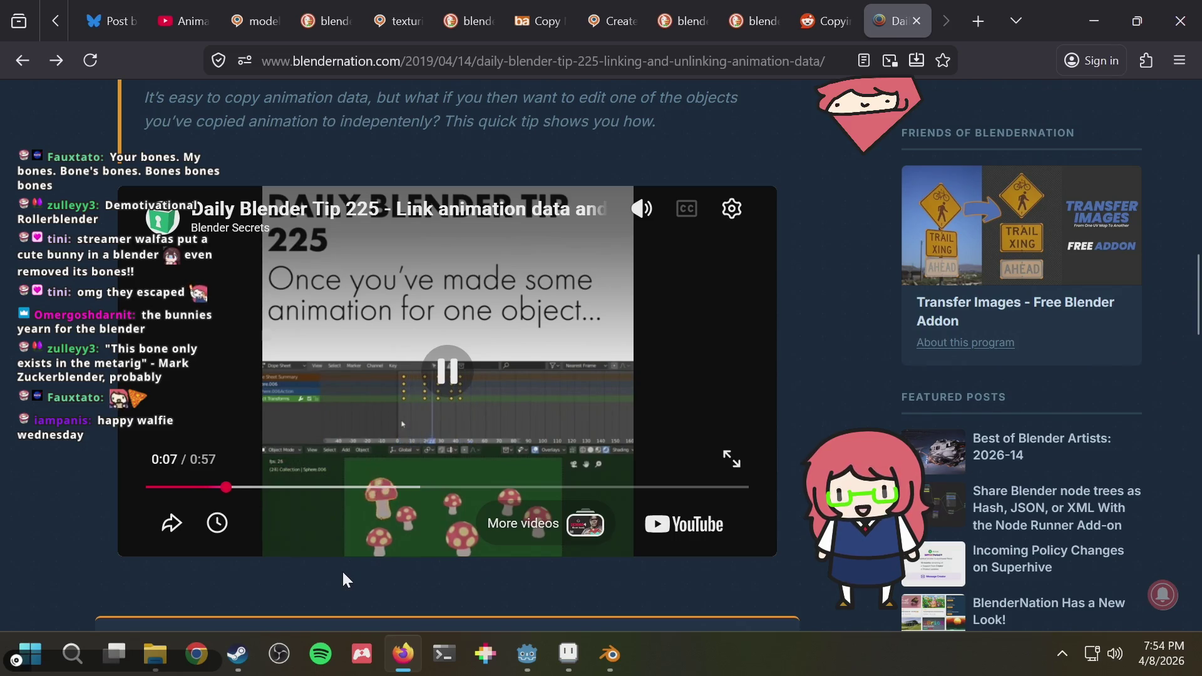
key("l")
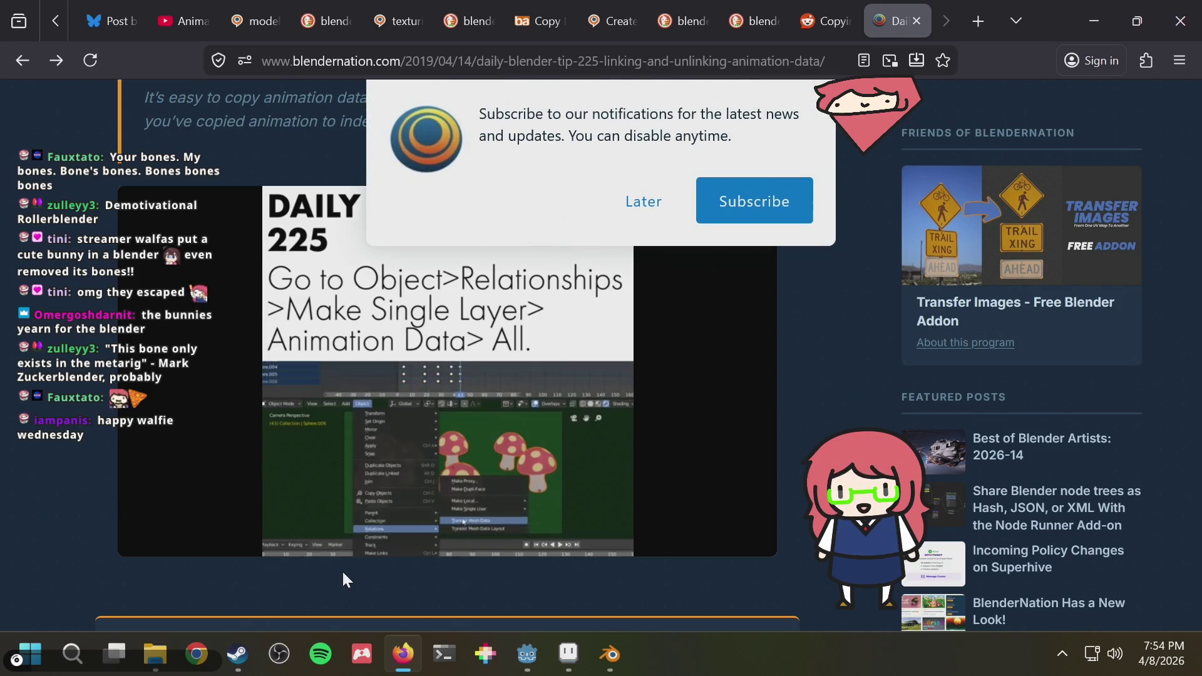
key("l")
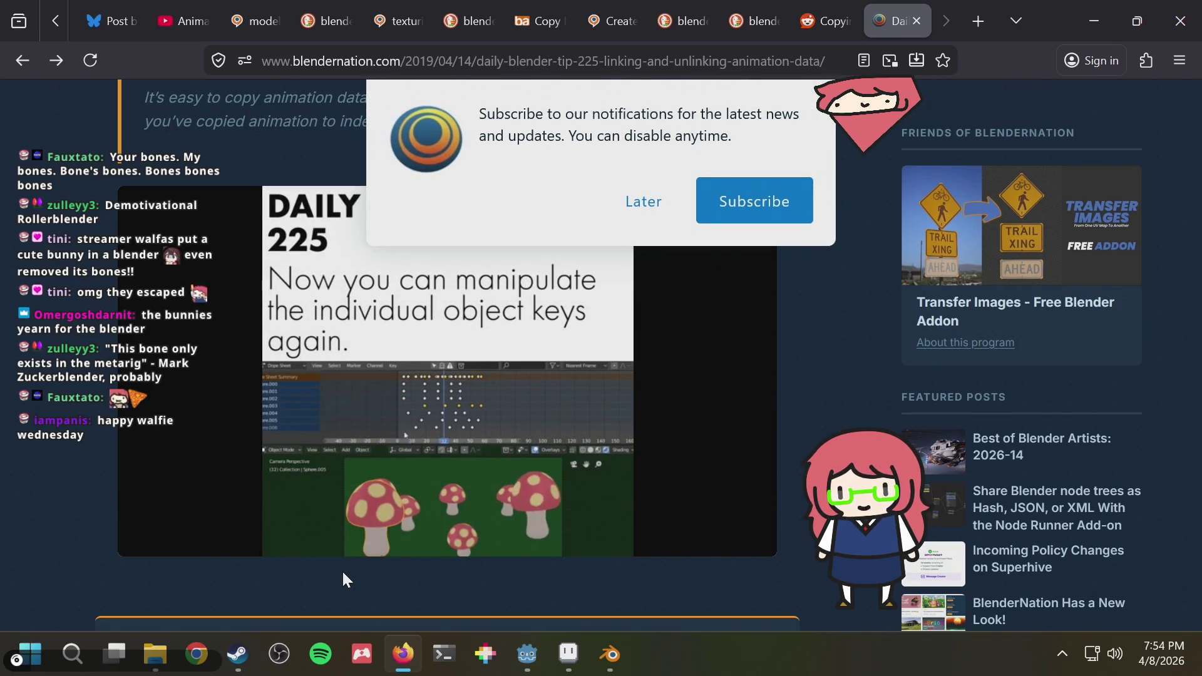
key("l")
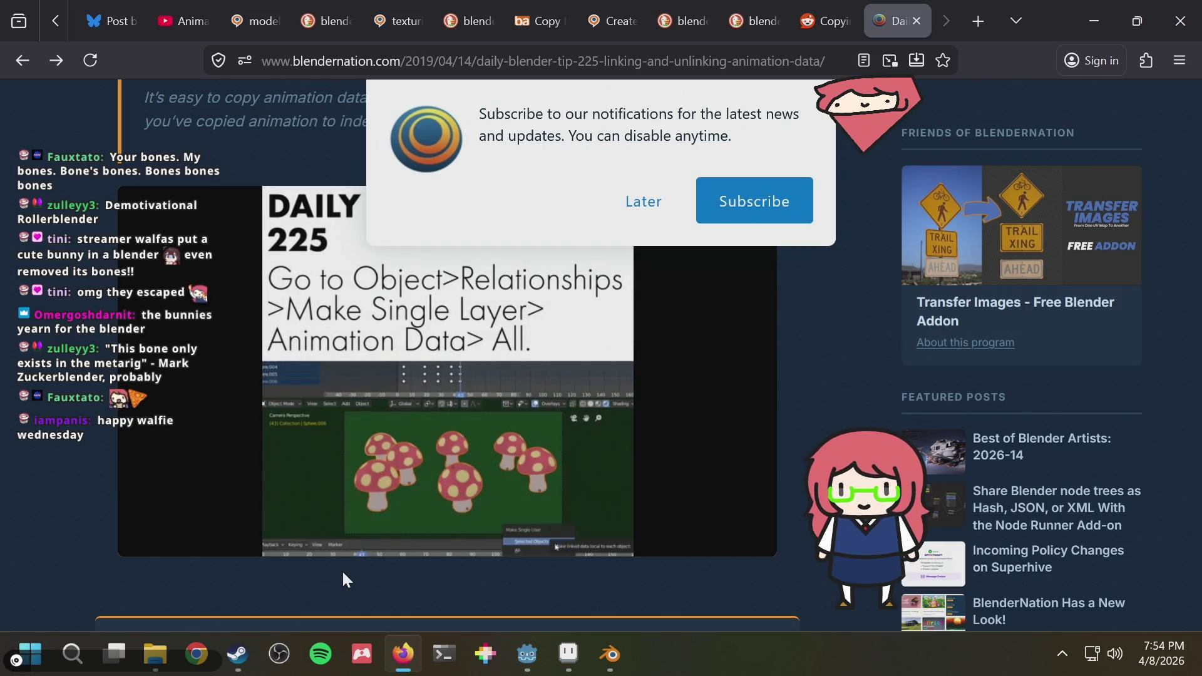
key("j")
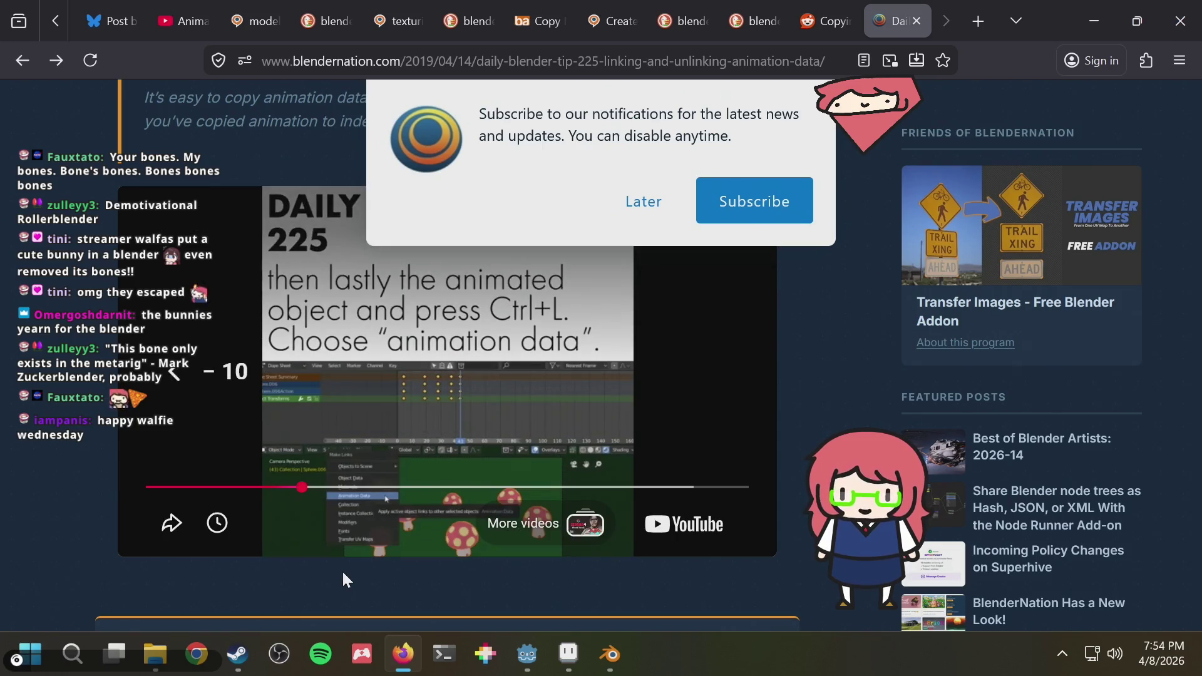
key("l")
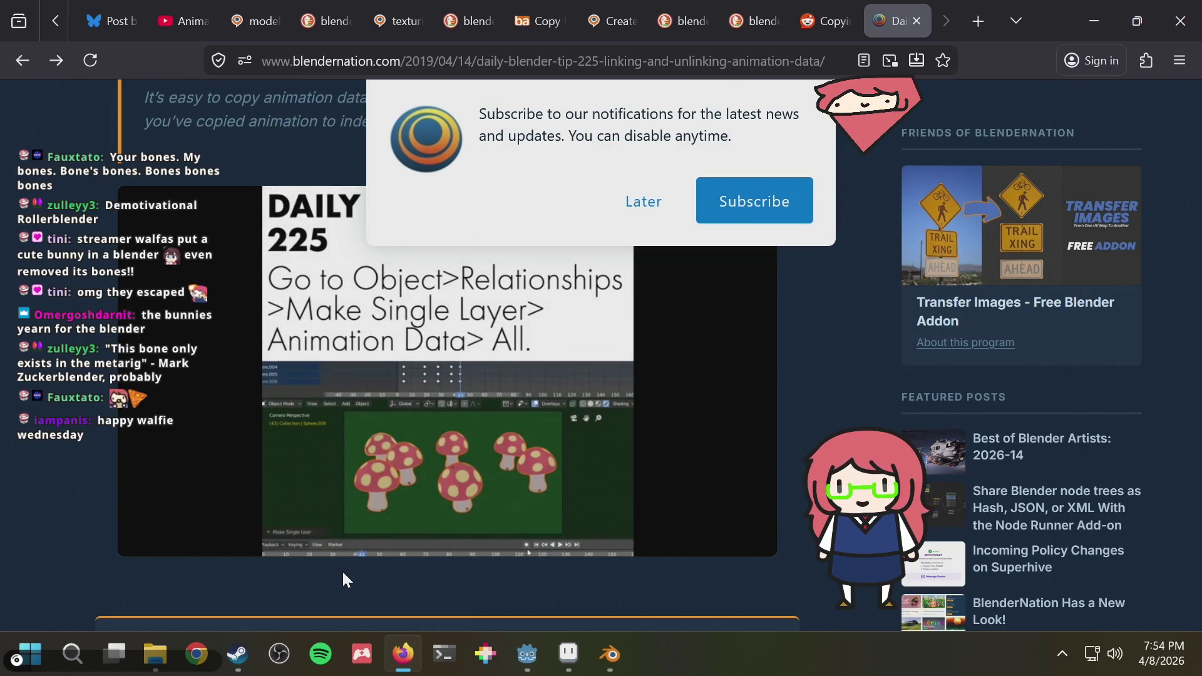
key("j")
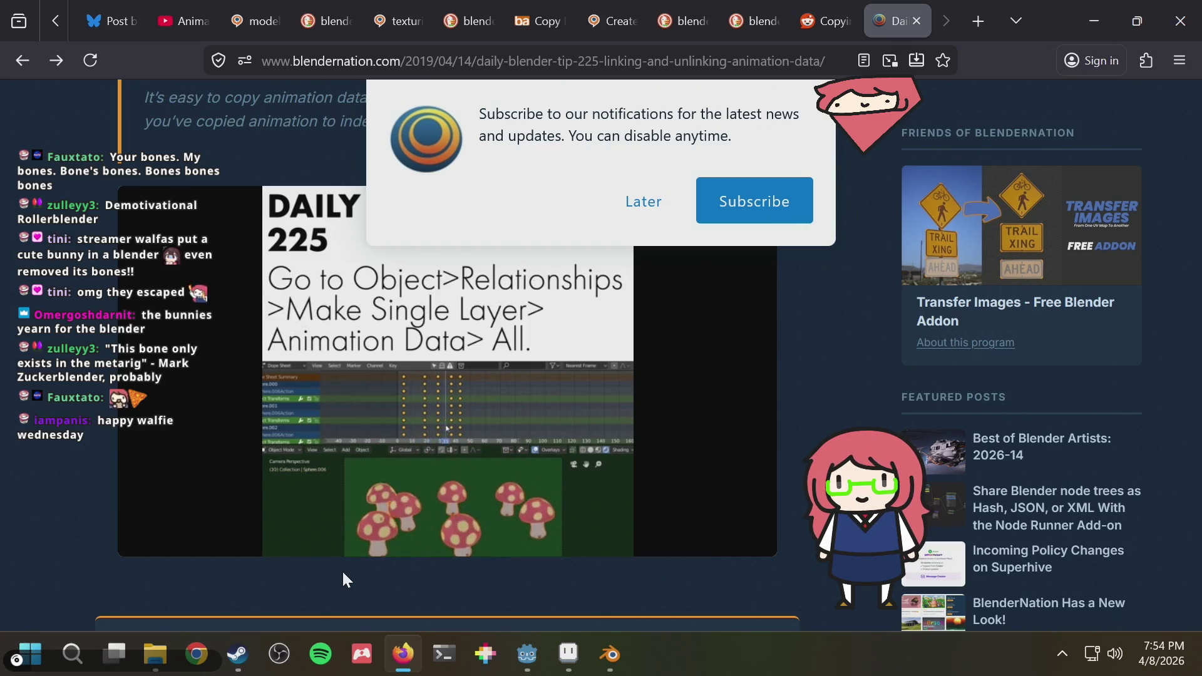
key("k")
mouse_move(447, 371)
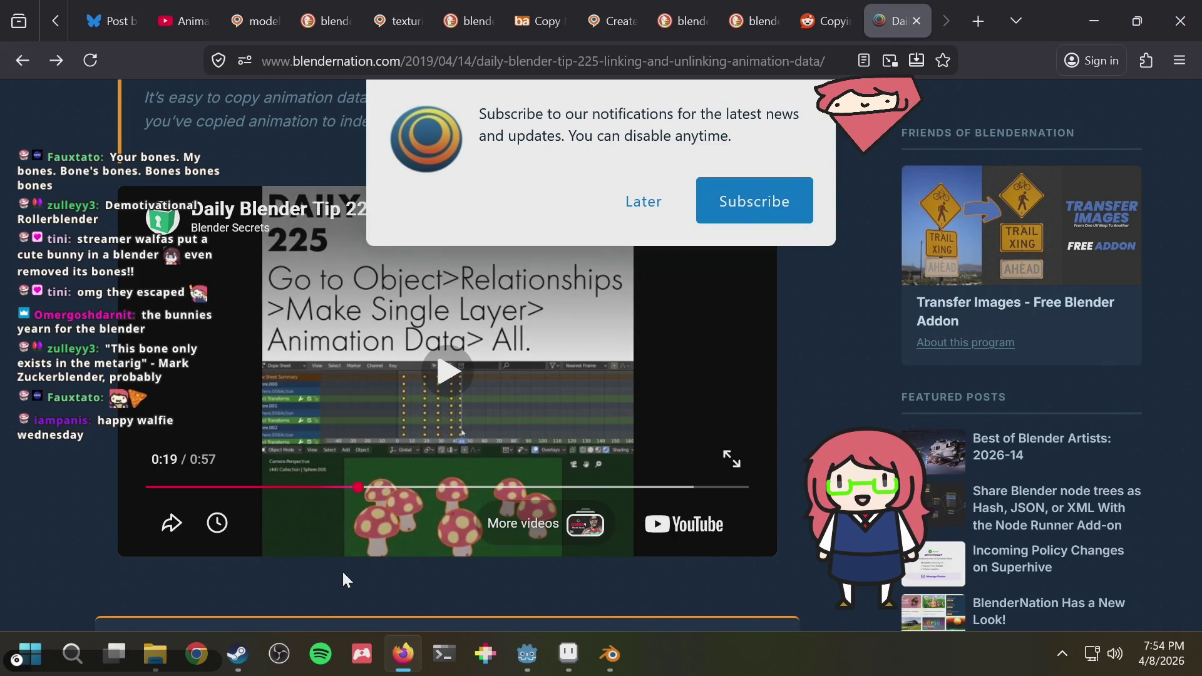
key("alt+Tab")
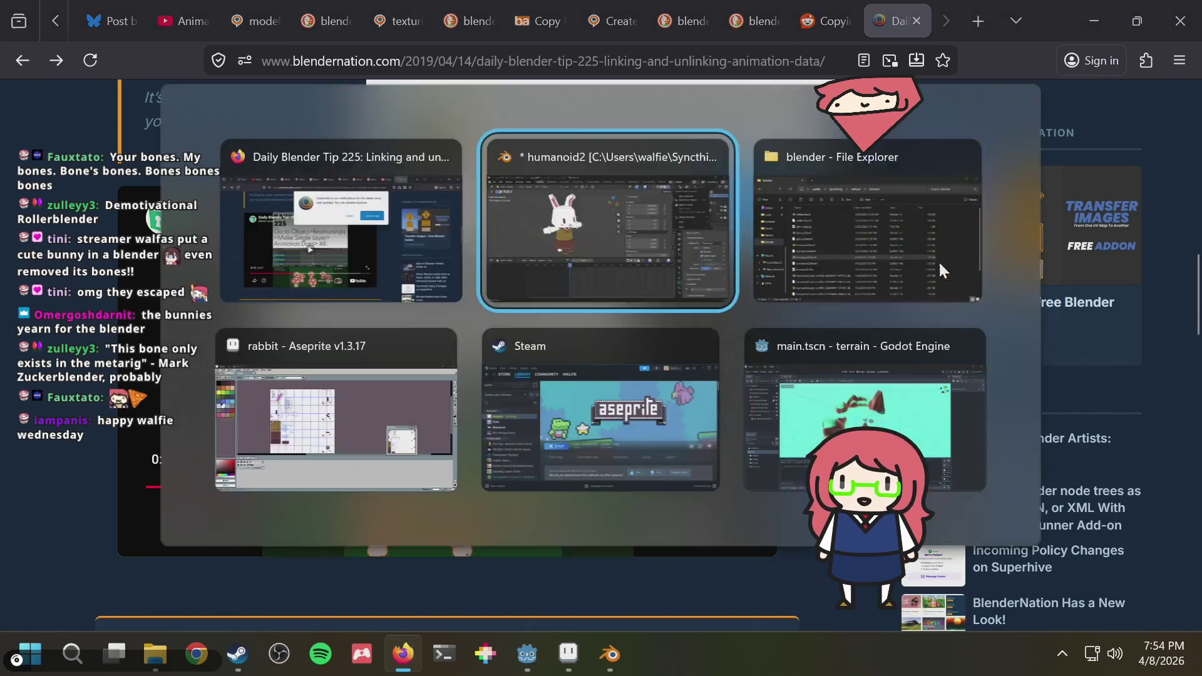
scroll(1032, 168, "up", 2)
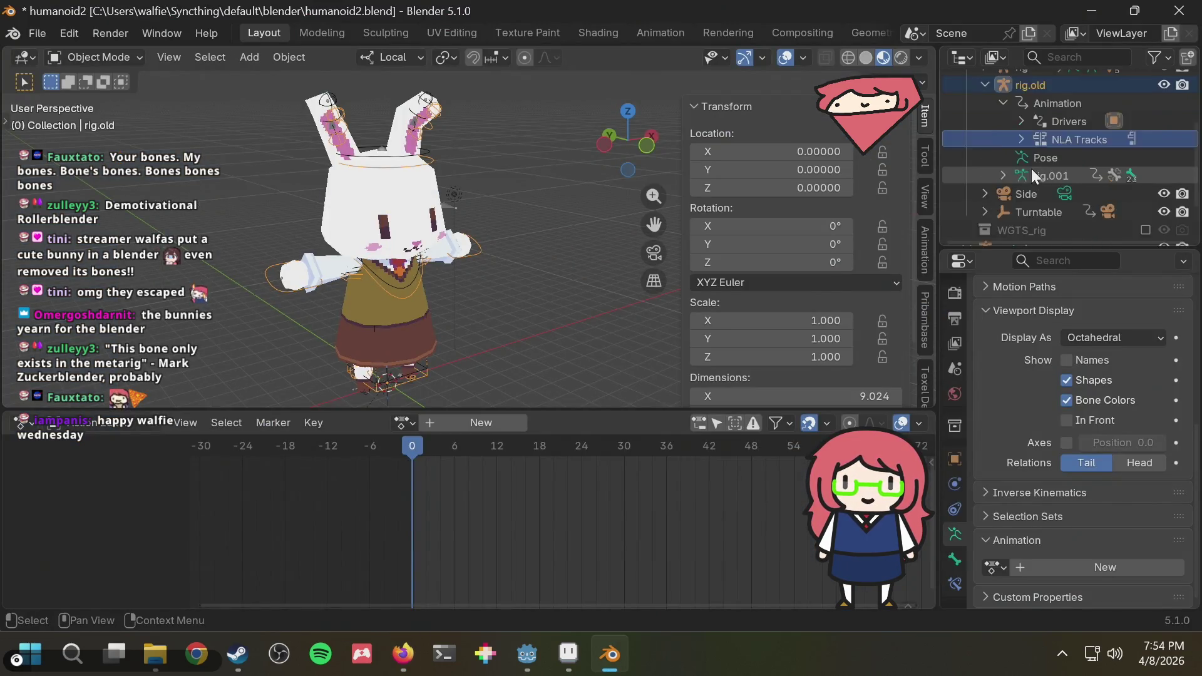
scroll(1030, 167, "up", 3)
scroll(1032, 170, "up", 2)
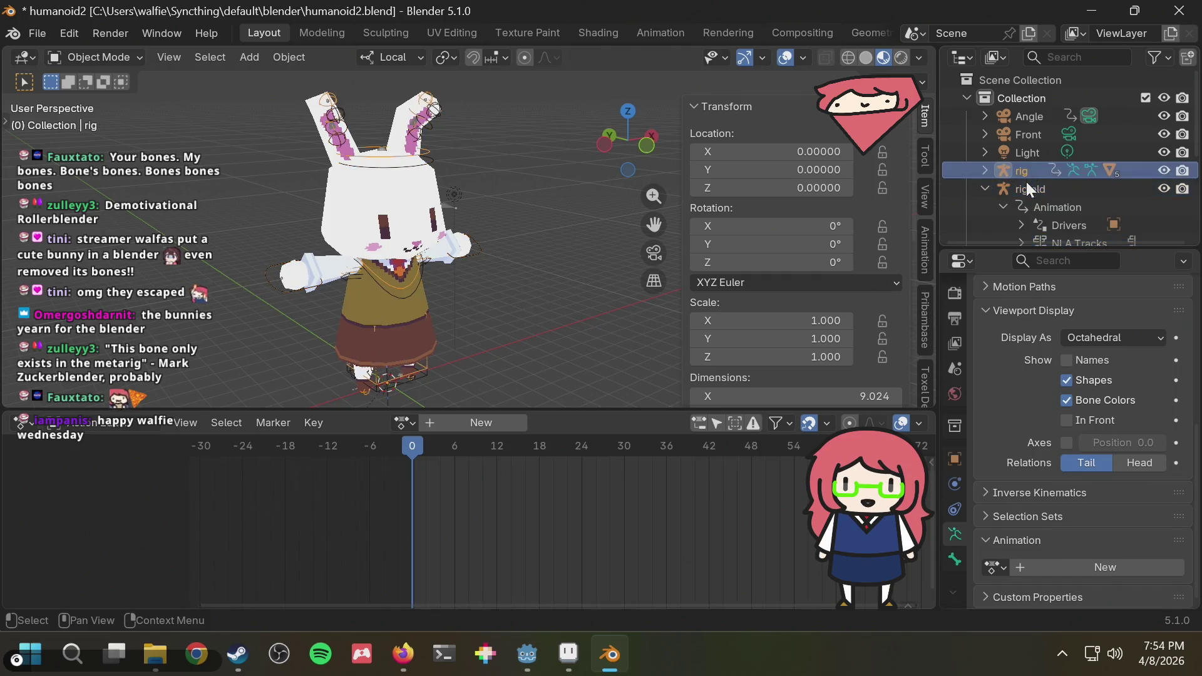
Link rig.old's animation data onto rig via Ctrl+L in the Outliner.
left_click(1025, 191)
left_click(1023, 168, "shift")
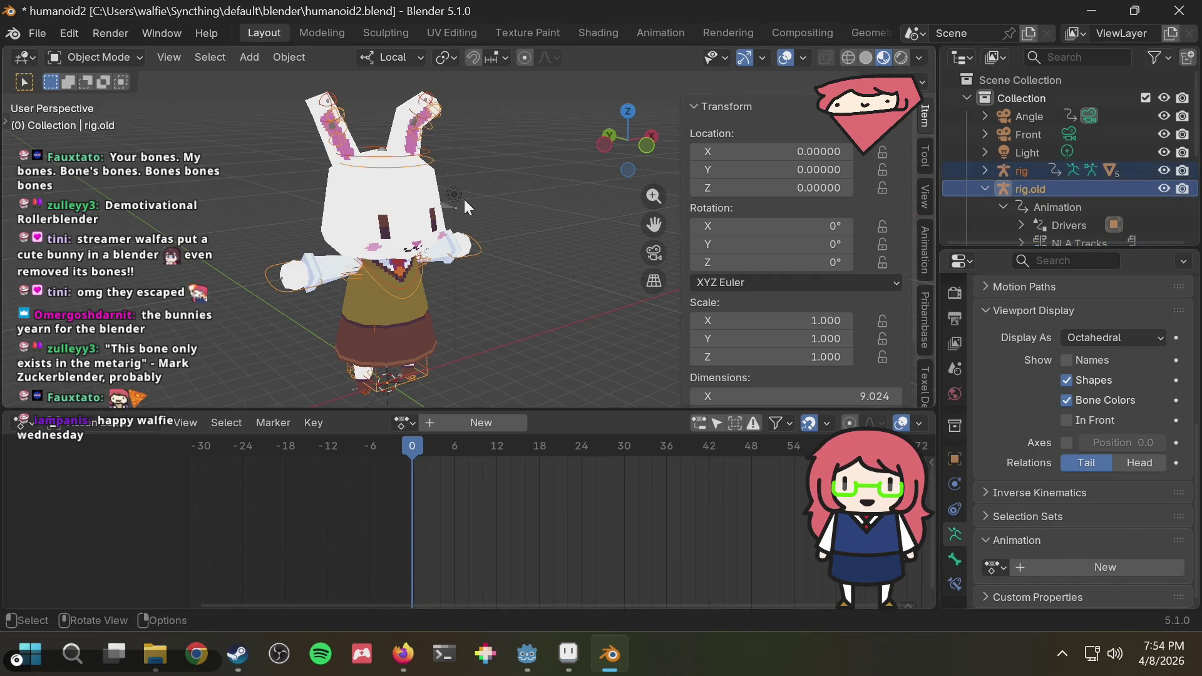
key("ctrl+l")
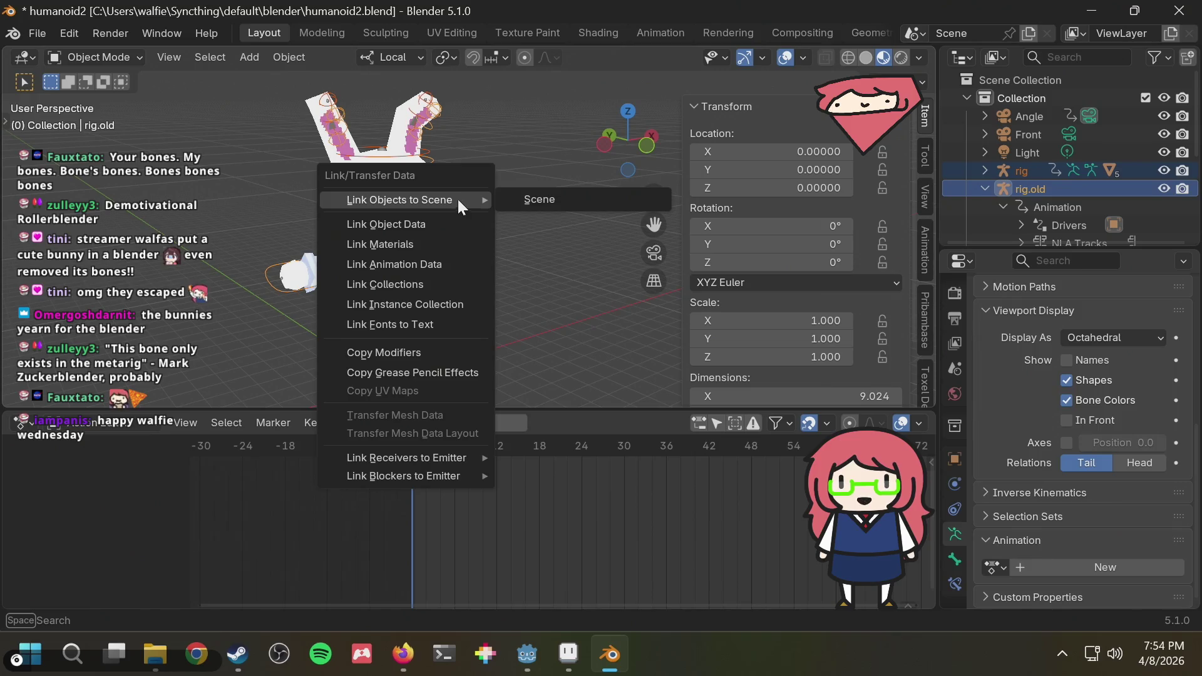
left_click(429, 263)
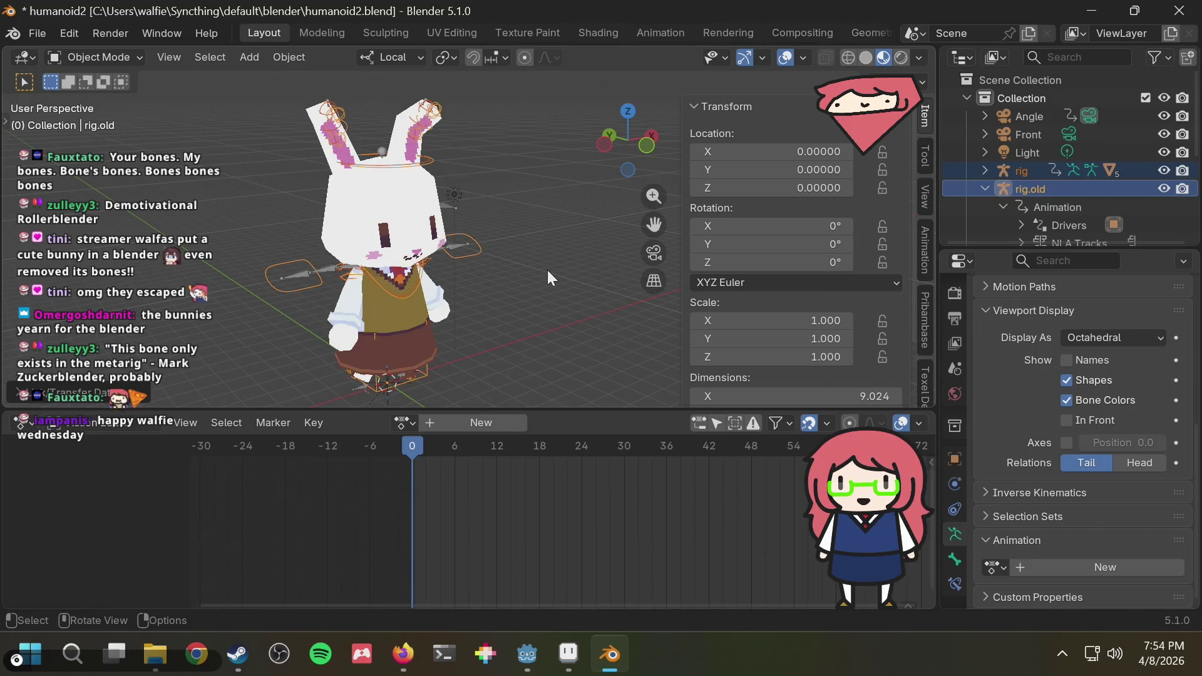
Play the animation to check the changed pose, reset to the first frame, and return to the tip page.
key("space")
key("space")
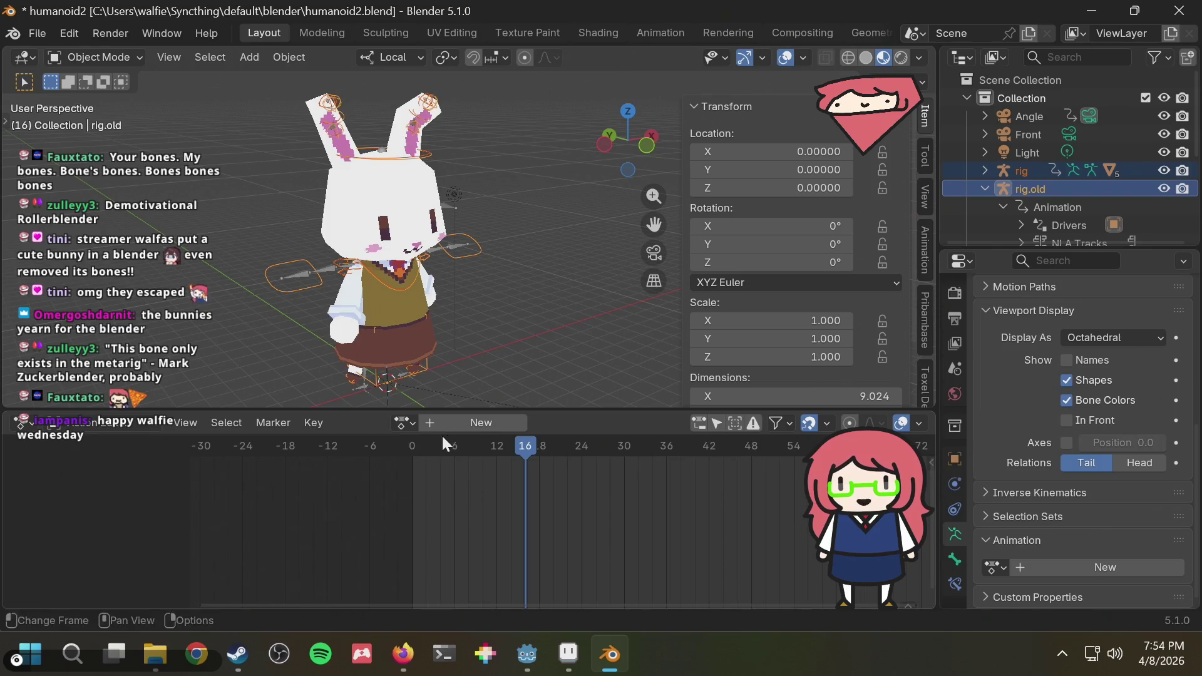
key("shift+Left")
key("x")
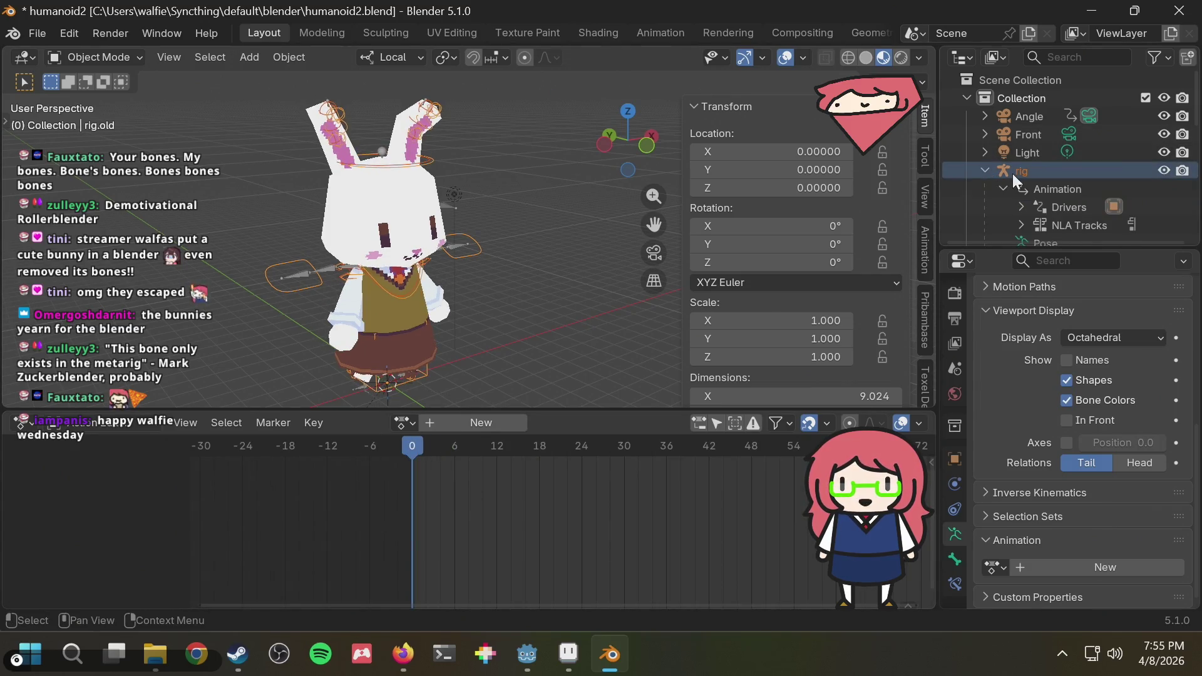
key("alt+Tab")
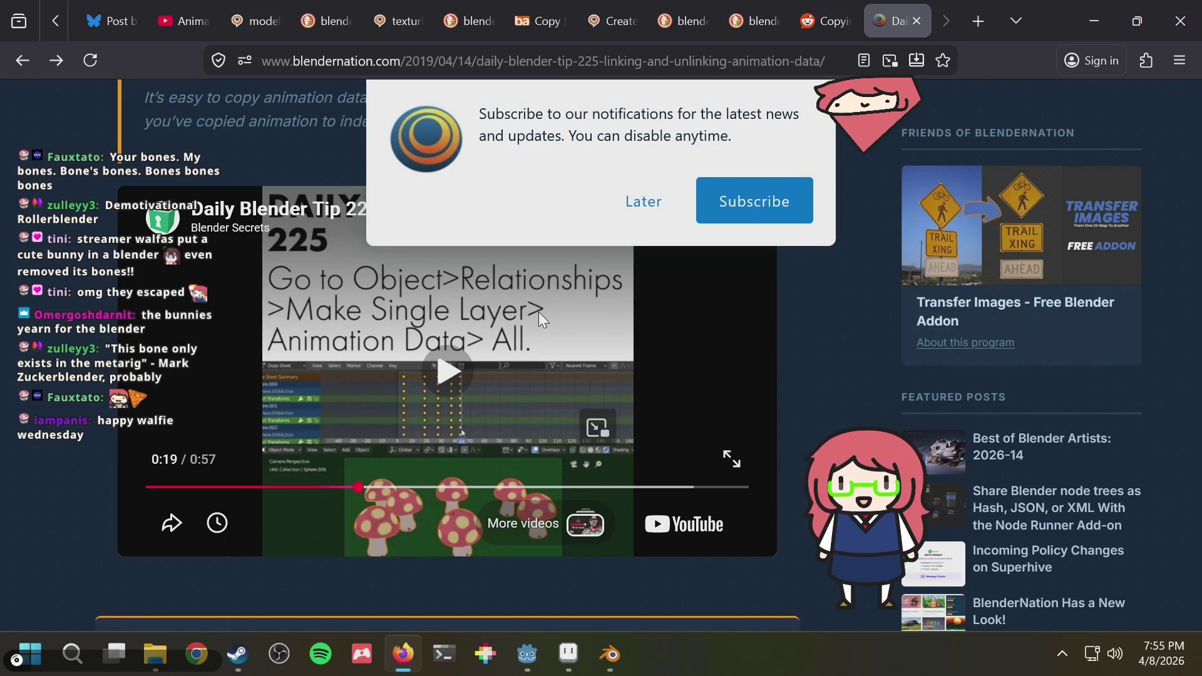
Look for Make Single in the F3 operator search, rereading the tip page, then cancel it.
key("alt+Tab")
key("F3")
type("ma")
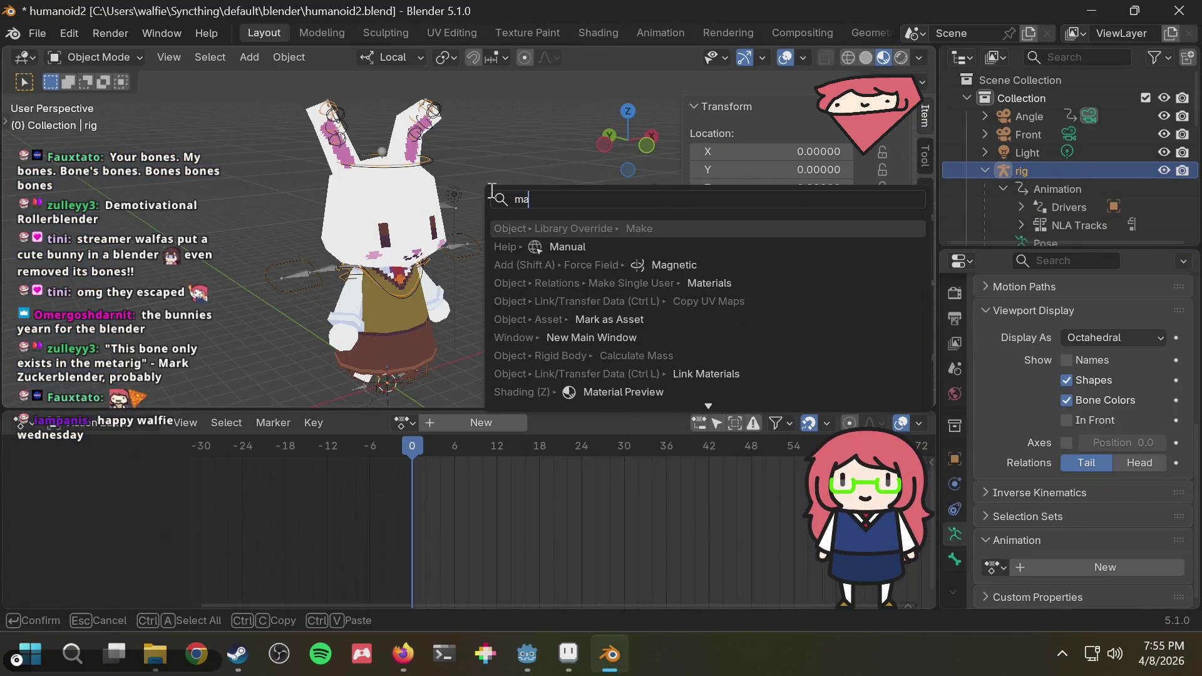
type("ke single")
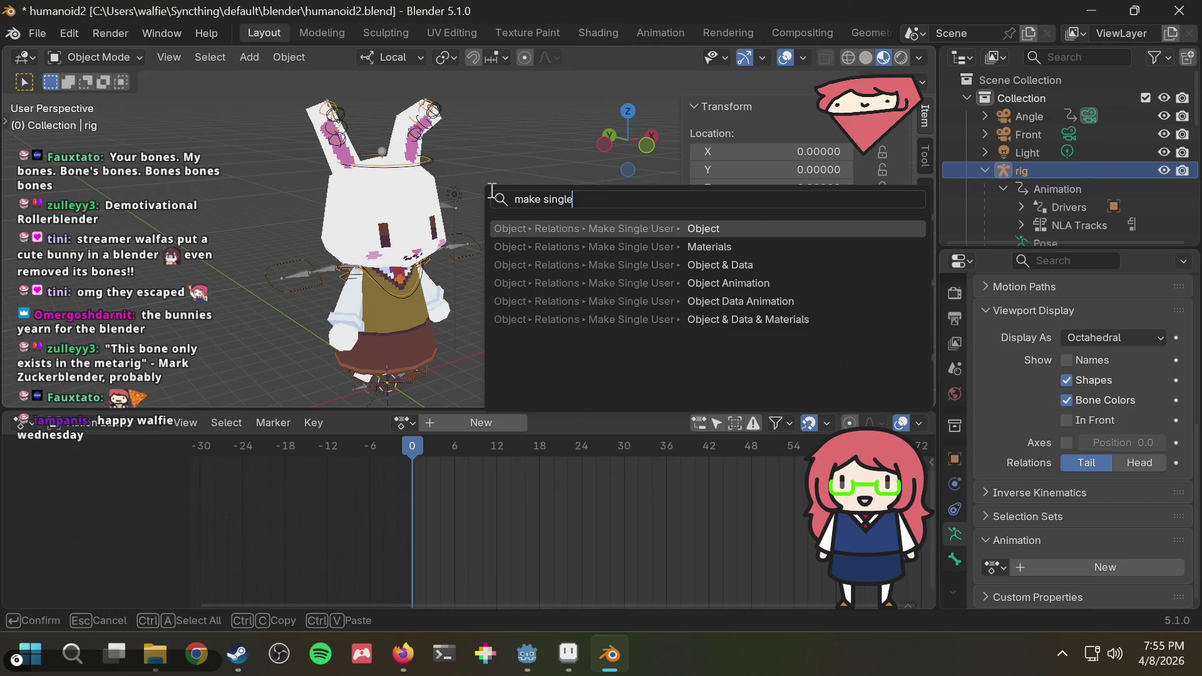
key("alt+Tab")
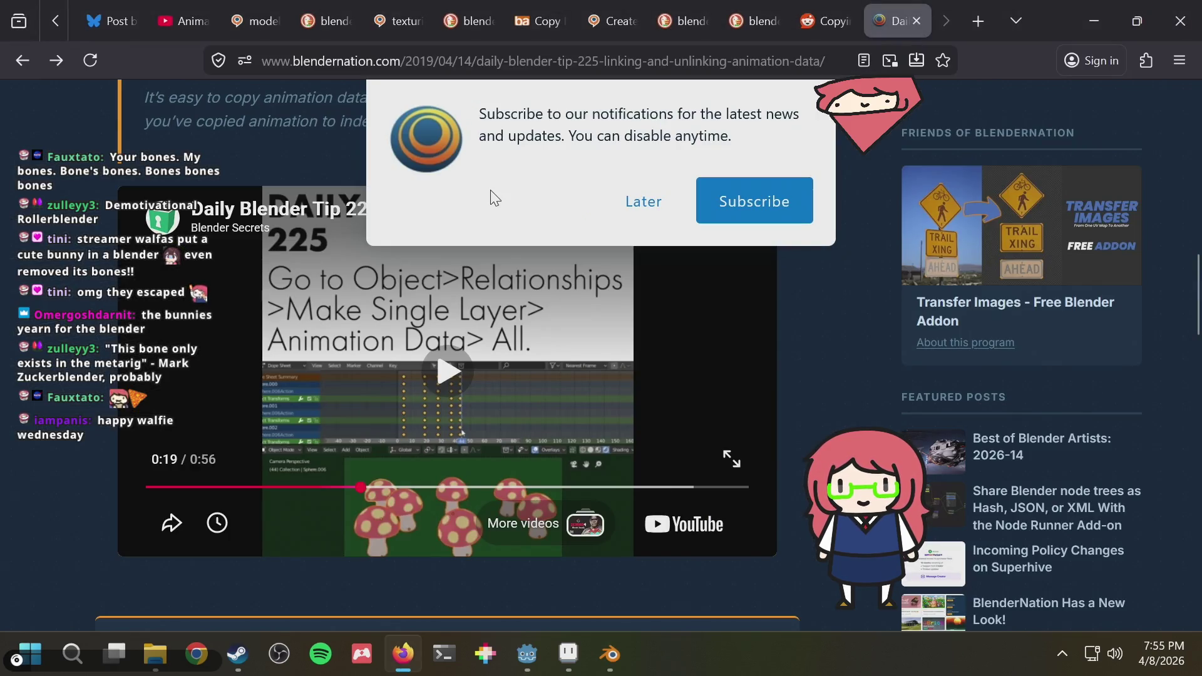
key("alt+Tab")
key("alt+Tab")
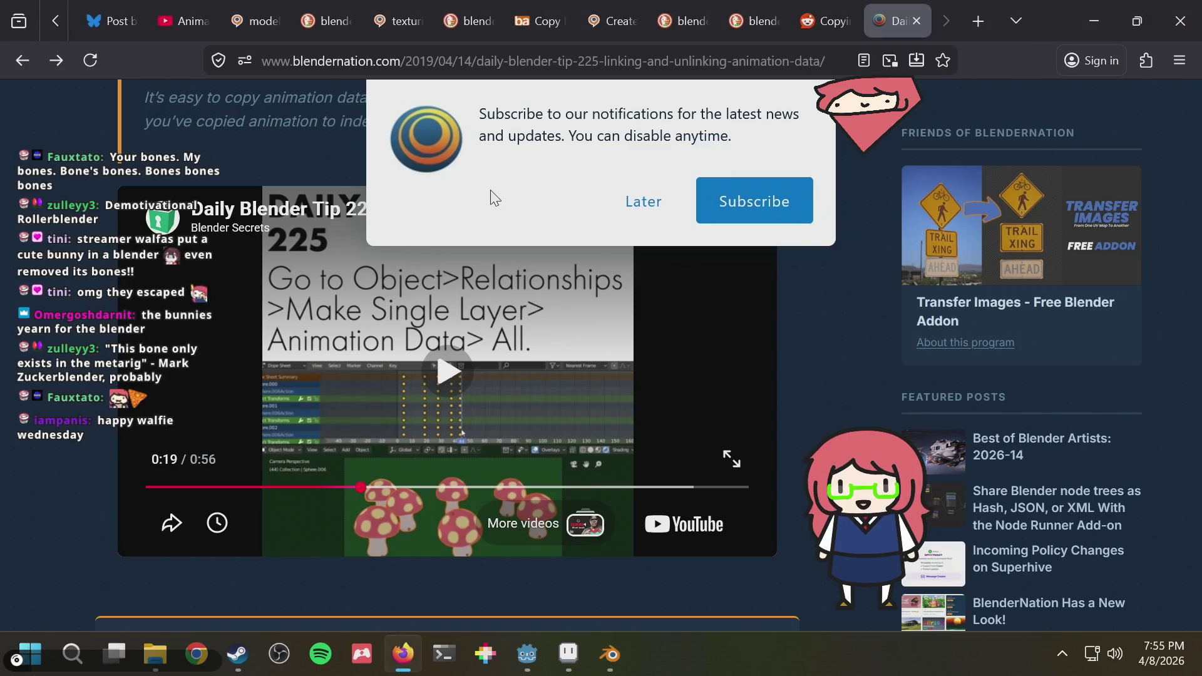
key("alt+Tab")
key("Escape")
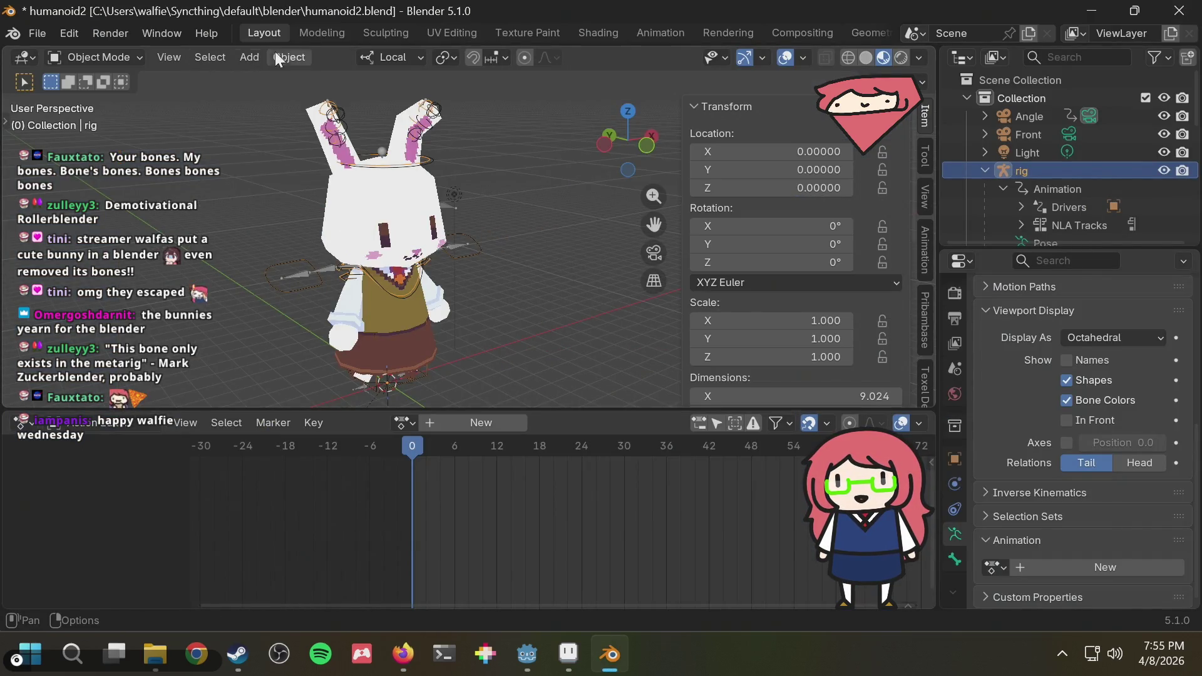
Bring up Object > Relations with the Make Single User choices, then recheck the tip page.
left_click(281, 58)
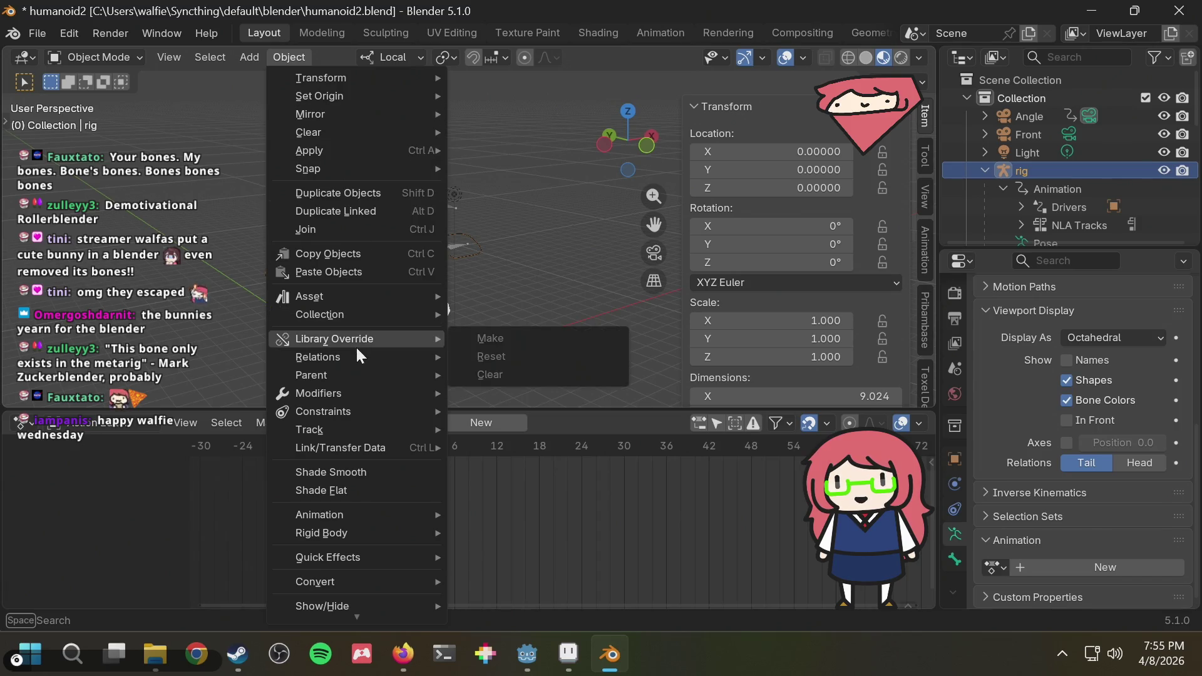
mouse_move(318, 357)
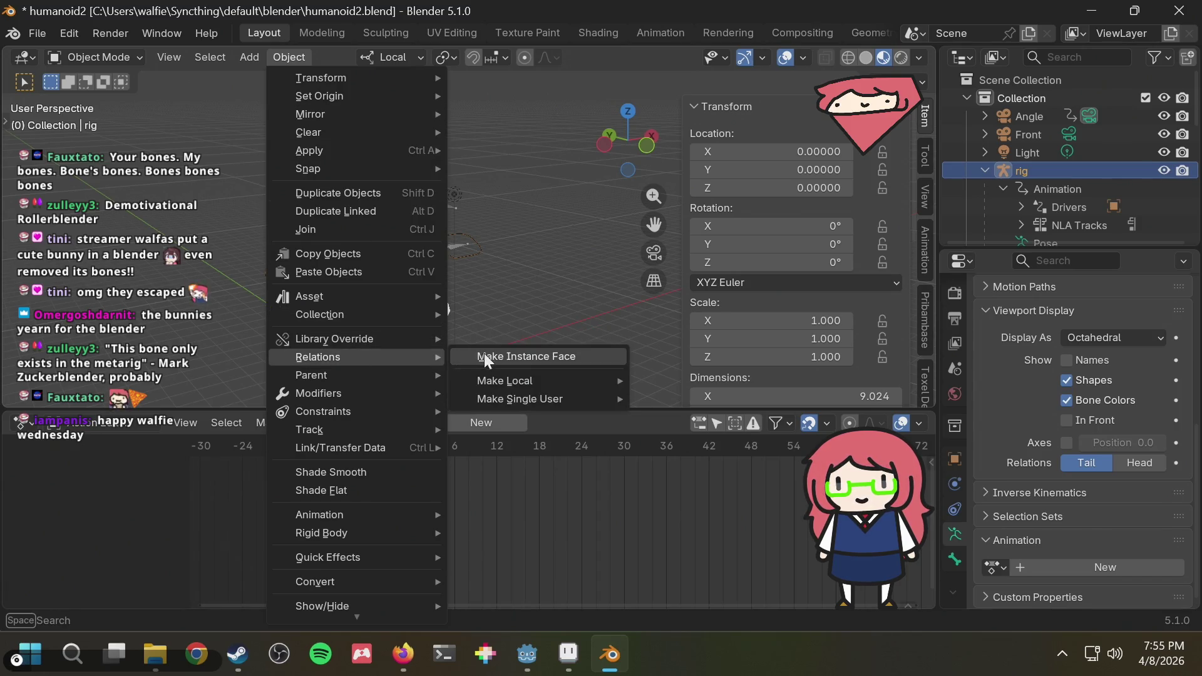
key("alt+Tab")
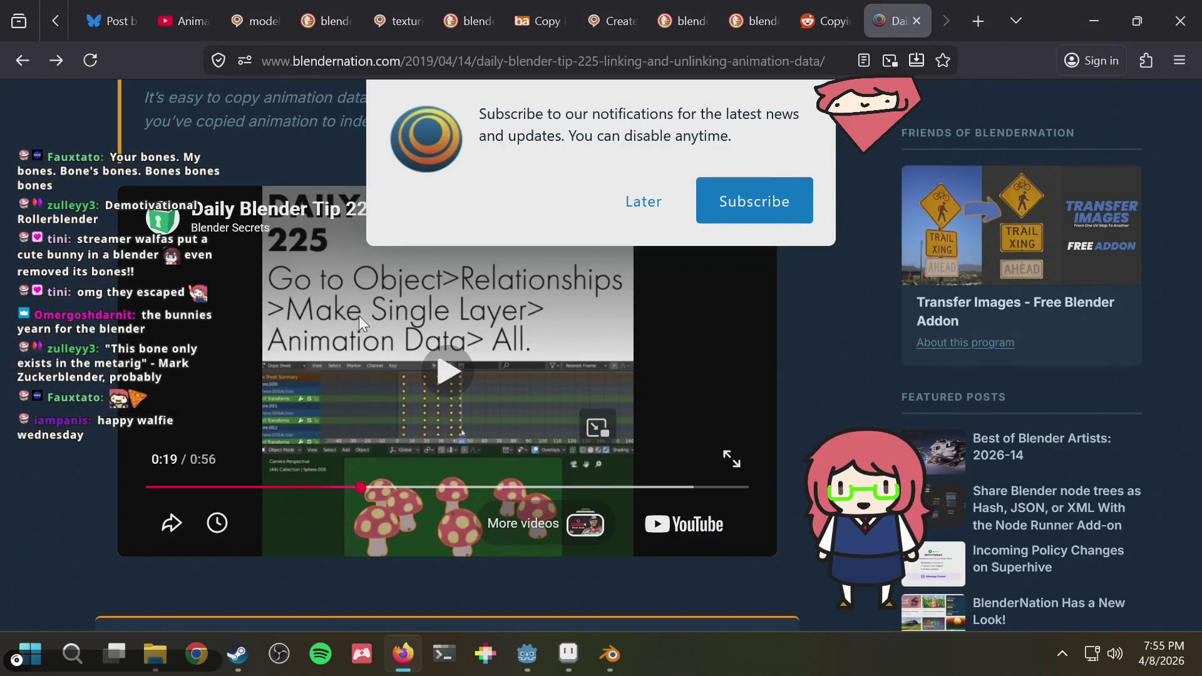
key("alt+Tab")
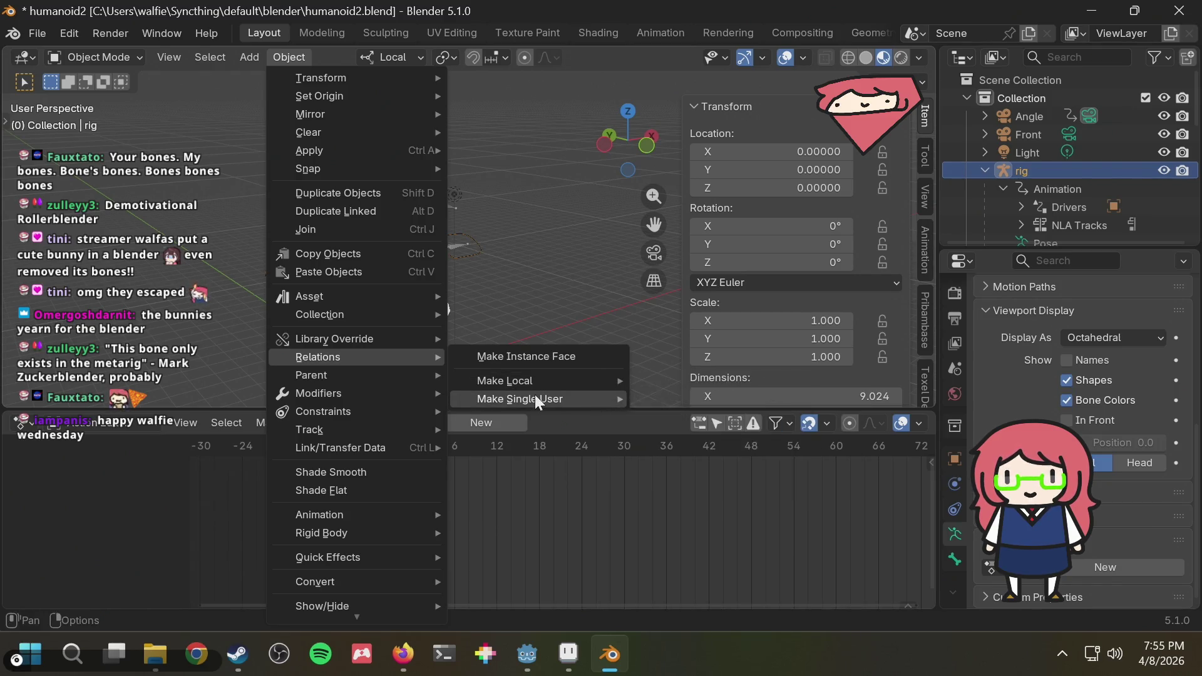
mouse_move(504, 381)
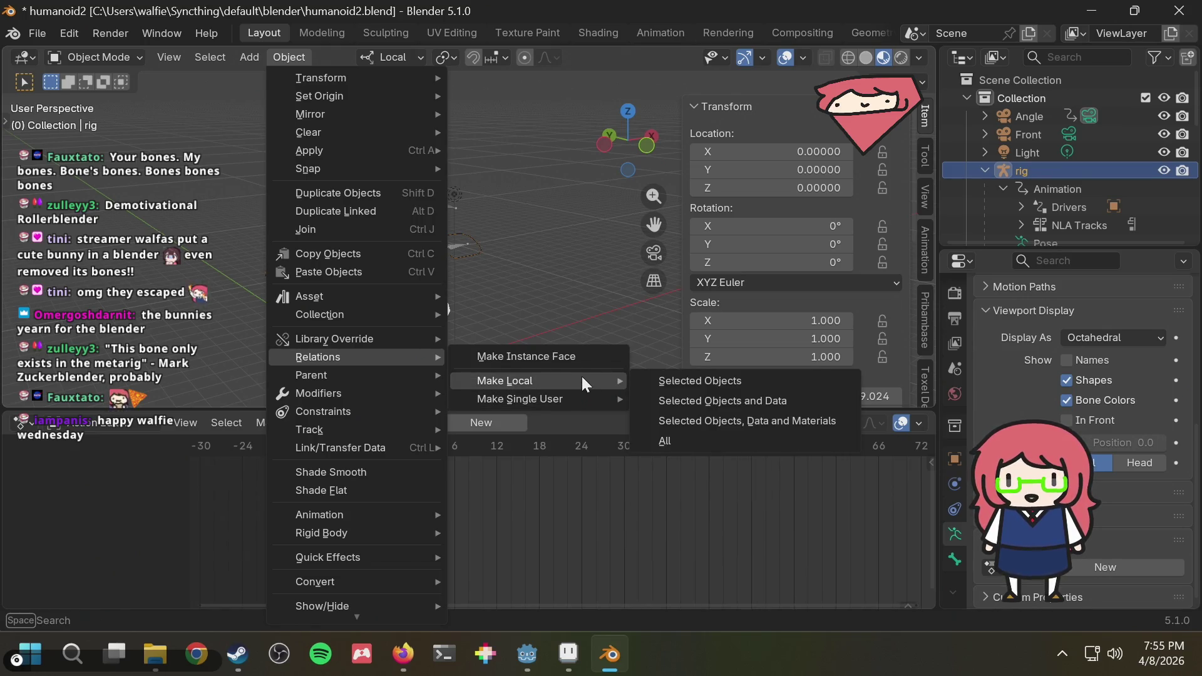
Dismiss the relations options, play the animation and select rig.old, undoing a stray change.
left_click(683, 437)
key("space")
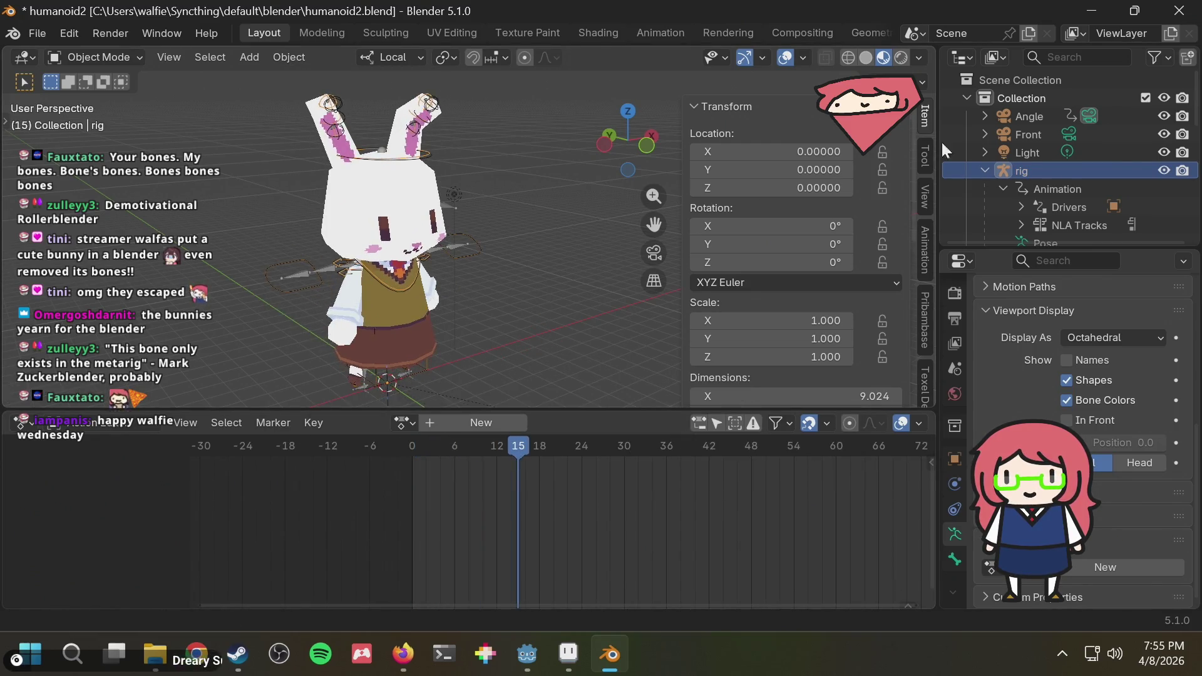
scroll(1031, 164, "down", 5)
scroll(1033, 163, "down", 3)
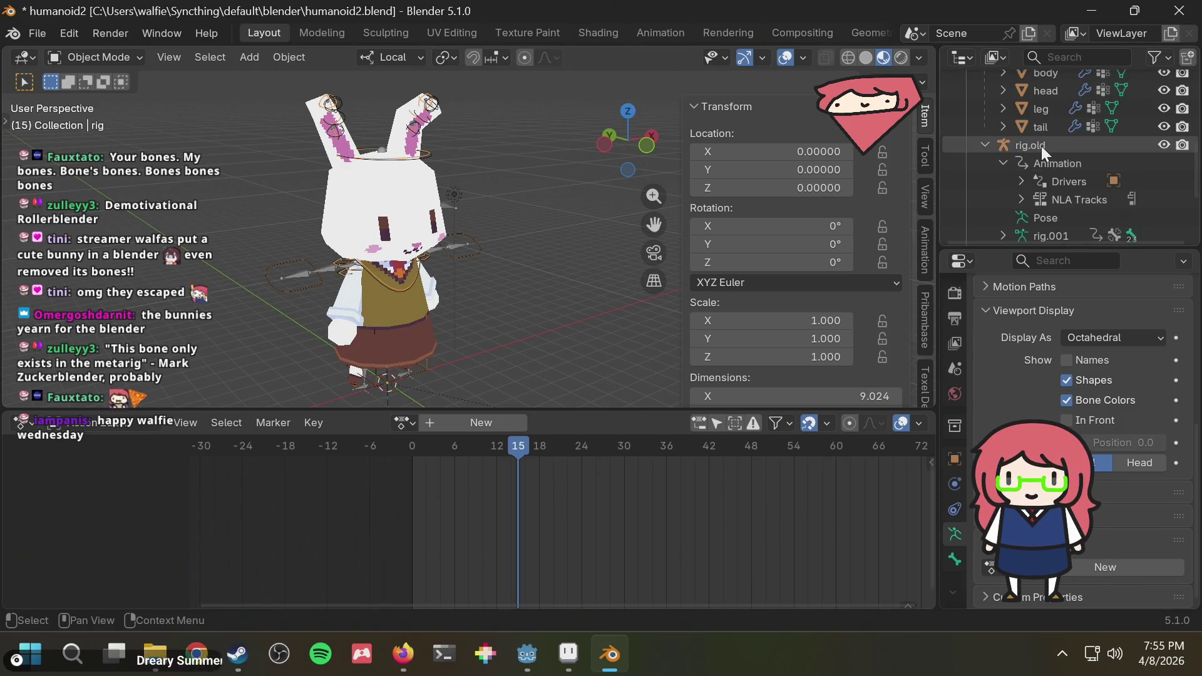
left_click(1041, 145)
left_click(984, 145)
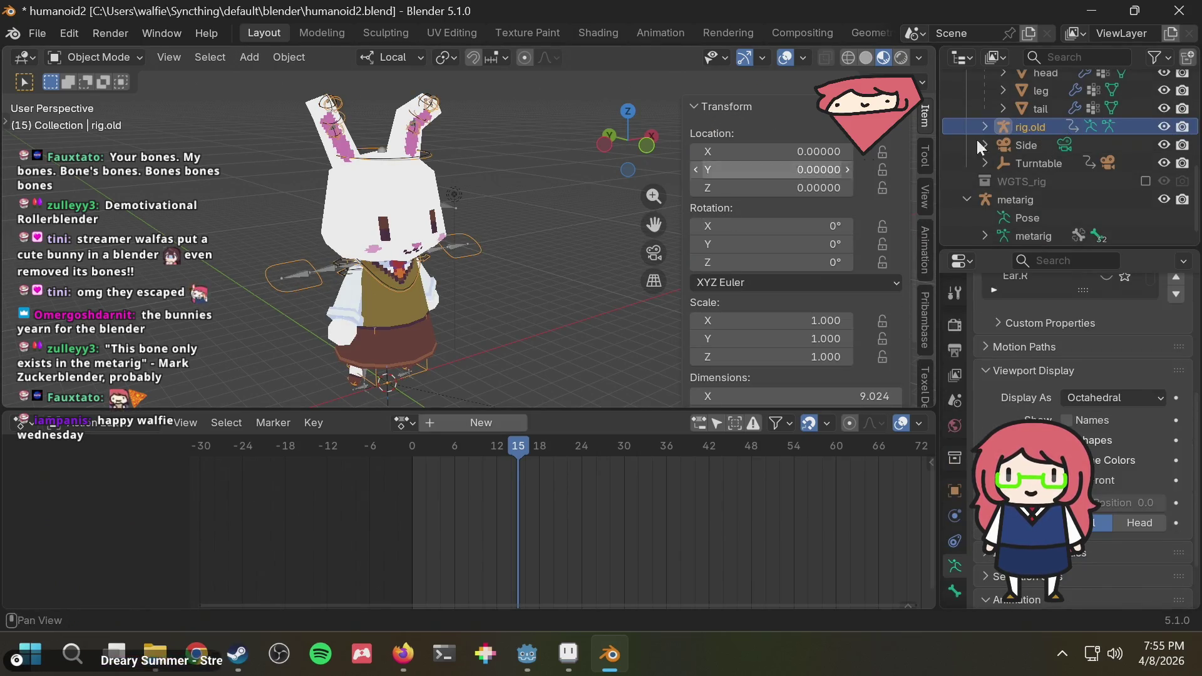
key("ctrl+z")
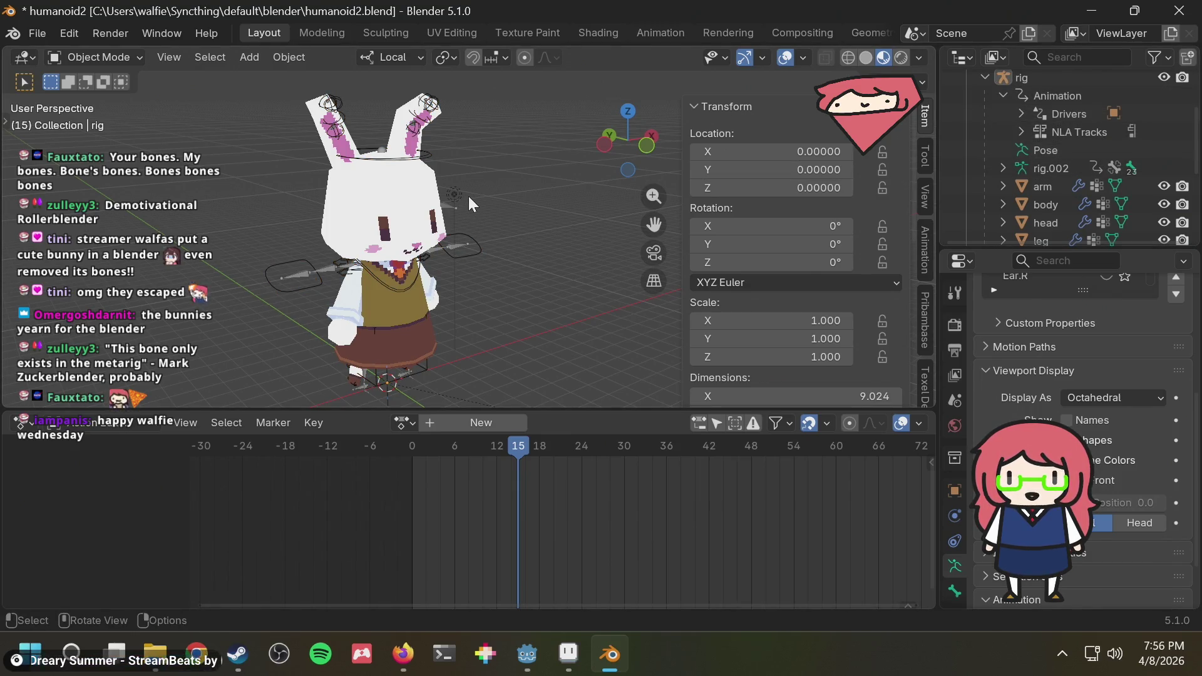
Make the object and data single-user, delete rig.old, undo the deletion and reopen Object > Relations.
left_click(288, 56)
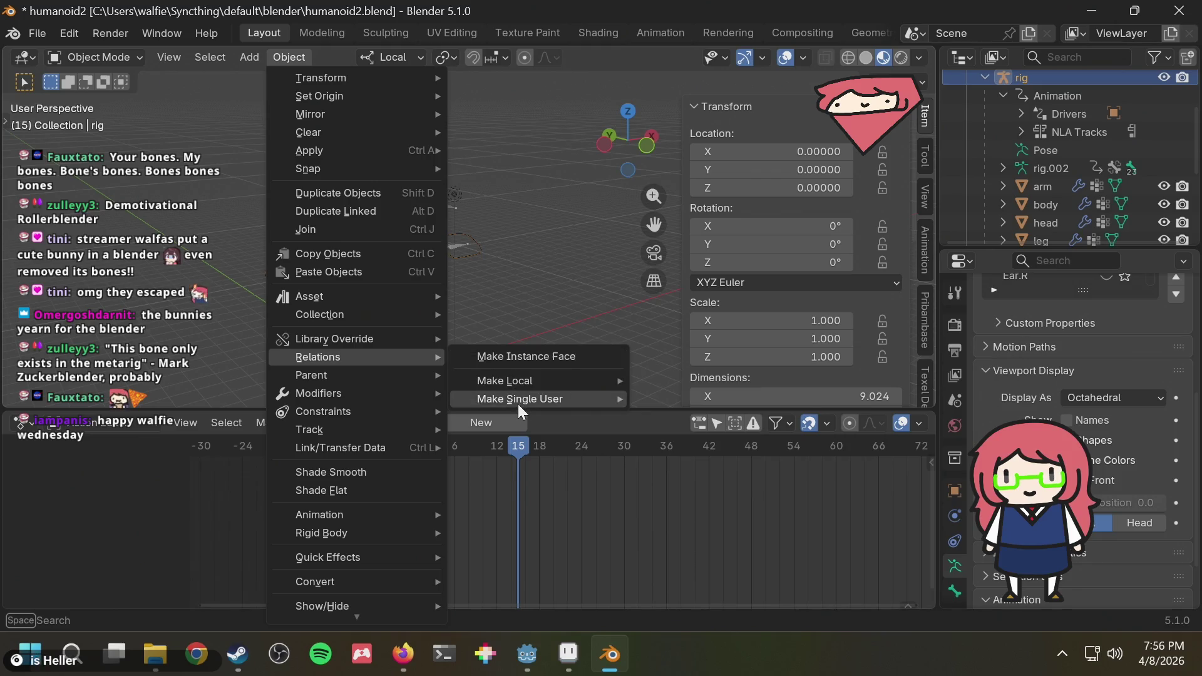
mouse_move(519, 398)
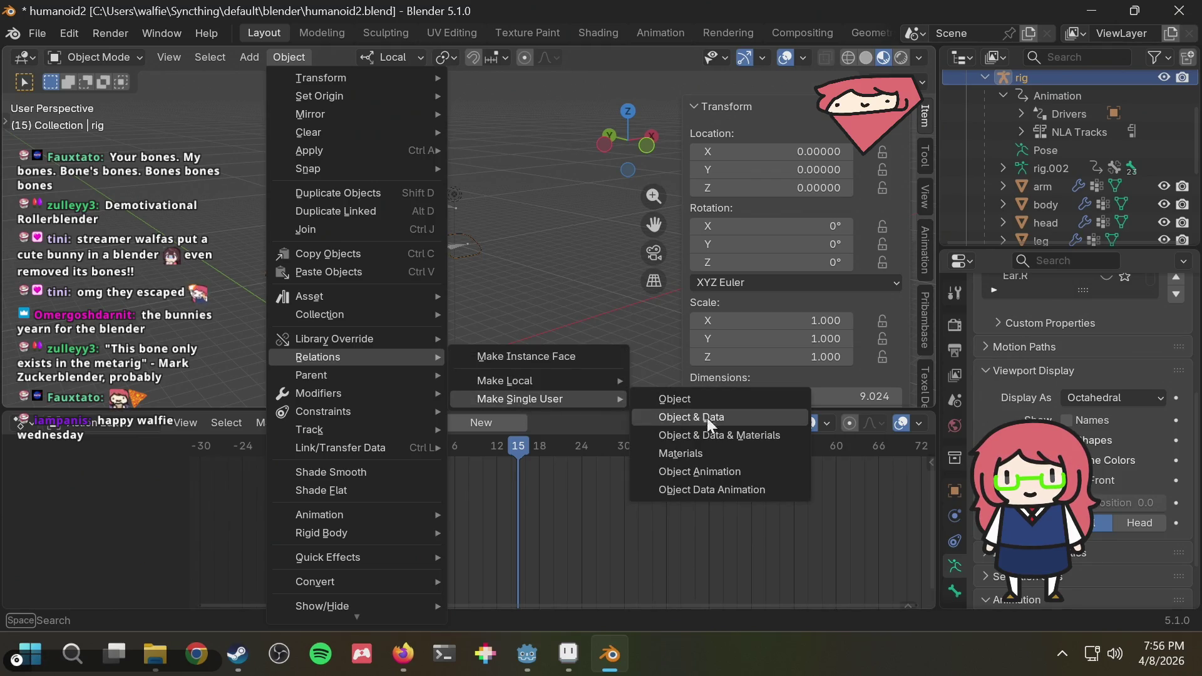
left_click(690, 472)
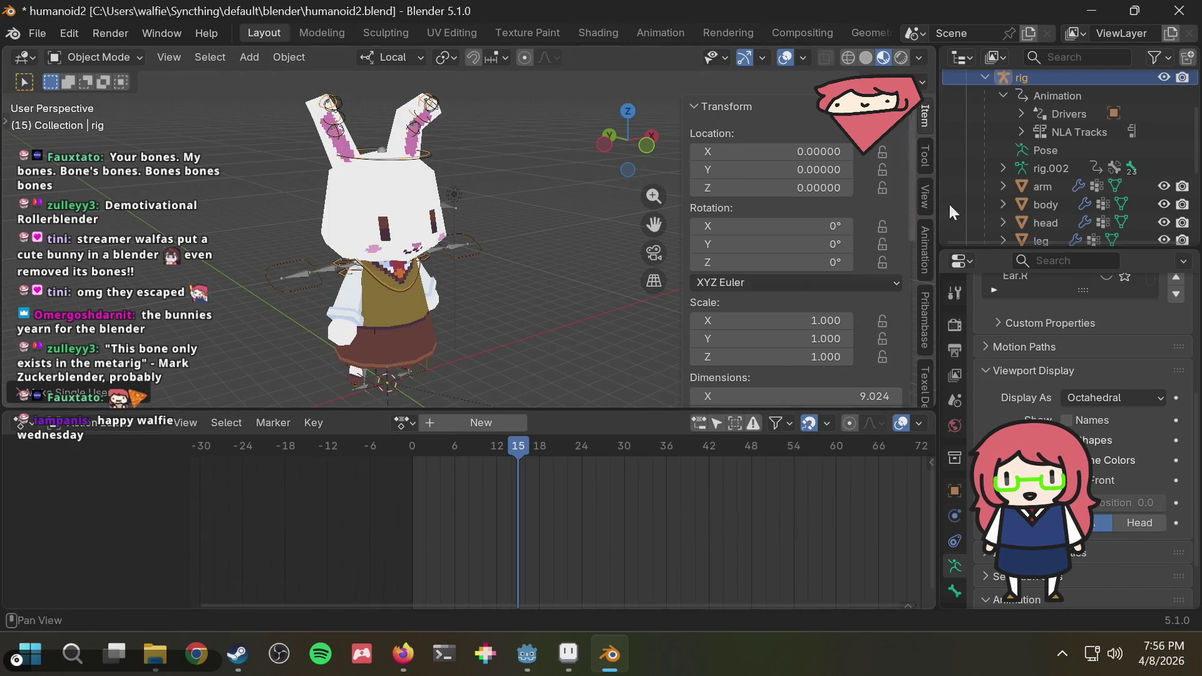
scroll(1039, 116, "down", 5)
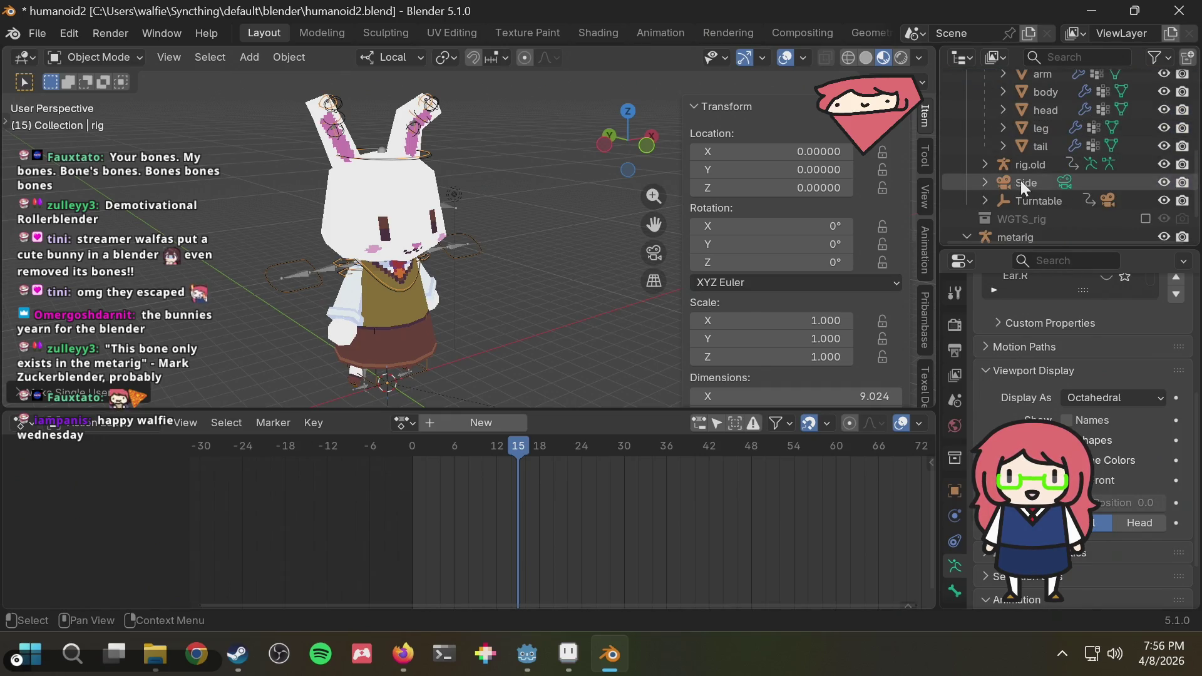
key("Delete")
key("ctrl+z")
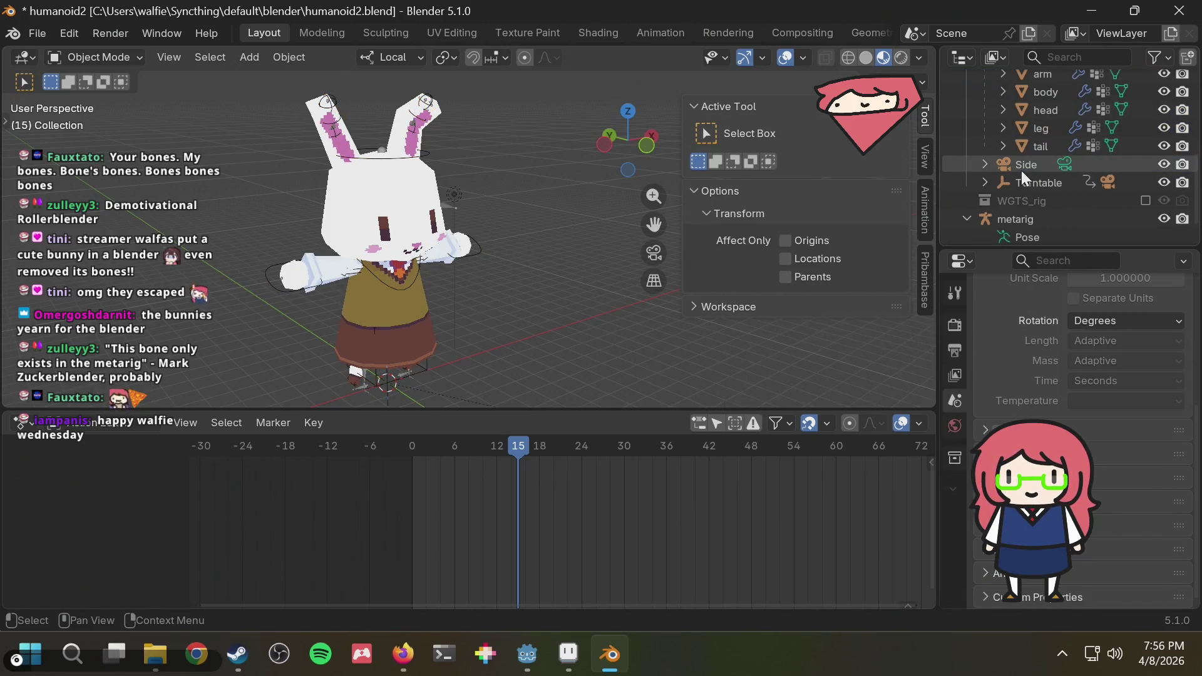
left_click(290, 58)
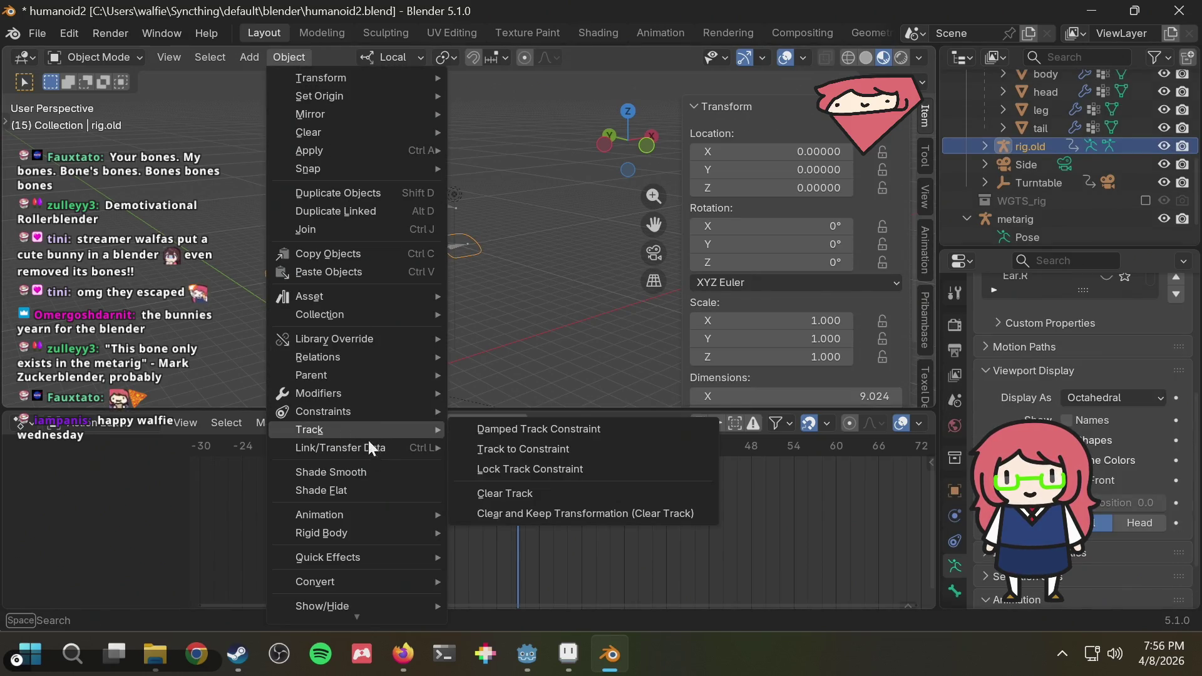
mouse_move(318, 357)
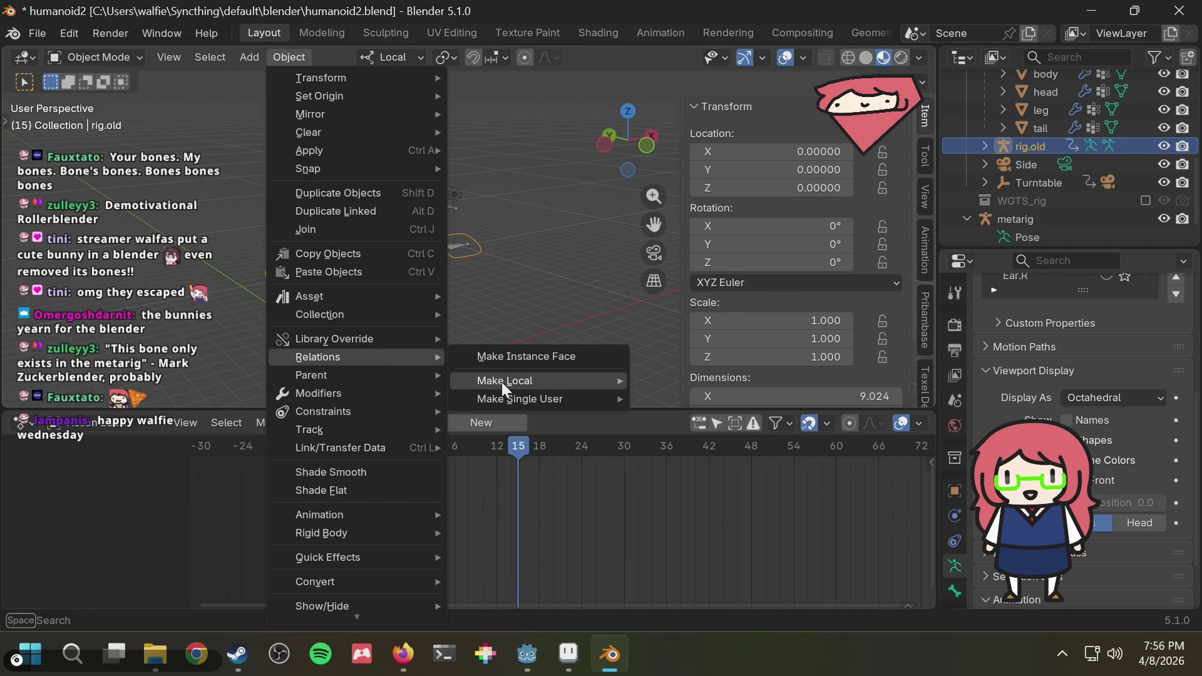
mouse_move(519, 398)
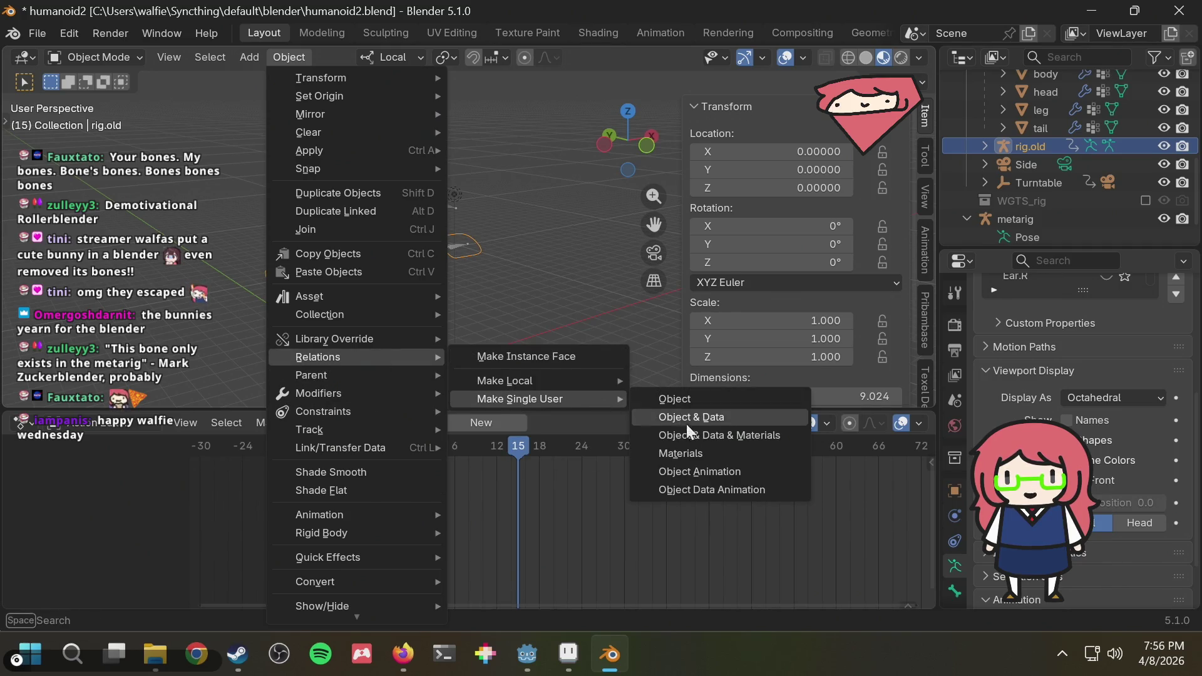
Make rig.old single-user for Object & Data and scrub back to the first frame.
left_click(683, 484)
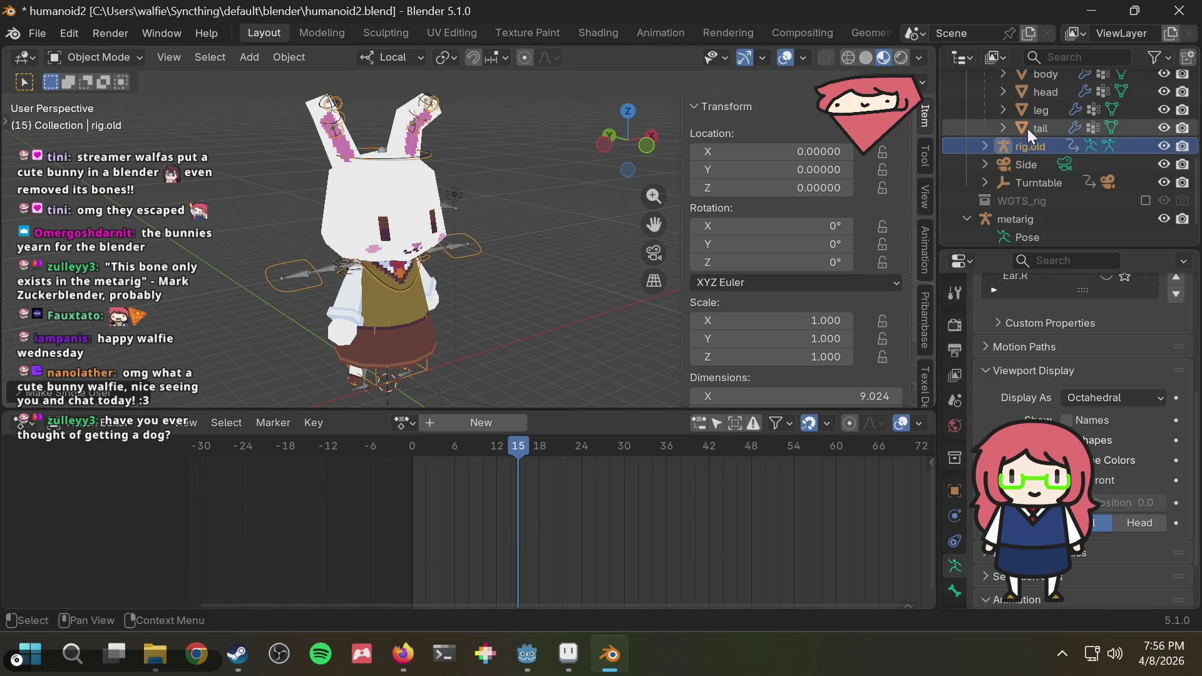
scroll(1024, 144, "down", 1)
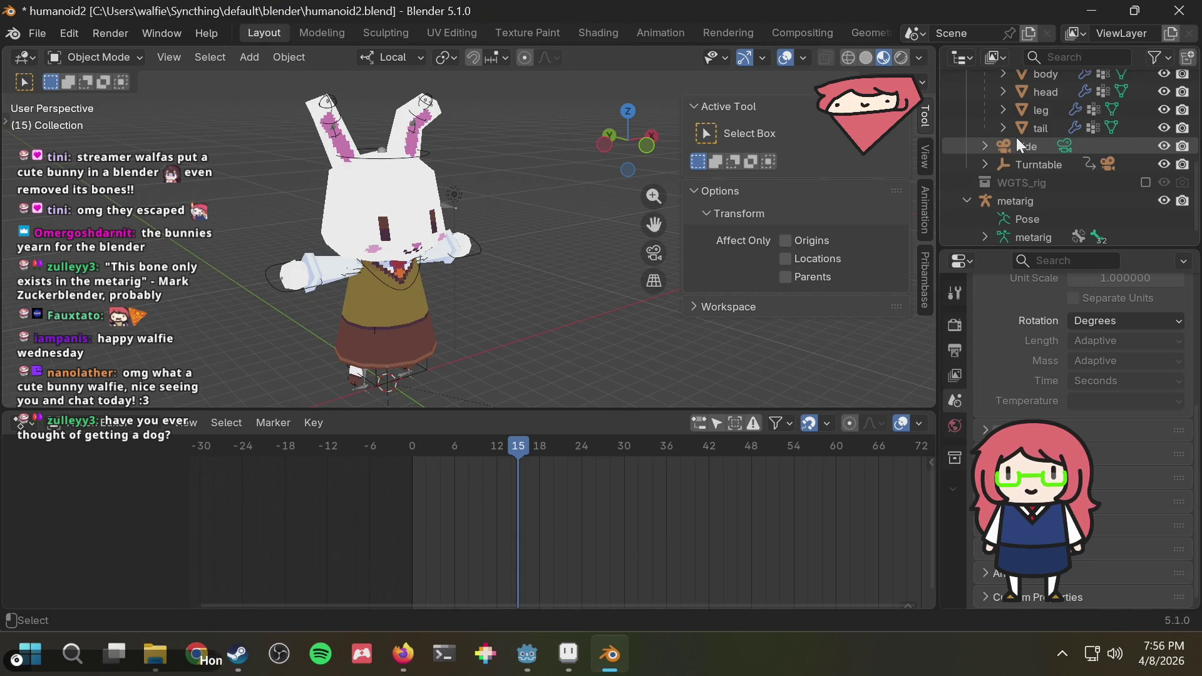
mouse_move(539, 447)
left_mouse_down()
mouse_move(390, 450)
mouse_move(749, 446)
mouse_move(376, 470)
mouse_move(411, 453)
left_mouse_up()
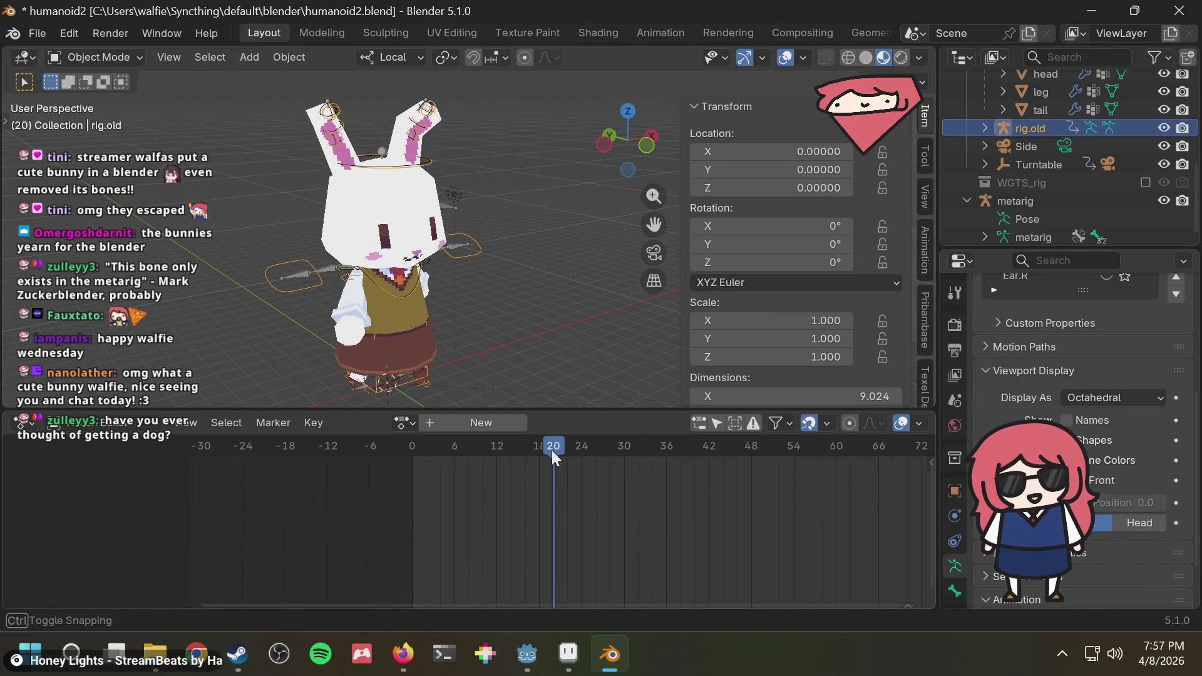
Scrub and play the bunny animation around frames 0-38, stopping at frame 18.
mouse_move(410, 454)
left_mouse_down()
mouse_move(447, 450)
mouse_move(411, 438)
left_mouse_up()
key("space")
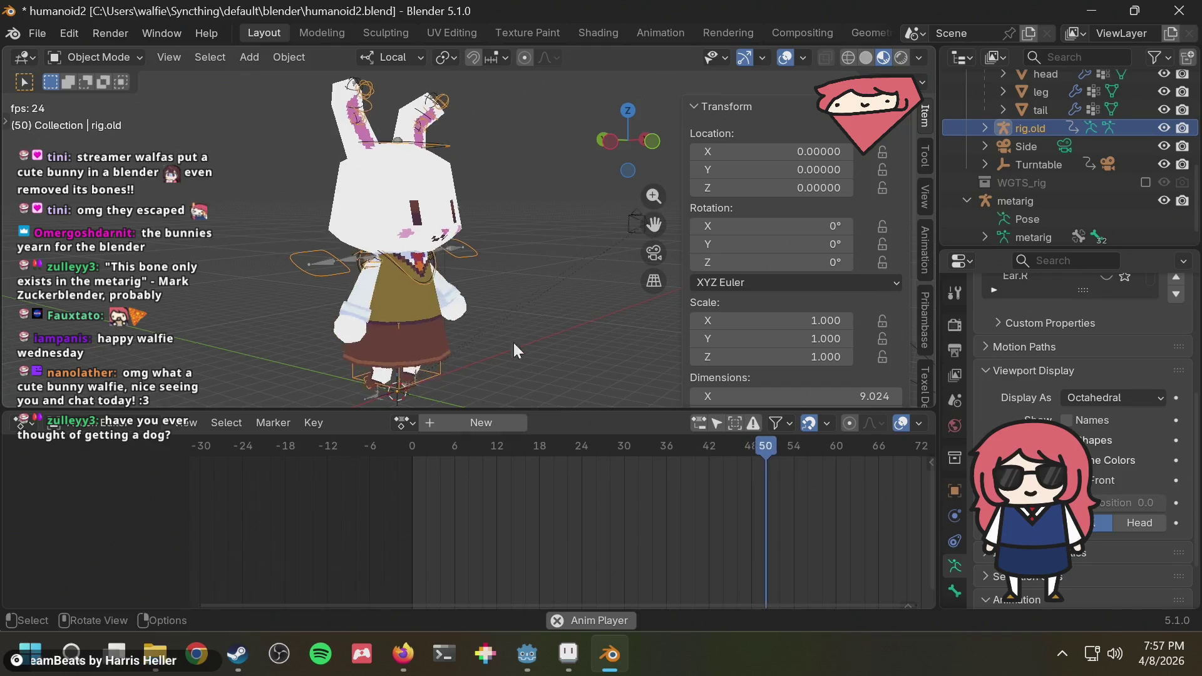
left_click_drag(558, 432, 722, 471)
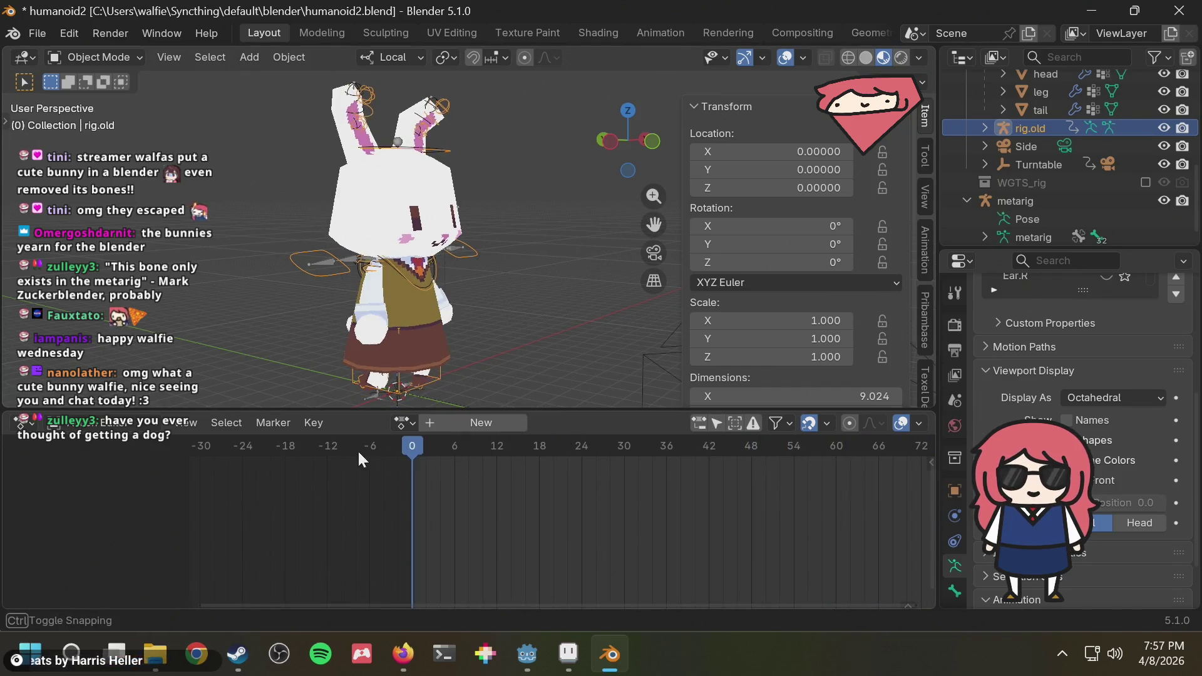
mouse_move(722, 470)
left_mouse_down()
mouse_move(402, 438)
mouse_move(360, 455)
left_mouse_up()
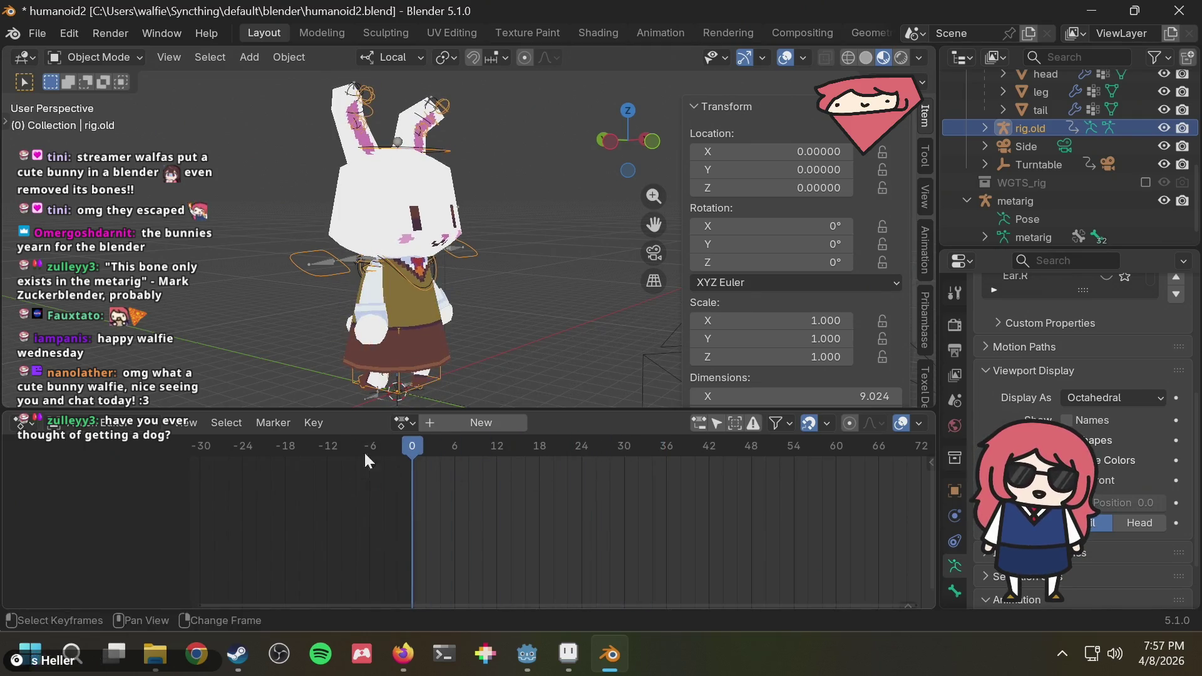
key("space")
key("space")
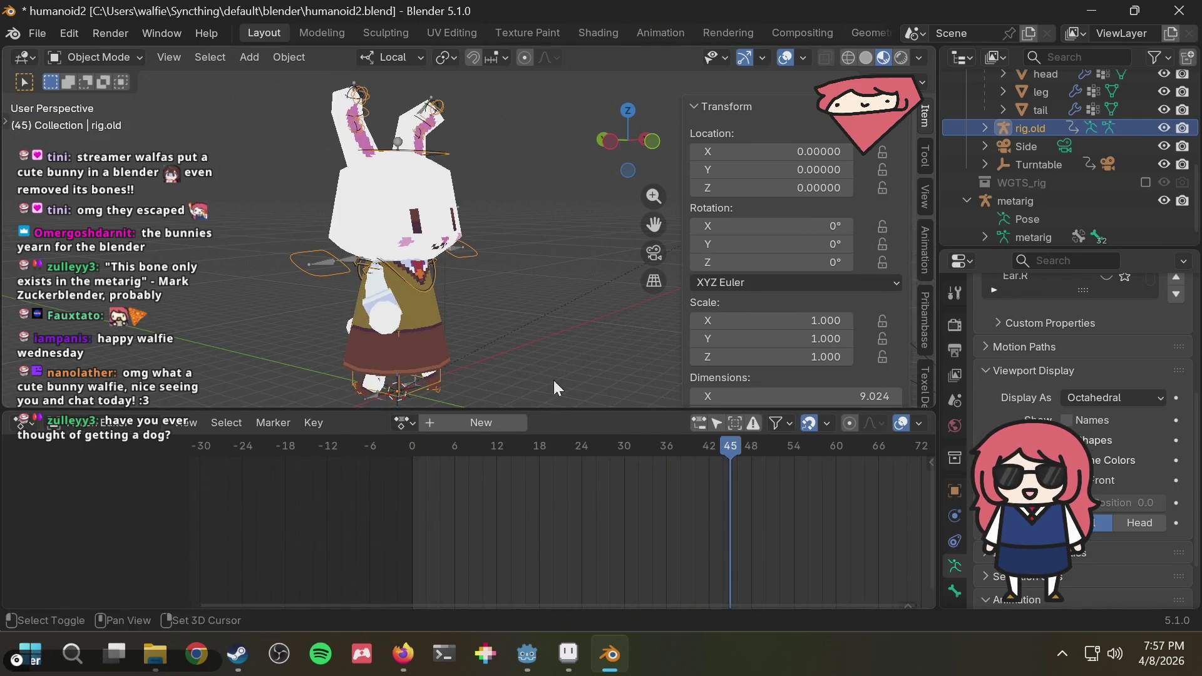
mouse_move(527, 447)
left_mouse_down()
mouse_move(280, 480)
mouse_move(274, 499)
left_mouse_up()
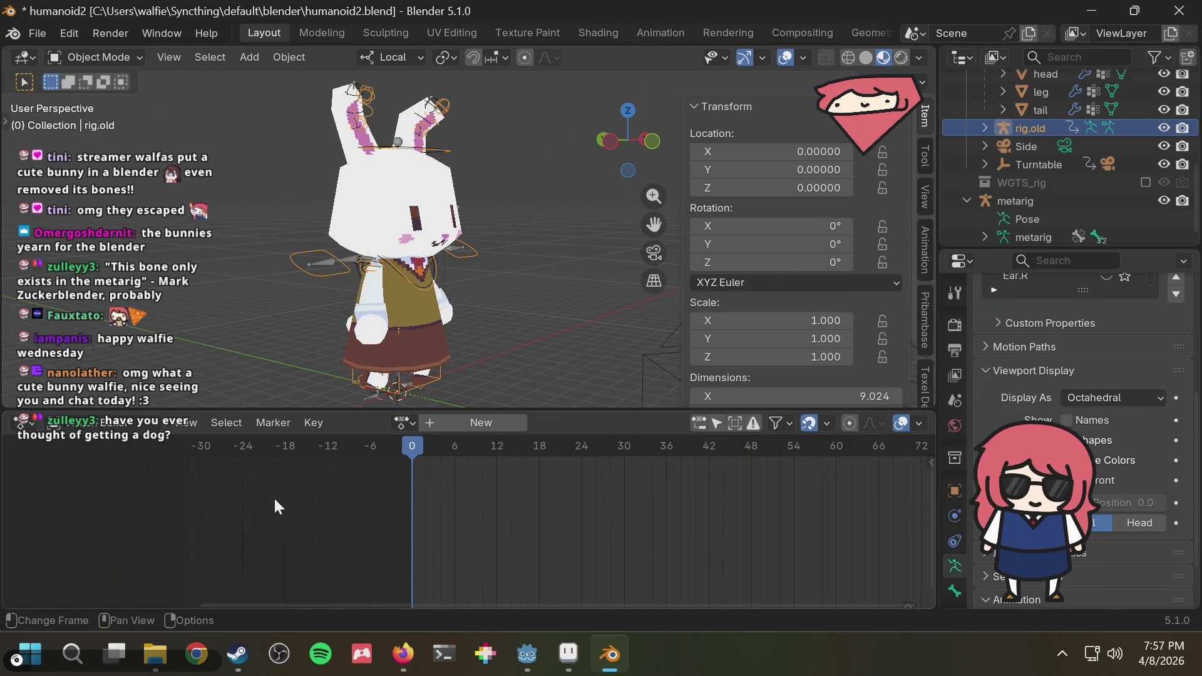
key("space")
key("space")
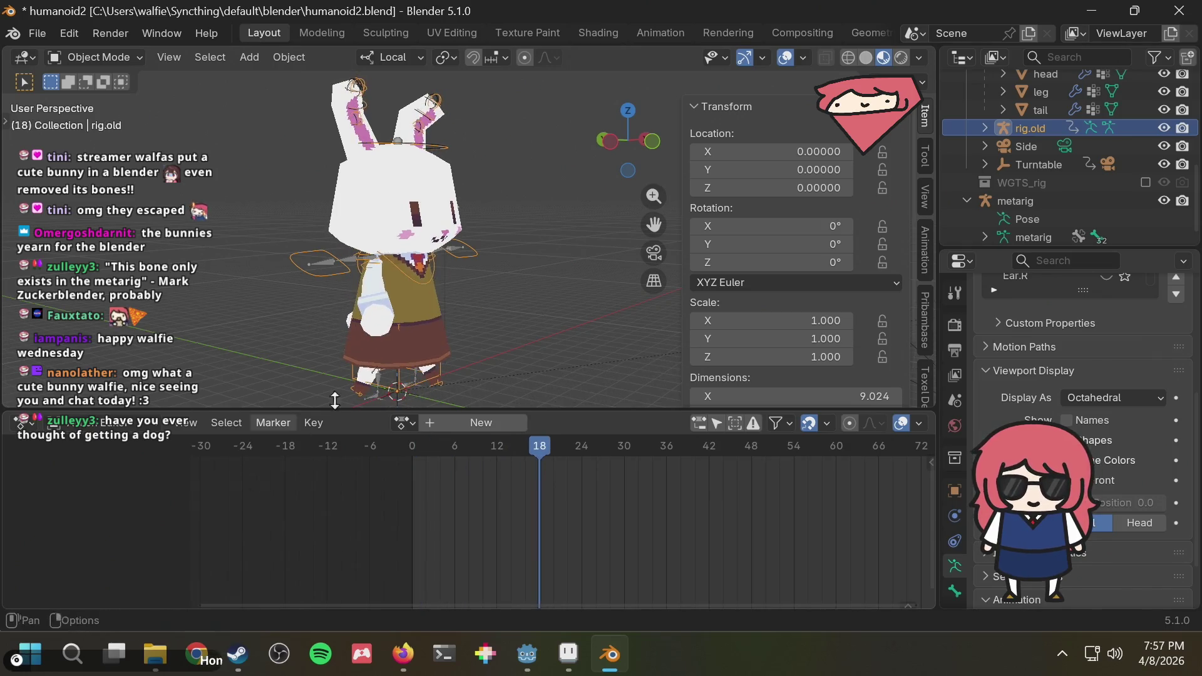
scroll(1037, 109, "up", 2)
scroll(1021, 148, "up", 2)
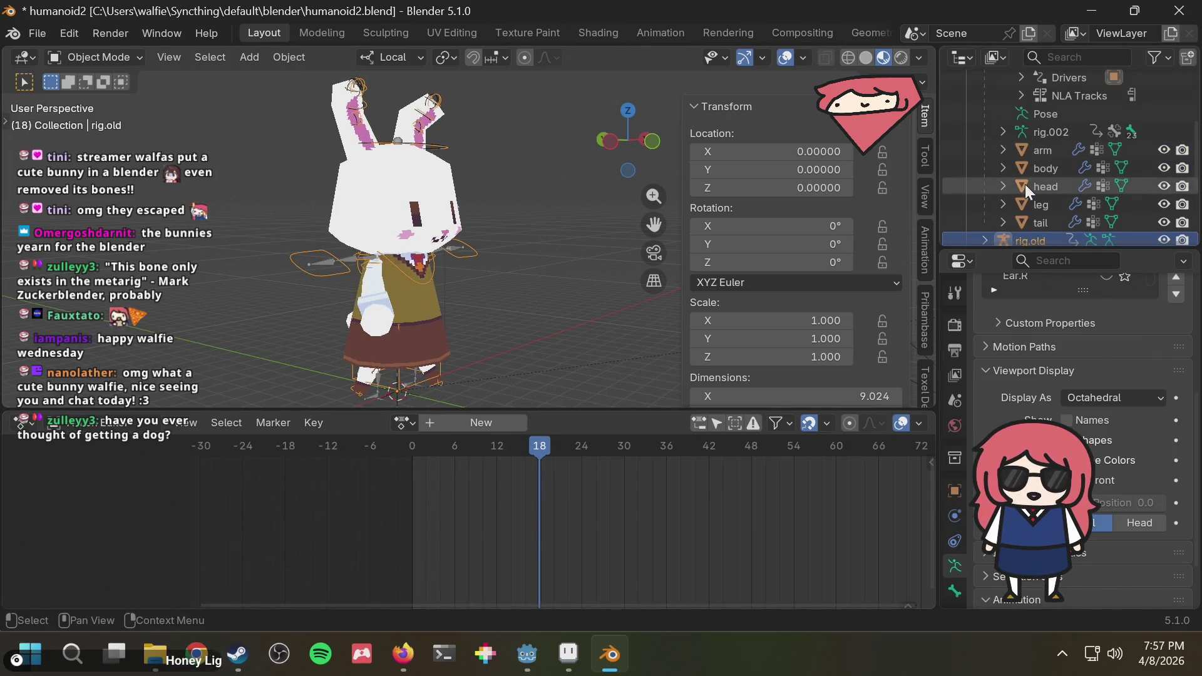
scroll(1025, 185, "up", 3)
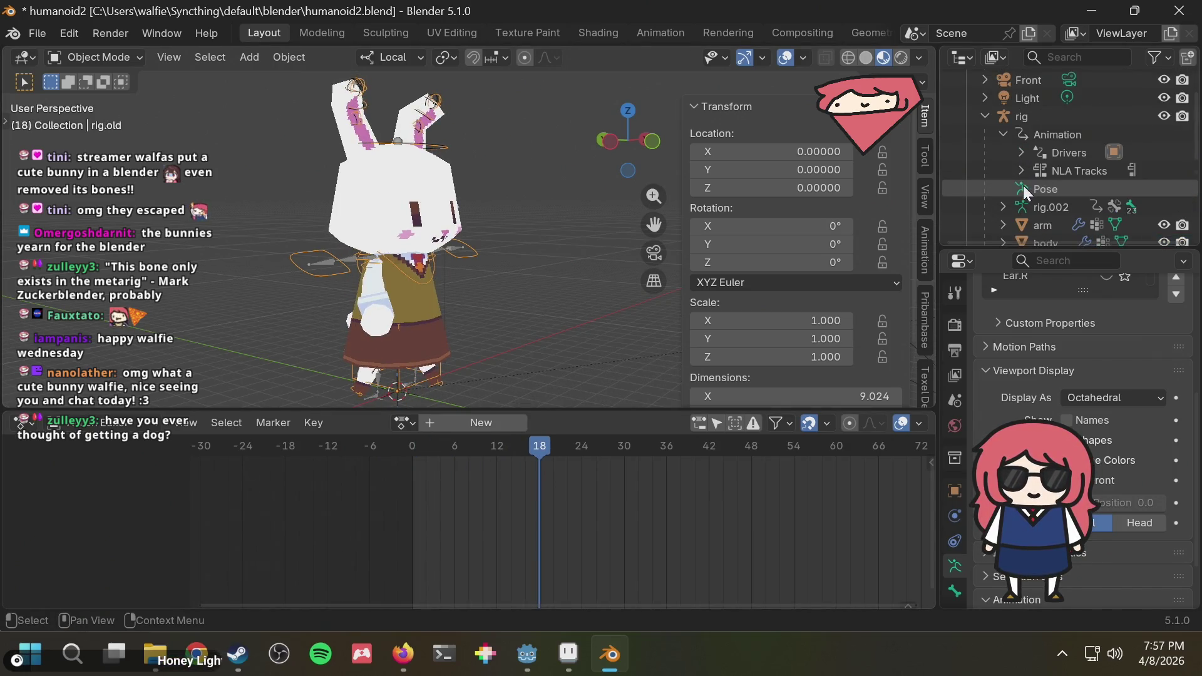
right_click(1064, 172)
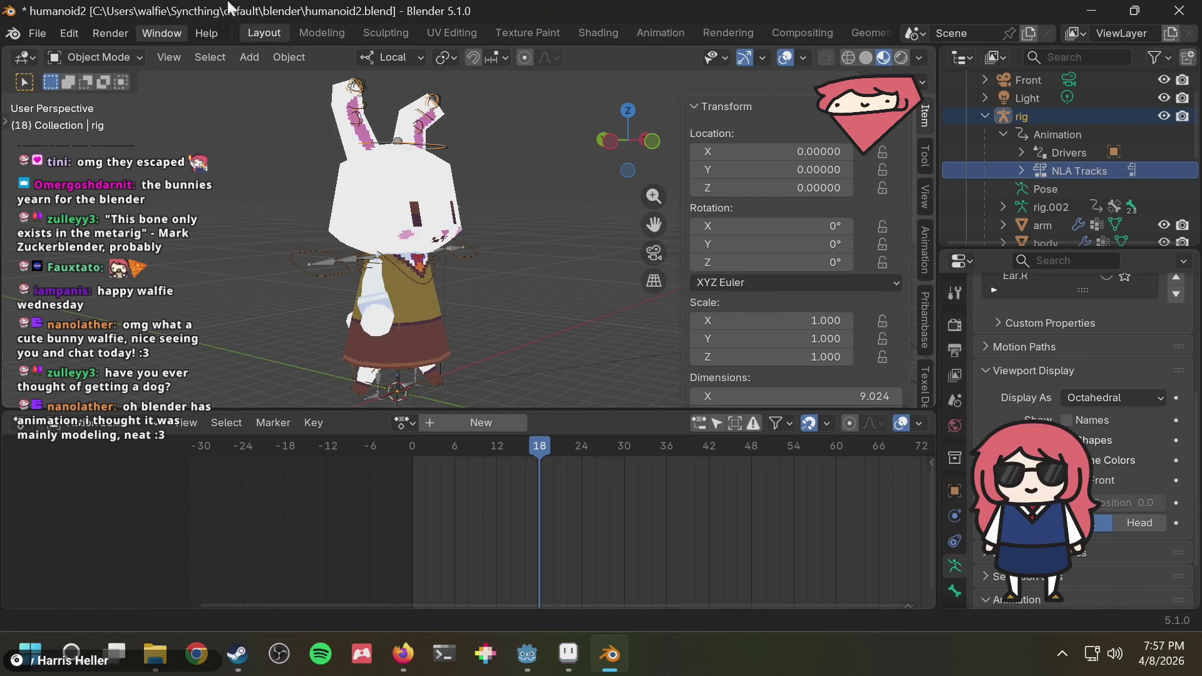
scroll(512, 33, "down", 3)
scroll(512, 31, "up", 3)
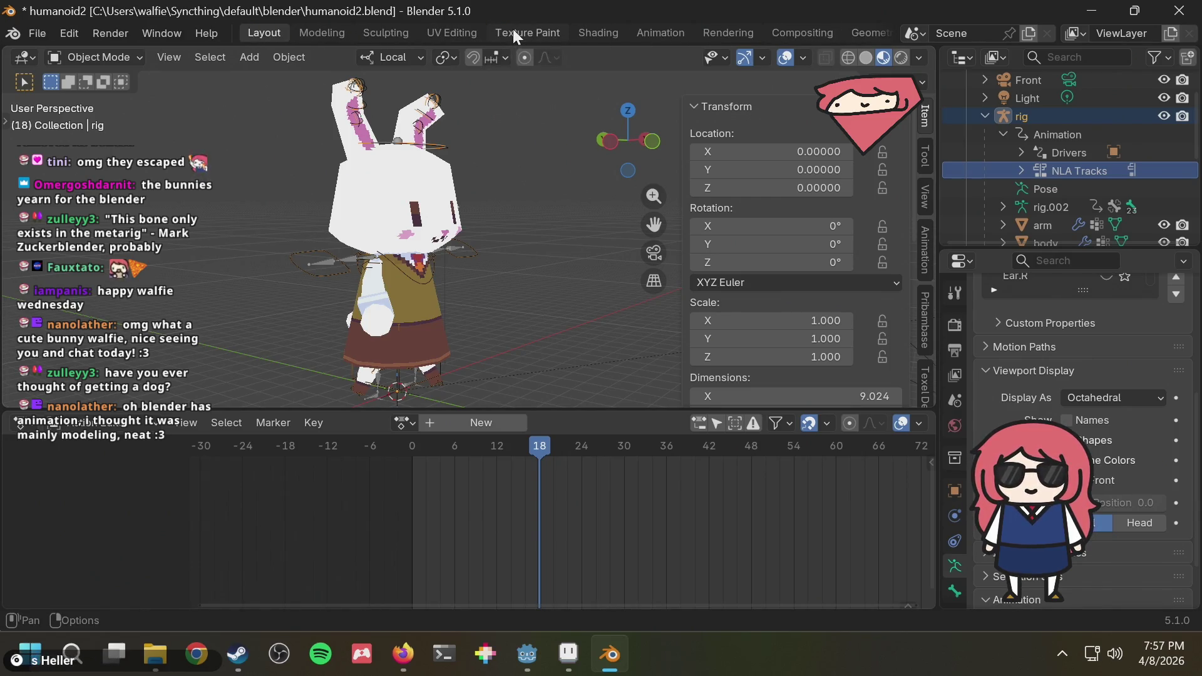
scroll(511, 25, "down", 3)
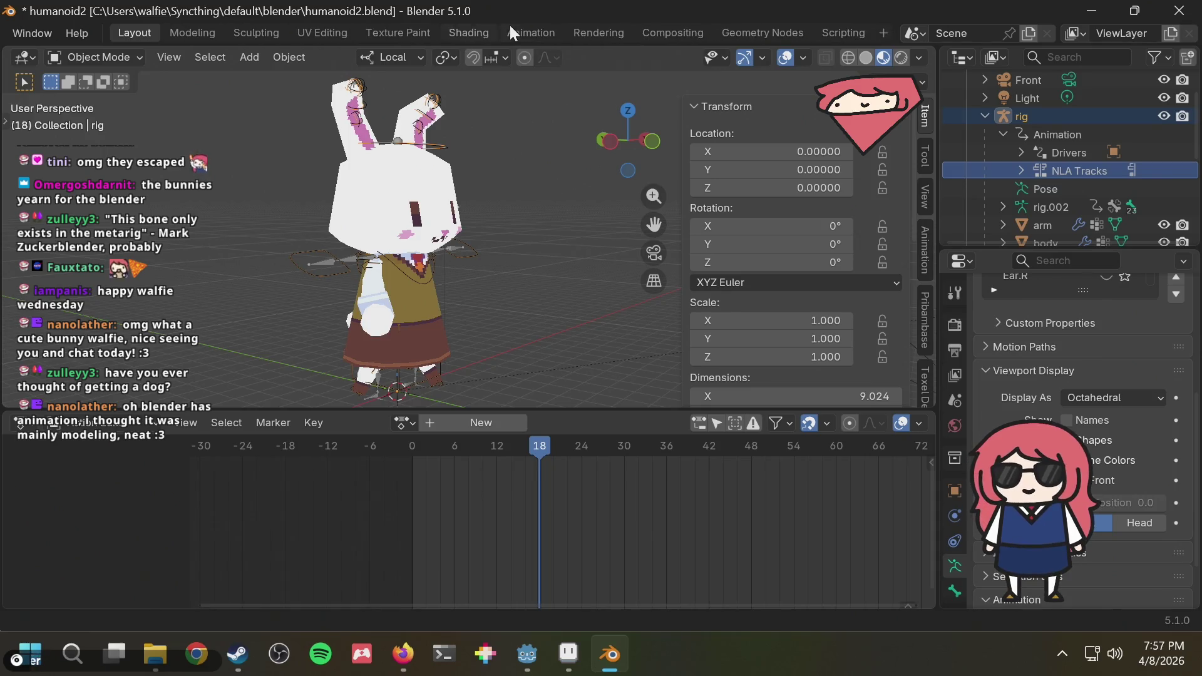
scroll(510, 26, "up", 3)
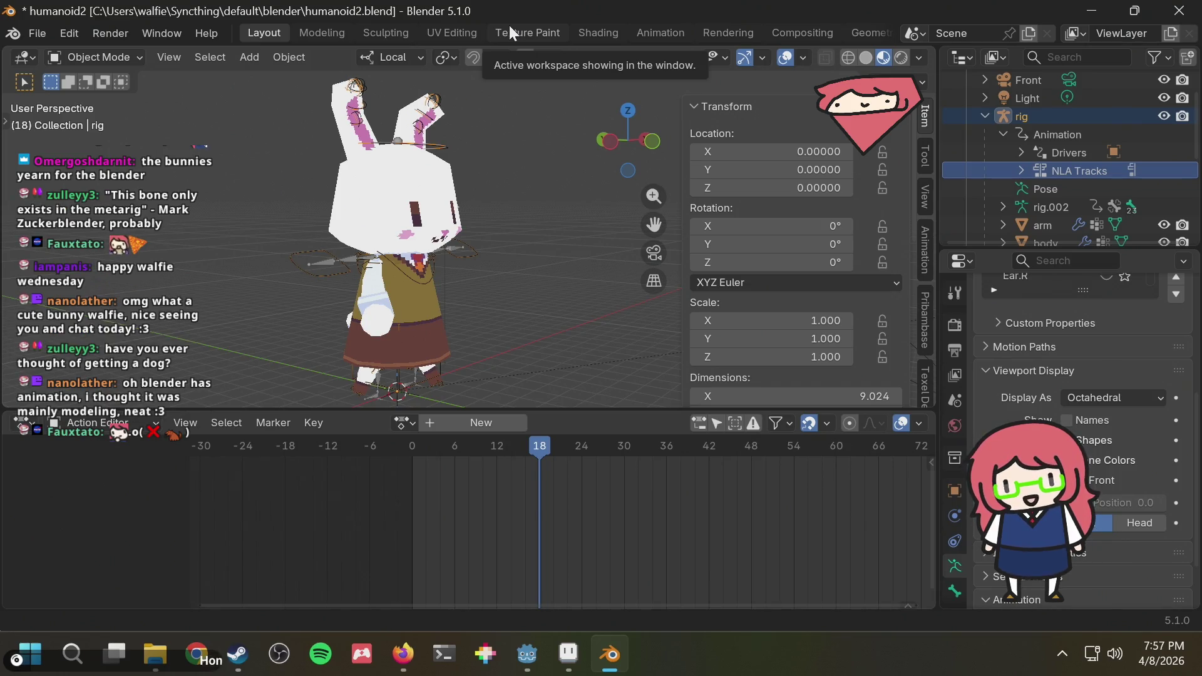
right_click(1063, 171)
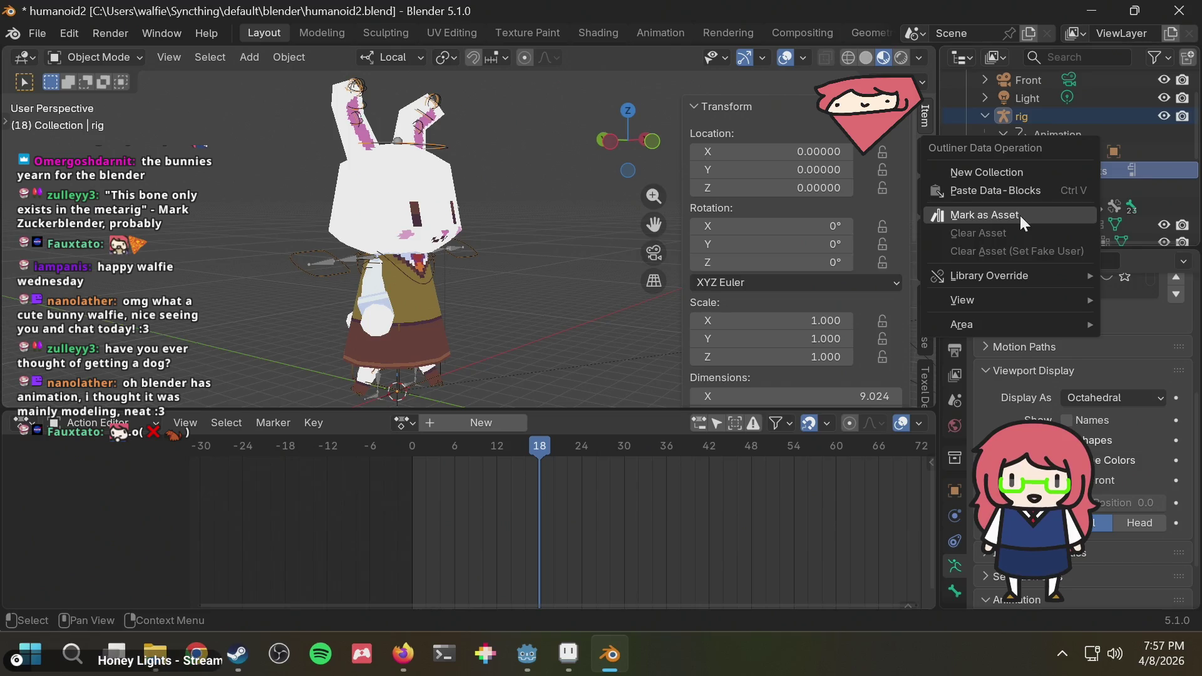
mouse_move(997, 299)
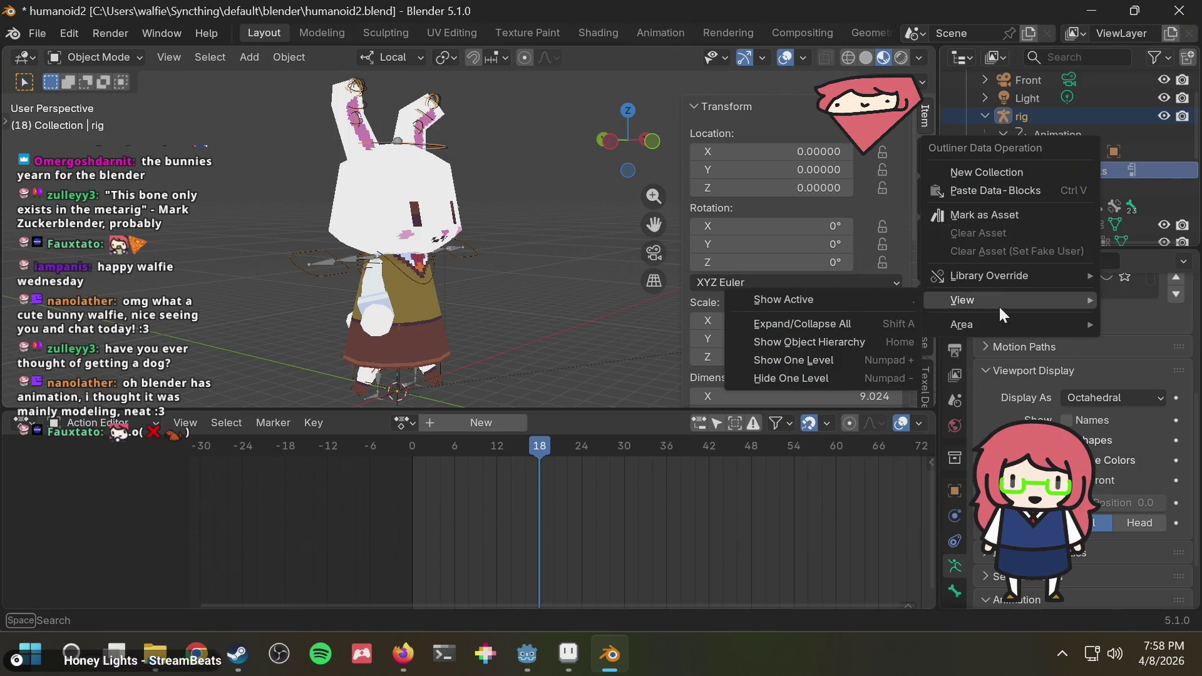
key("Escape")
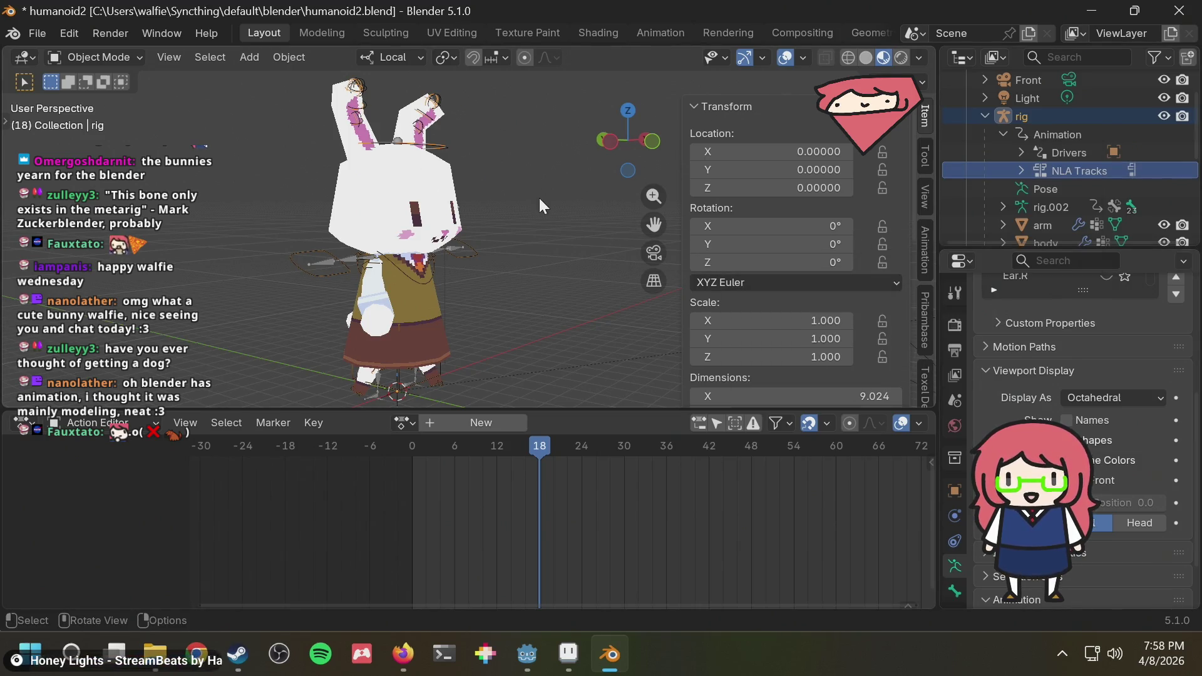
key("alt+Tab")
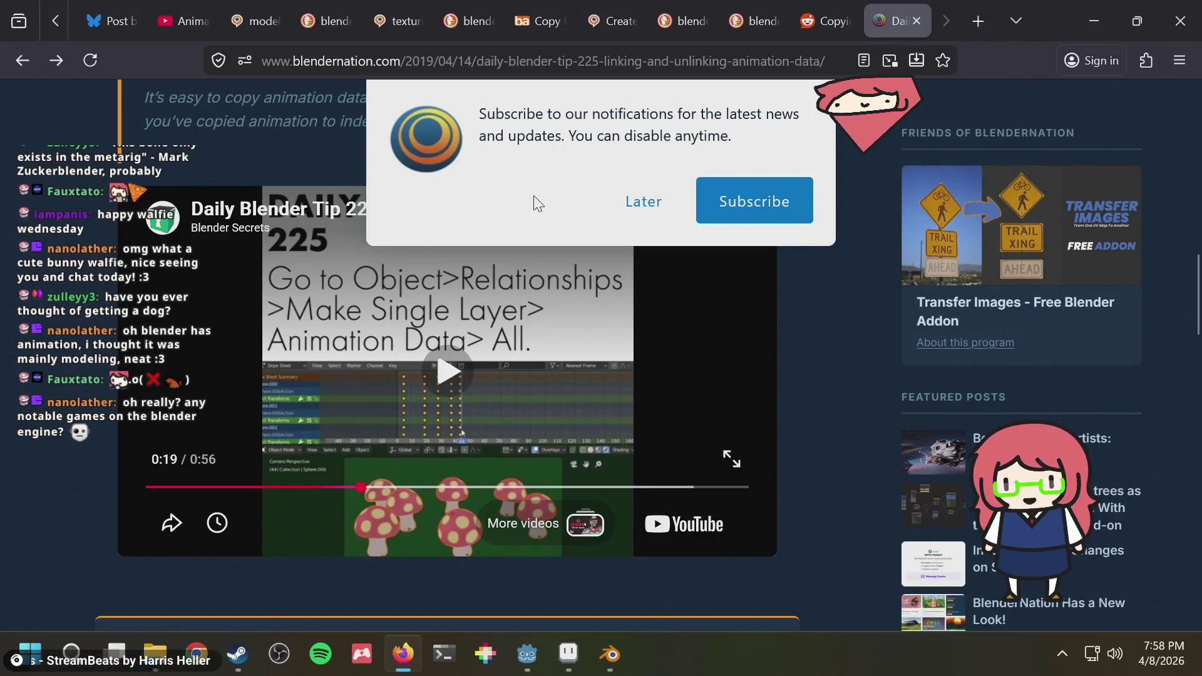
key("alt+Tab")
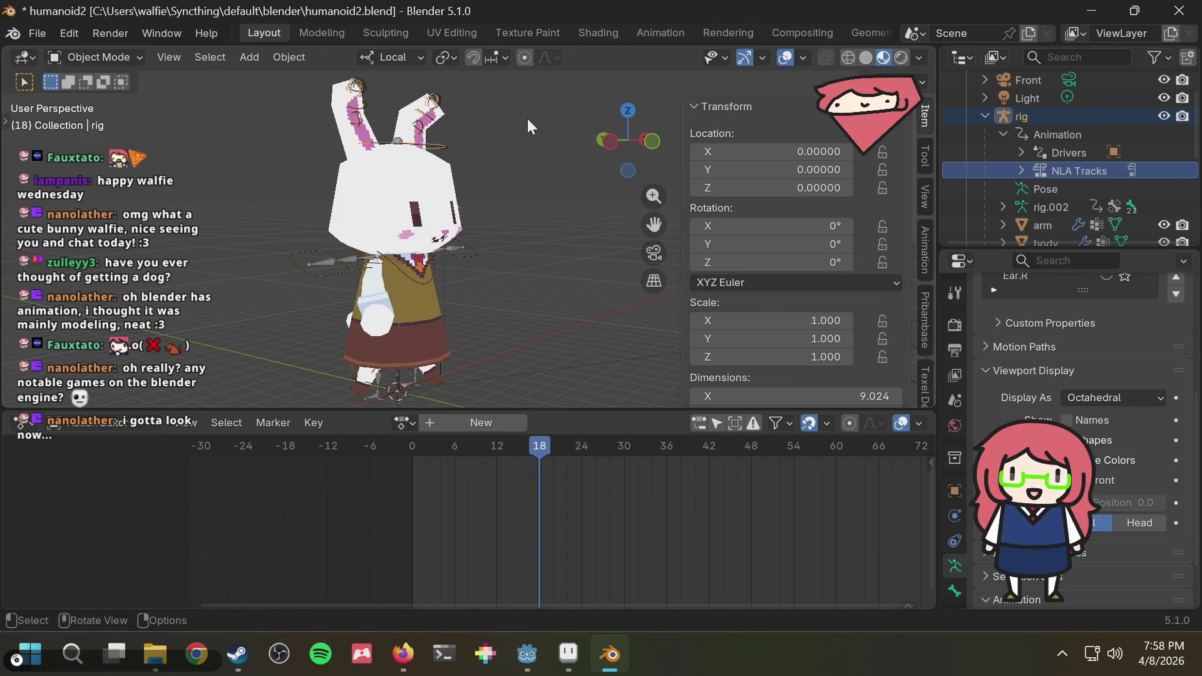
Select rig.old, reset to frame 0 and close humanoid2.blend without saving.
left_click(537, 274, "ctrl")
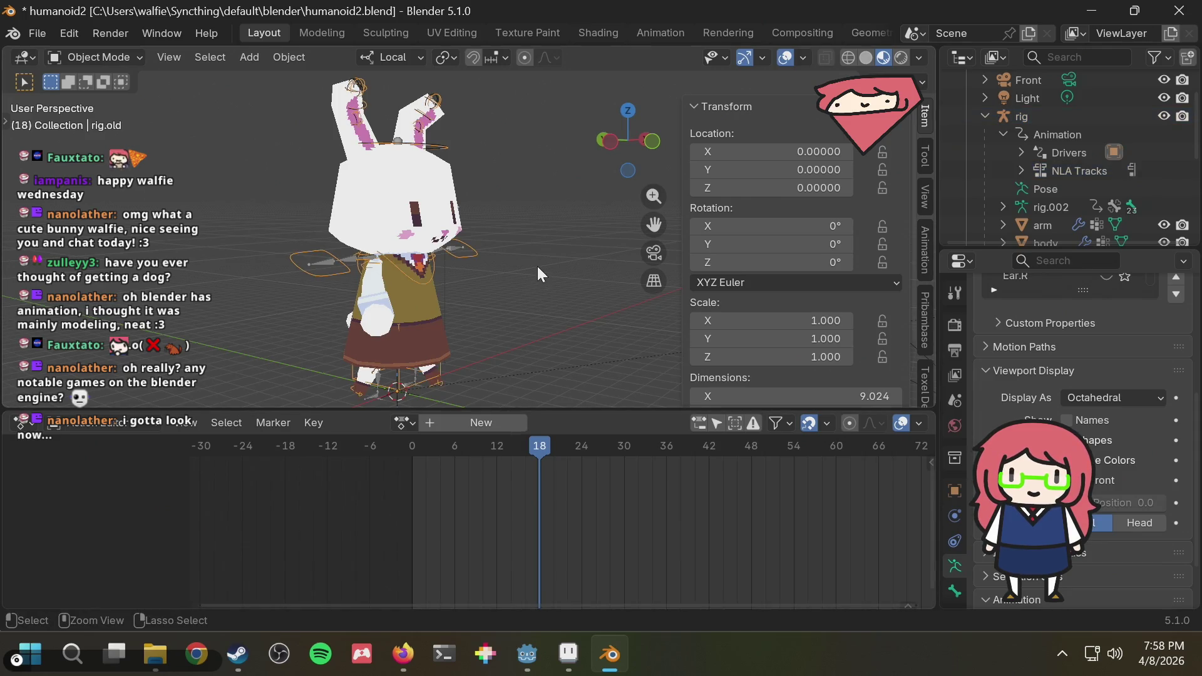
key("Left")
key("Left")
key("Left")
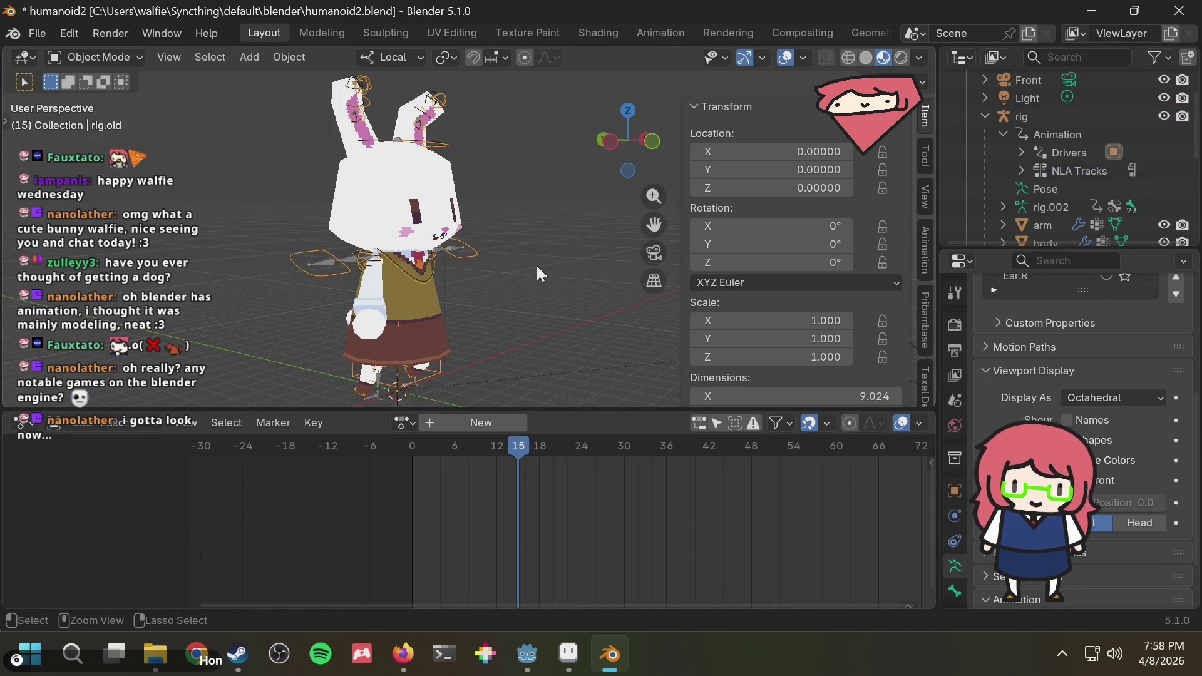
key("shift+Left")
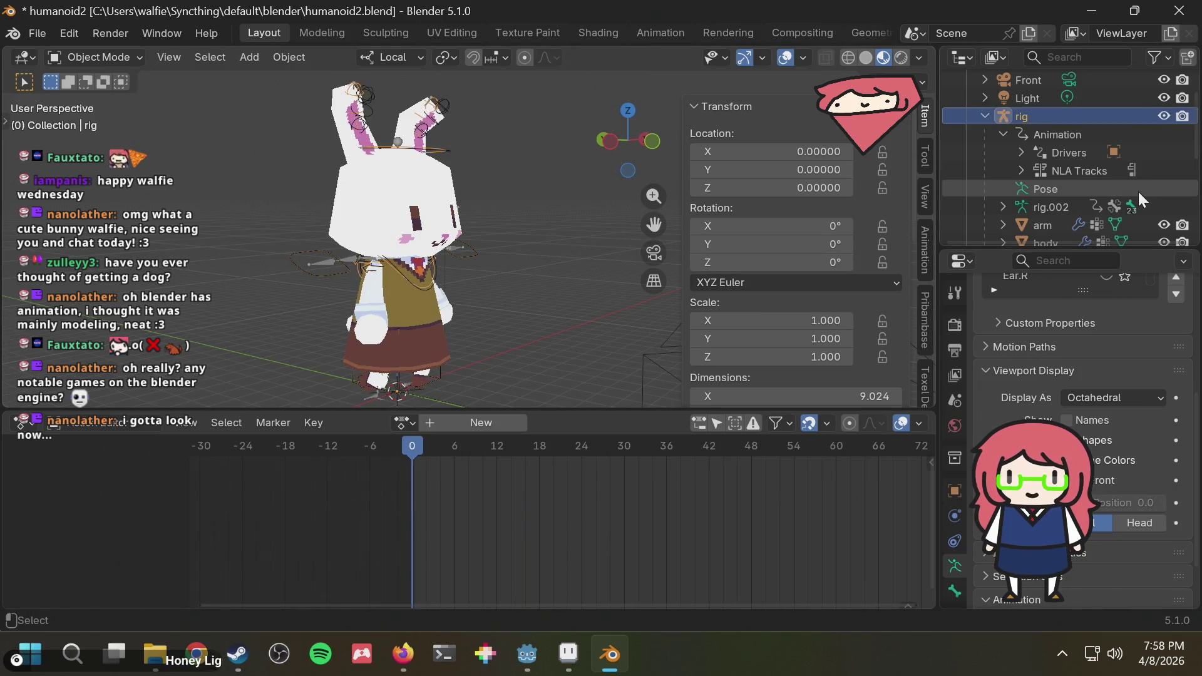
left_click(1178, 10)
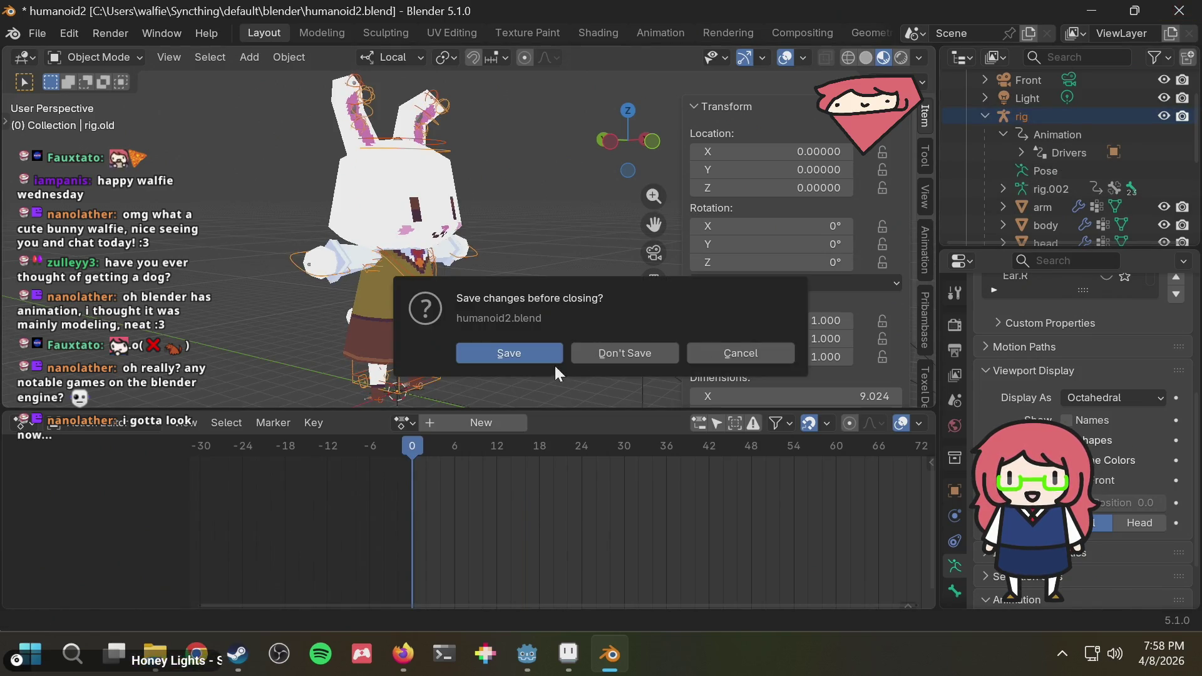
left_click(603, 354)
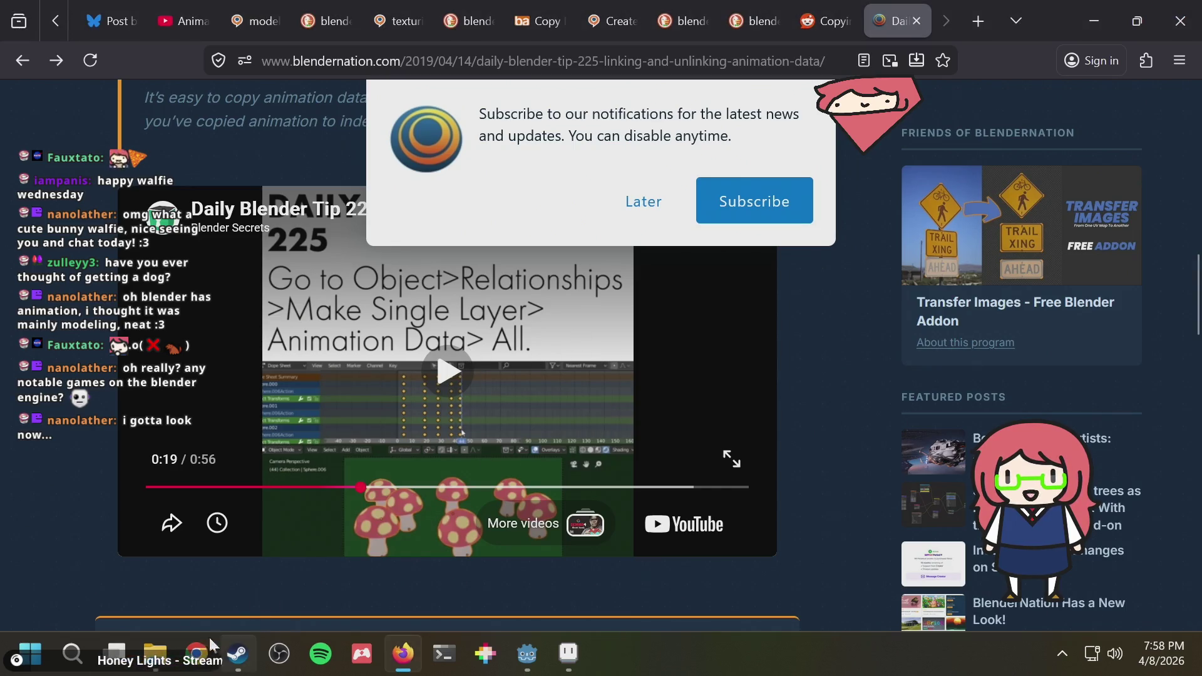
Reopen humanoid2.blend from the blender folder in File Explorer.
left_click(151, 654)
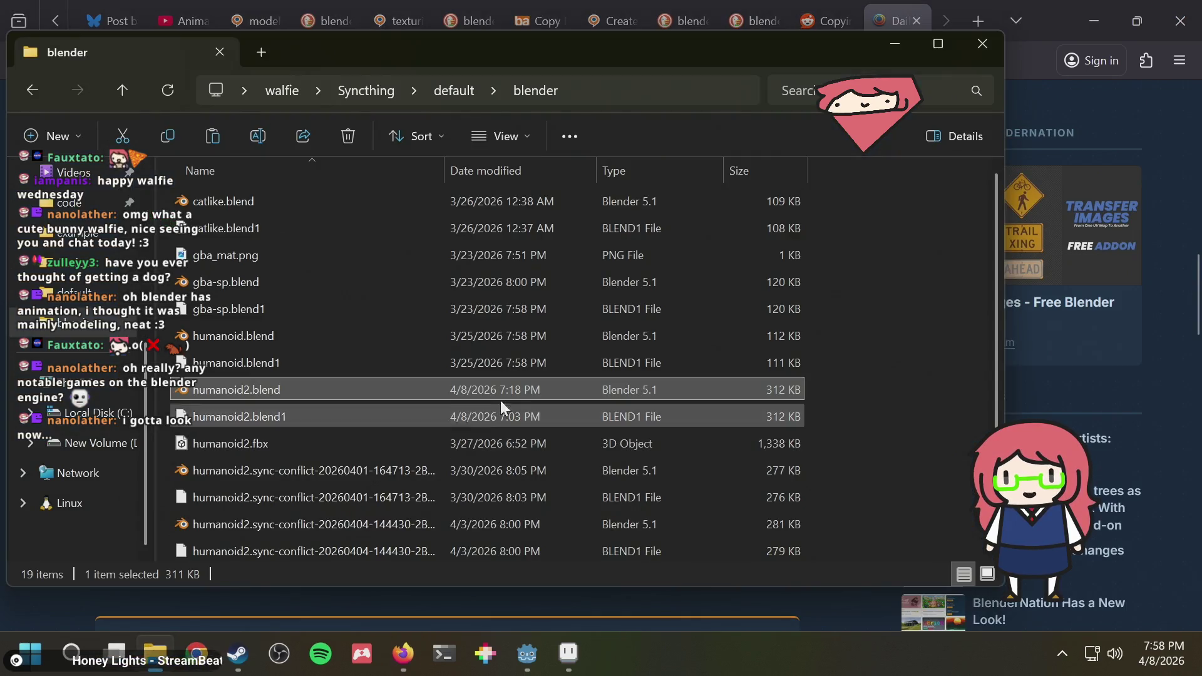
double_click(268, 384)
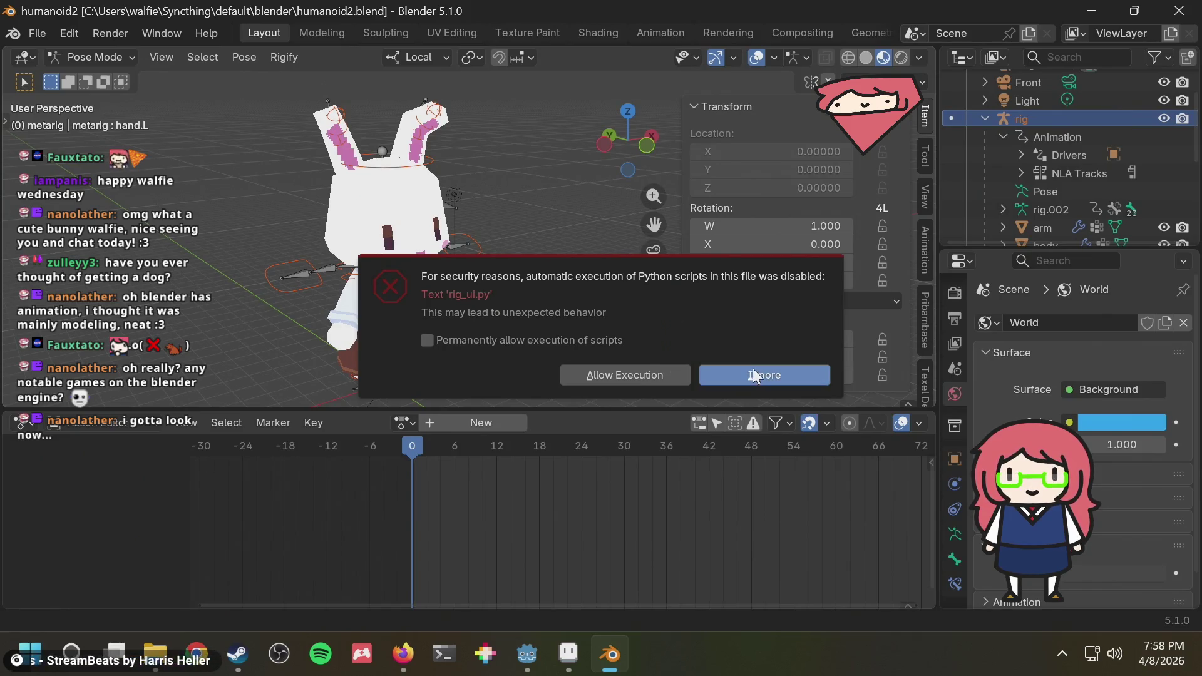
Ignore the script warning, play the animation briefly, and return the playhead to frame 0.
left_click(755, 375)
key("space")
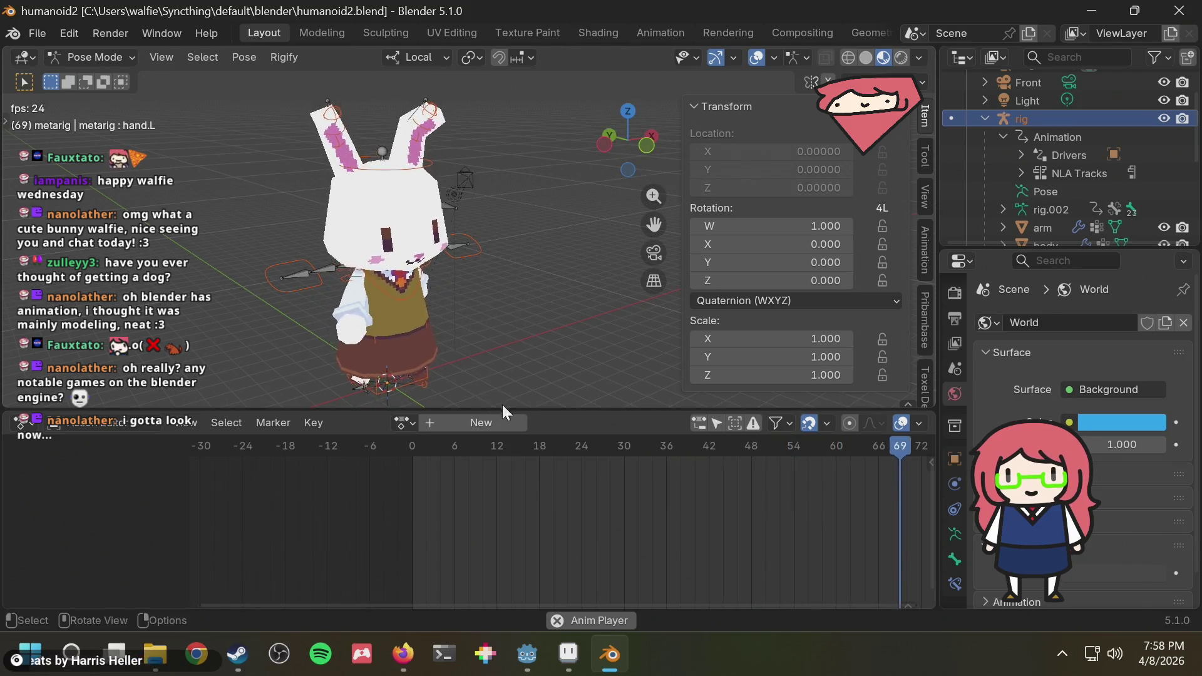
key("space")
left_click_drag(517, 438, 399, 456)
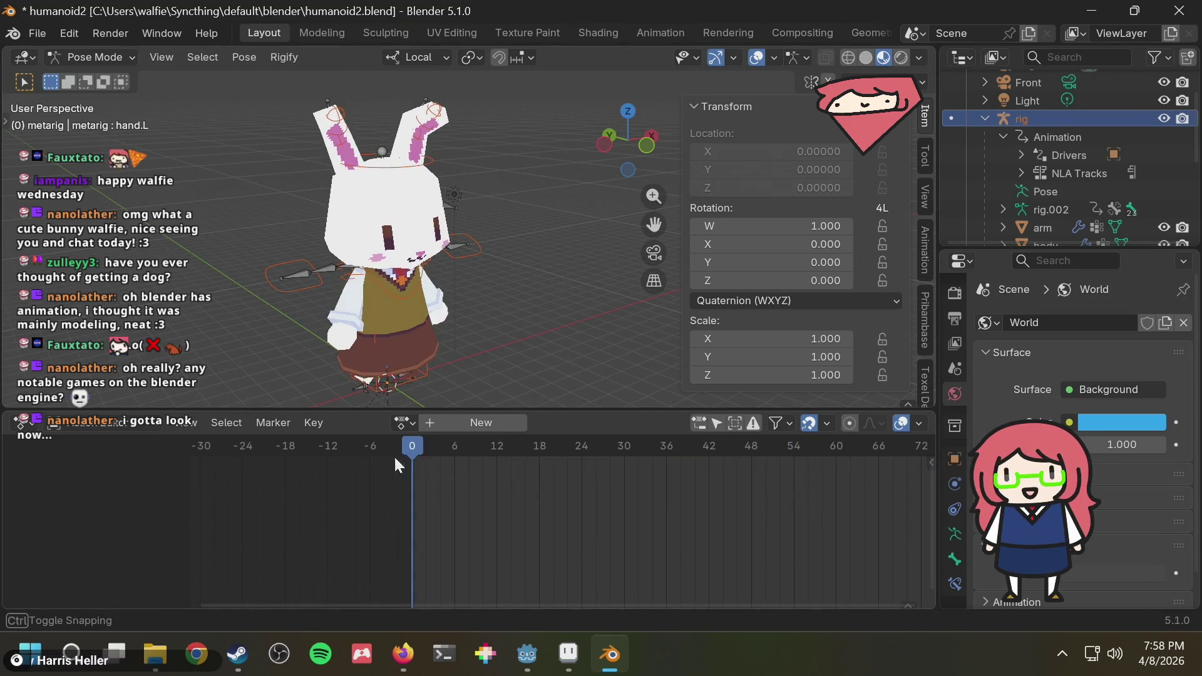
In the Shading workspace, expand the rig in the Outliner and select the bunny's head.
left_click(602, 33)
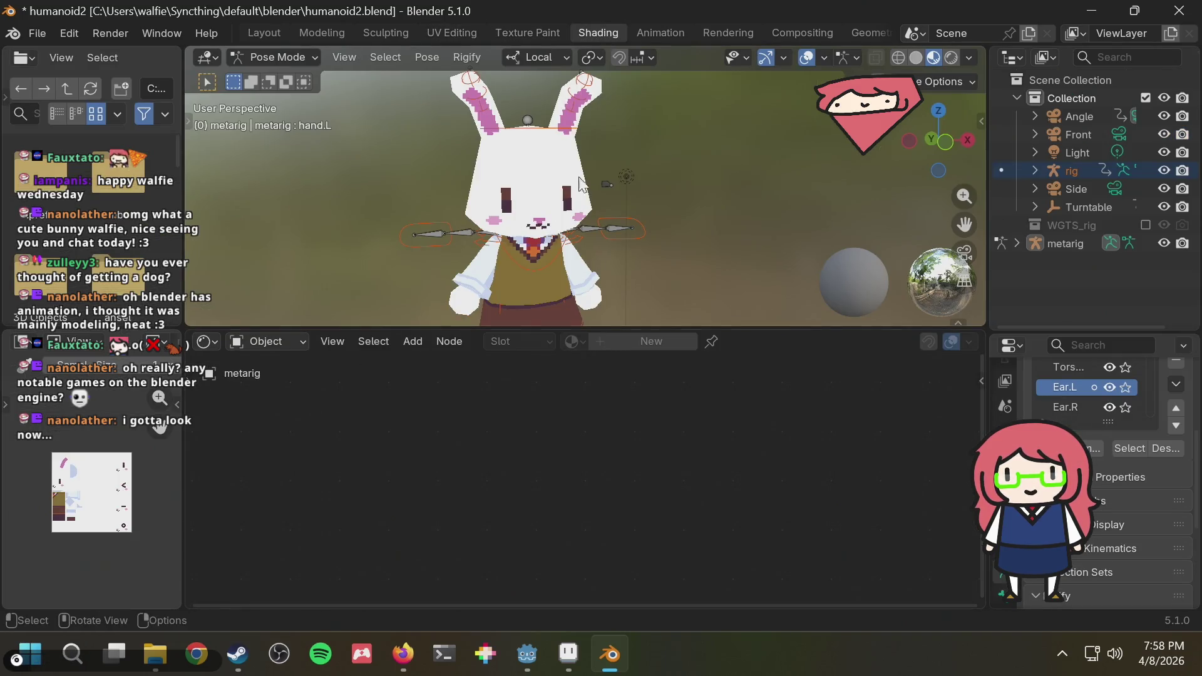
middle_click_drag(610, 159, 634, 166)
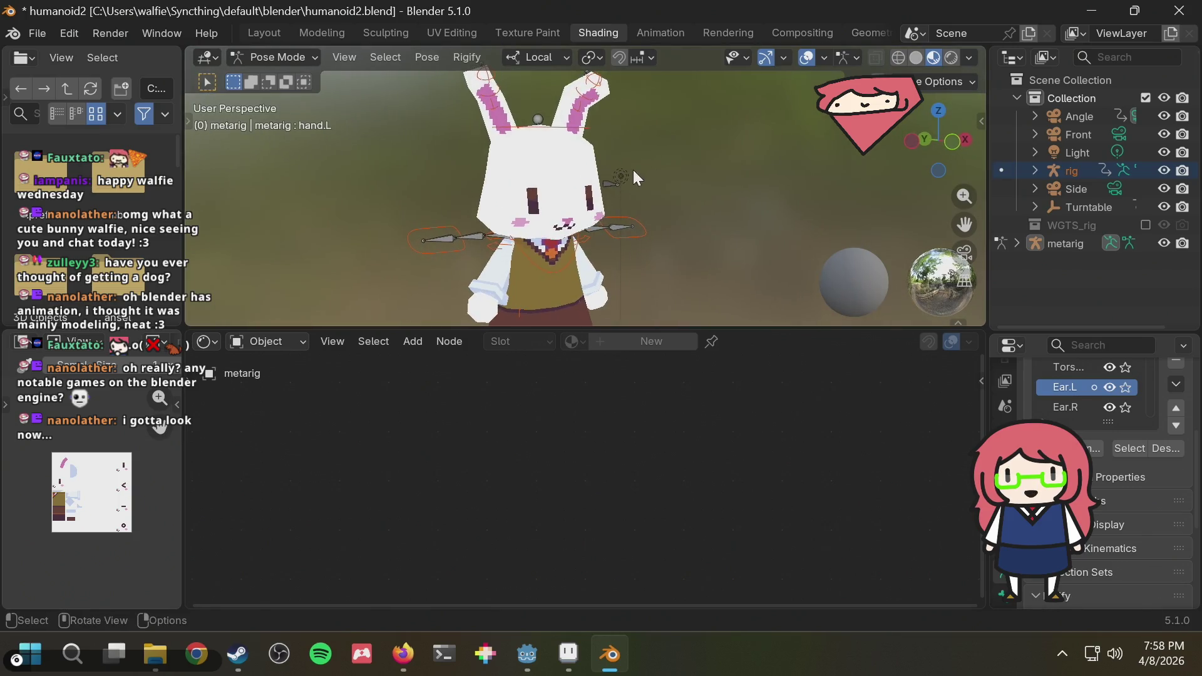
left_click(271, 338)
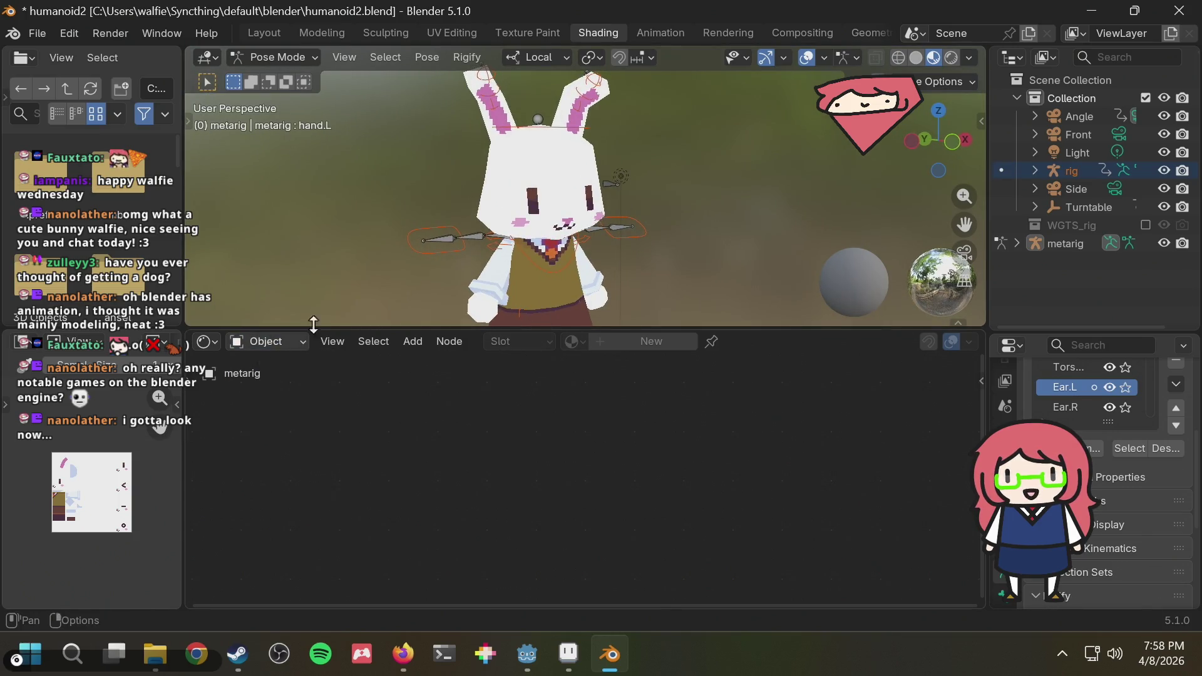
left_click(1063, 170)
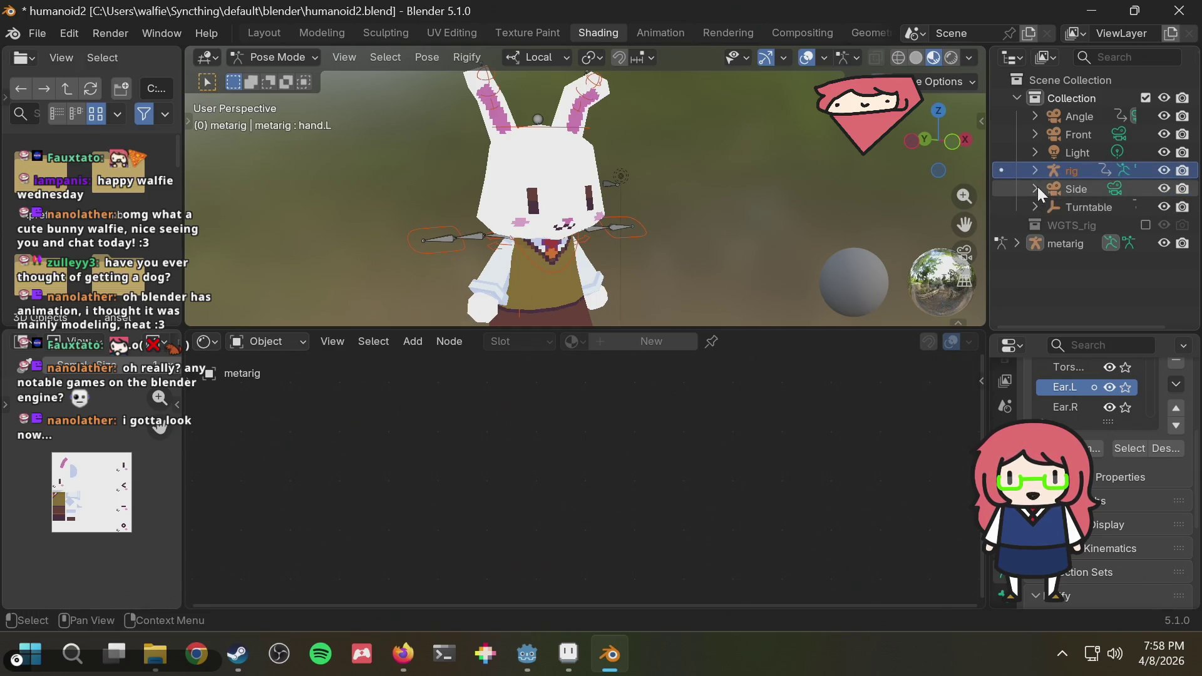
left_click(1035, 171)
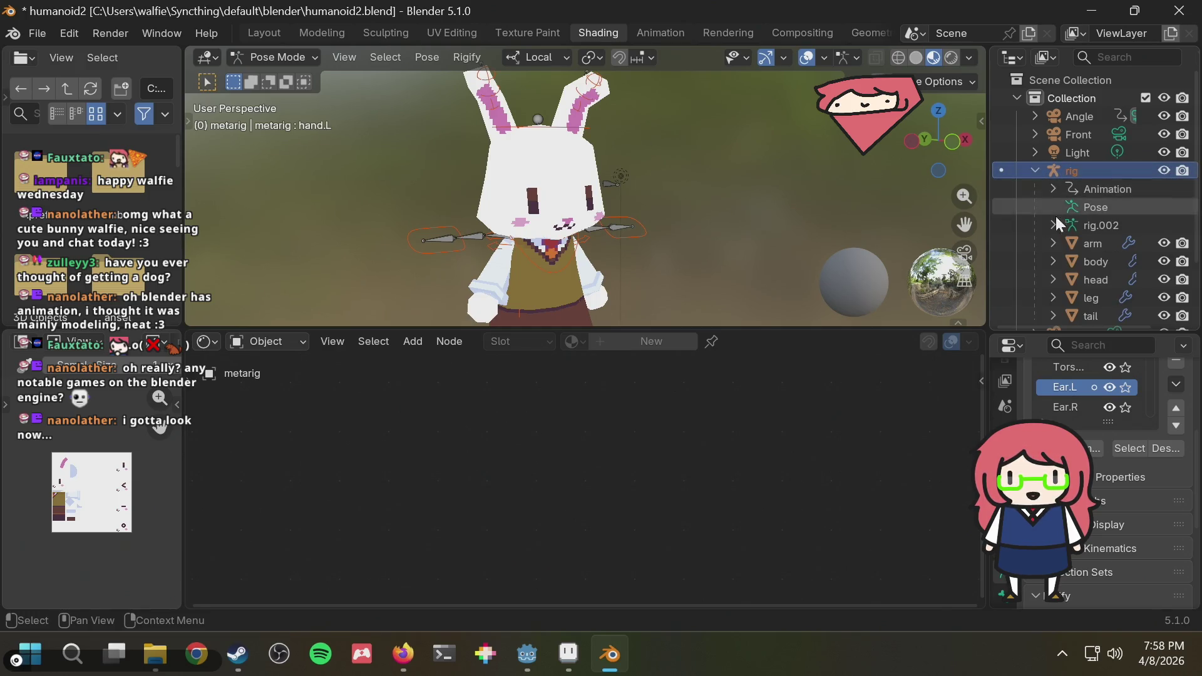
left_click(1082, 276)
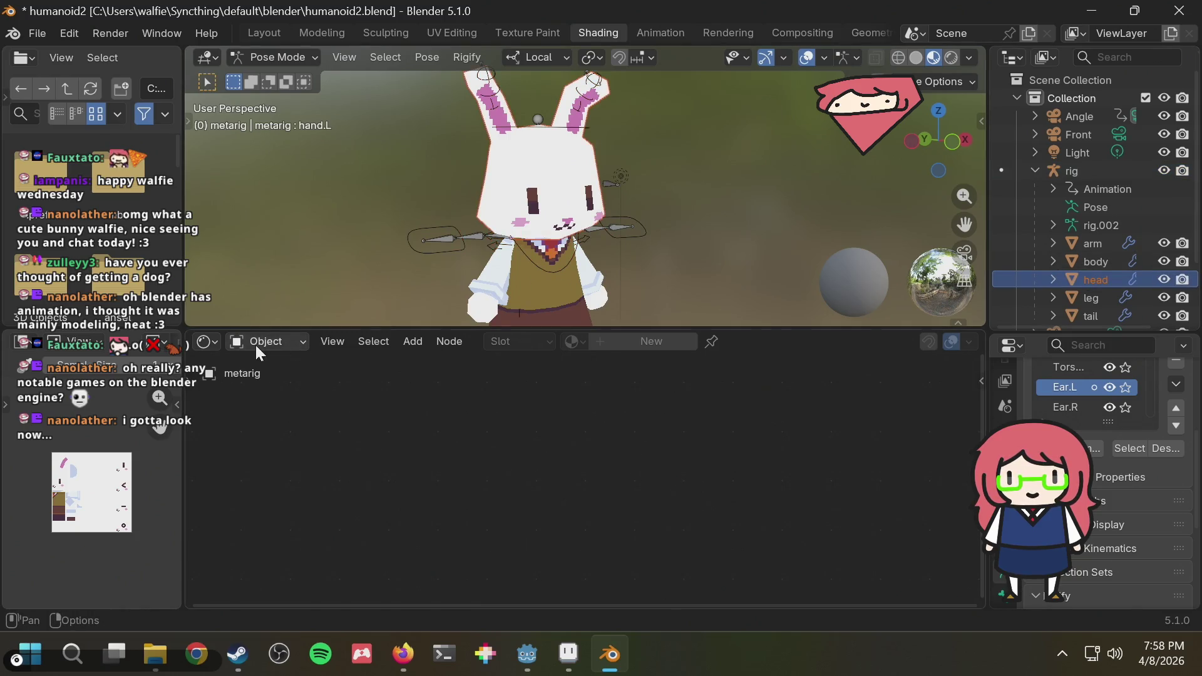
left_click(553, 184)
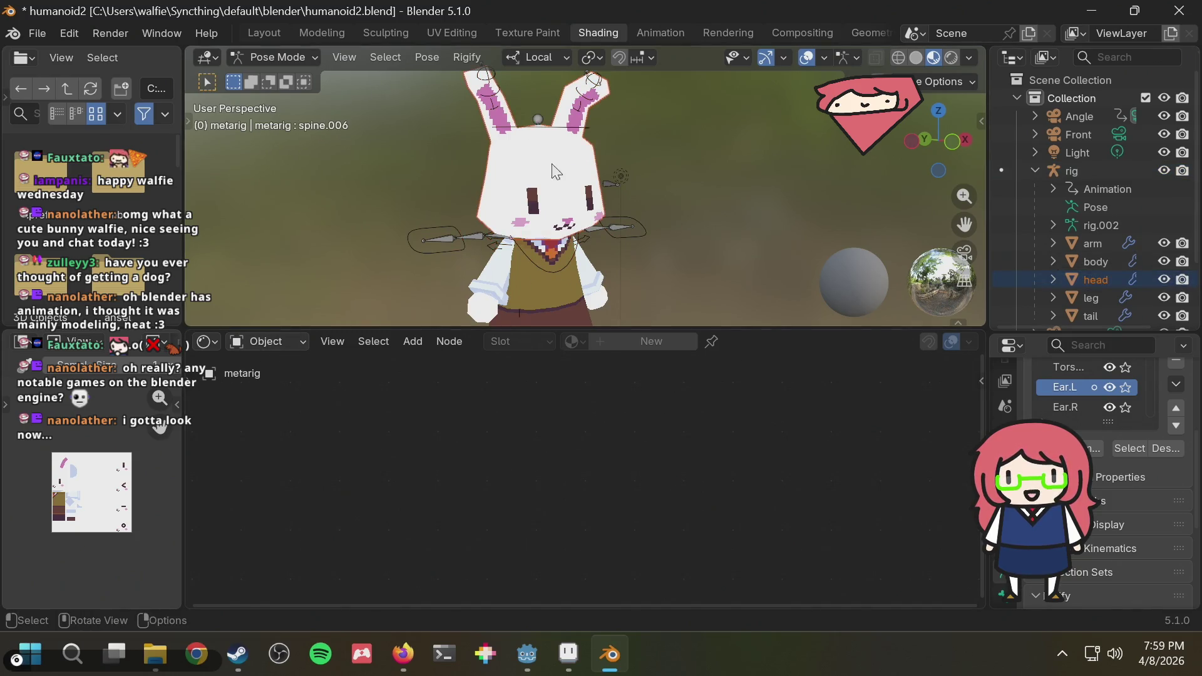
left_click(290, 58)
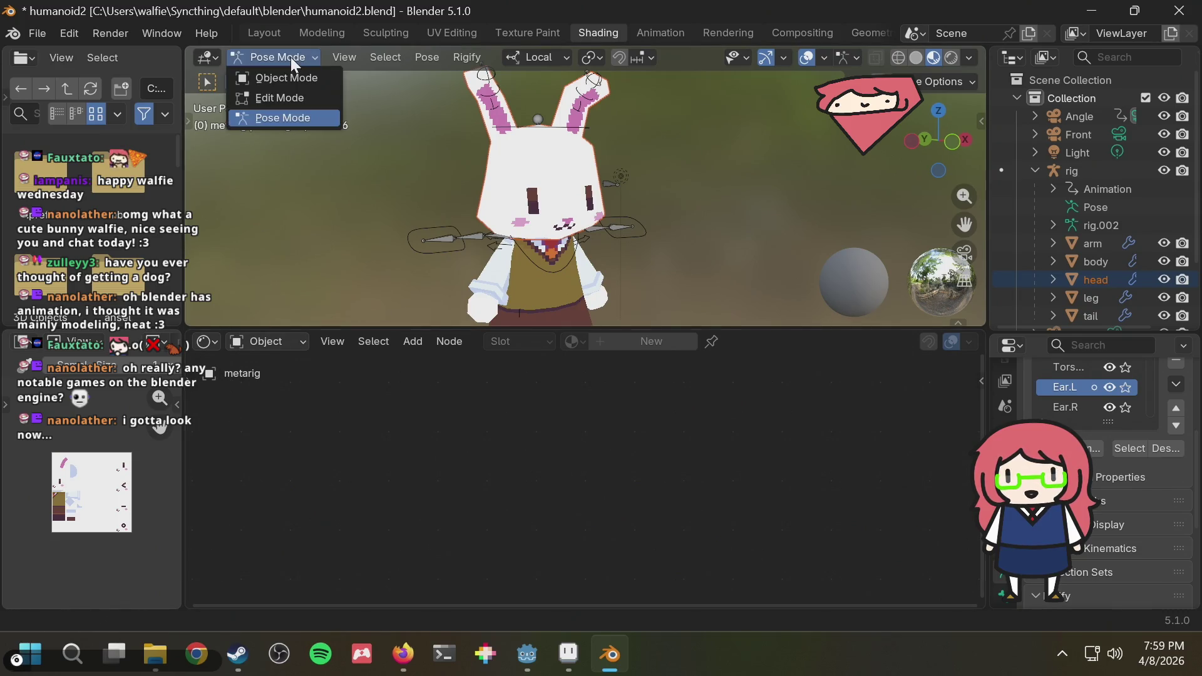
In Object Mode, preview the head's face Value node and set it back to 0.
left_click(282, 77)
left_click(600, 164)
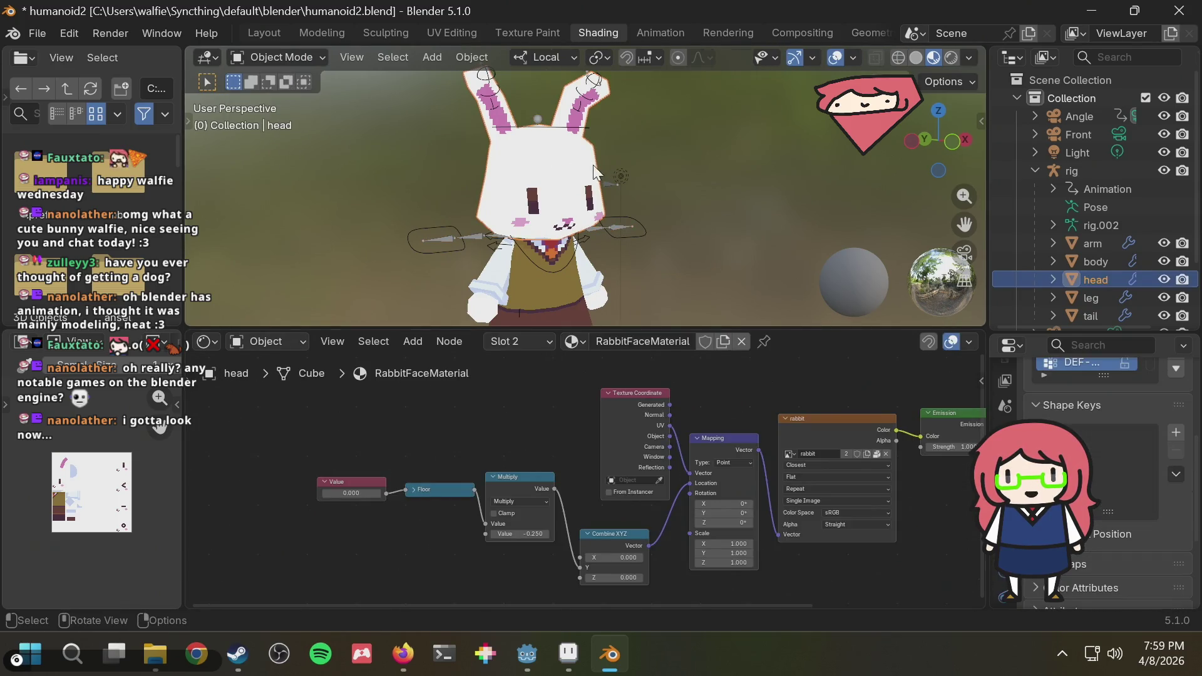
left_click_drag(331, 497, 341, 497)
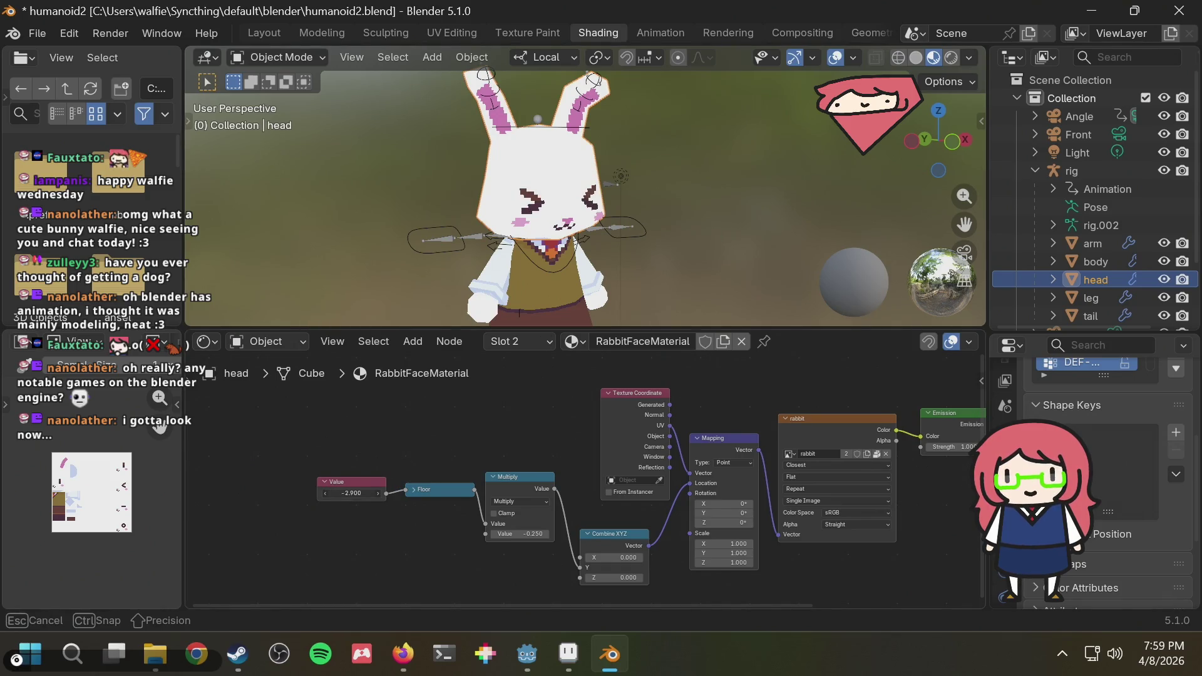
left_click(358, 498)
type("0")
key("Return")
scroll(484, 429, "up", 1)
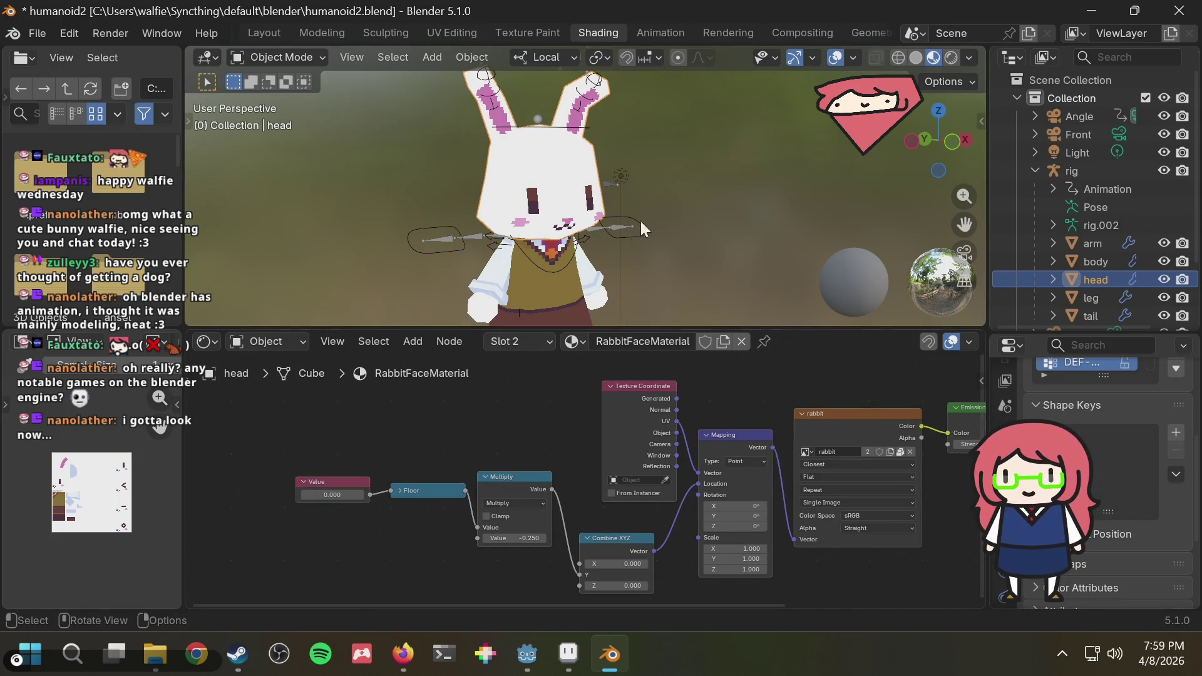
scroll(638, 224, "up", 3)
scroll(649, 164, "up", 1)
scroll(652, 169, "up", 1)
scroll(657, 173, "up", 1)
scroll(660, 176, "up", 1)
scroll(659, 176, "down", 3)
scroll(529, 208, "up", 1)
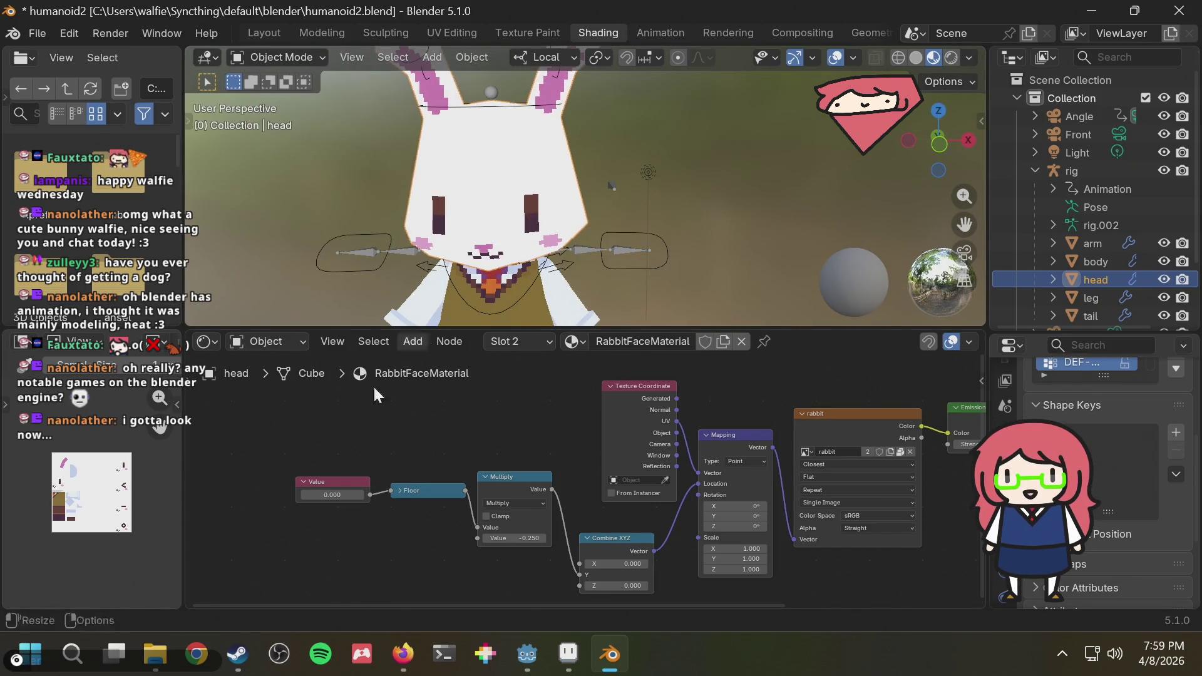
Nudge the Value node slightly left and make the metarig the active object.
left_click_drag(333, 484, 335, 479)
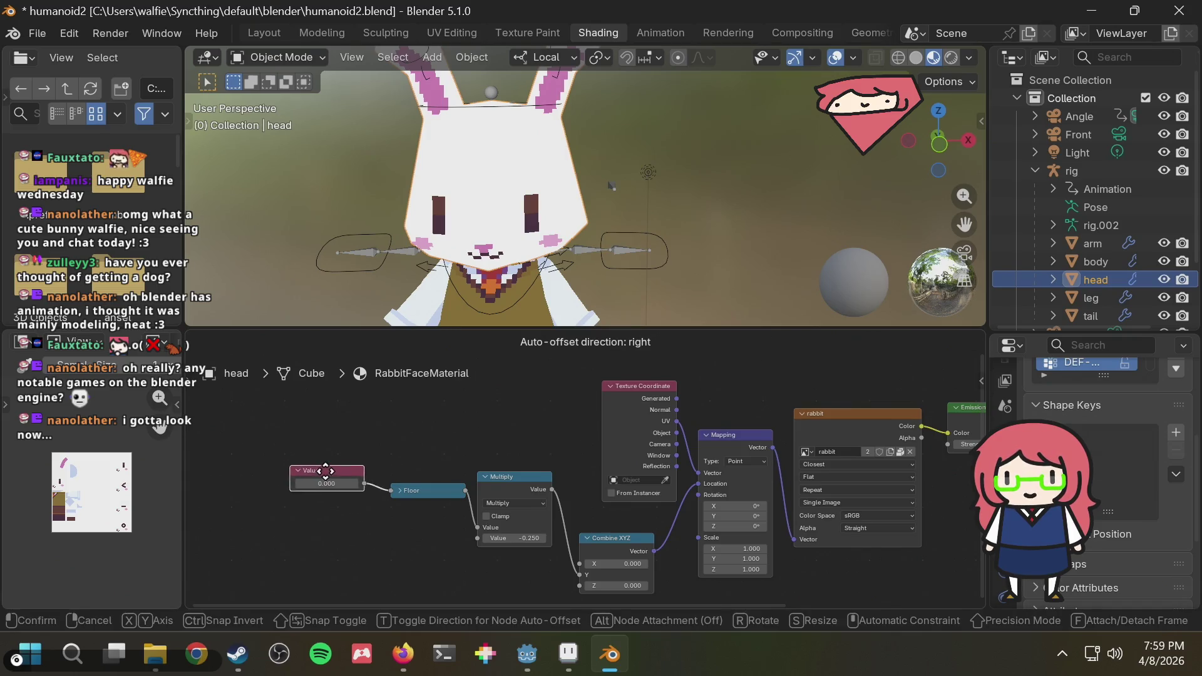
left_click(335, 478)
scroll(654, 216, "up", 2)
middle_click_drag(659, 217, 618, 214)
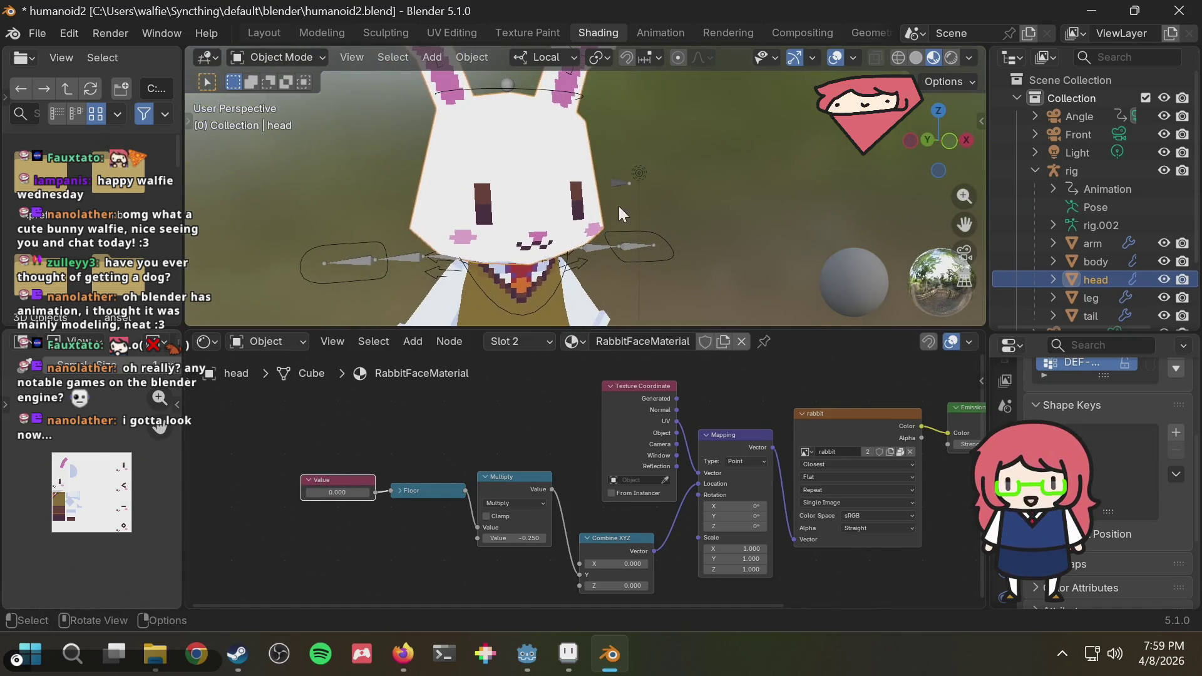
middle_click_drag(666, 181, 714, 181)
scroll(1075, 202, "down", 3)
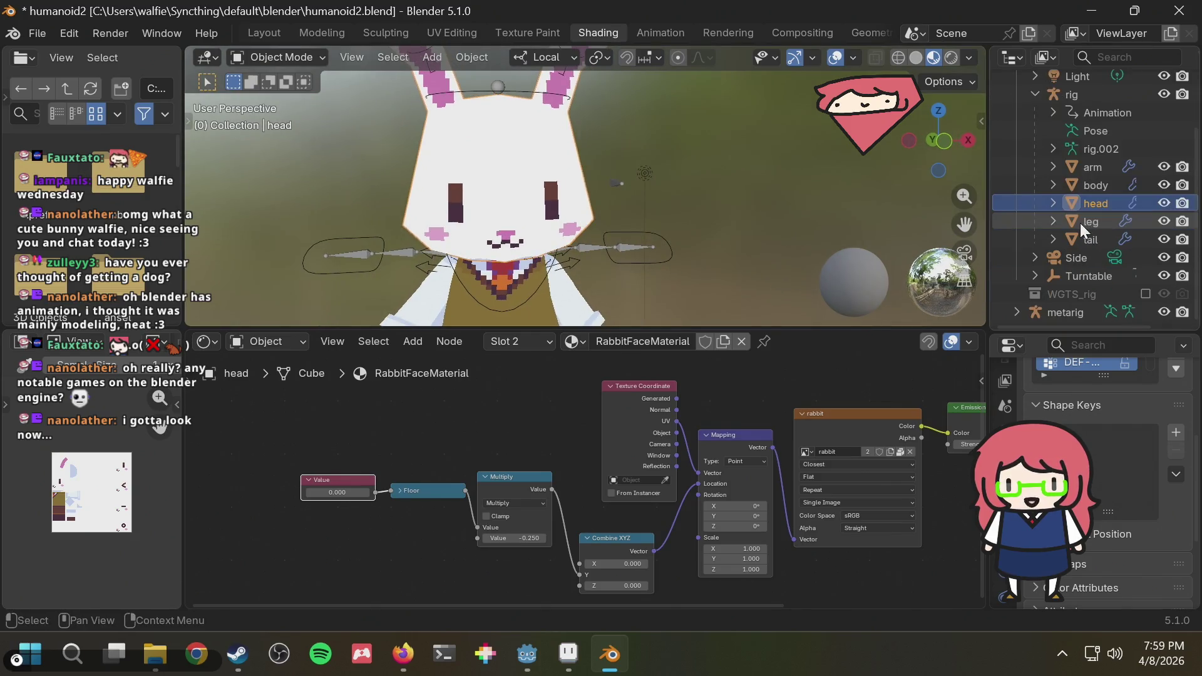
left_click(1056, 311)
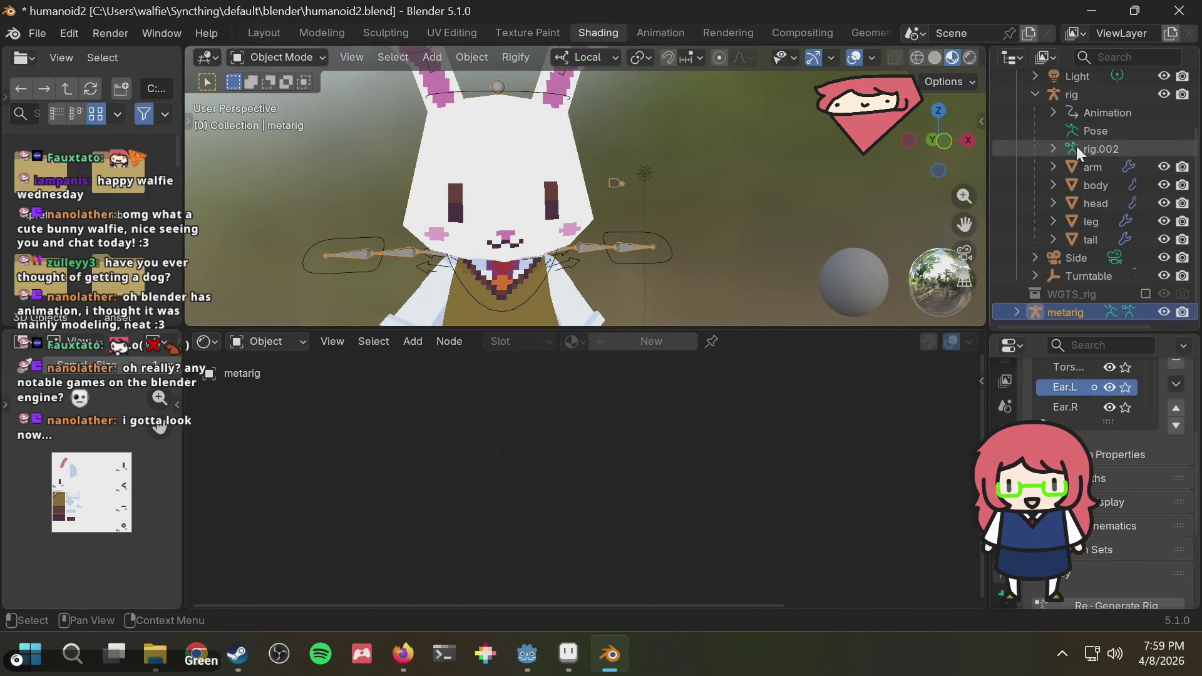
scroll(1058, 183, "up", 3)
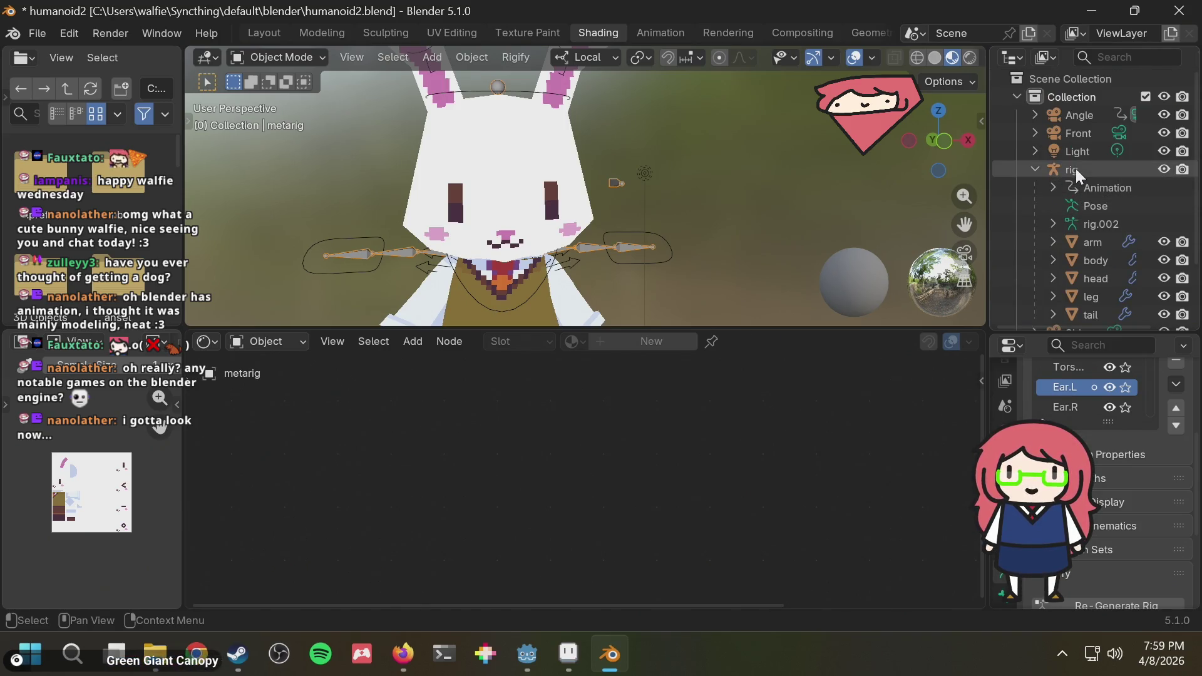
scroll(1075, 172, "down", 3)
Expand the metarig's bones, Re-Generate the Rigify rig, and toggle the metarig's visibility.
left_click(1016, 313)
scroll(1033, 312, "down", 2)
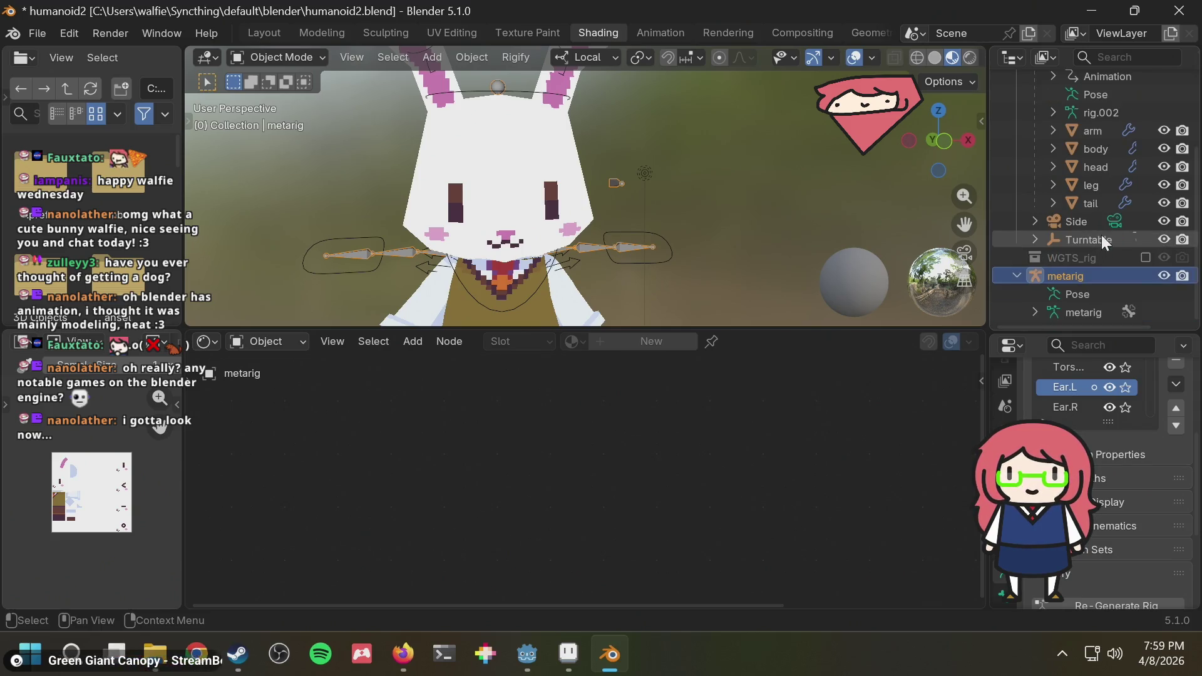
left_click(1037, 313)
scroll(1037, 313, "down", 3)
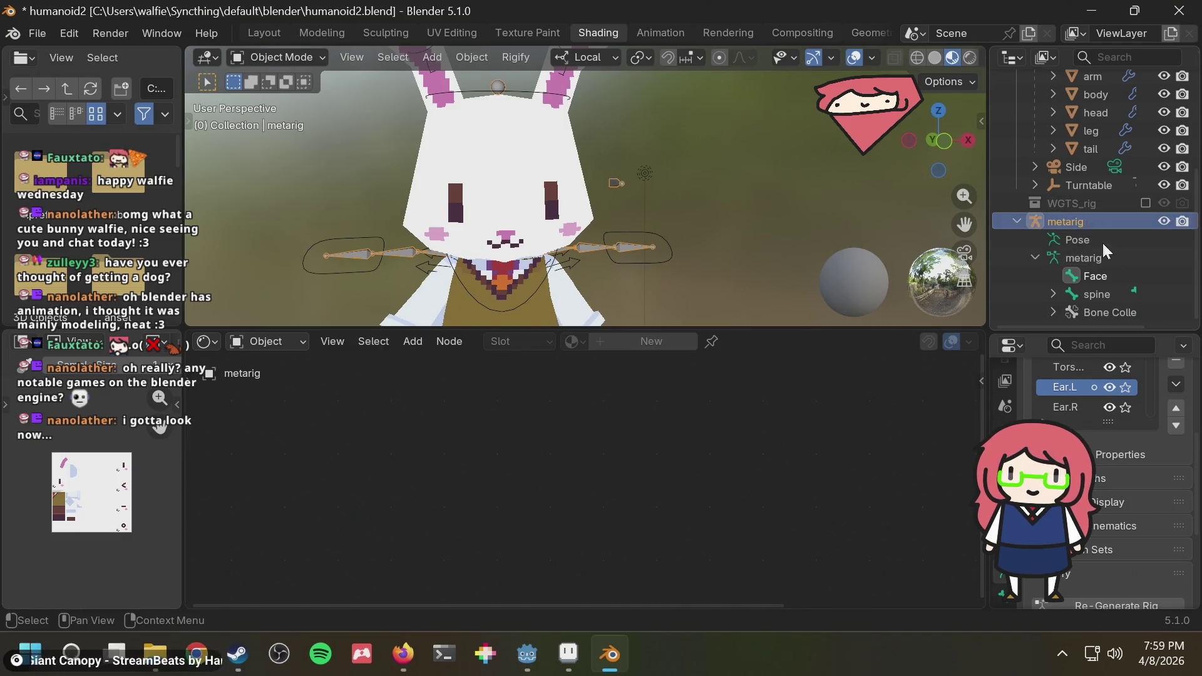
middle_click_drag(669, 186, 577, 209)
scroll(577, 210, "up", 3)
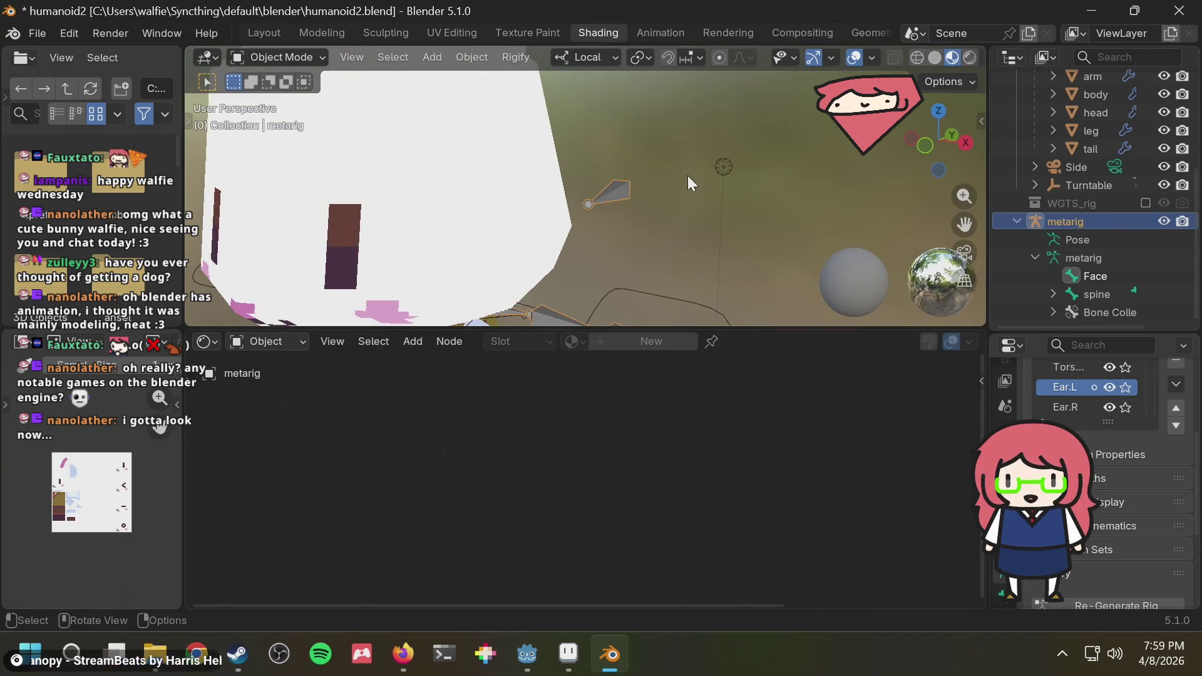
scroll(1143, 516, "down", 5)
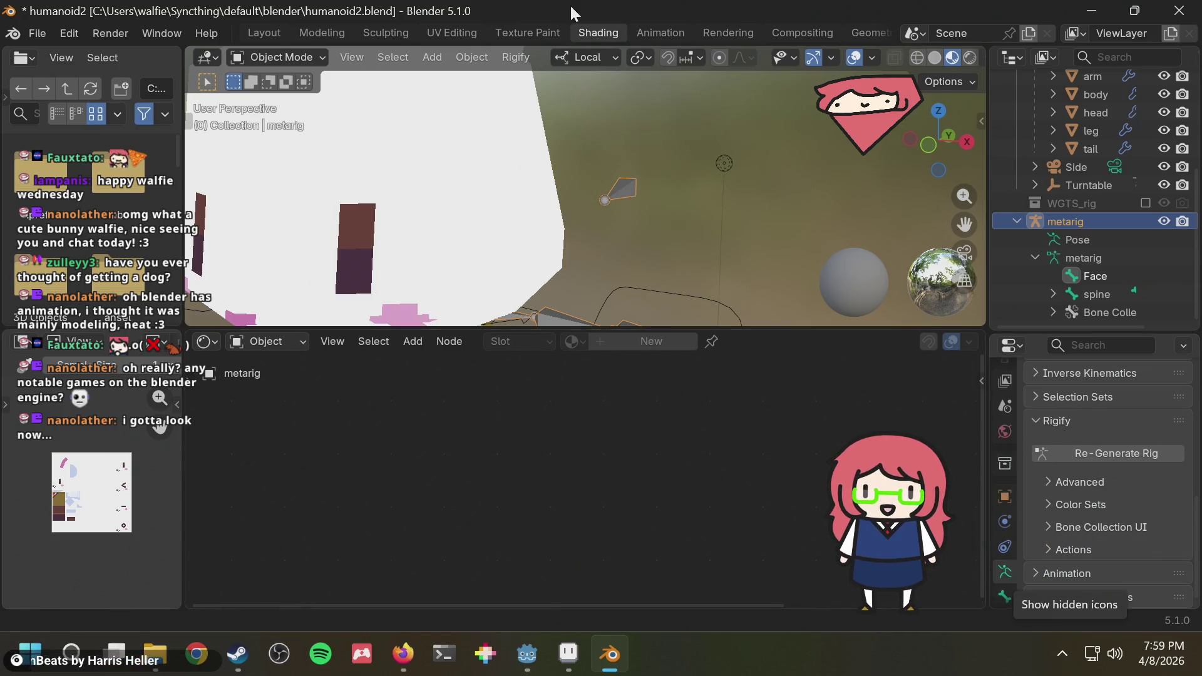
left_click(1067, 454)
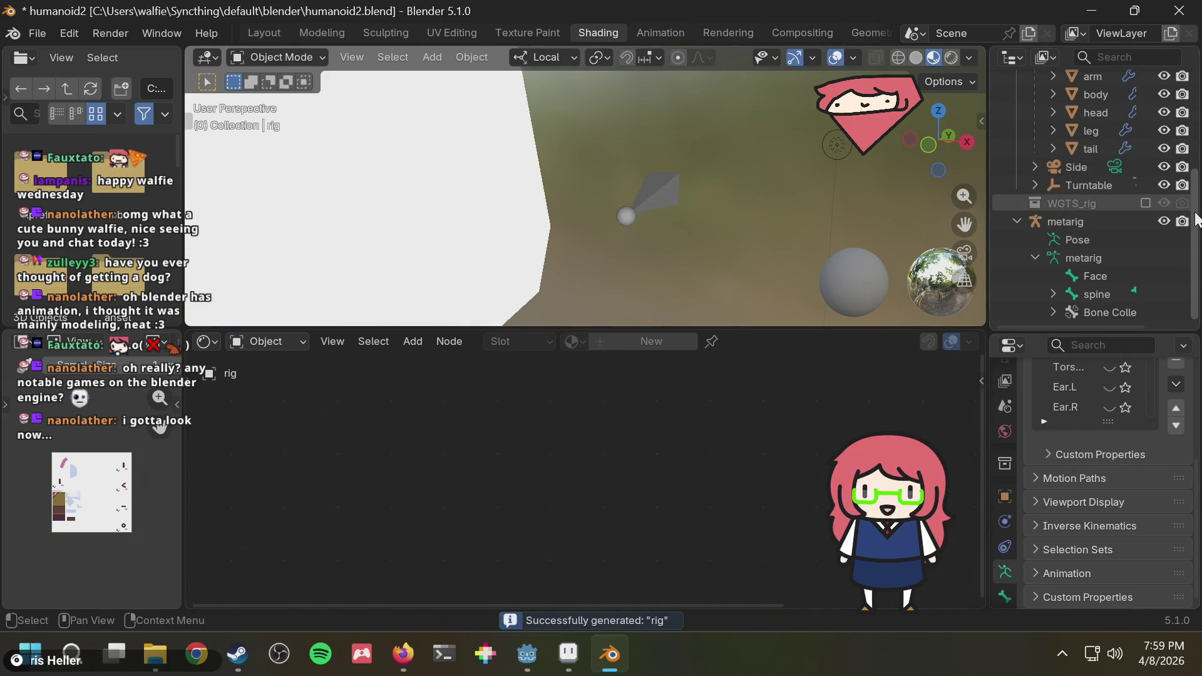
left_click(1163, 221)
left_click(1162, 221)
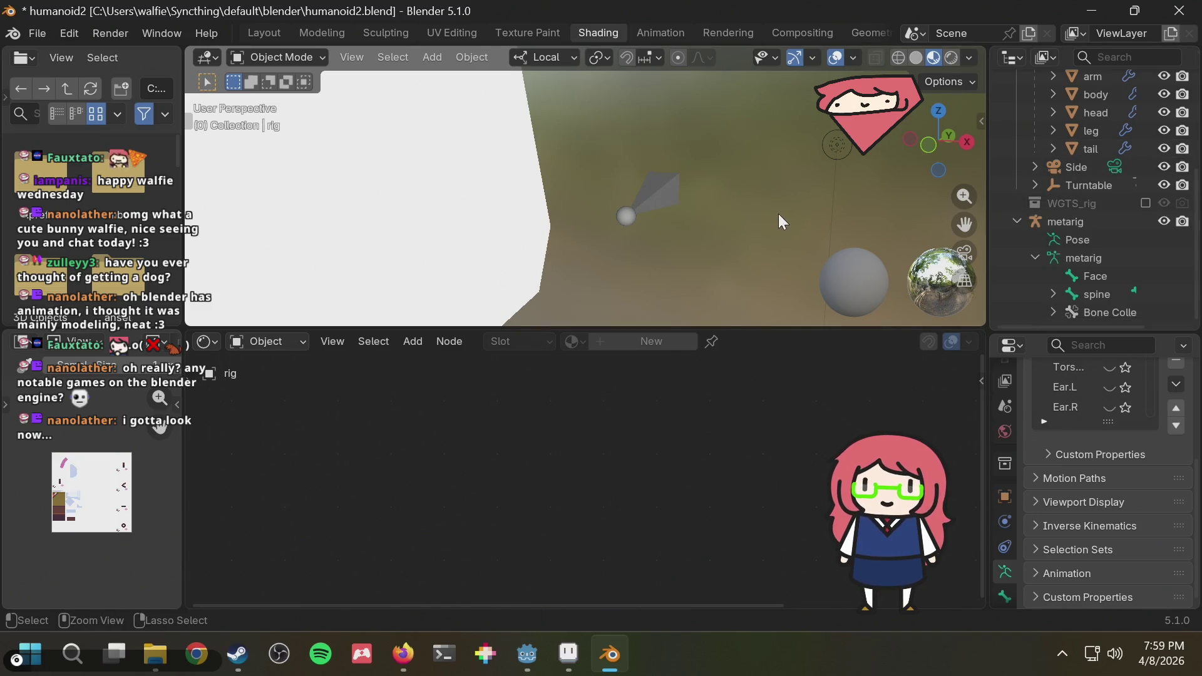
scroll(765, 209, "down", 2)
scroll(756, 209, "down", 1)
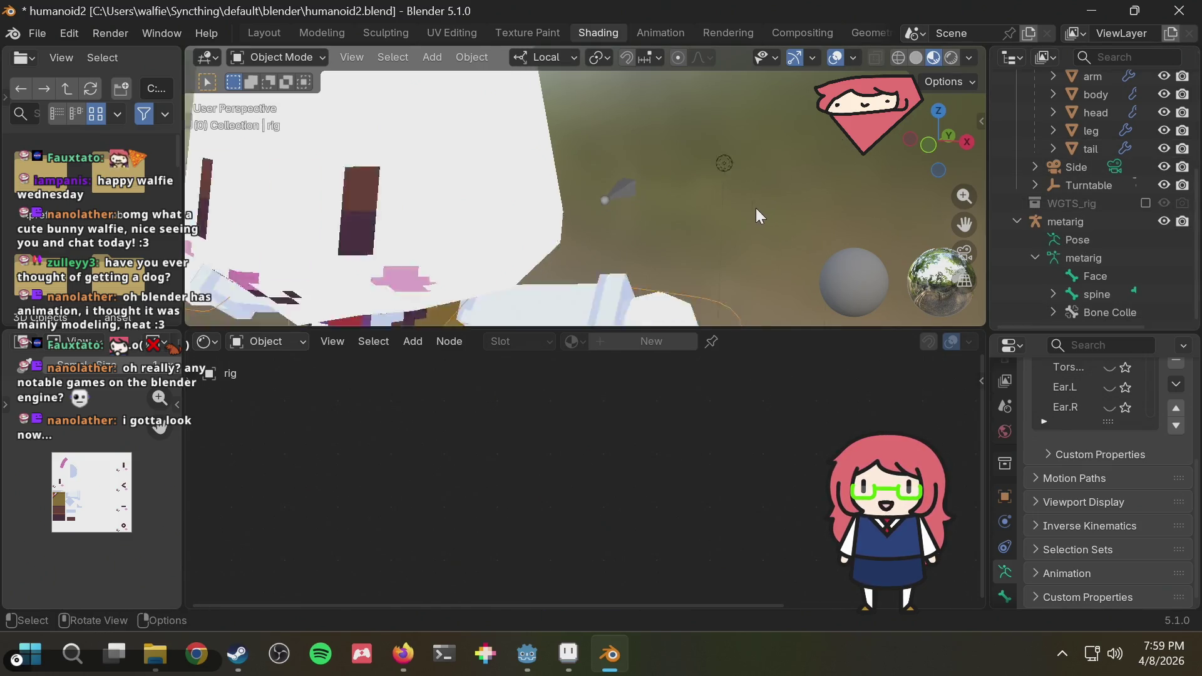
scroll(753, 209, "down", 2)
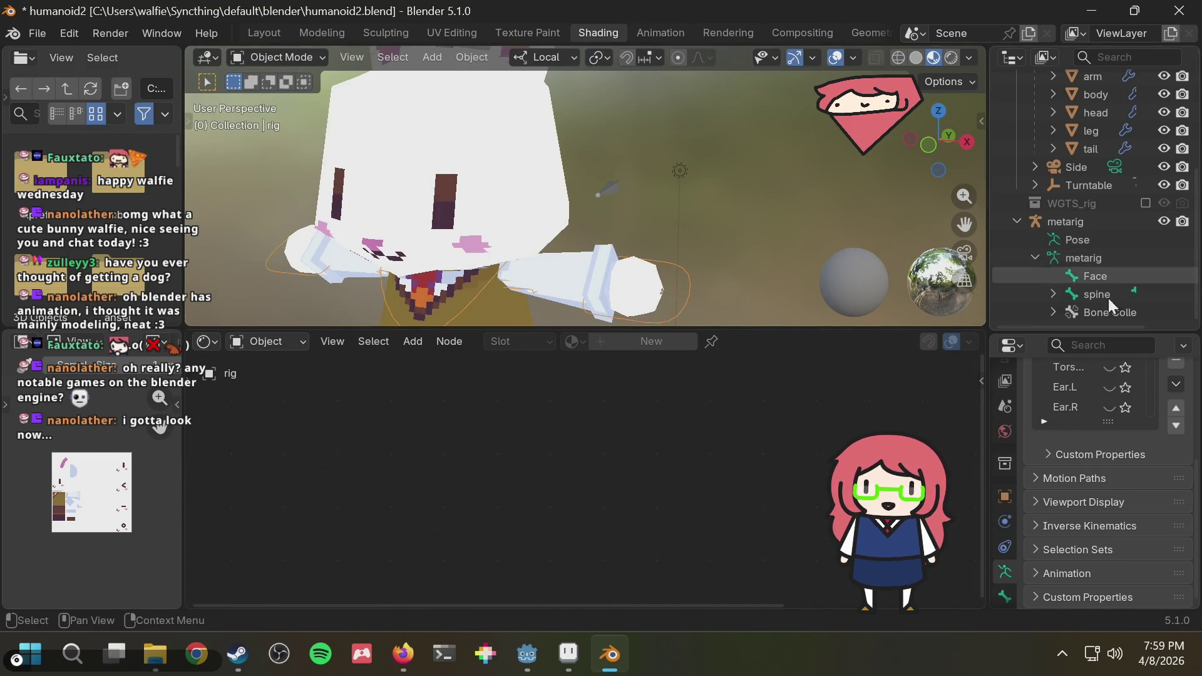
Select the metarig, enter Pose Mode and select the Face bone.
left_click(611, 189)
scroll(1085, 500, "up", 3)
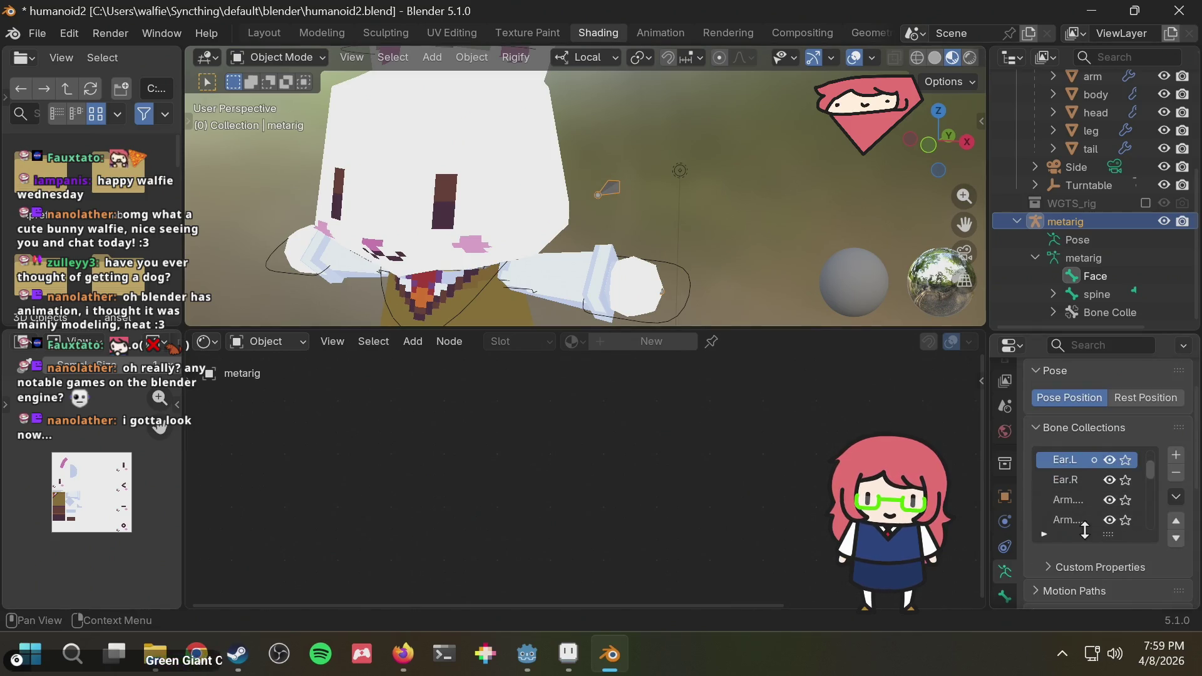
left_click(1002, 596)
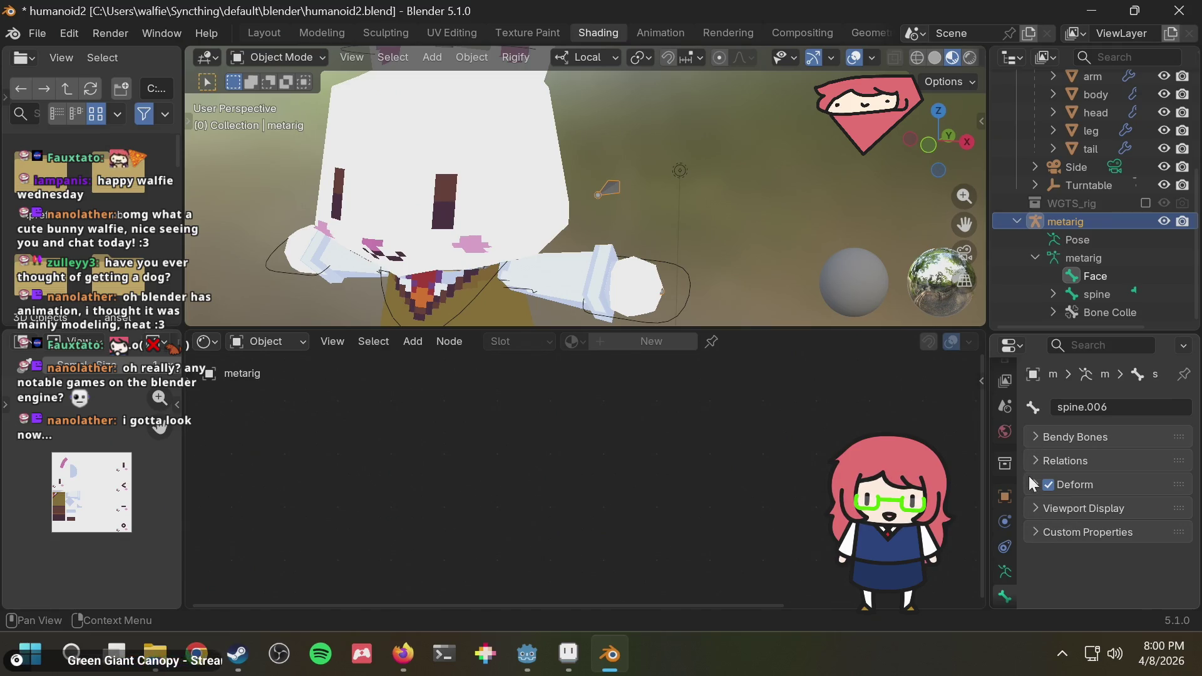
left_click(1033, 455)
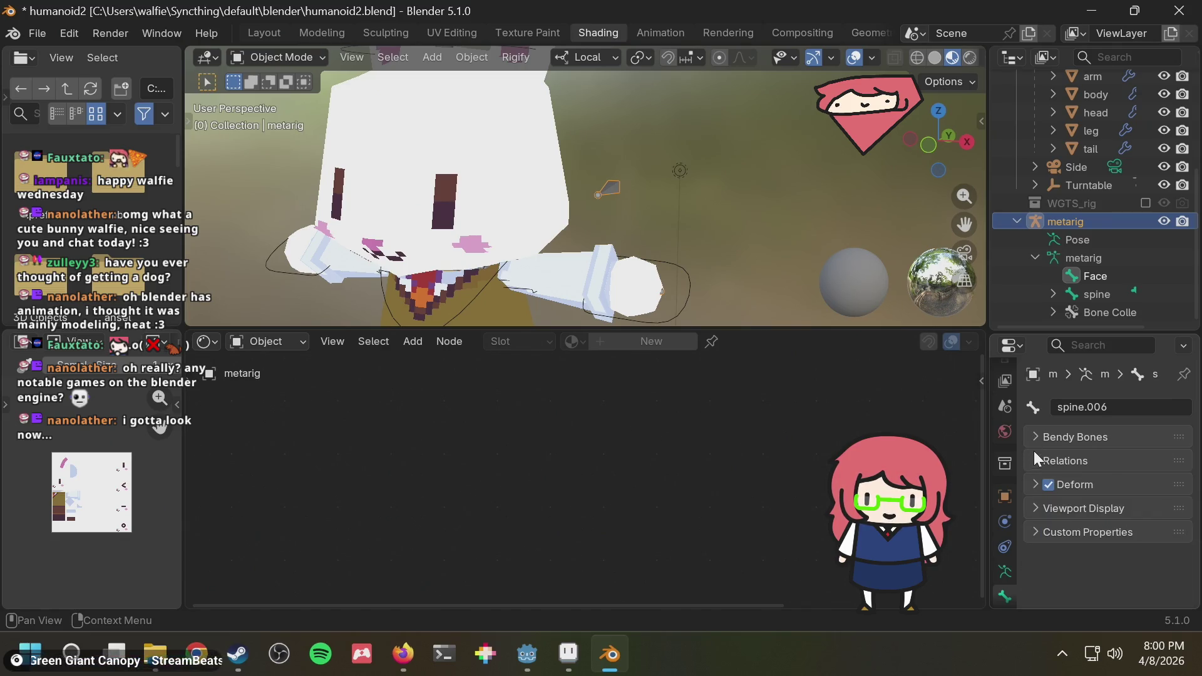
left_click(621, 169)
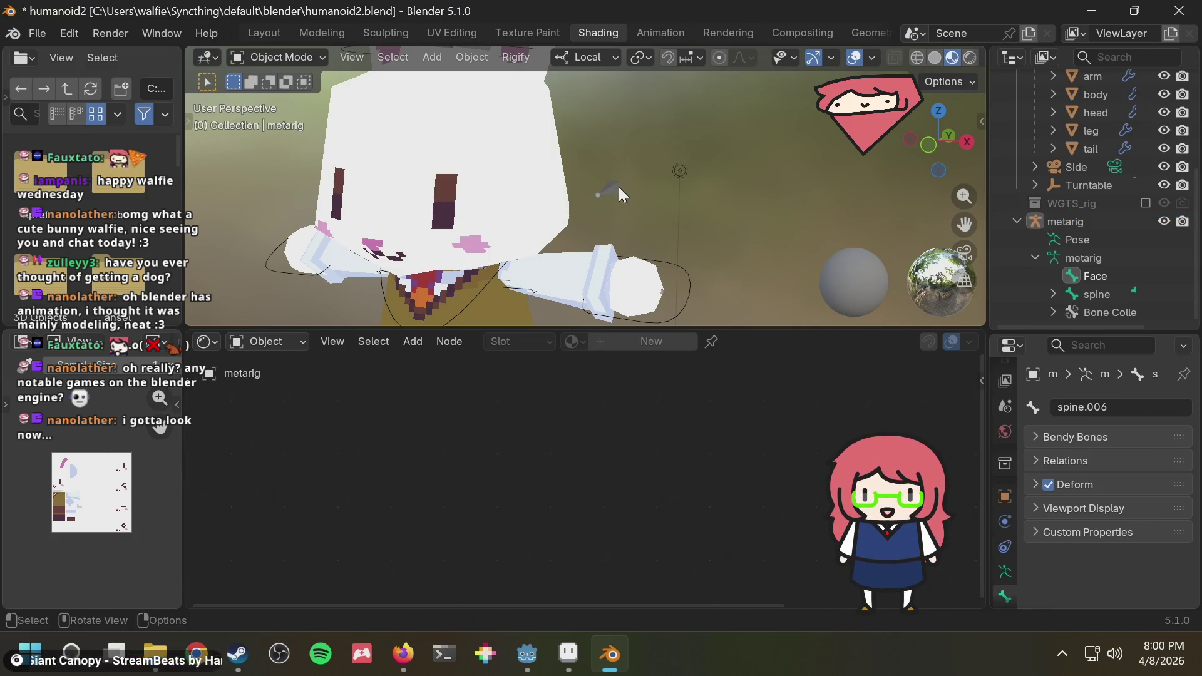
left_click(274, 57)
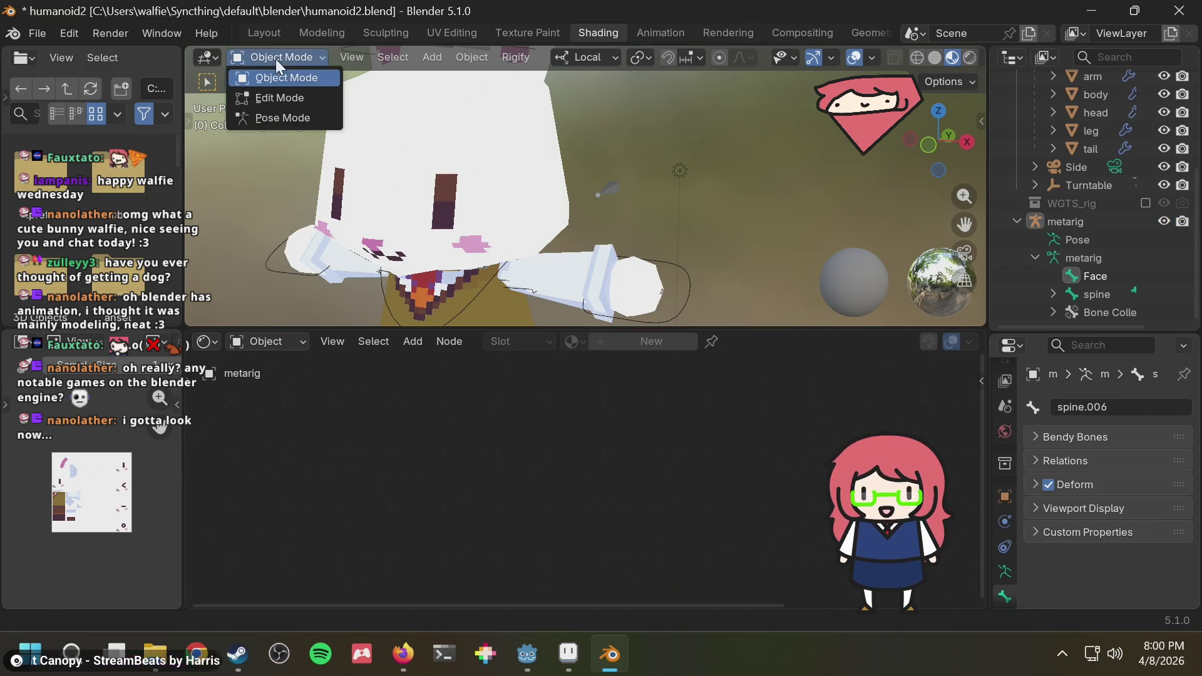
left_click(275, 115)
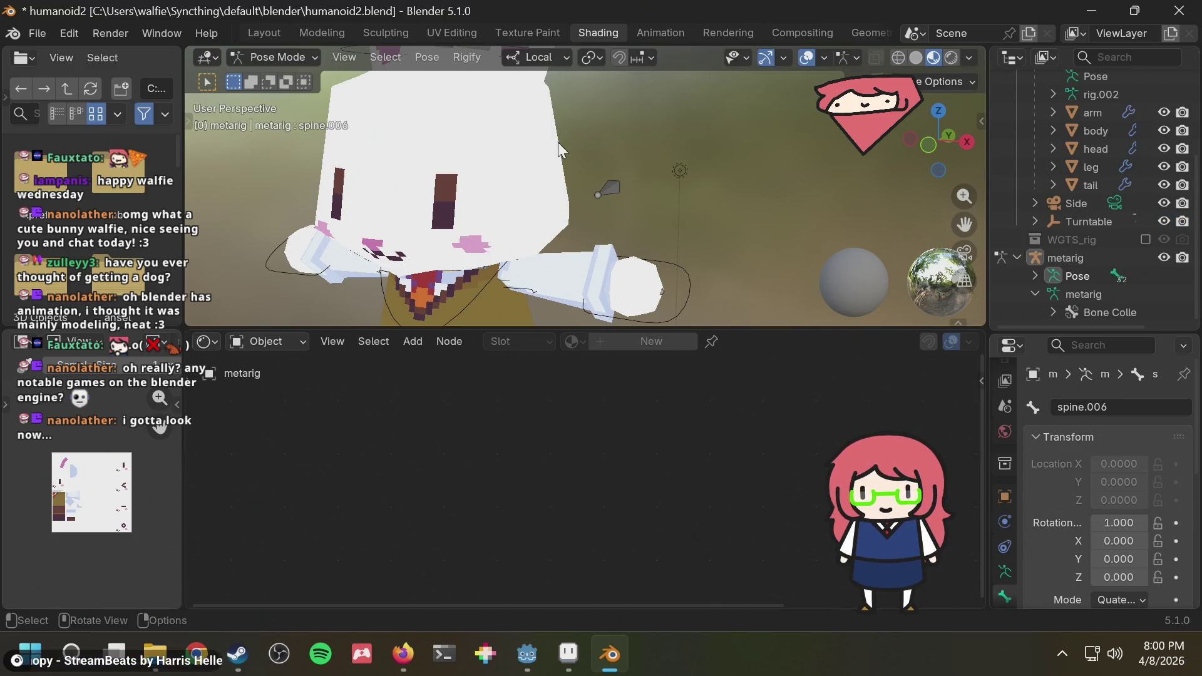
left_click(609, 187)
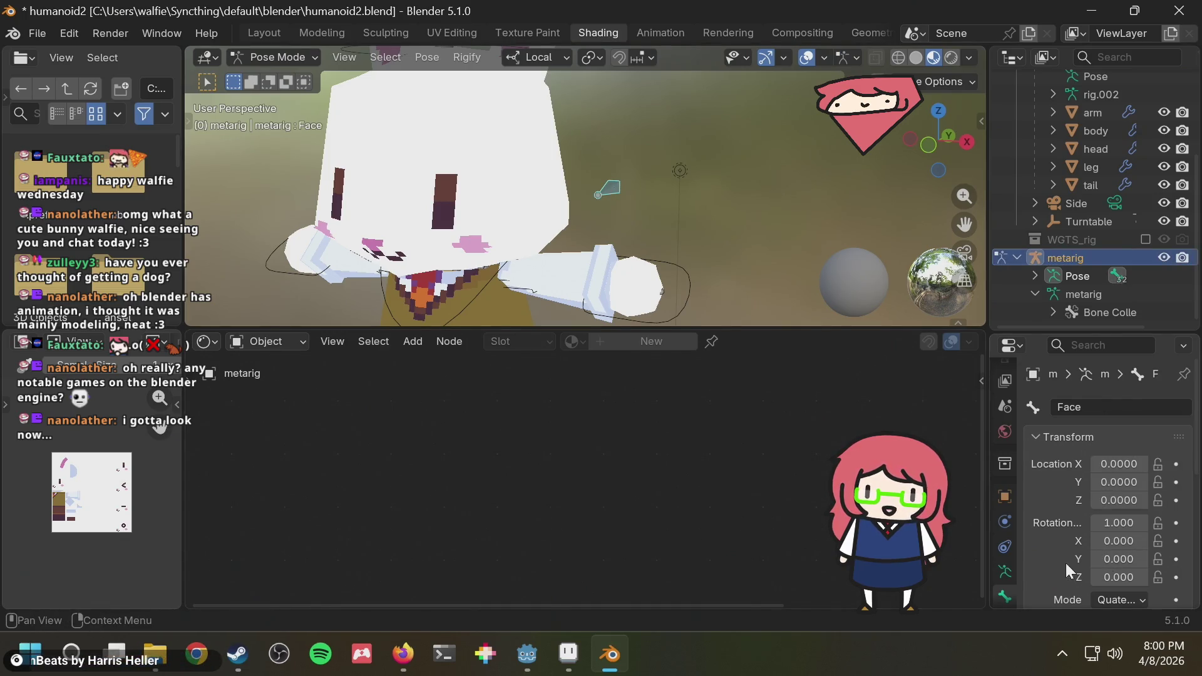
scroll(1012, 518, "down", 1)
scroll(1060, 515, "down", 5)
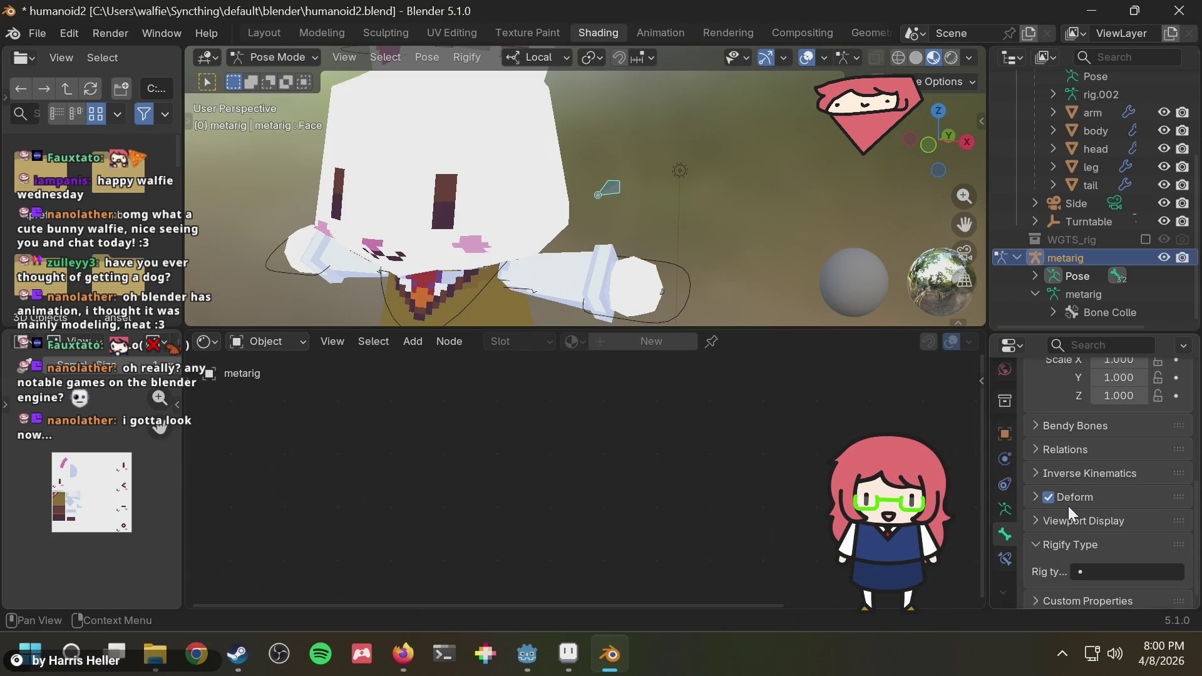
scroll(1067, 506, "up", 1)
scroll(1072, 510, "up", 2)
scroll(1072, 510, "up", 5)
scroll(1073, 510, "down", 8)
scroll(1078, 503, "up", 2)
scroll(1086, 523, "down", 2)
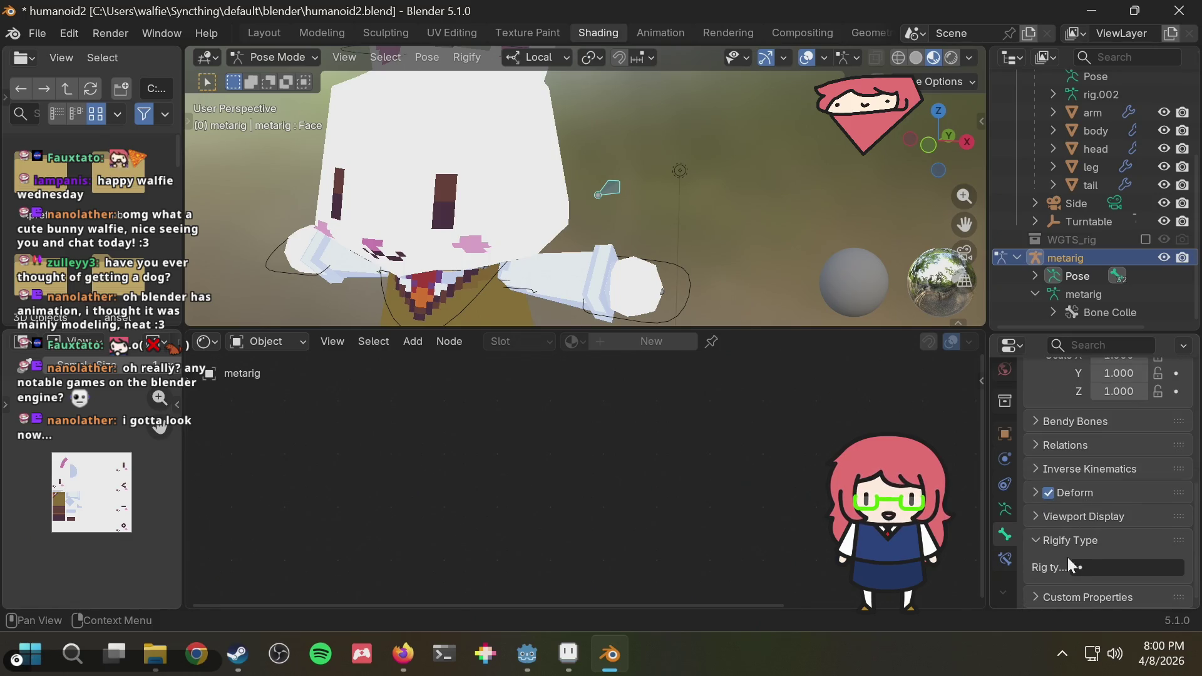
Set the Face bone's Rigify type to basic.raw_copy and regenerate the rig.
left_click(1111, 567)
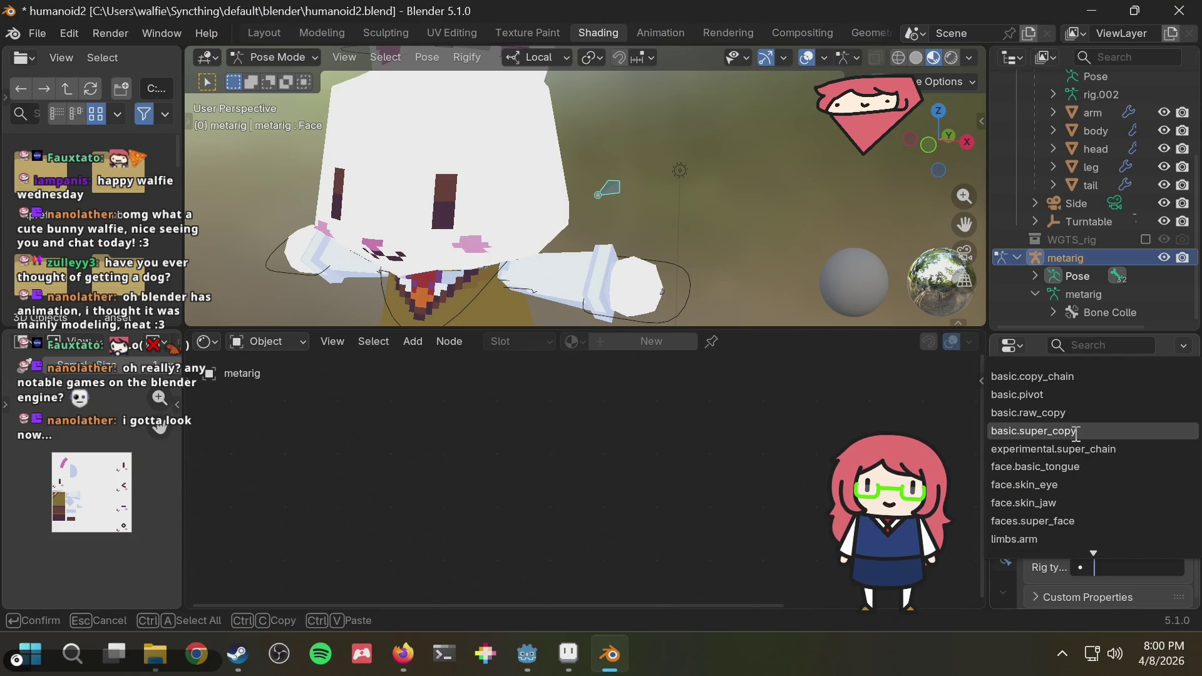
left_click(1075, 413)
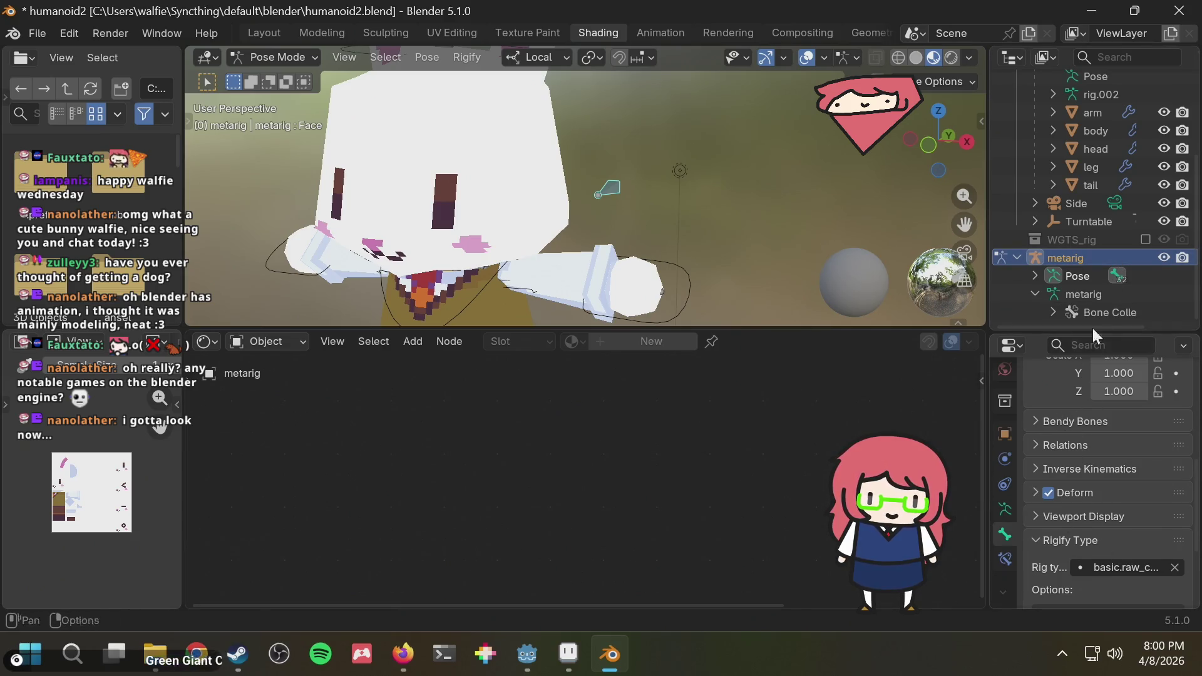
left_click(1003, 509)
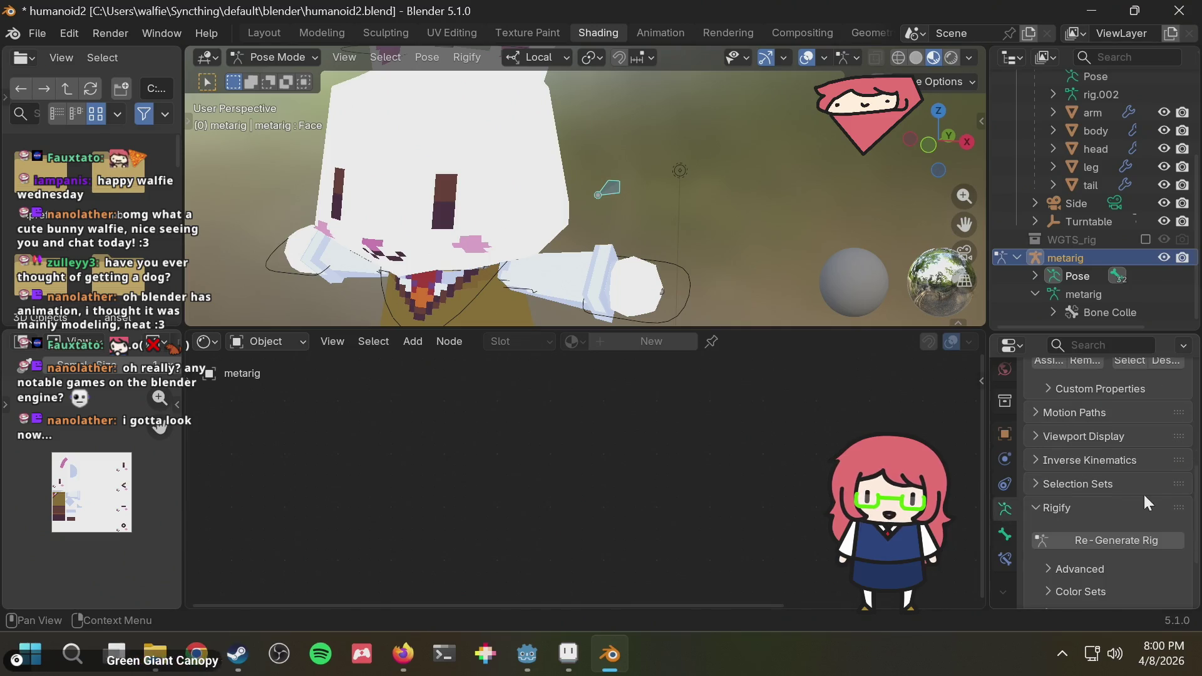
left_click(1080, 539)
left_click(1162, 258)
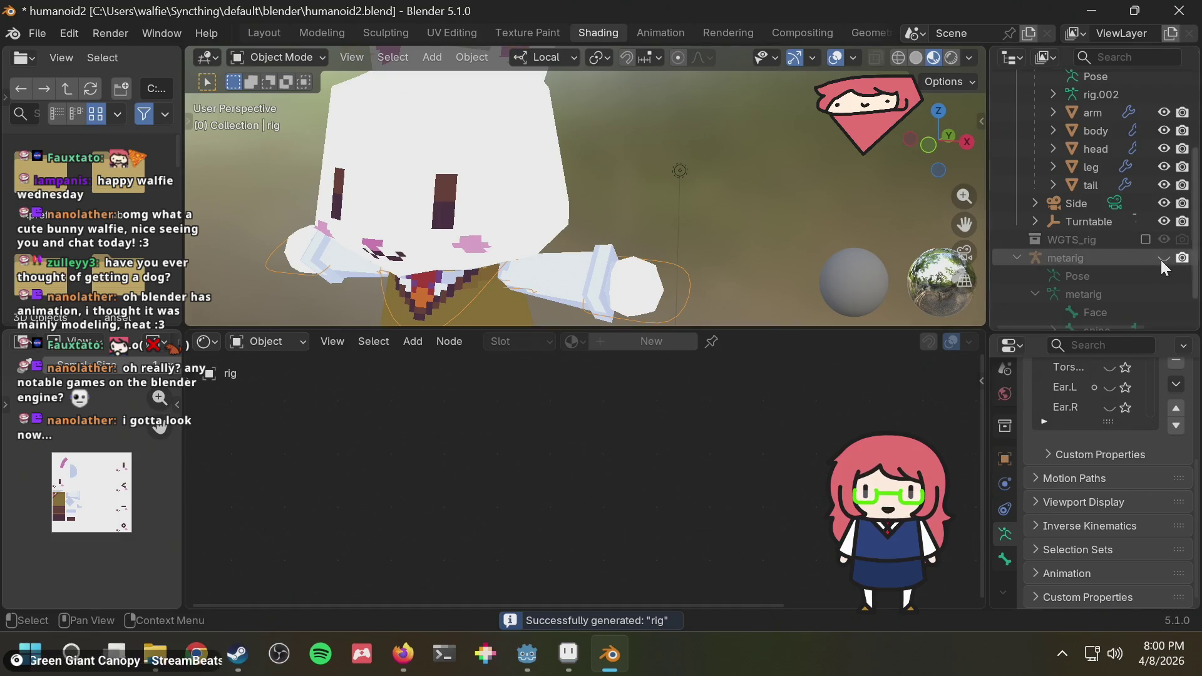
left_click(1164, 258)
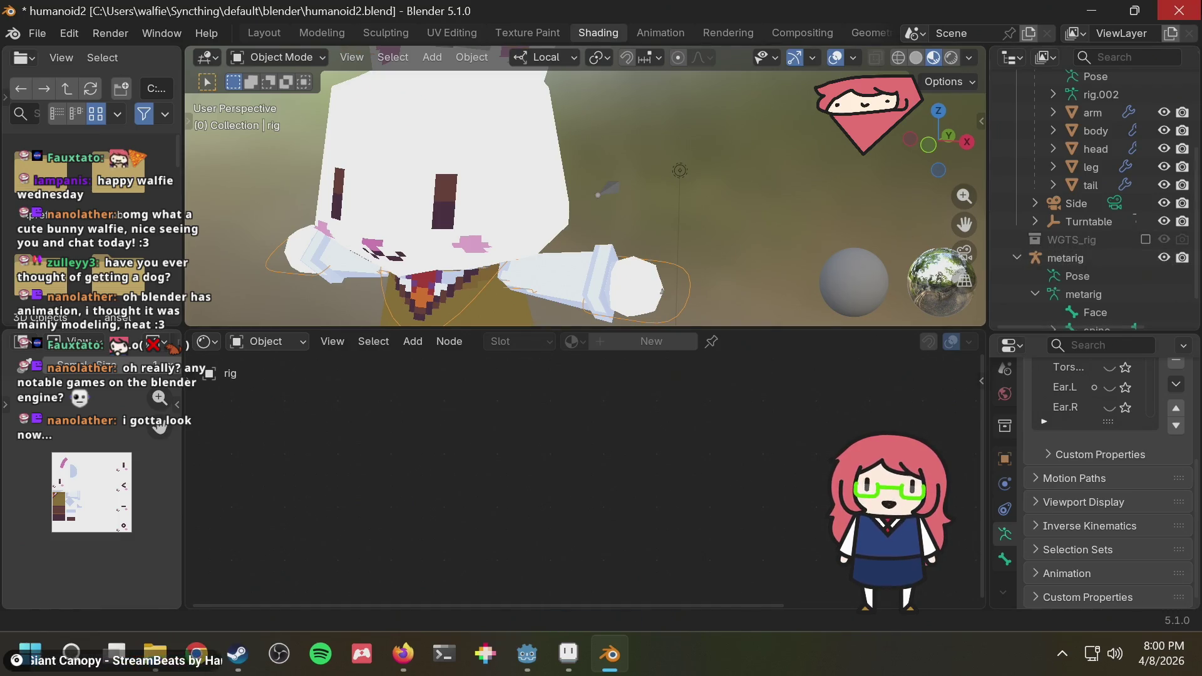
Quit Blender without saving the changes.
left_click(1179, 10)
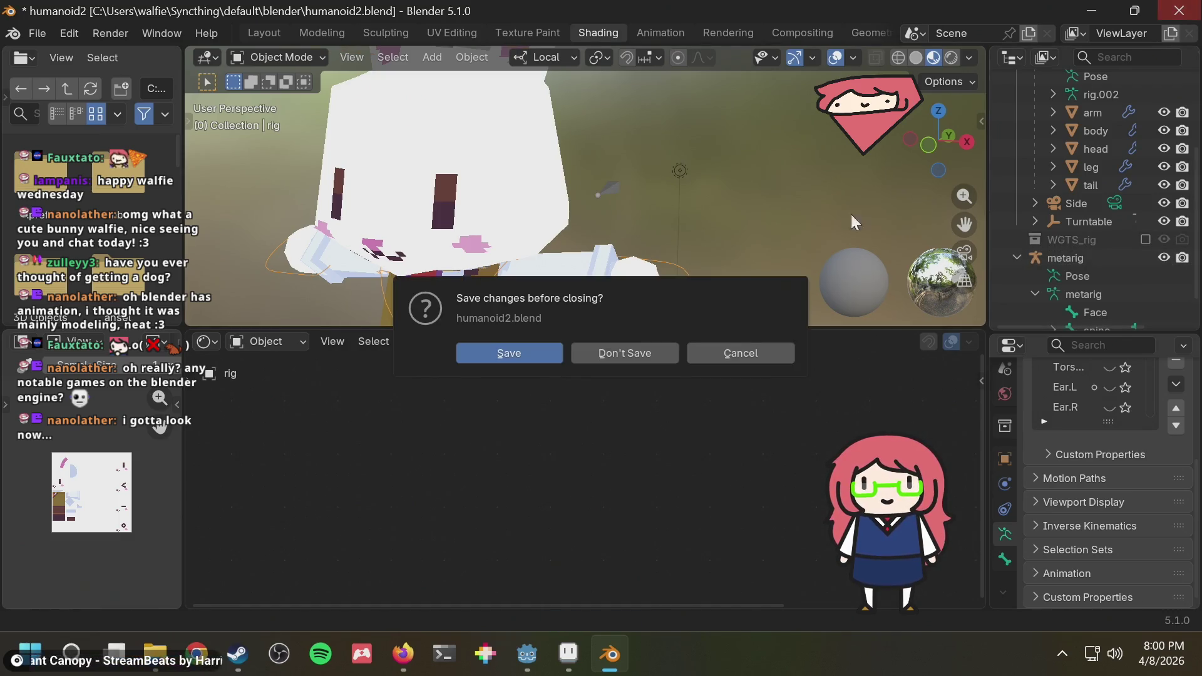
left_click(618, 356)
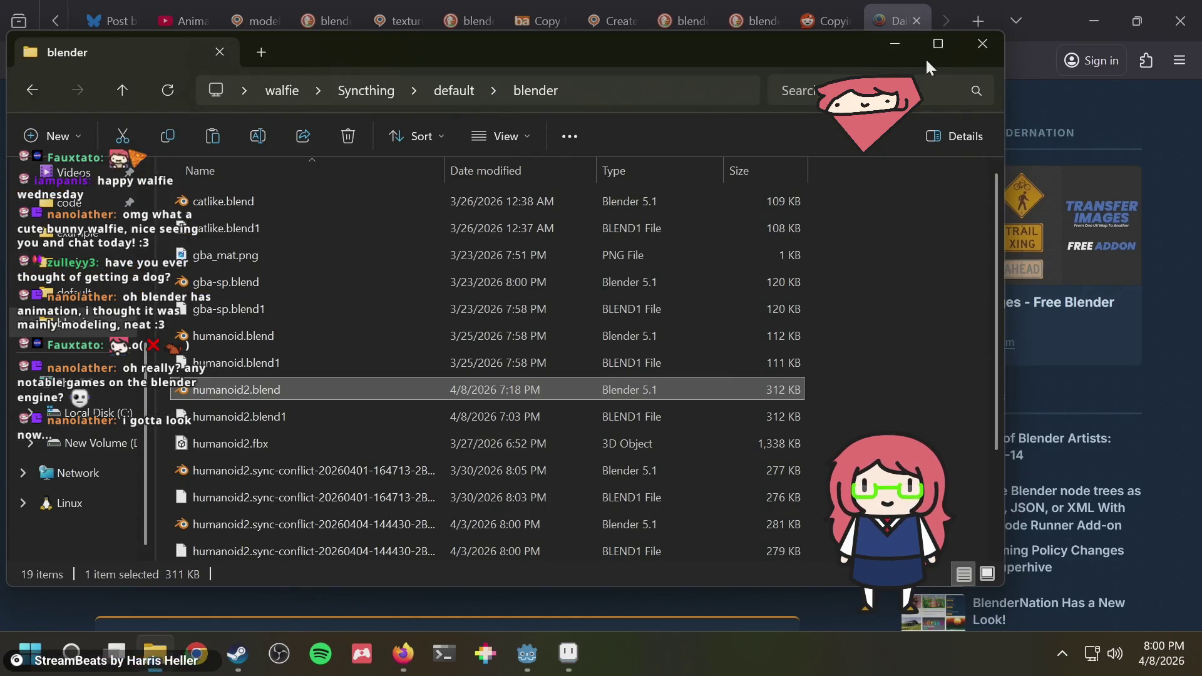
Close File Explorer, quit Aseprite without saving the rabbit sprite, and close Godot and the Steam library.
left_click(972, 51)
key("alt+Tab")
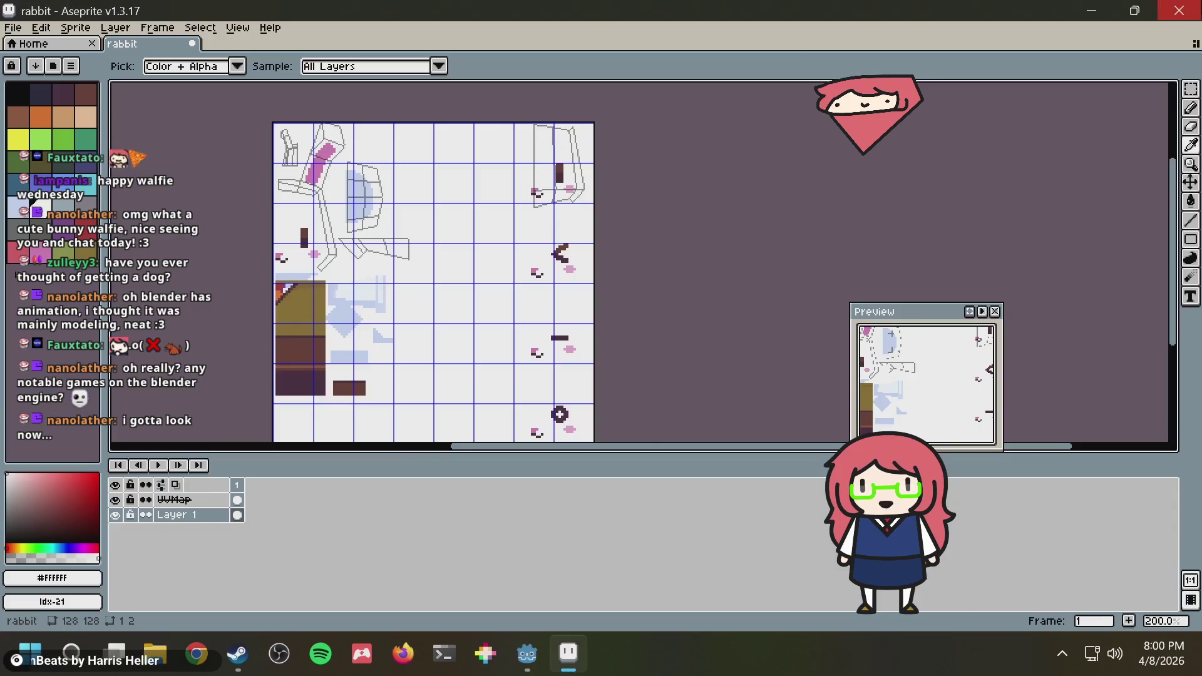
left_click(1178, 10)
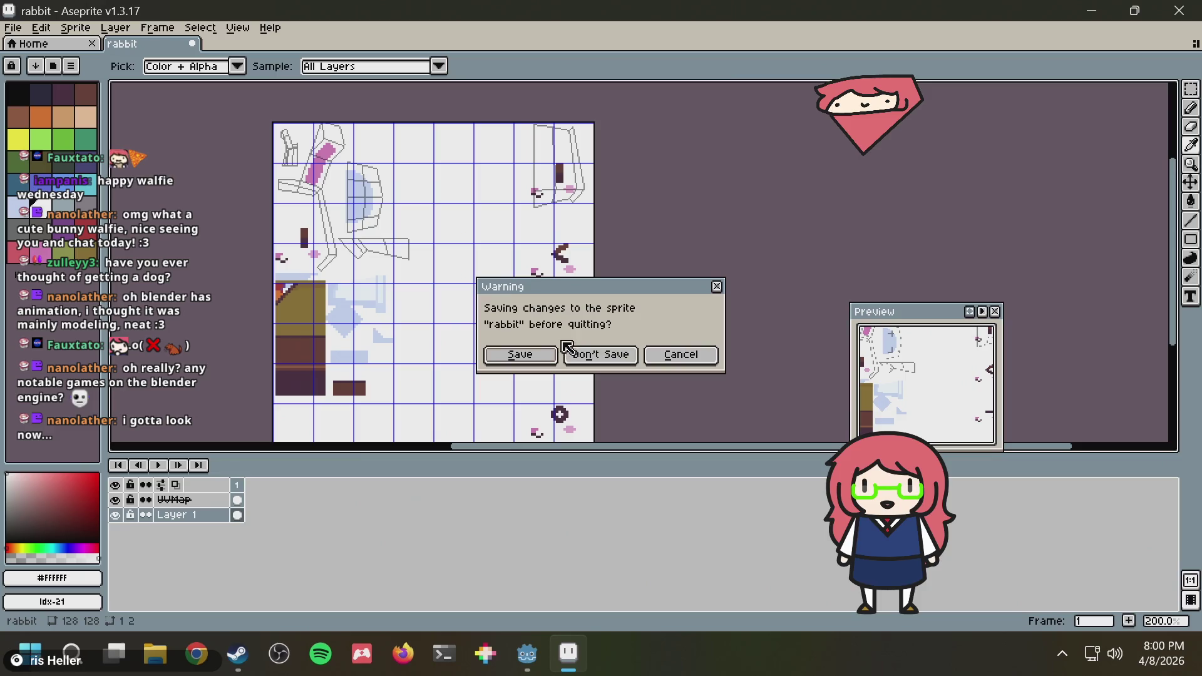
left_click(590, 354)
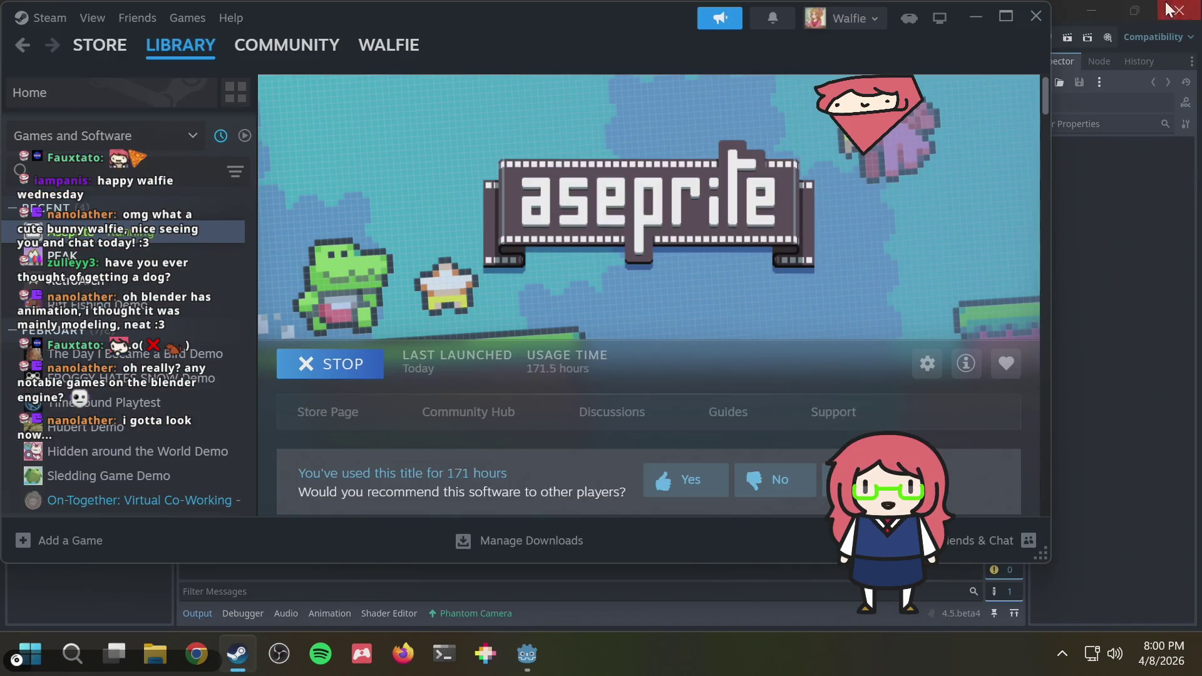
left_click(1198, 15)
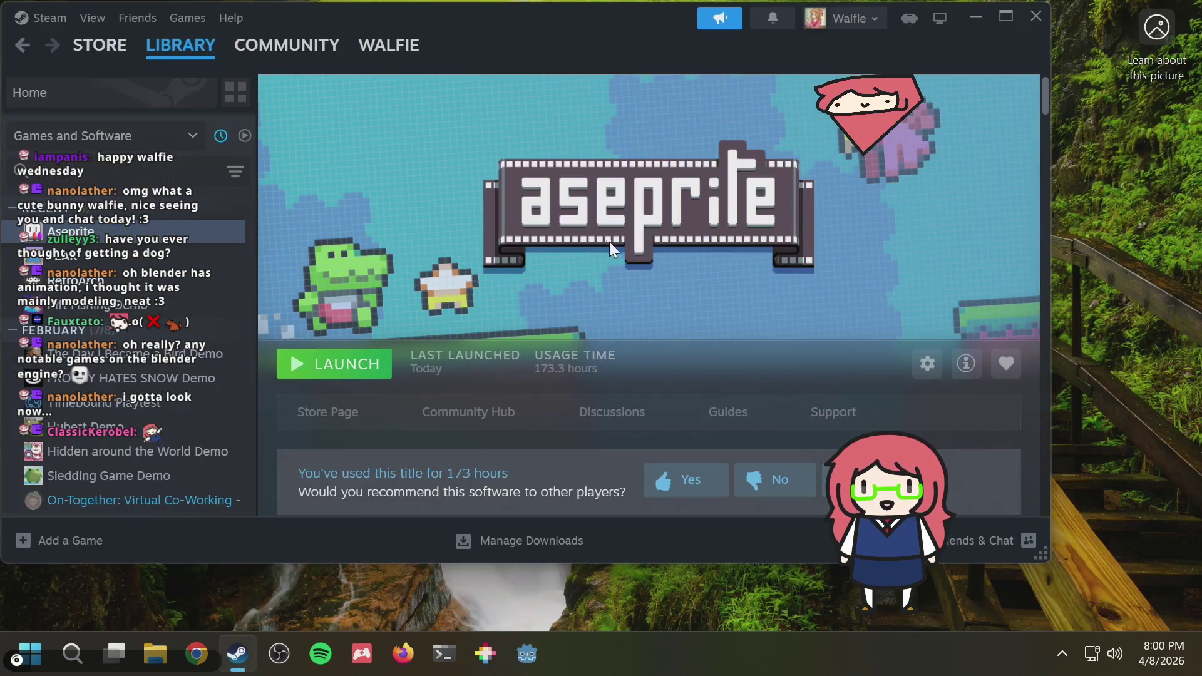
left_click(1036, 19)
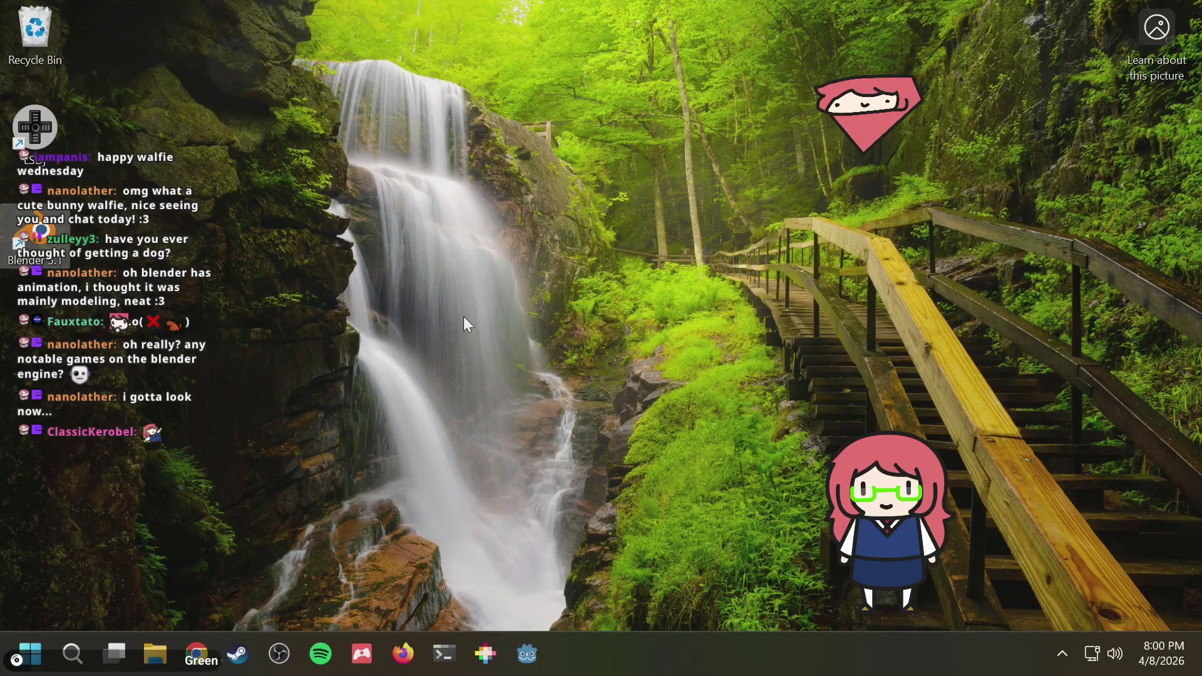
Shut down the computer from the Start menu's Power options.
left_click_drag(335, 136, 552, 575)
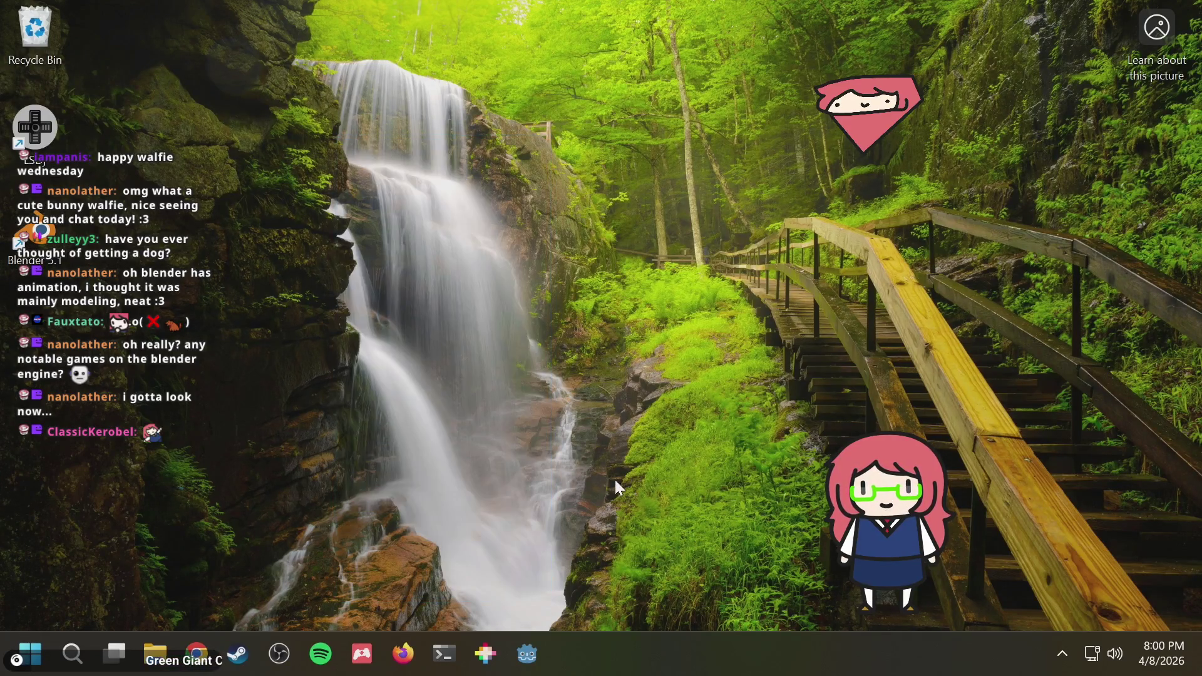
left_click_drag(353, 282, 573, 519)
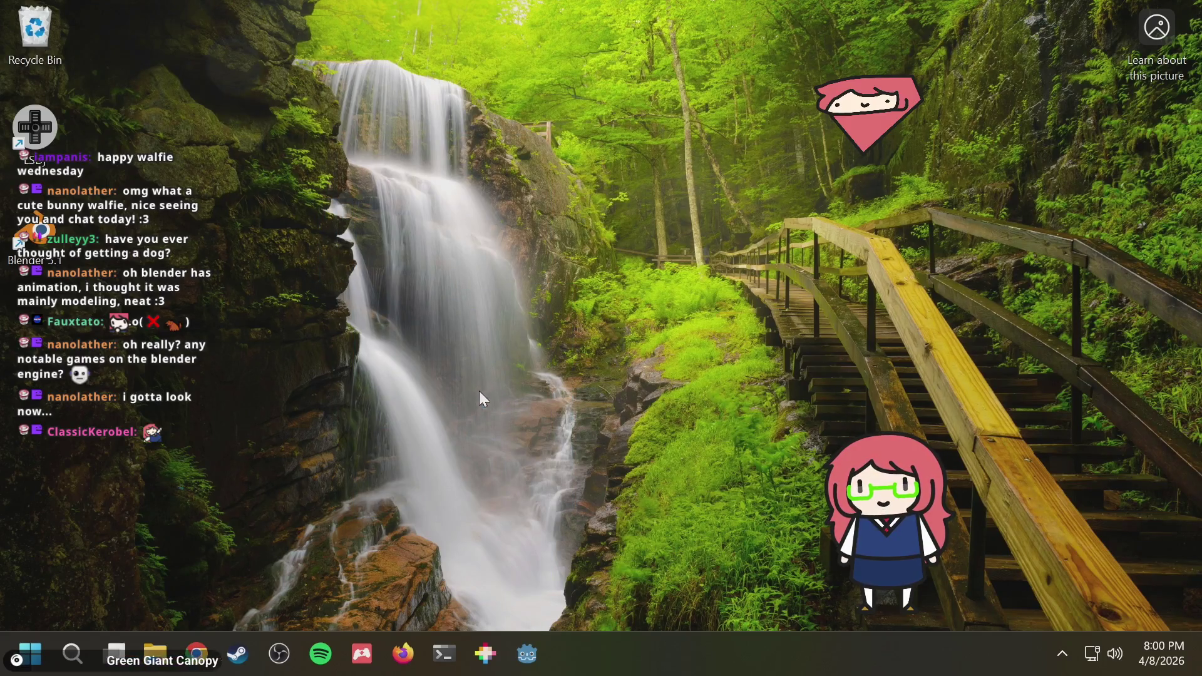
left_click_drag(334, 266, 446, 481)
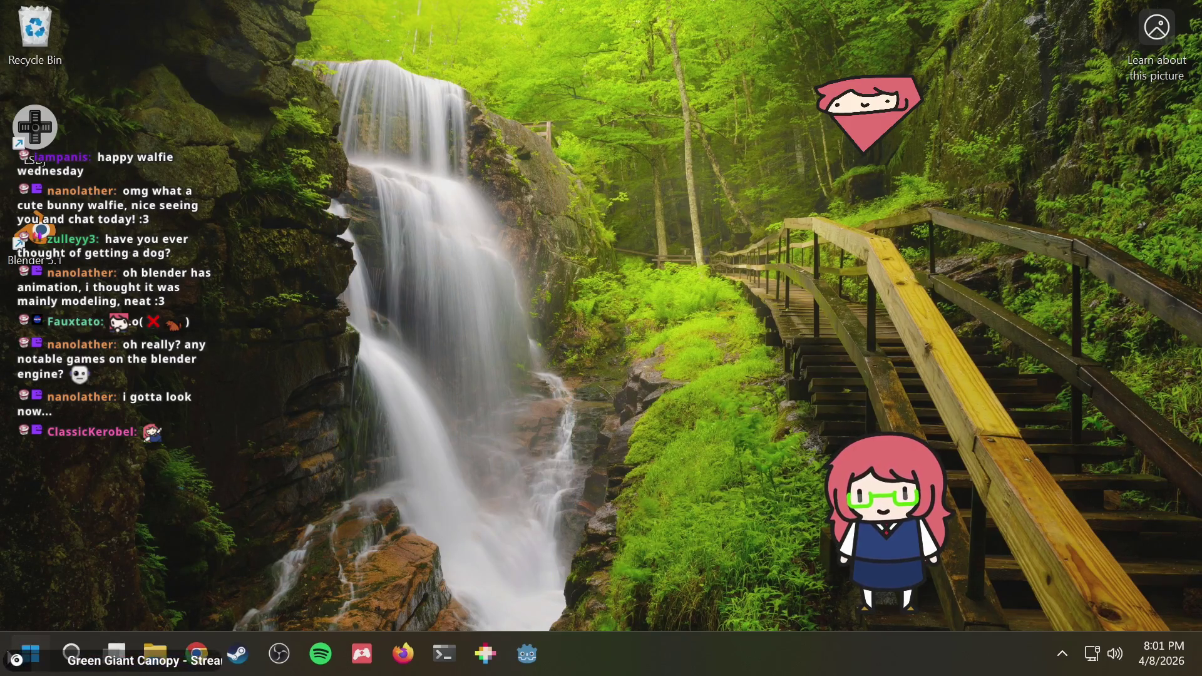
key("super")
left_click(546, 589)
left_click(565, 517)
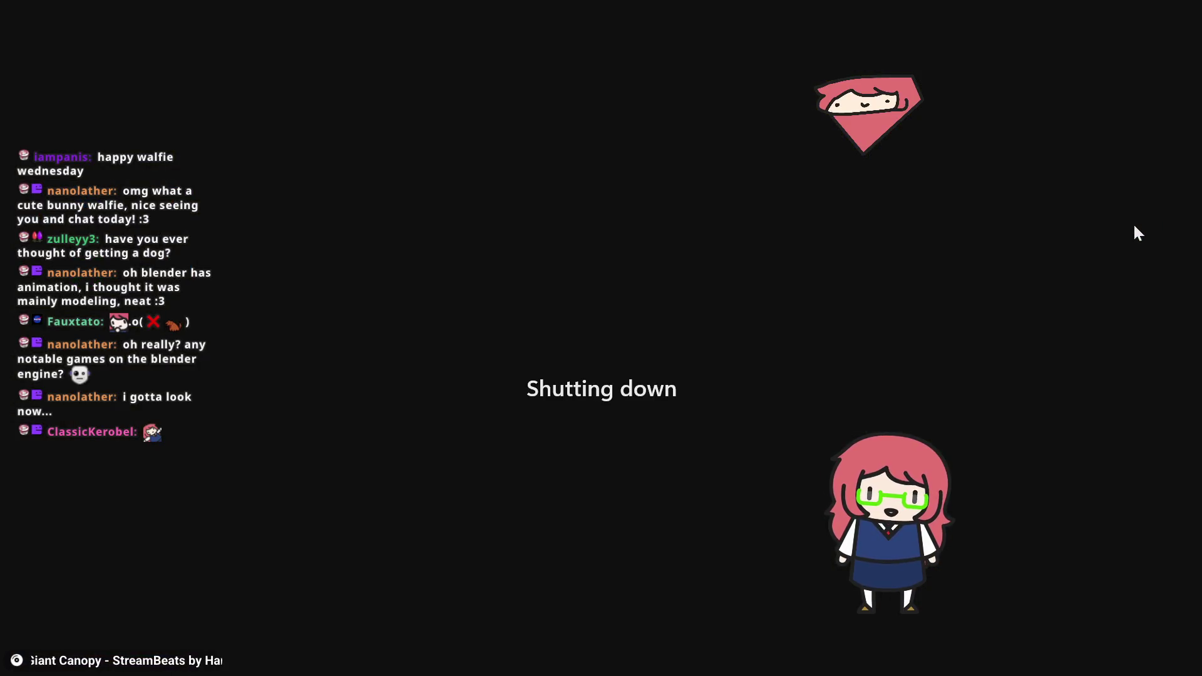